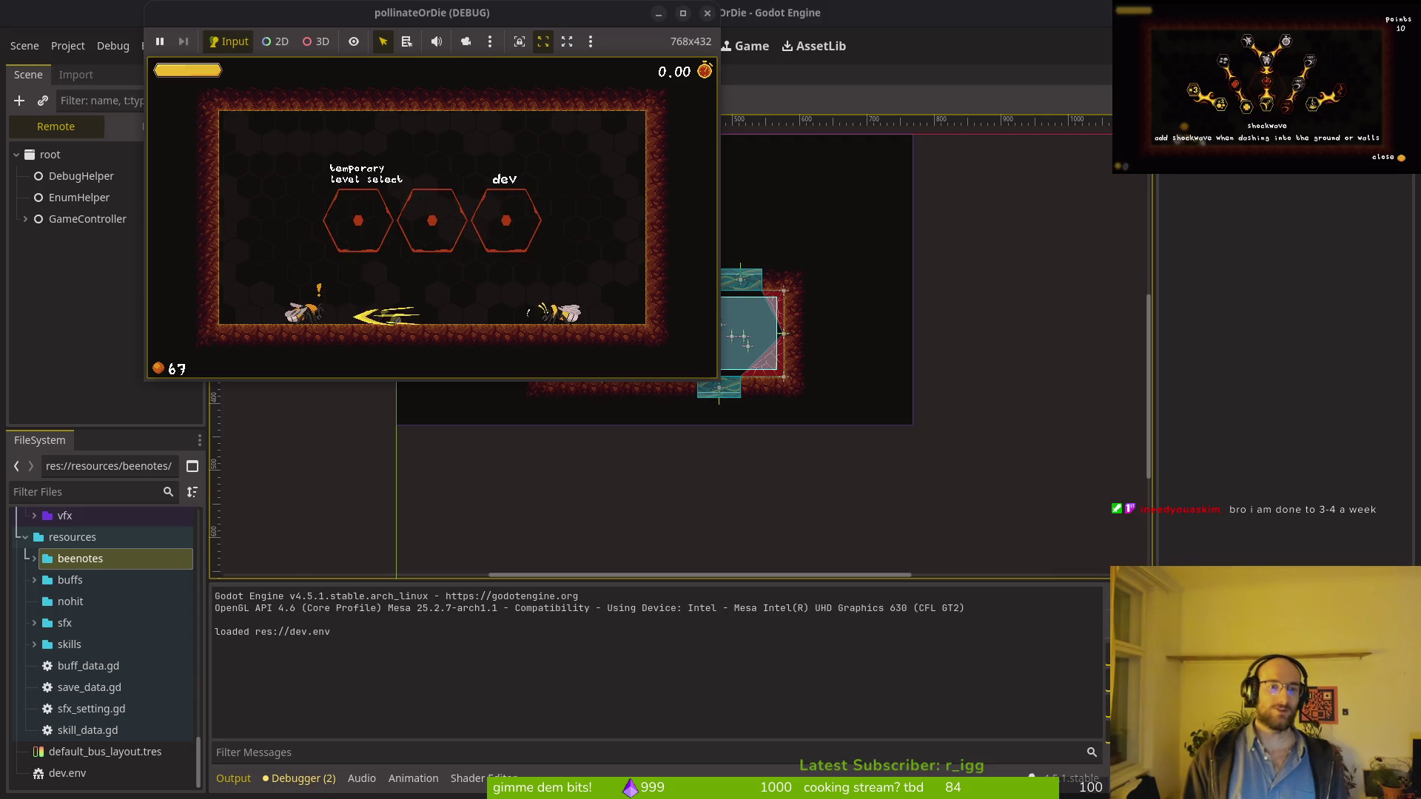
# Step: Dash the bee to the skill-tree NPC, close the skill tree, and enter a cave level until level.gd:40 errors
pyautogui.press('e')
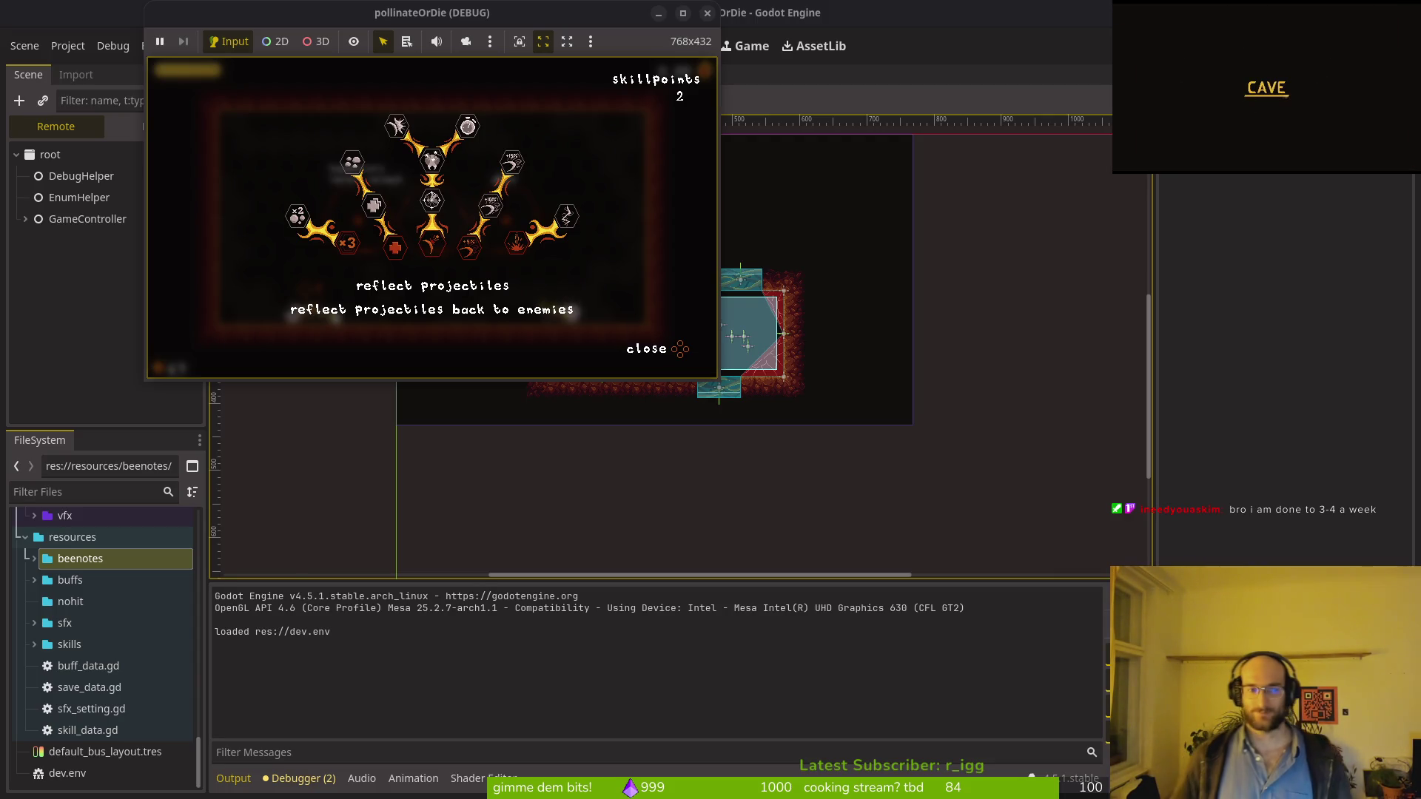
pyautogui.press('Left')
pyautogui.press('Escape')
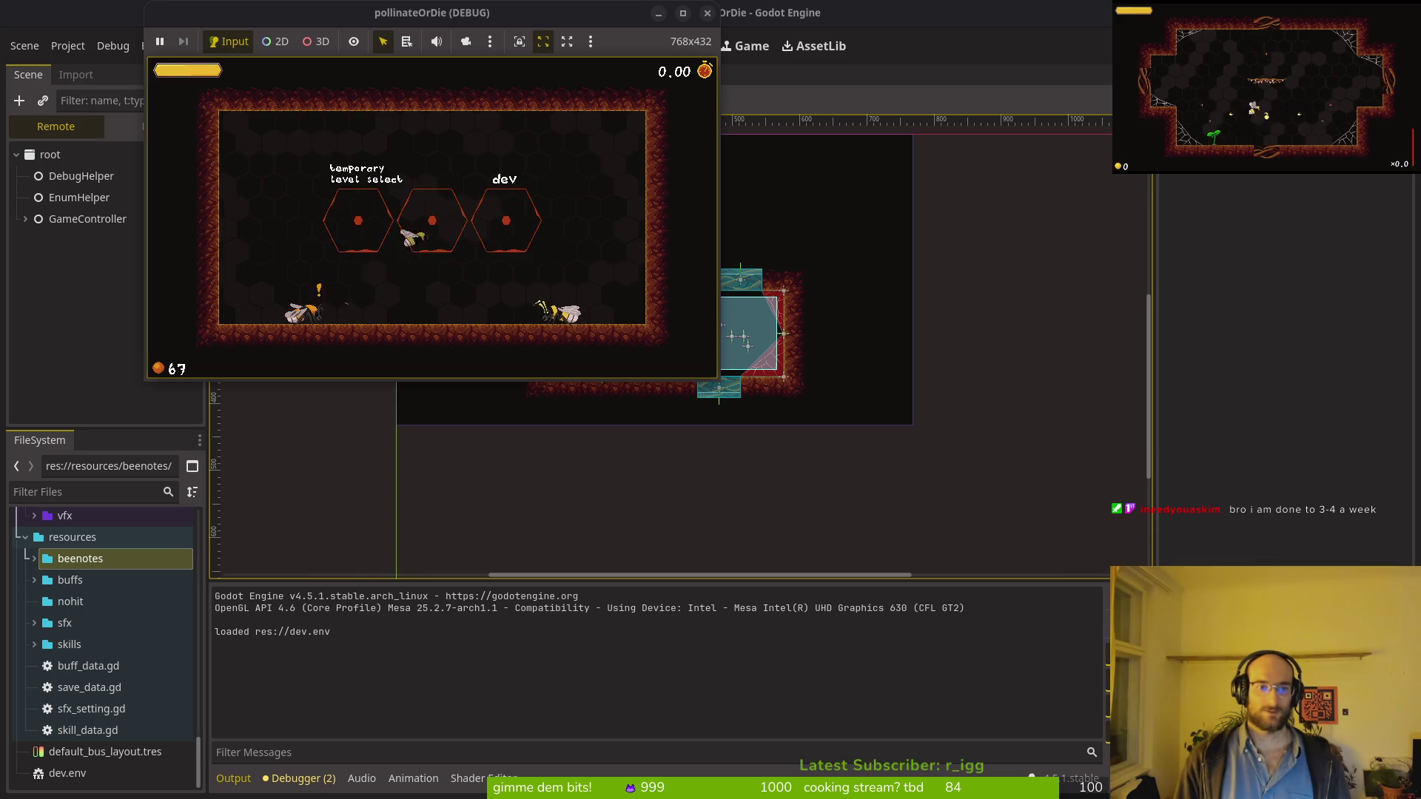
pyautogui.press('Return')
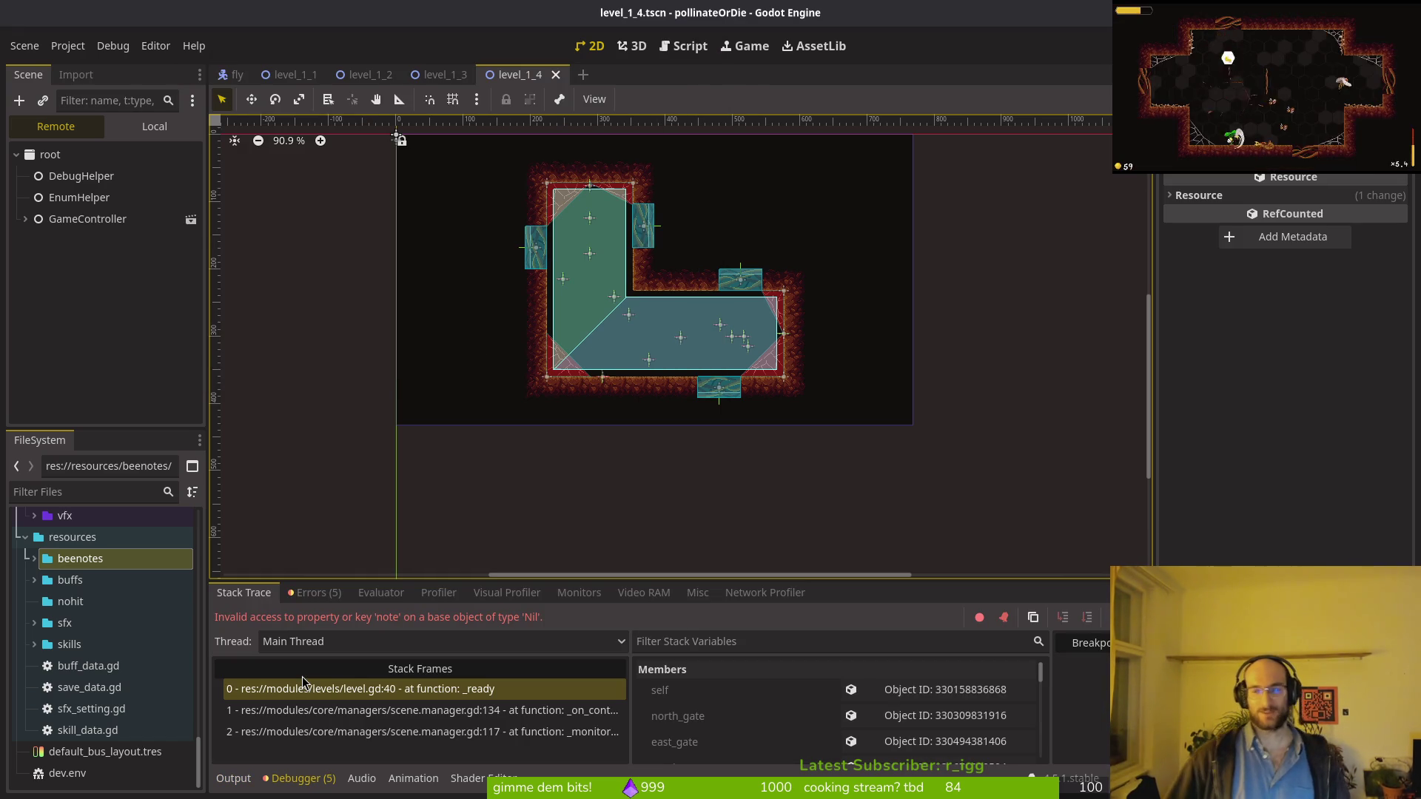
# Step: Stop the game, then give level_2_1's root 1-1.tres as Beenote Data and save the scene
pyautogui.press('F8')
pyautogui.hotkey('ctrl', 'shift', 'o')
pyautogui.write('level')
pyautogui.write('_2_1.tscn')
pyautogui.press('Return')
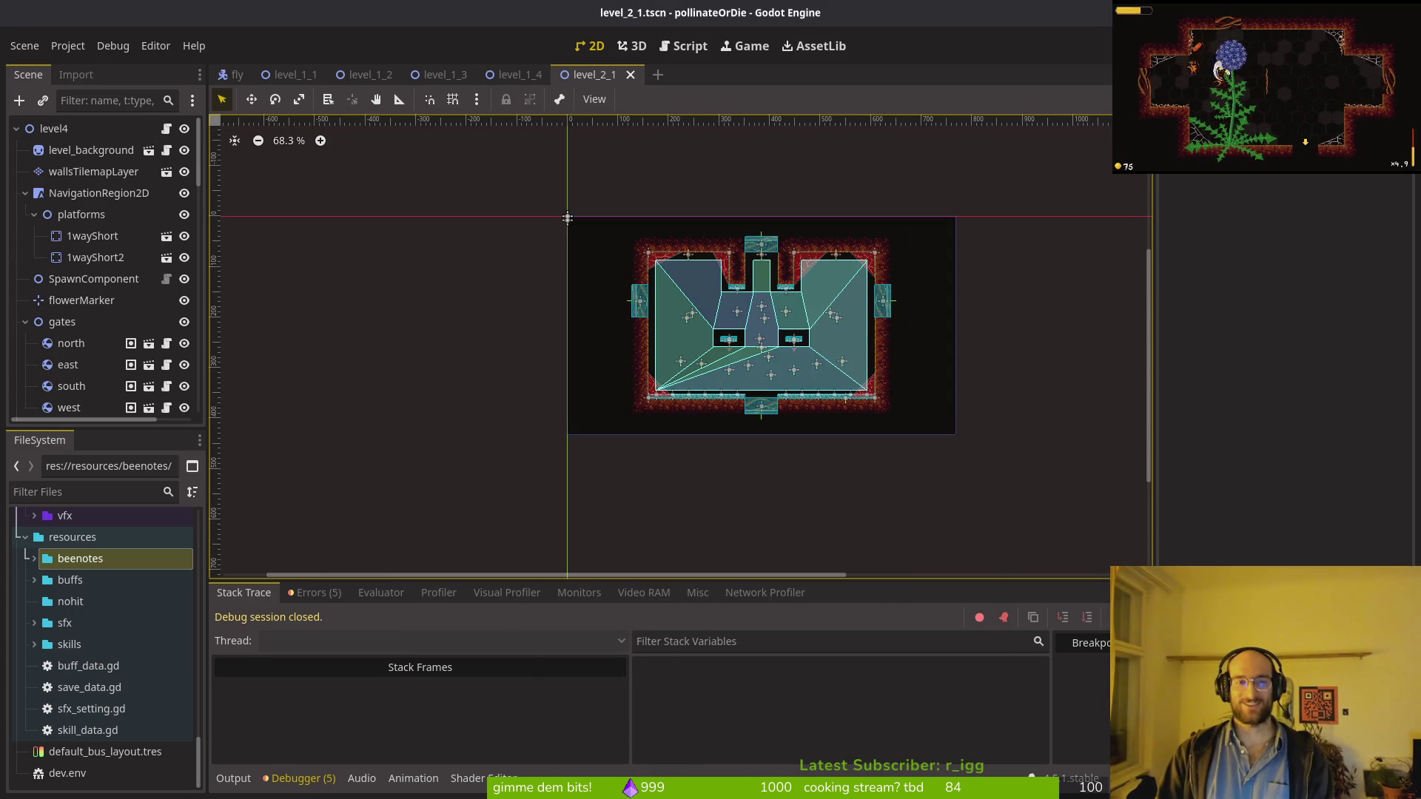
pyautogui.click(59, 128)
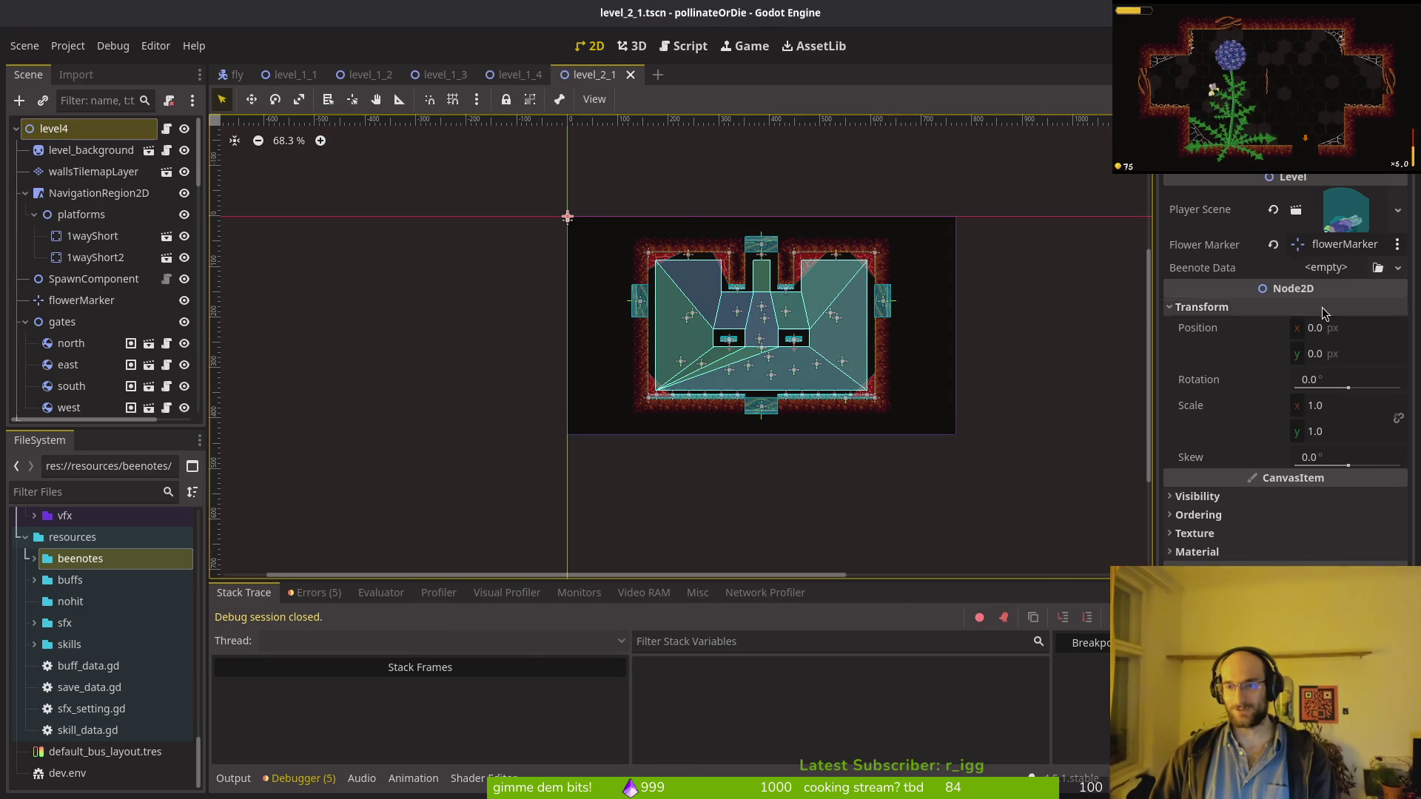
pyautogui.click(1304, 268)
pyautogui.click(1354, 312)
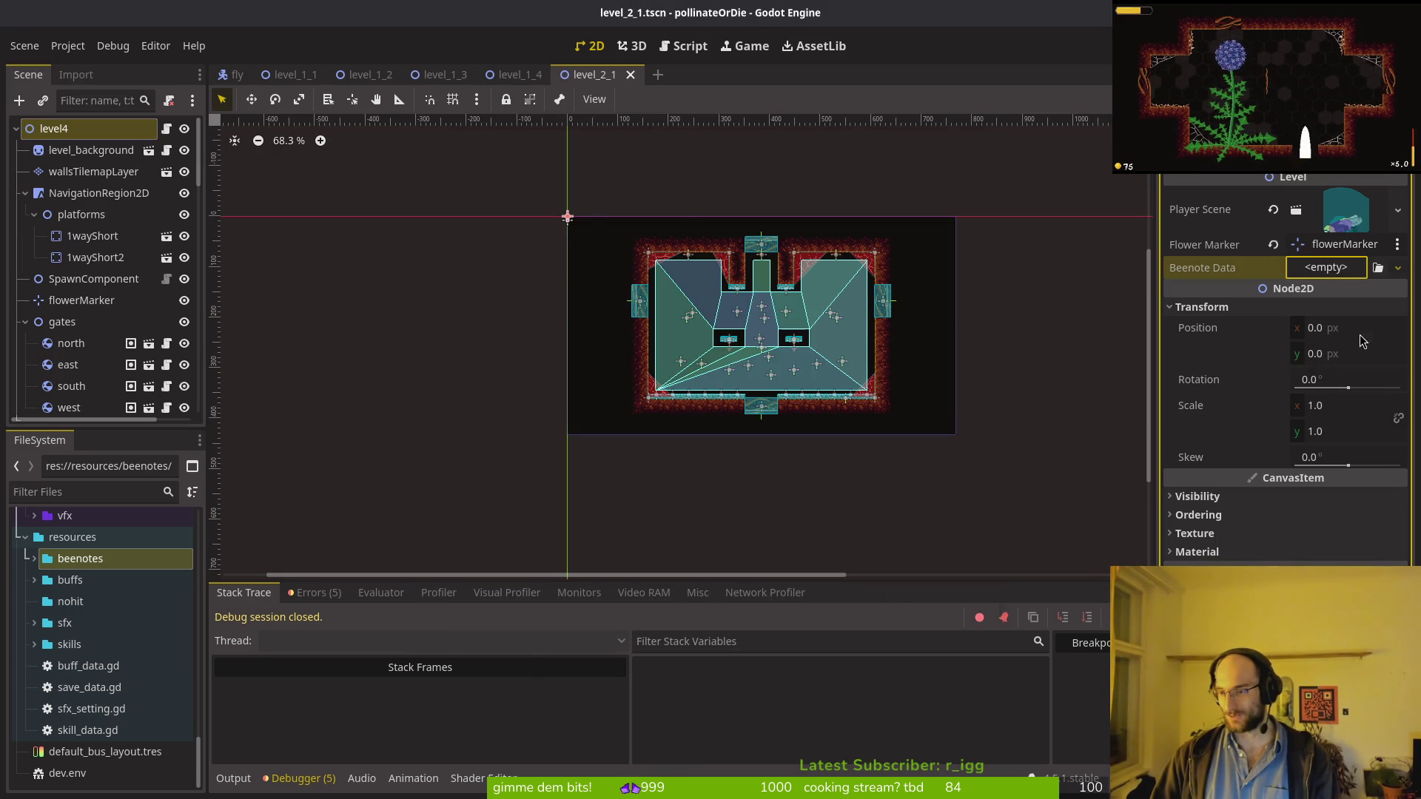
pyautogui.doubleClick(538, 221)
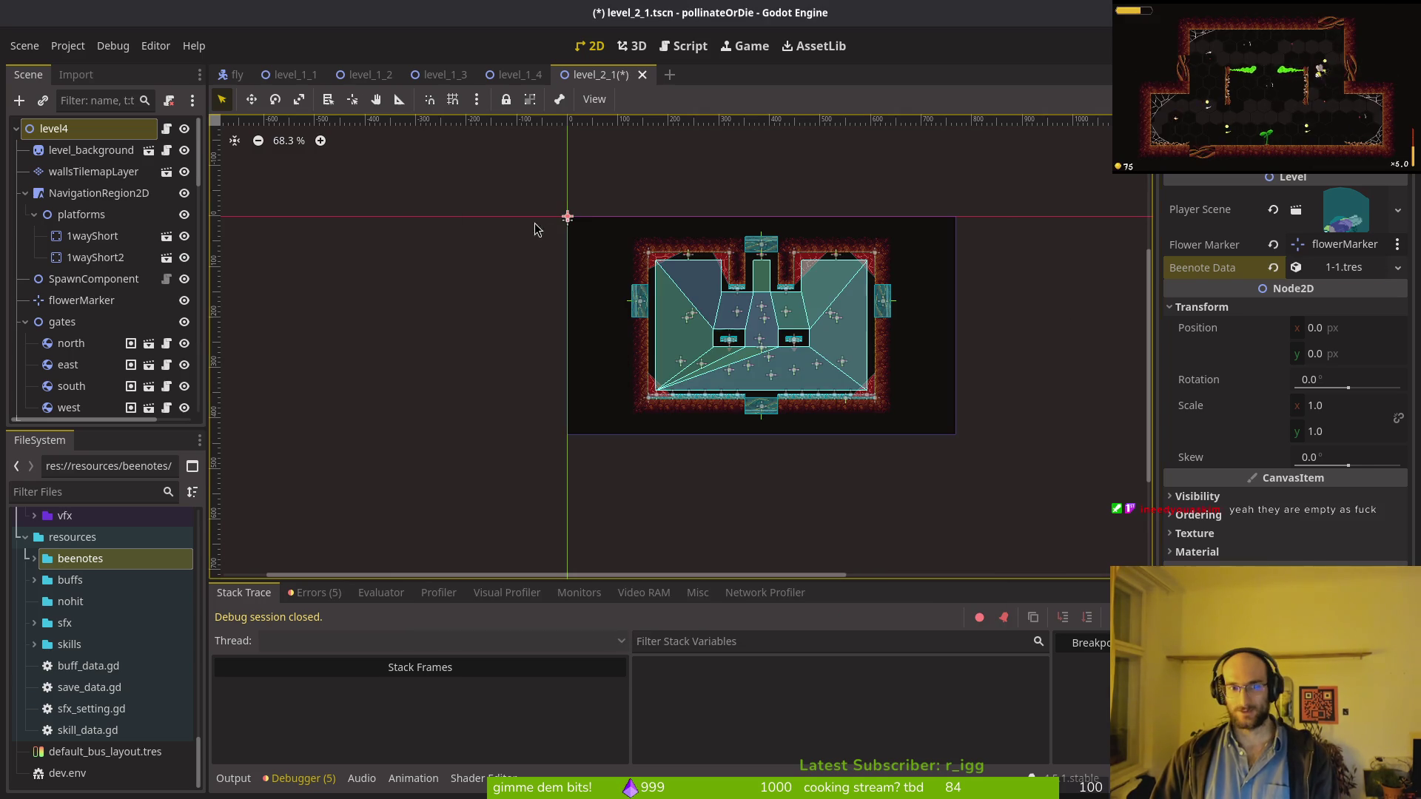
pyautogui.hotkey('ctrl', 's')
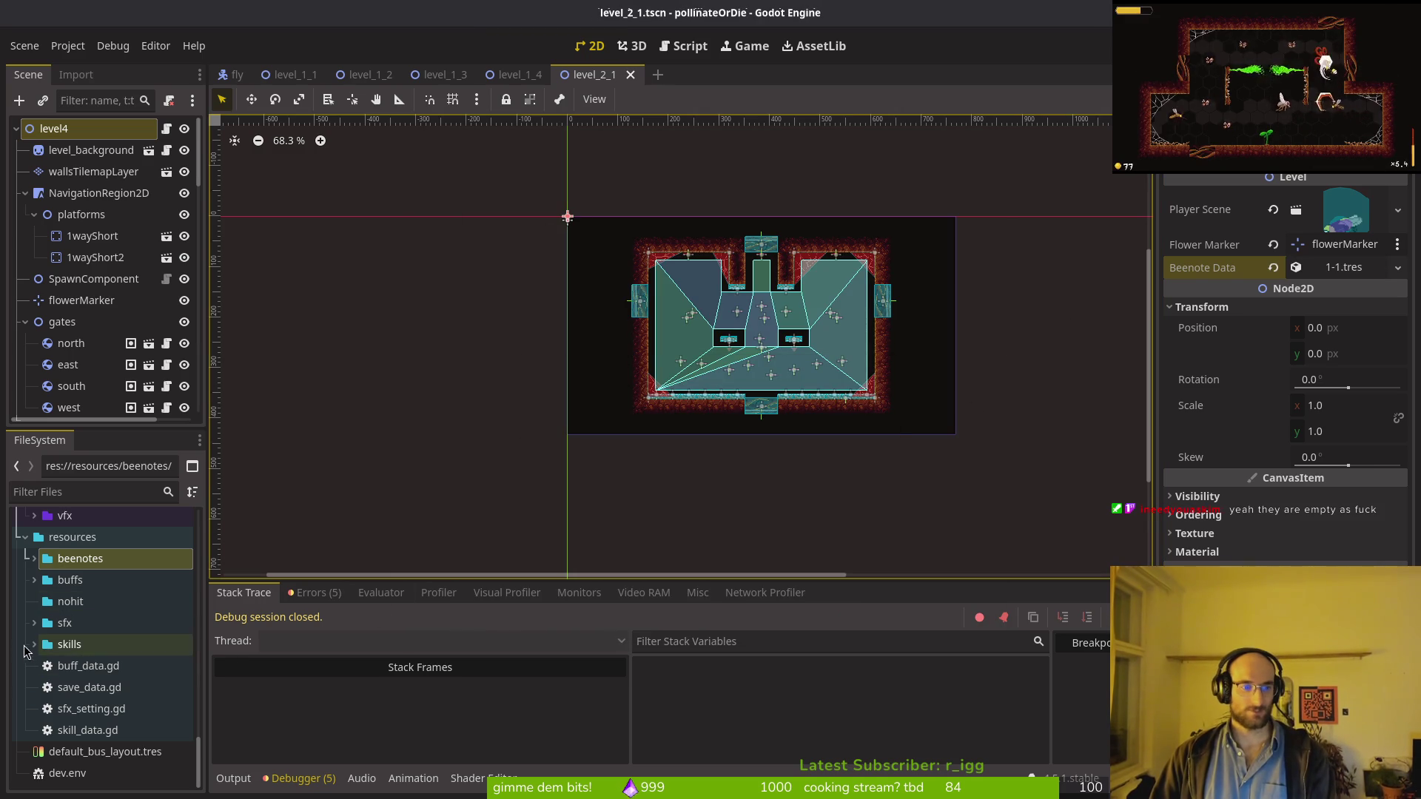
# Step: Move beenote_data.gd up into the resources folder and bring up the Create New Resource dialog
pyautogui.click(83, 669)
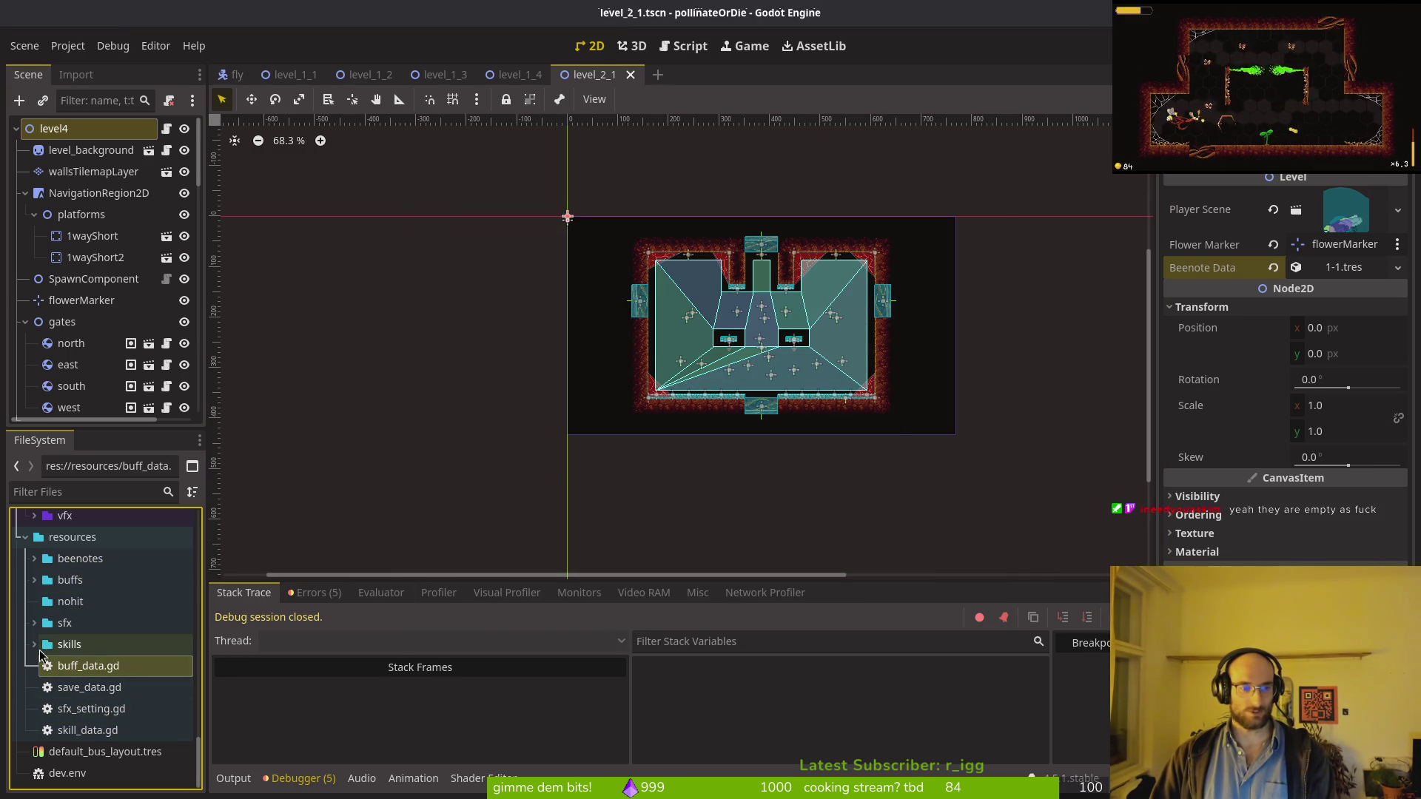
pyautogui.scroll(3, 67, 762)
pyautogui.scroll(-2, 72, 713)
pyautogui.click(80, 592)
pyautogui.click(34, 593)
pyautogui.moveTo(104, 636); pyautogui.dragTo(102, 740)
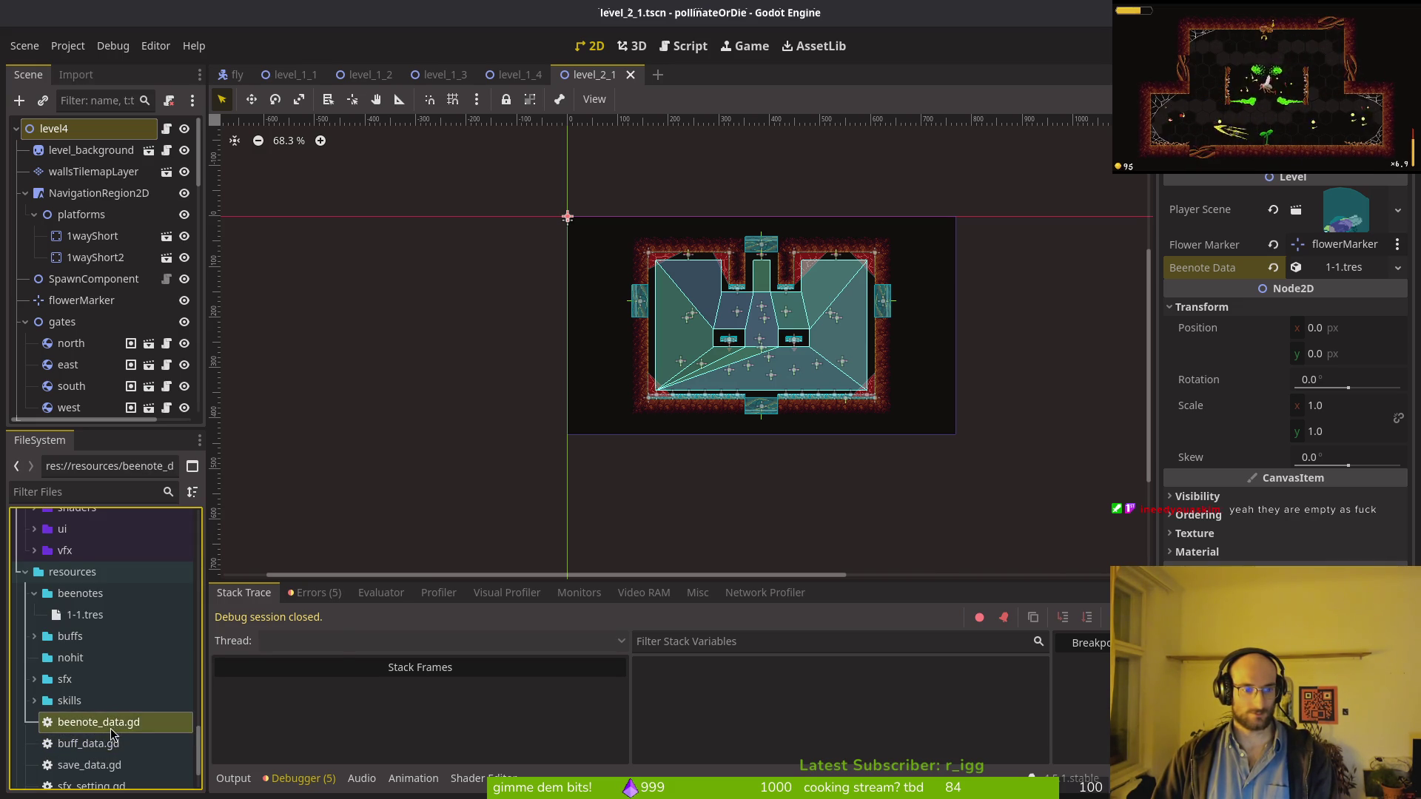
pyautogui.rightClick(109, 726)
pyautogui.moveTo(176, 536)
pyautogui.click(378, 597)
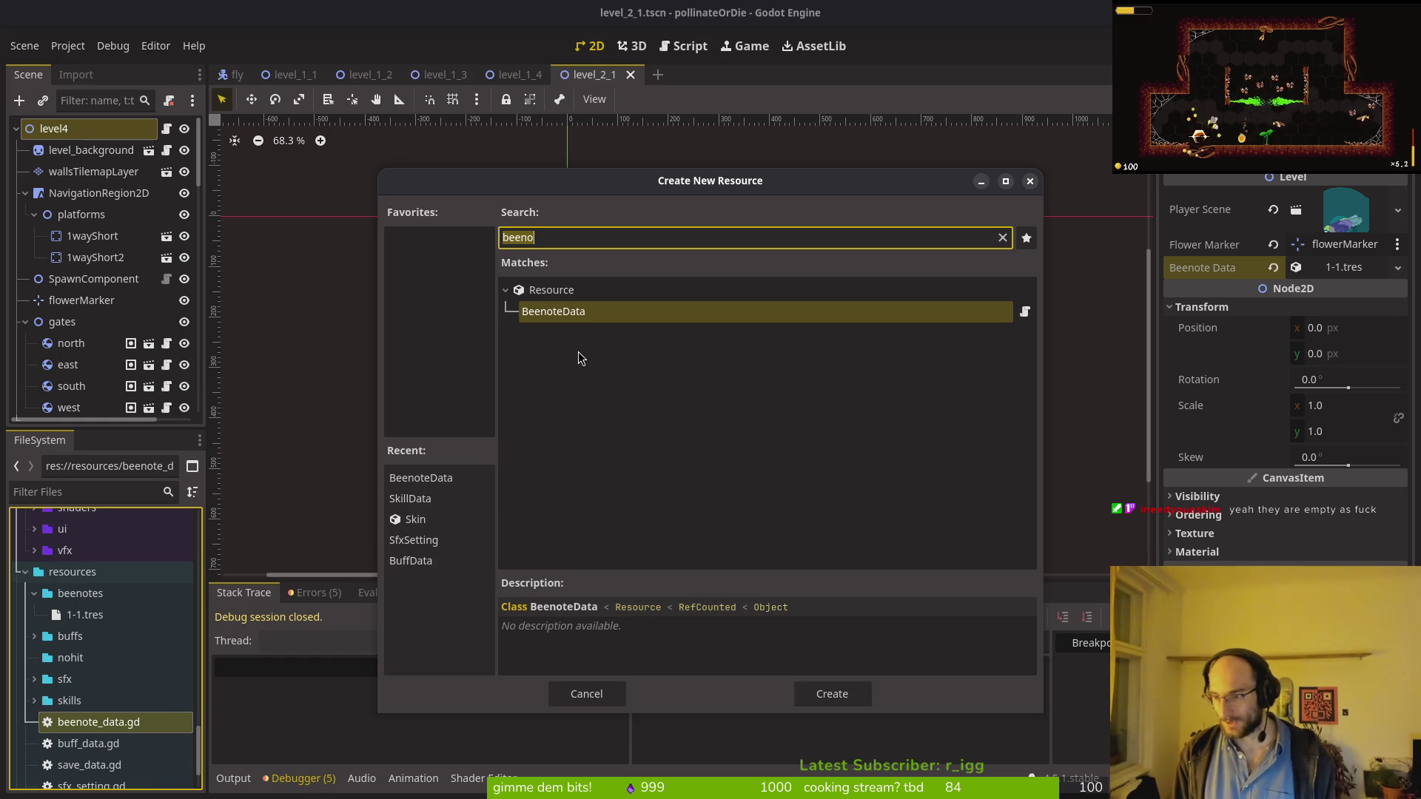
# Step: Create a BeenoteData resource and save it as 1-2 in the beenotes folder
pyautogui.press('Return')
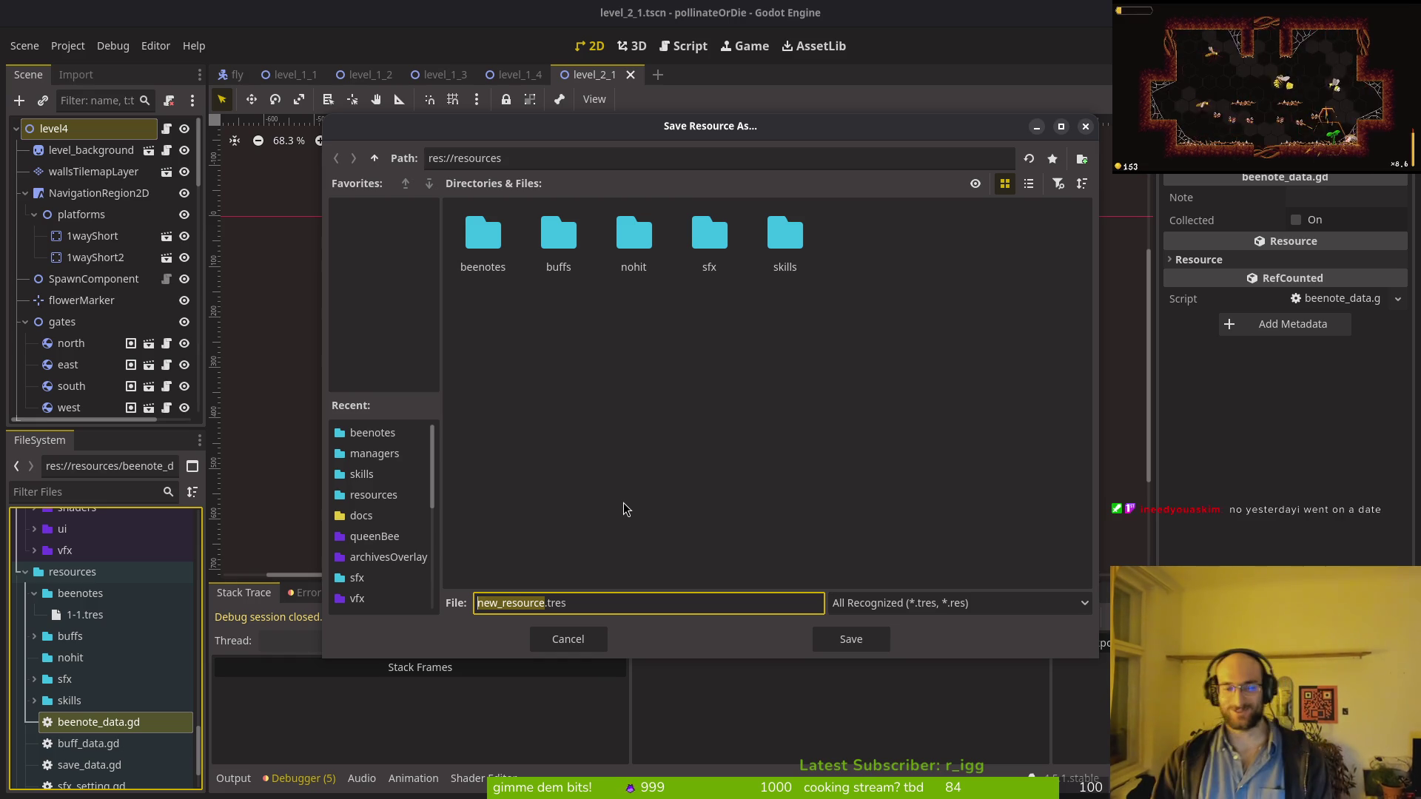
pyautogui.press('BackSpace')
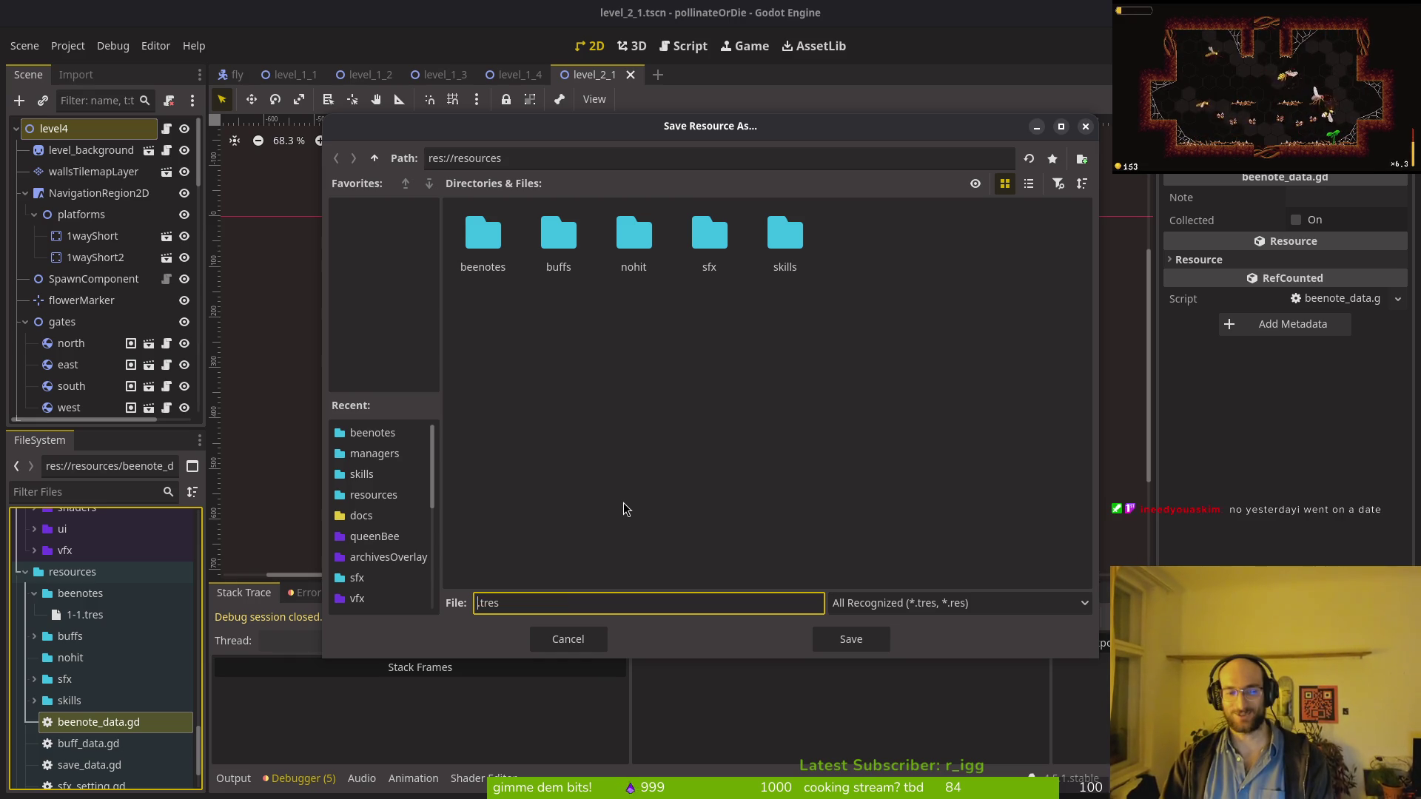
pyautogui.doubleClick(482, 233)
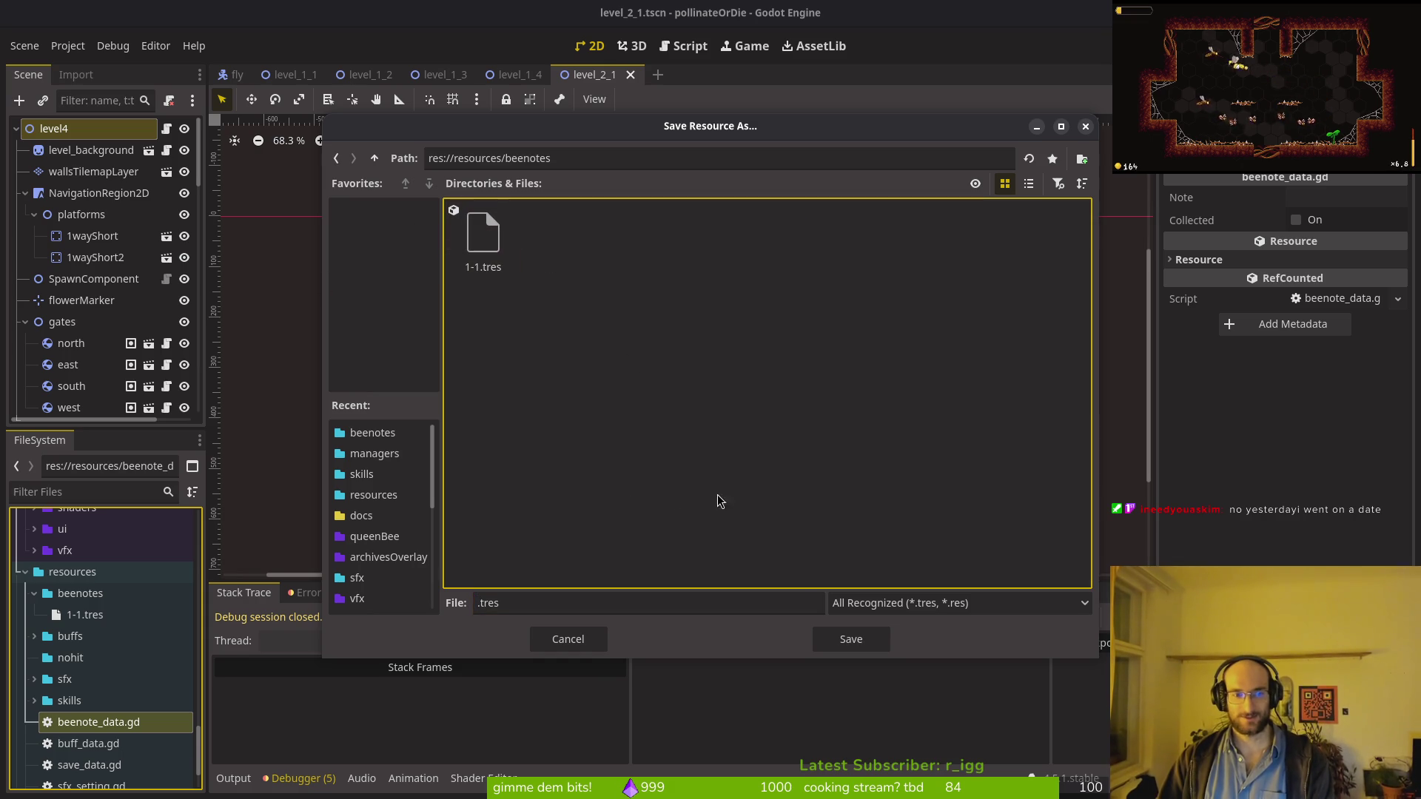
pyautogui.click(477, 603)
pyautogui.write('1-2')
pyautogui.press('Delete')
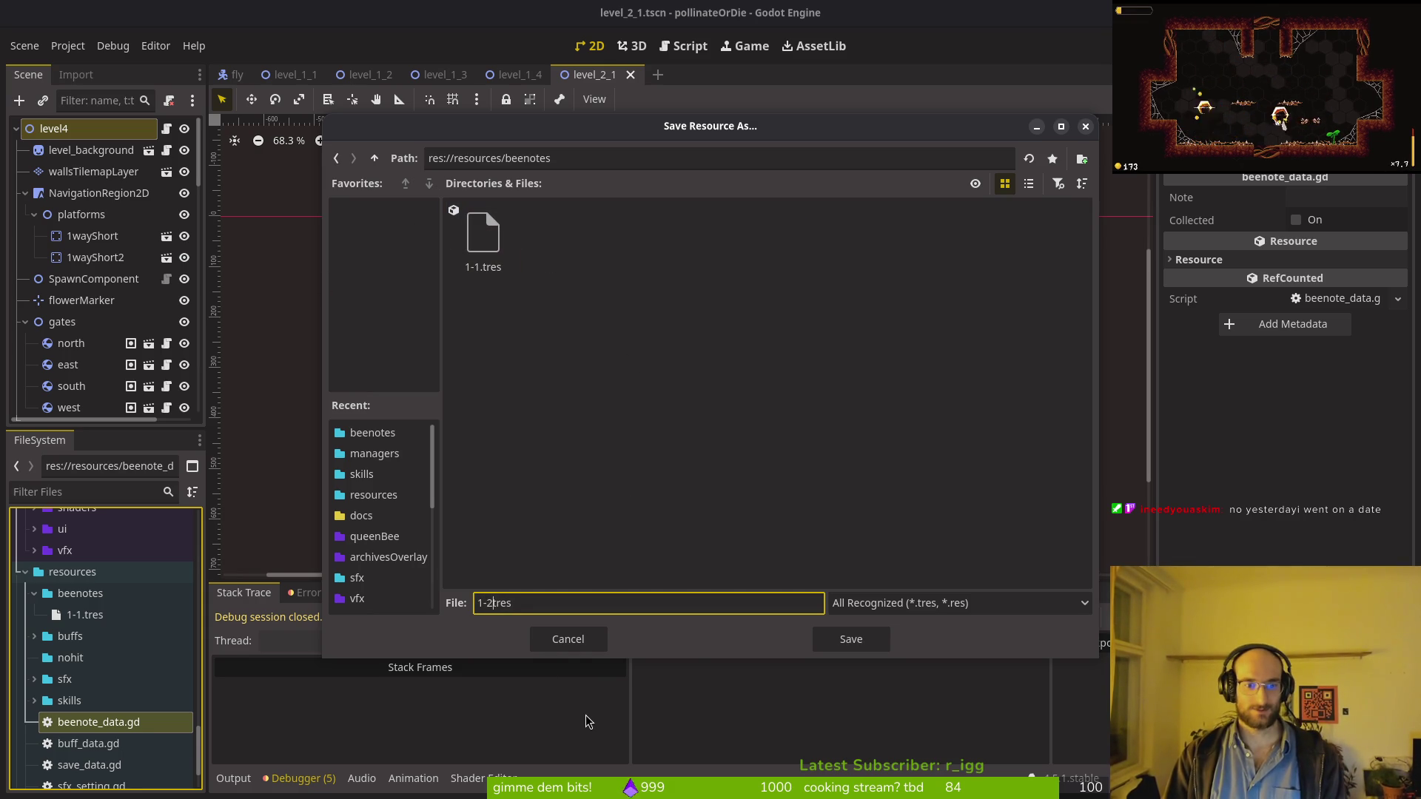
pyautogui.press('Return')
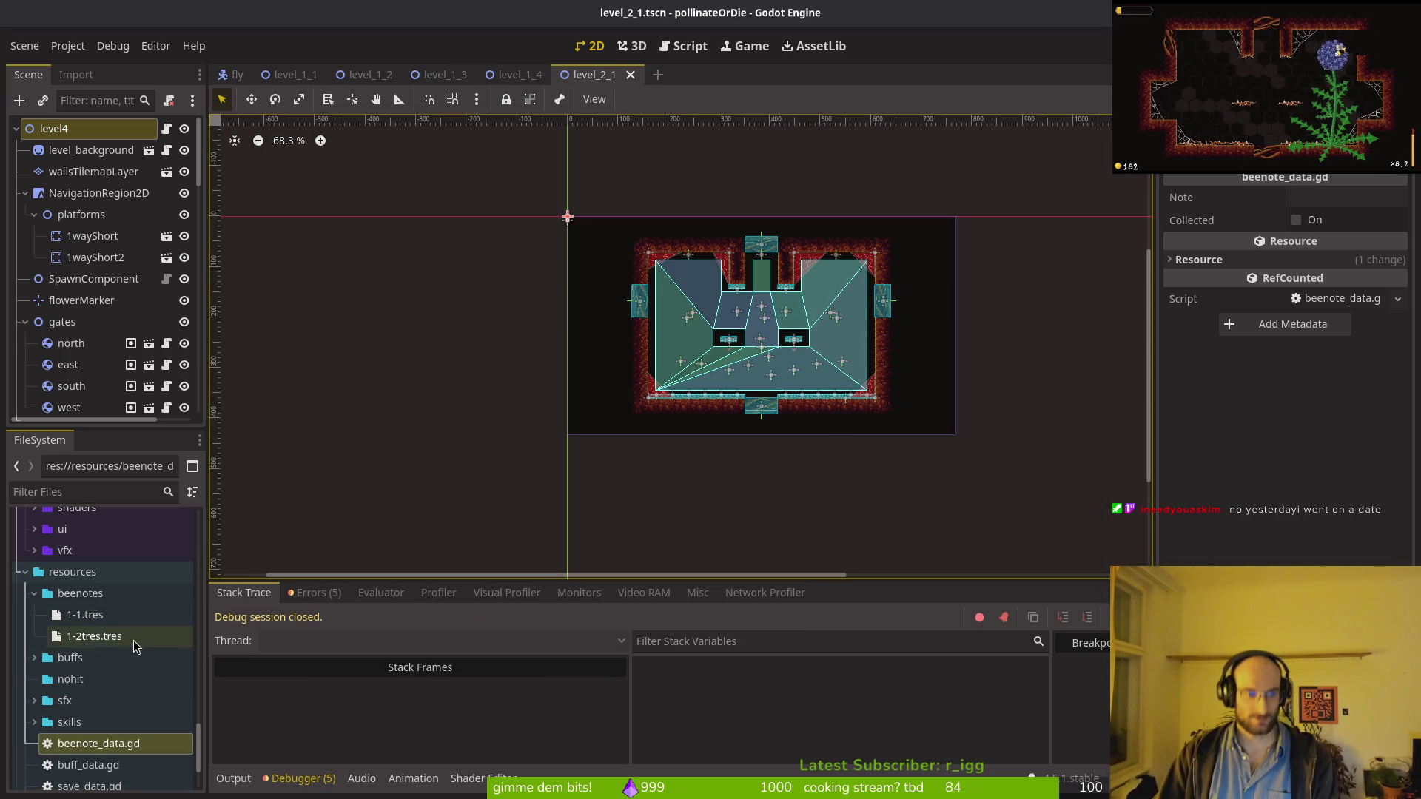
# Step: Rename the saved file 1-2tres.tres to 1-2.tres
pyautogui.rightClick(90, 636)
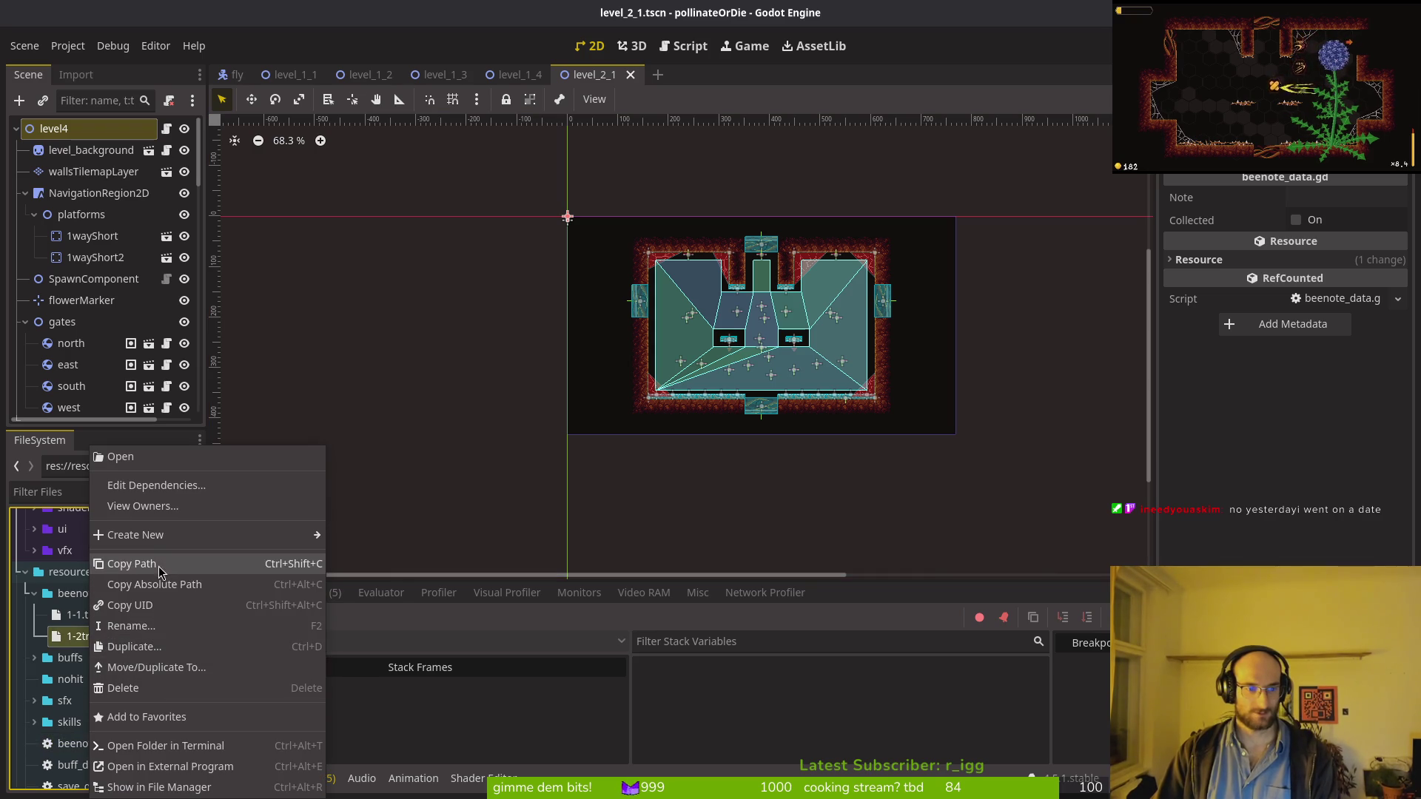
pyautogui.click(162, 626)
pyautogui.click(96, 640)
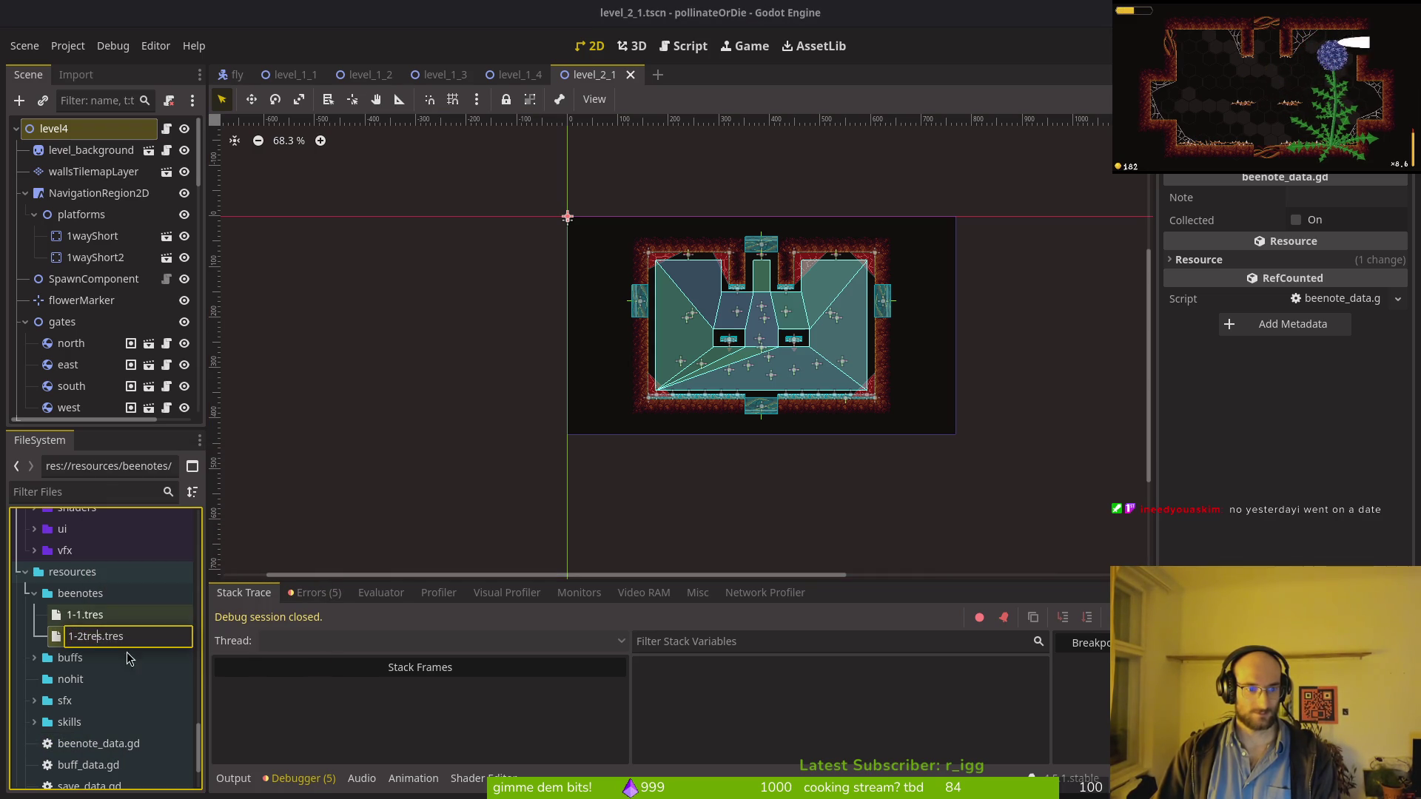
pyautogui.press('BackSpace')
pyautogui.press('BackSpace')
pyautogui.press('BackSpace')
pyautogui.press('Return')
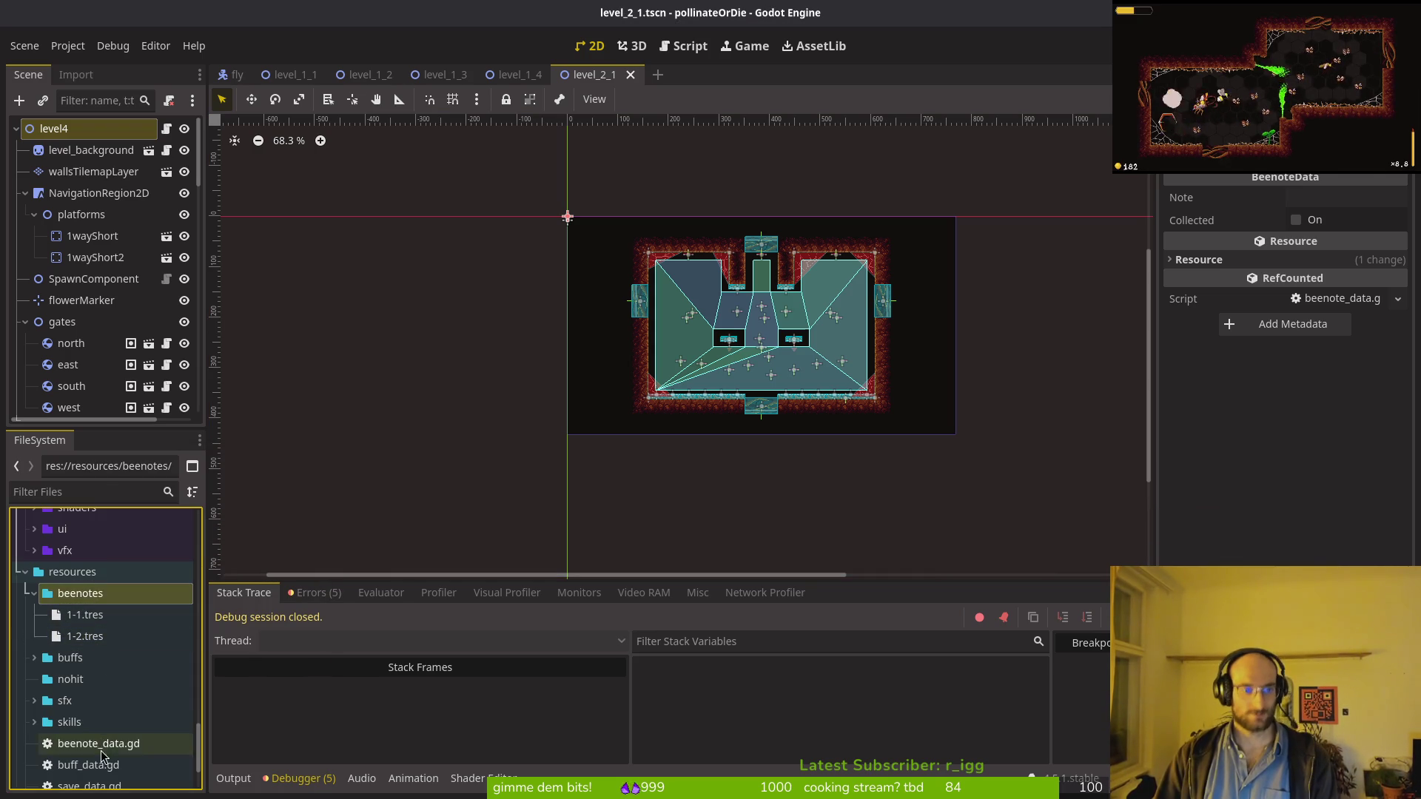
pyautogui.rightClick(110, 746)
# Step: Create a BeenoteData resource saved as 1-3.tres and drag it into the beenotes folder
pyautogui.moveTo(222, 534)
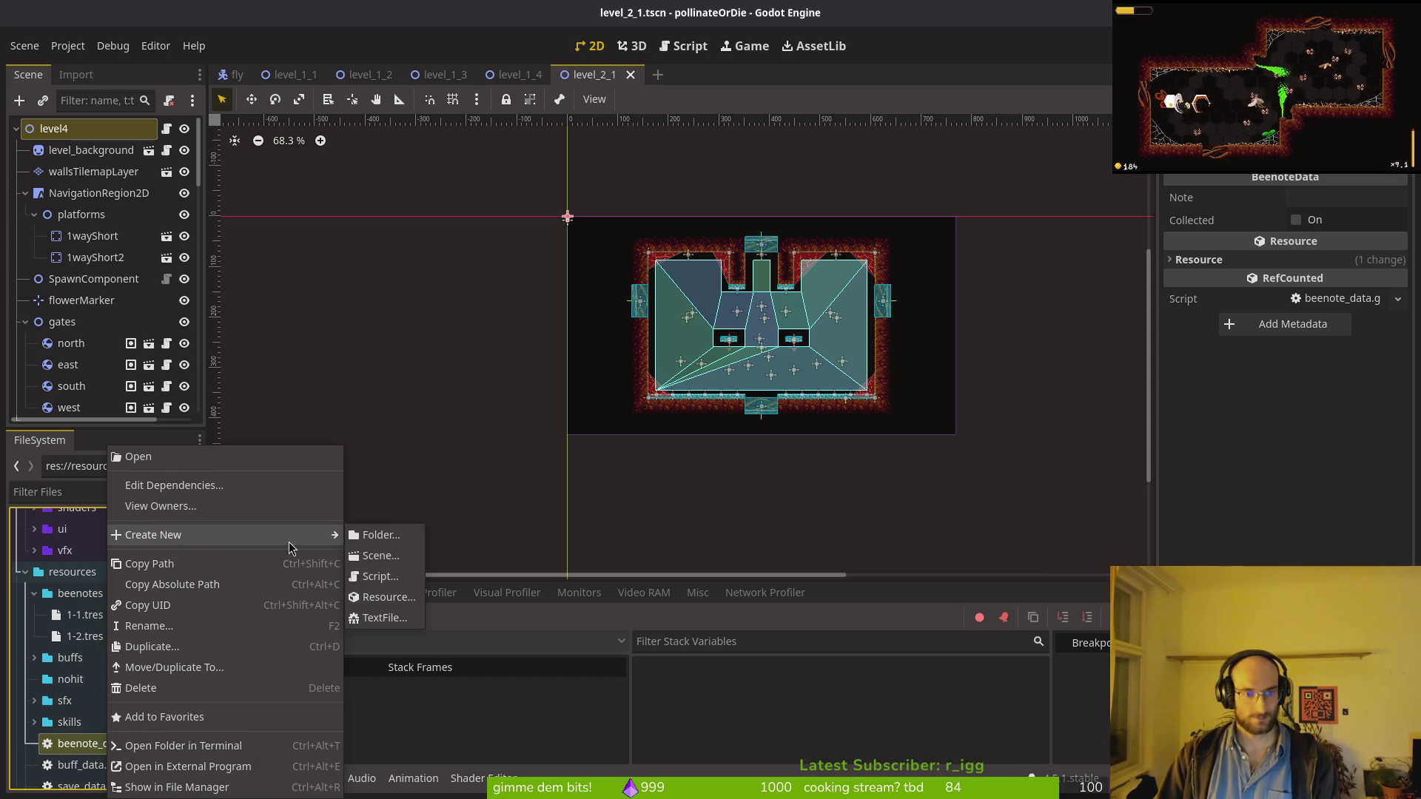
pyautogui.click(381, 617)
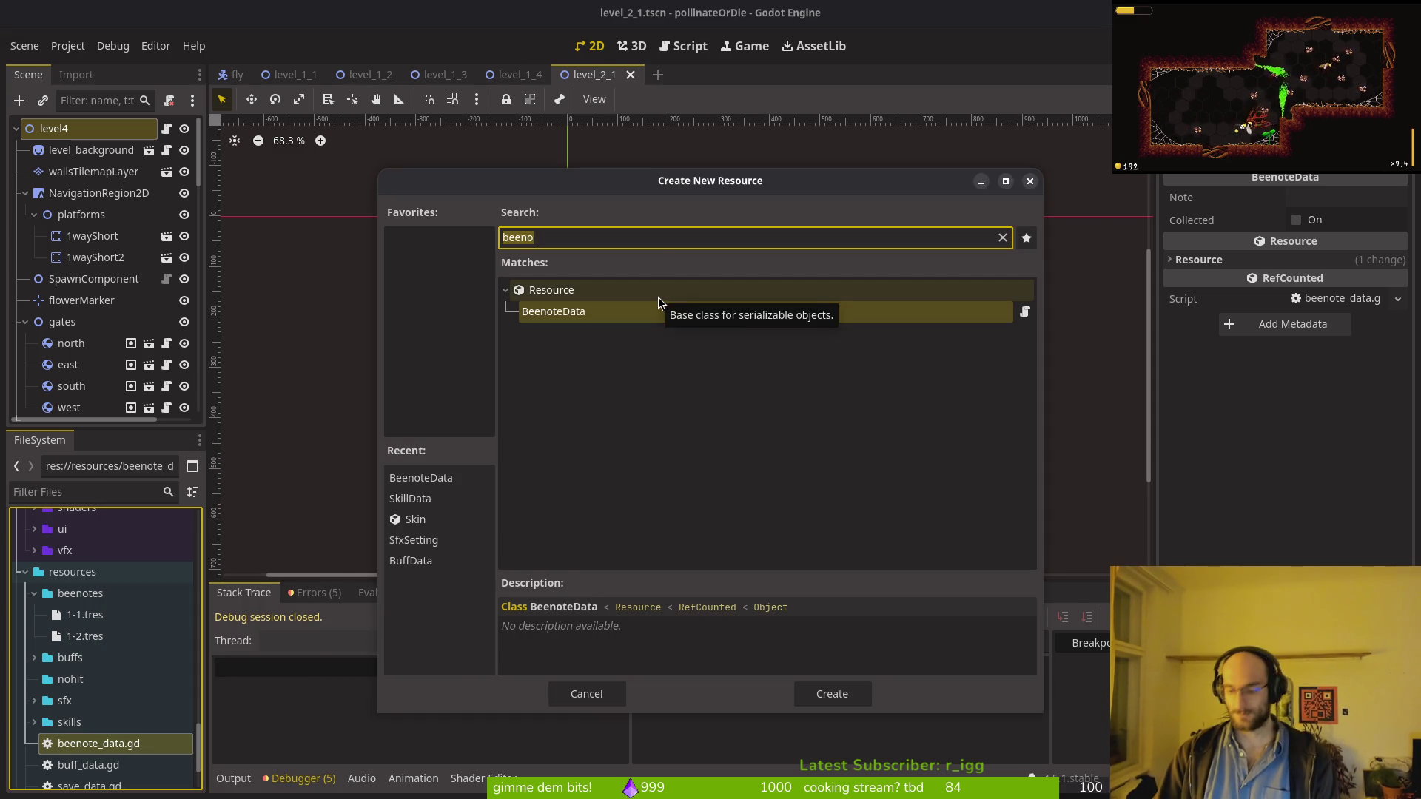
pyautogui.doubleClick(660, 307)
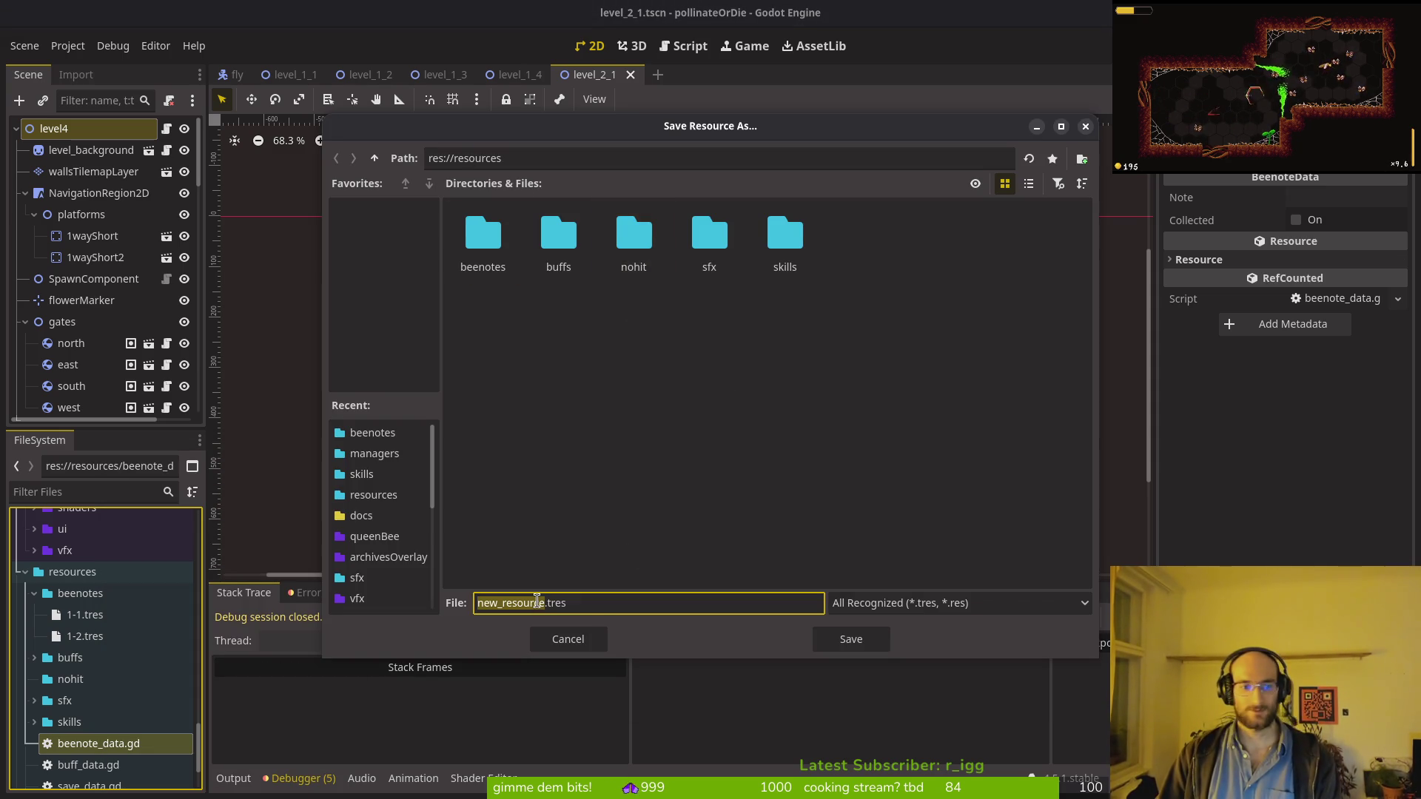
pyautogui.press('BackSpace')
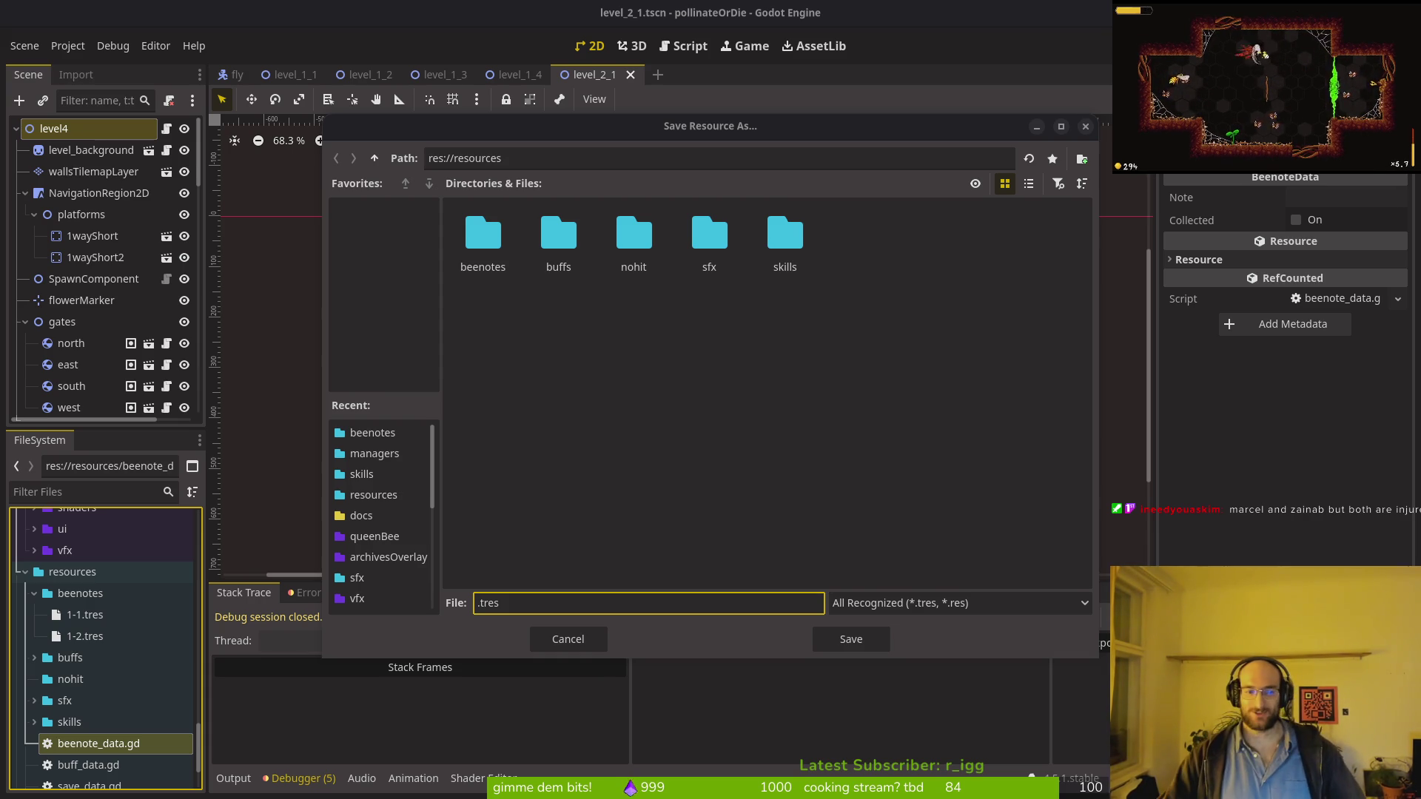
pyautogui.click(475, 602)
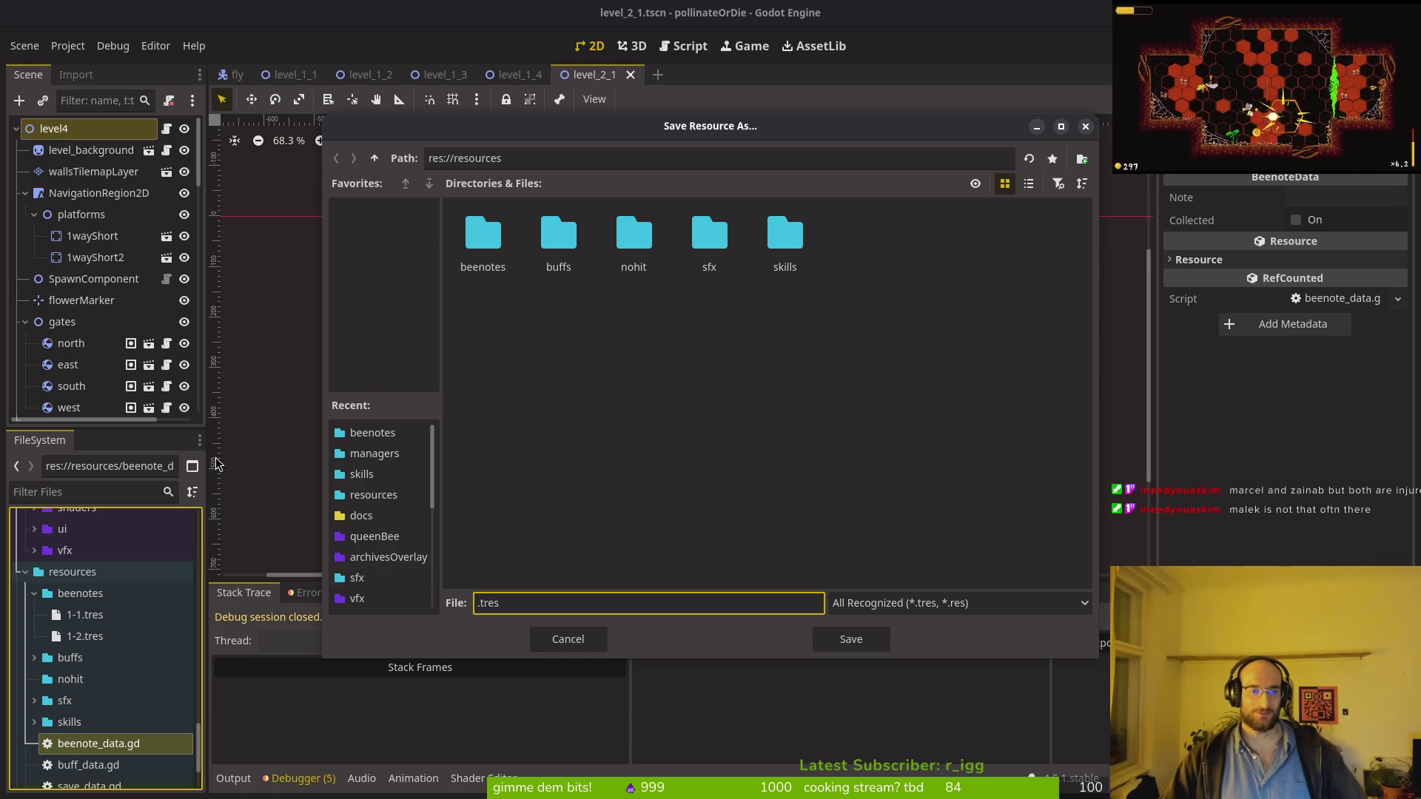
pyautogui.write('1-3')
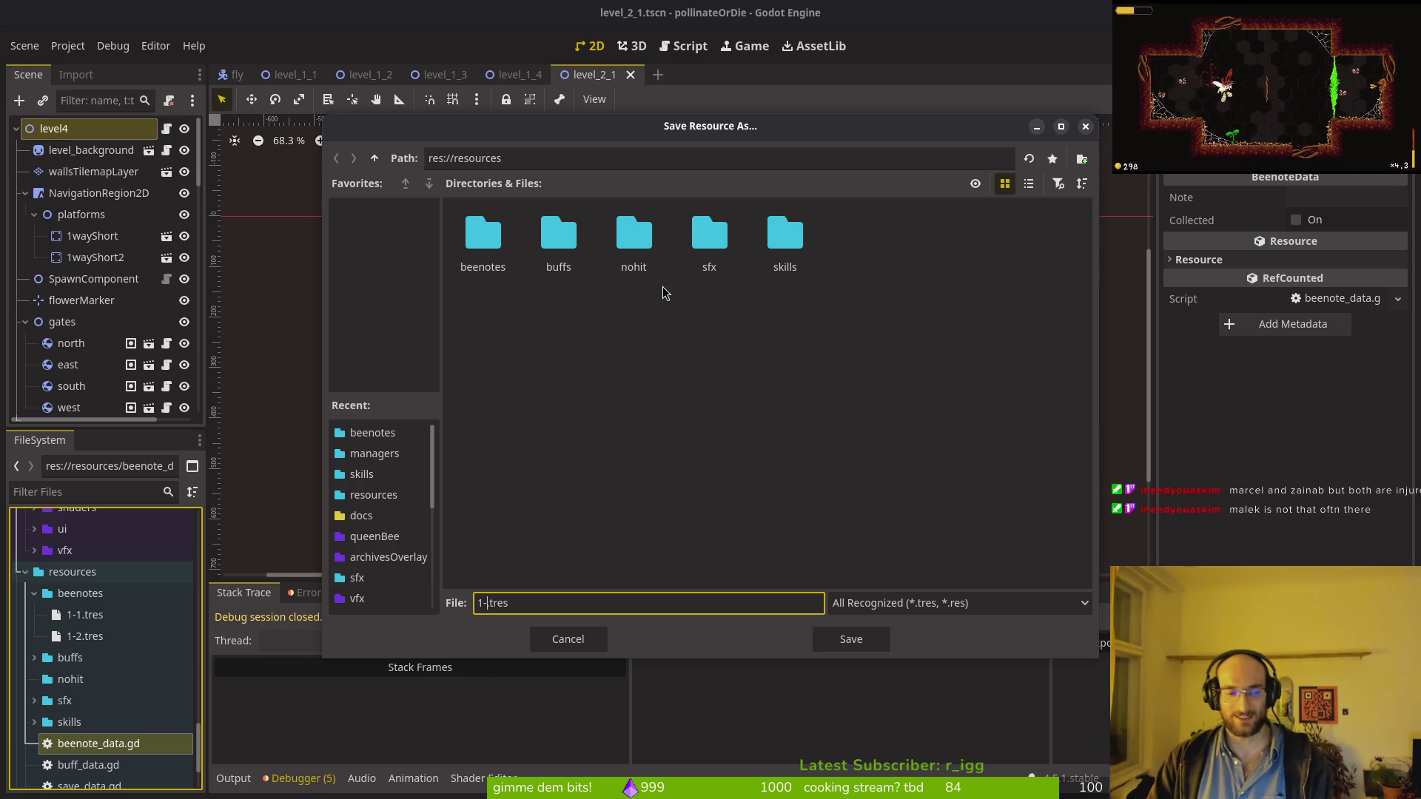
pyautogui.press('Return')
pyautogui.moveTo(75, 743)
pyautogui.mouseDown()
pyautogui.moveTo(113, 712)
pyautogui.moveTo(108, 643)
pyautogui.mouseUp()
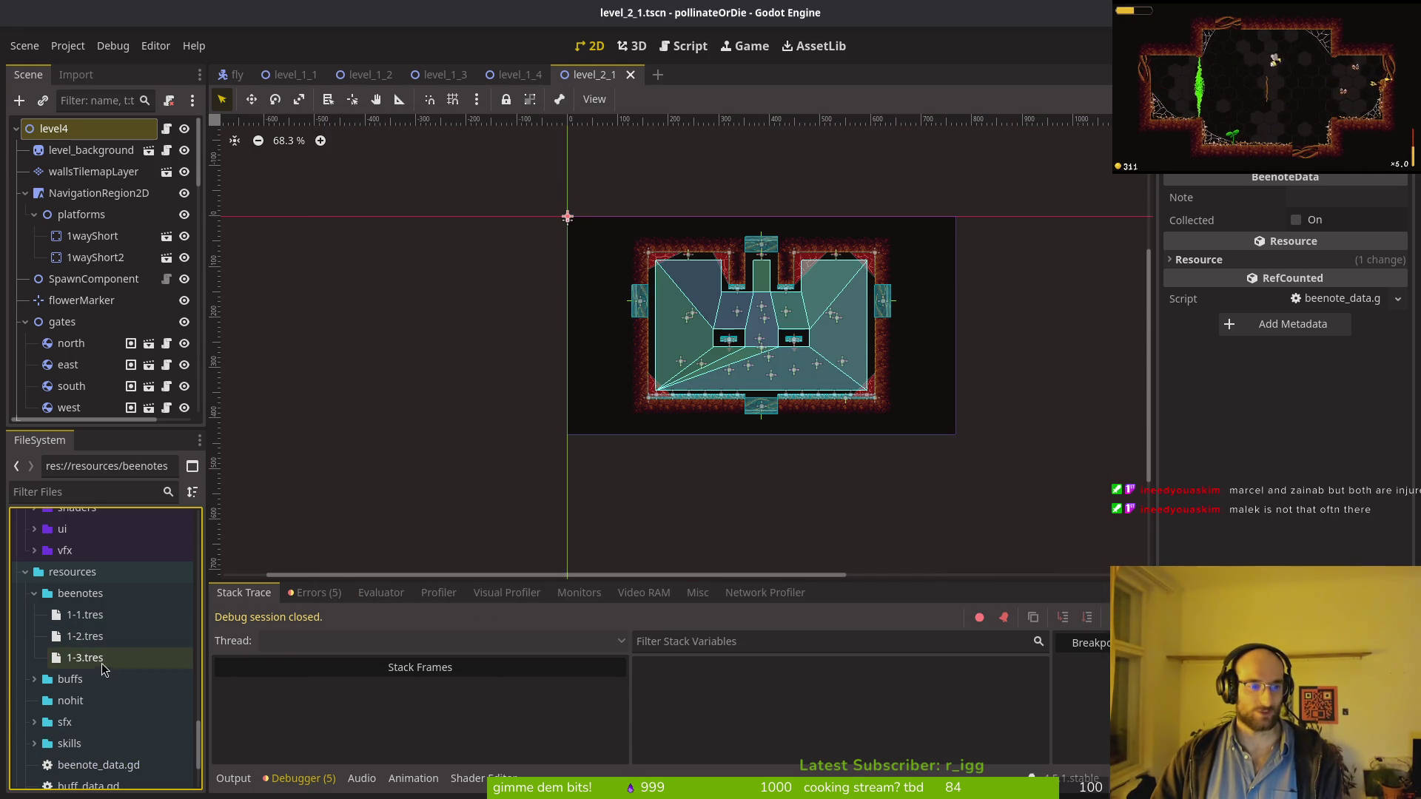
pyautogui.rightClick(92, 765)
# Step: Create a BeenoteData resource saved as 1-4.tres
pyautogui.moveTo(166, 541)
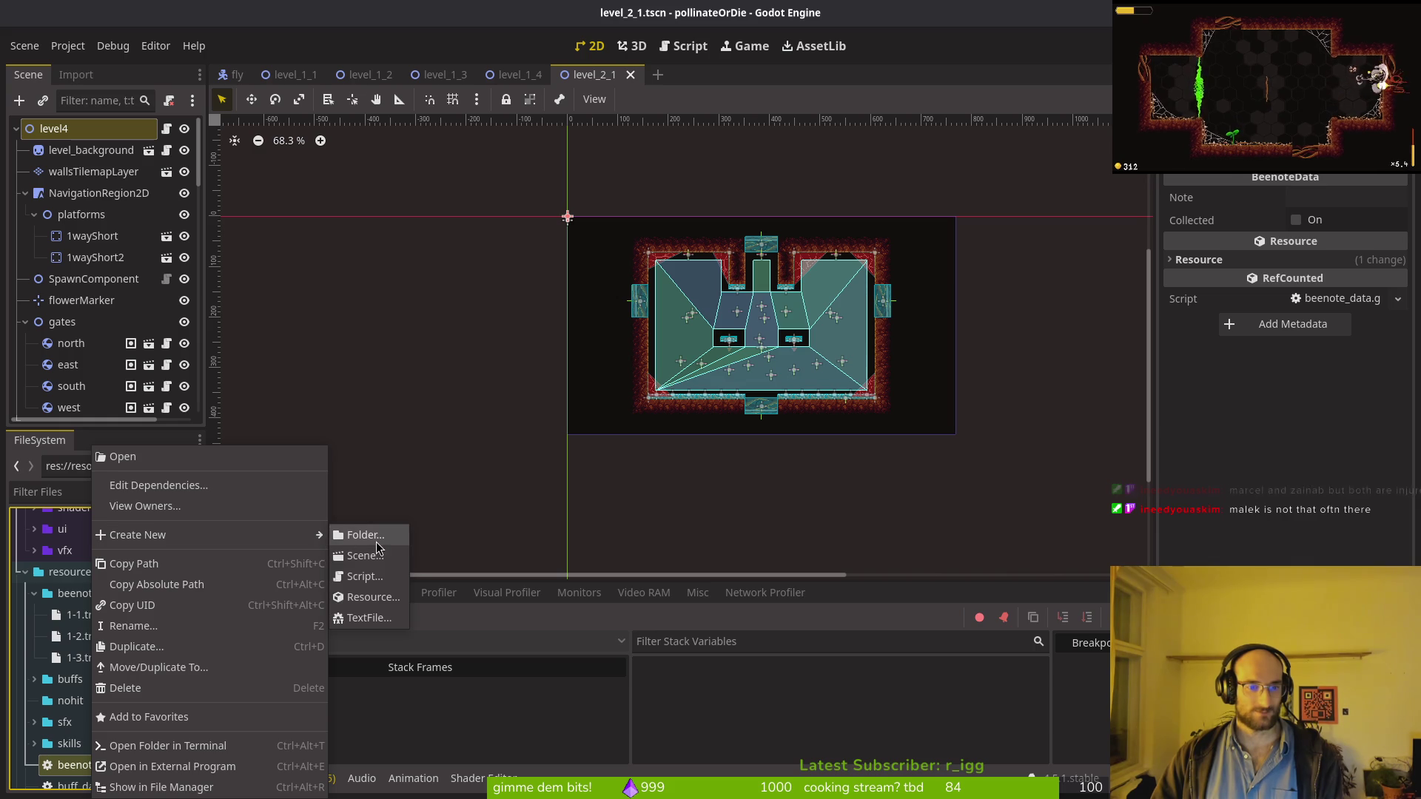
pyautogui.click(355, 593)
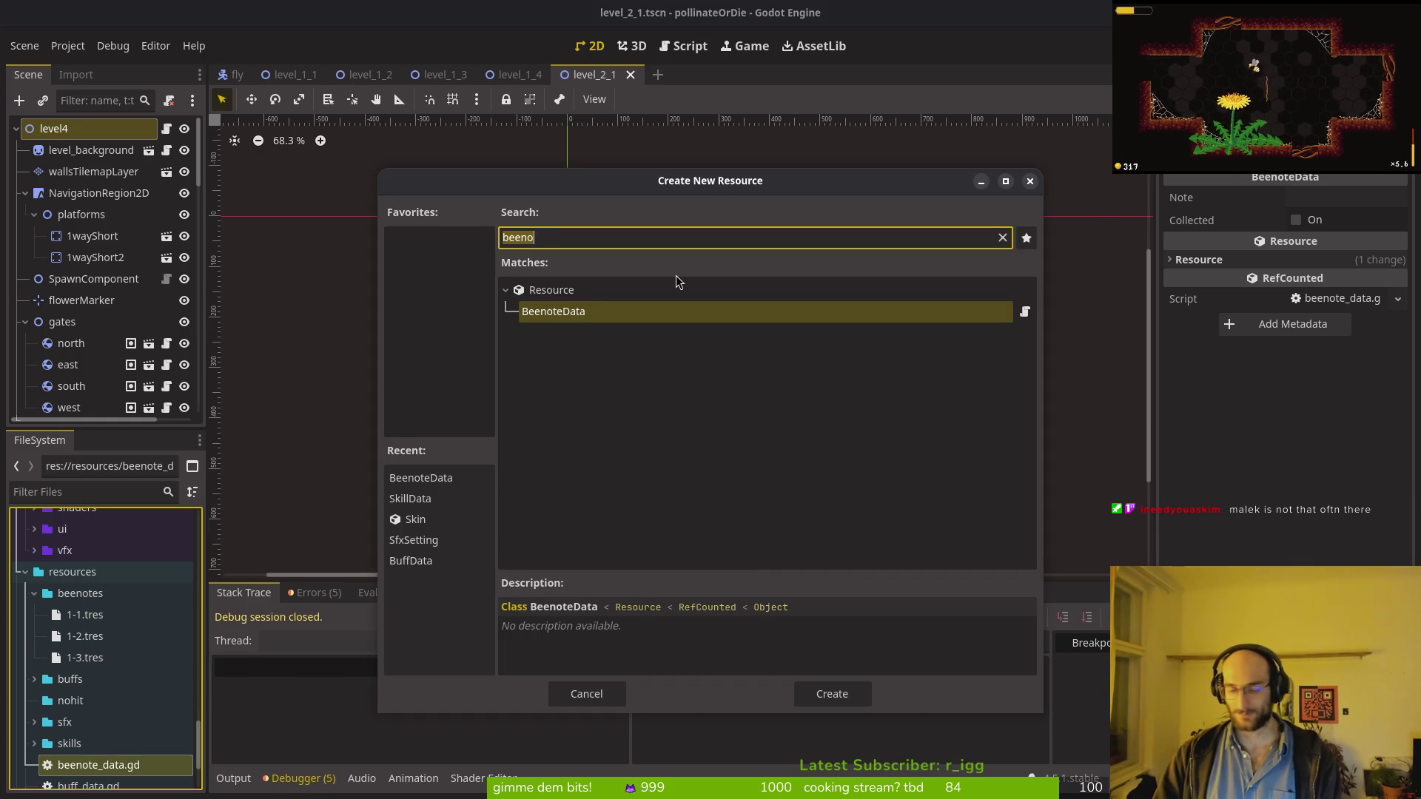
pyautogui.press('Return')
pyautogui.write('1-')
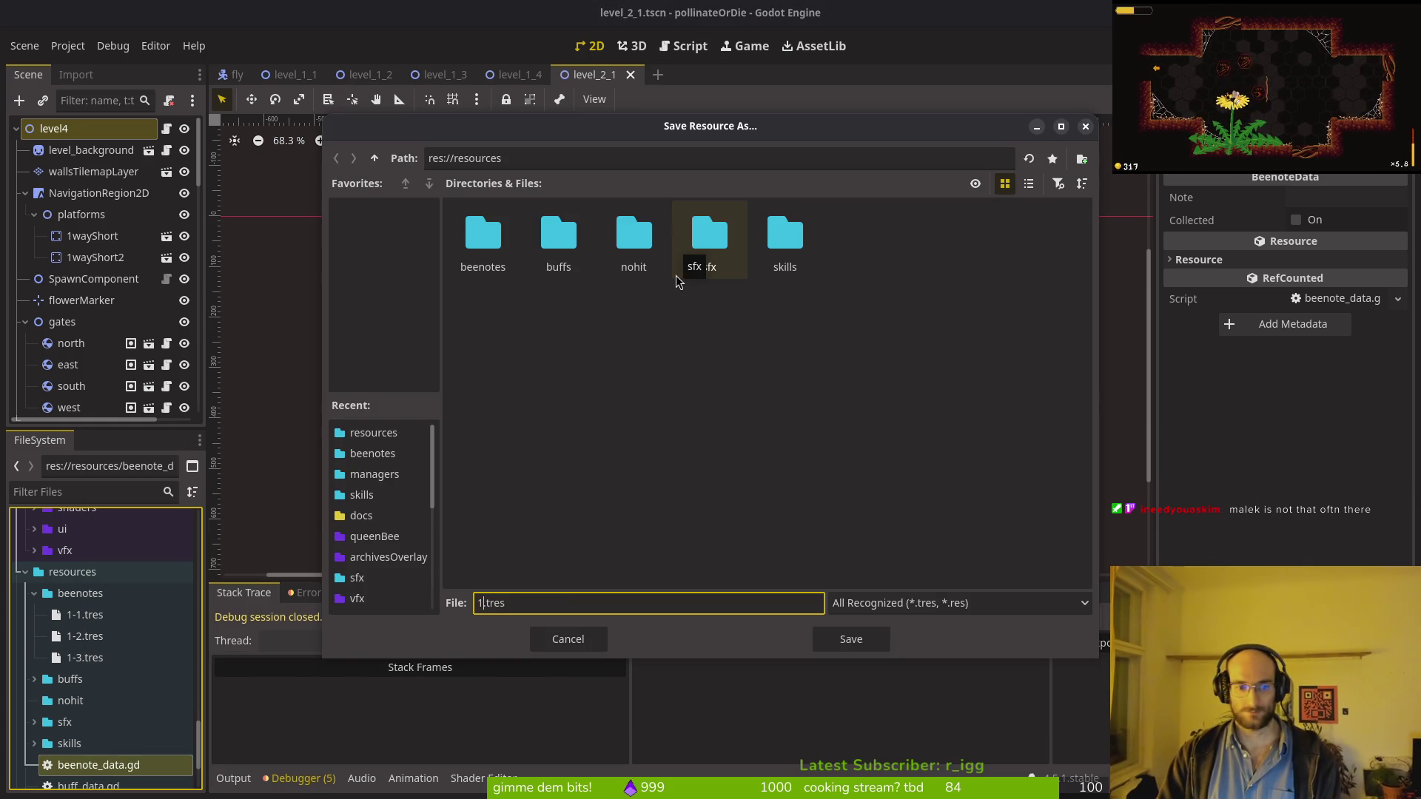
pyautogui.write('4')
pyautogui.press('Return')
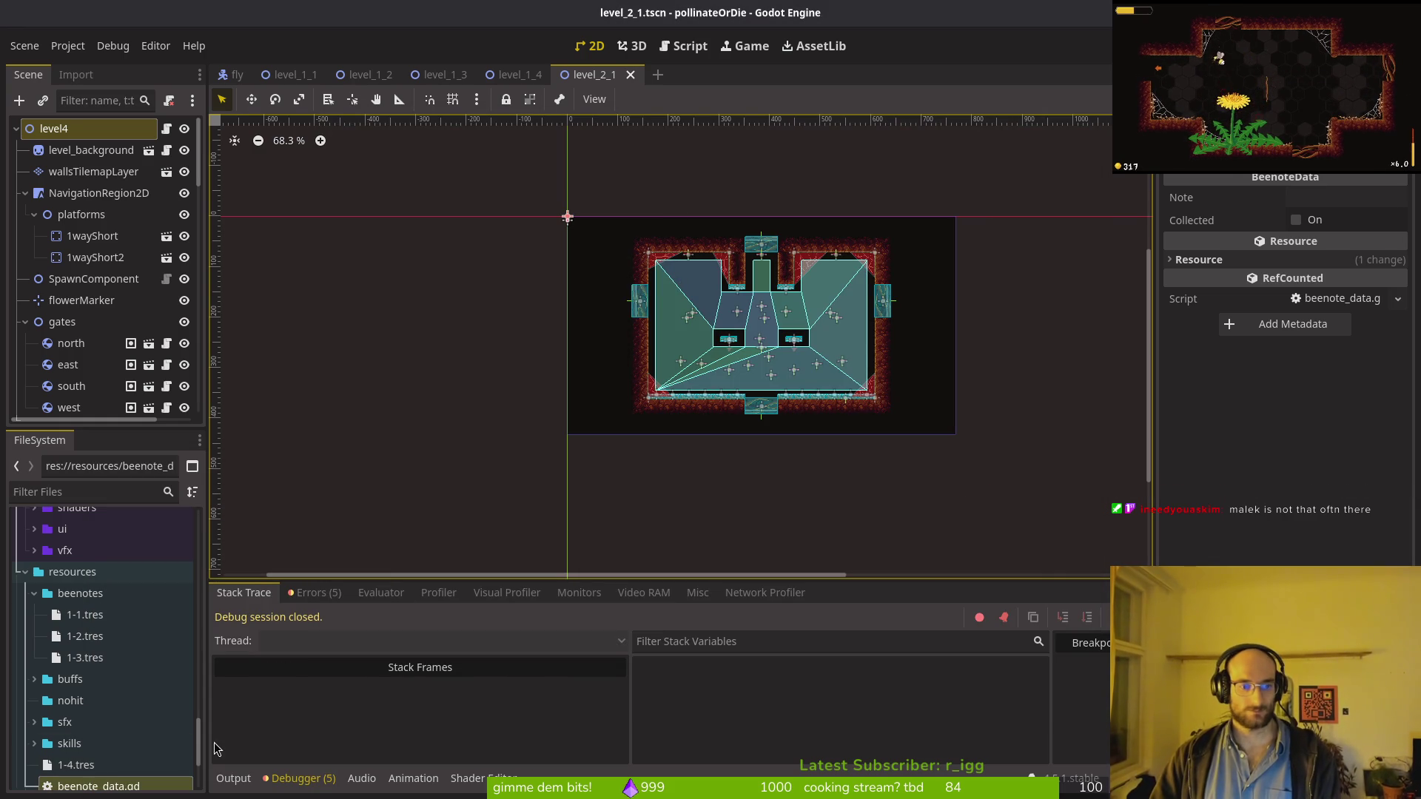
# Step: Create another BeenoteData resource in the resources folder saved as 2-1.tres
pyautogui.scroll(-3, 152, 722)
pyautogui.rightClick(96, 685)
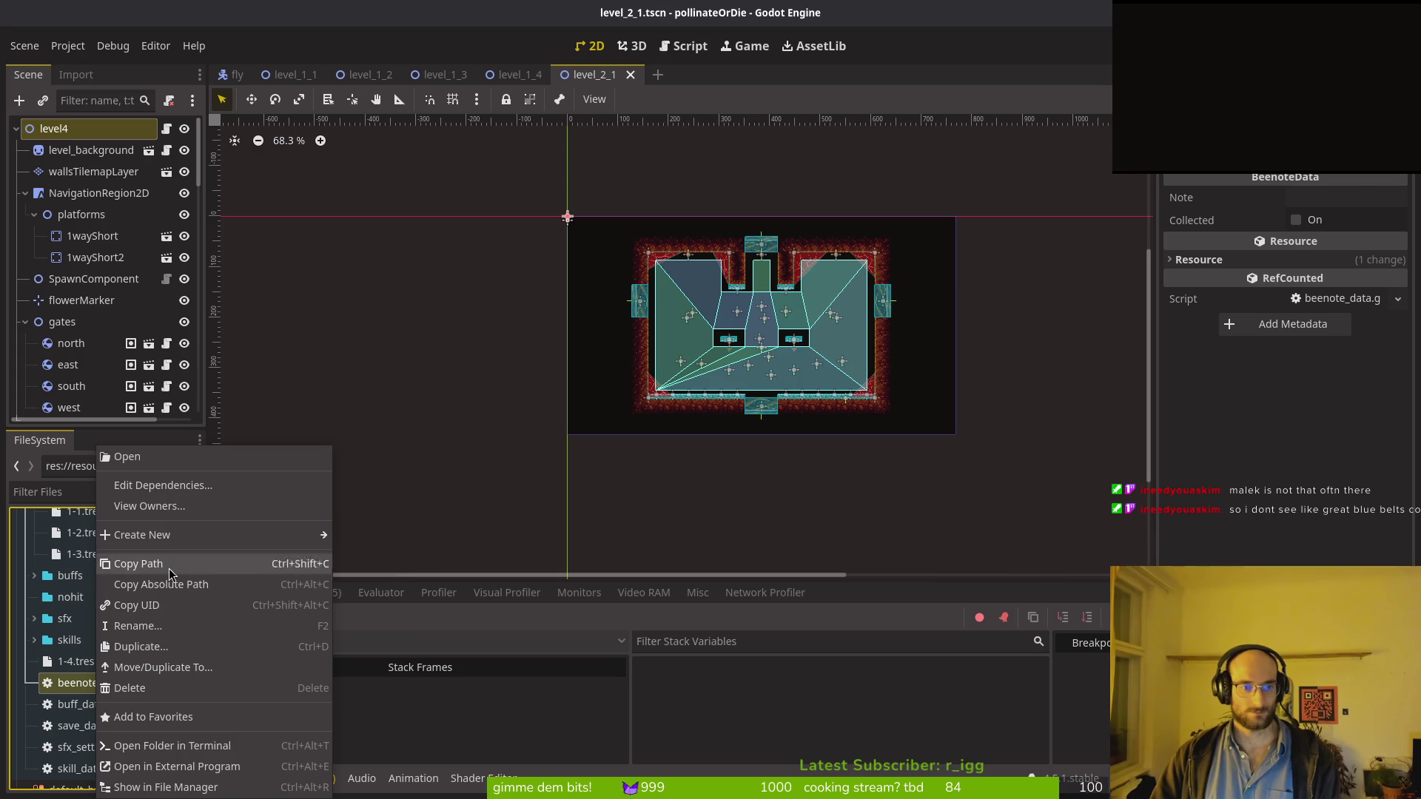
pyautogui.moveTo(182, 538)
pyautogui.click(374, 596)
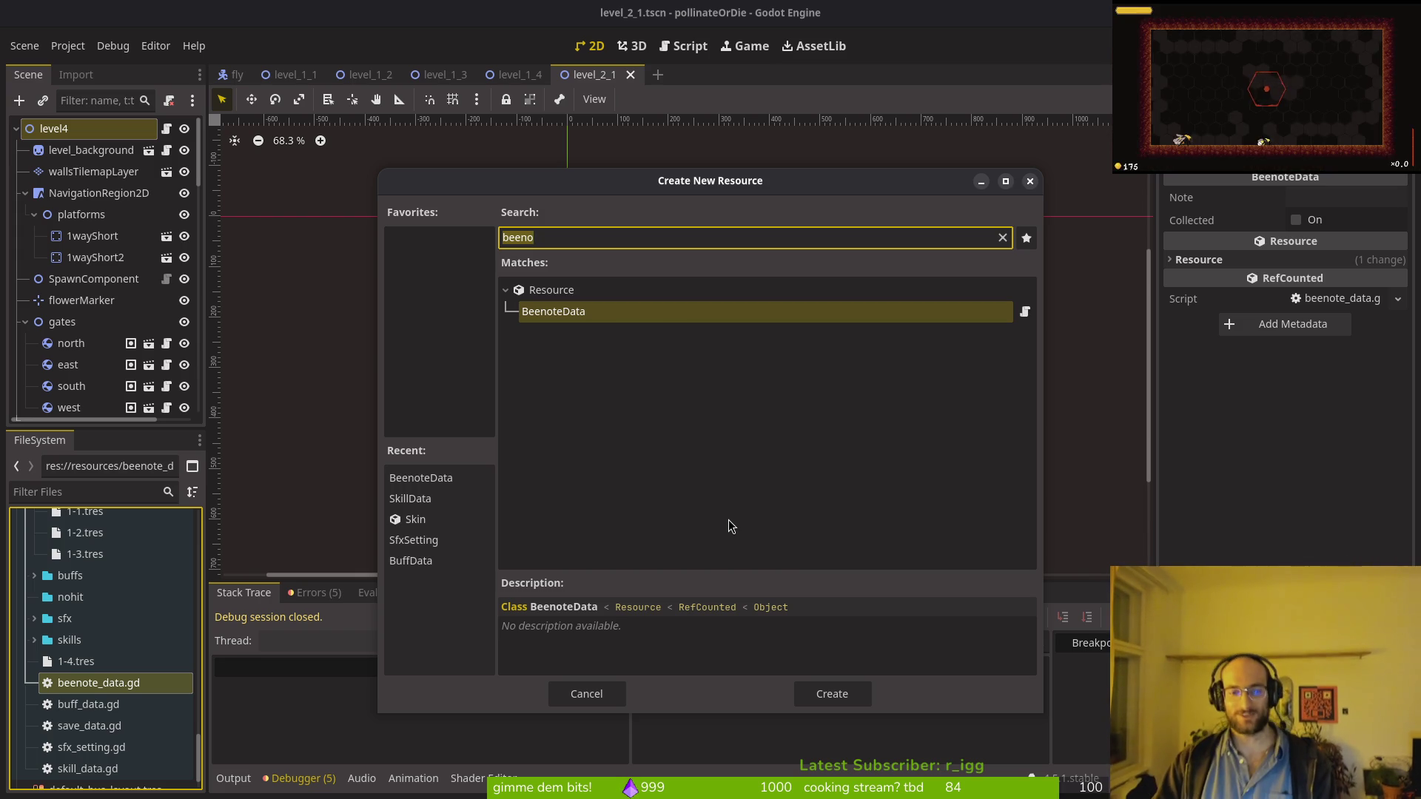
pyautogui.press('Return')
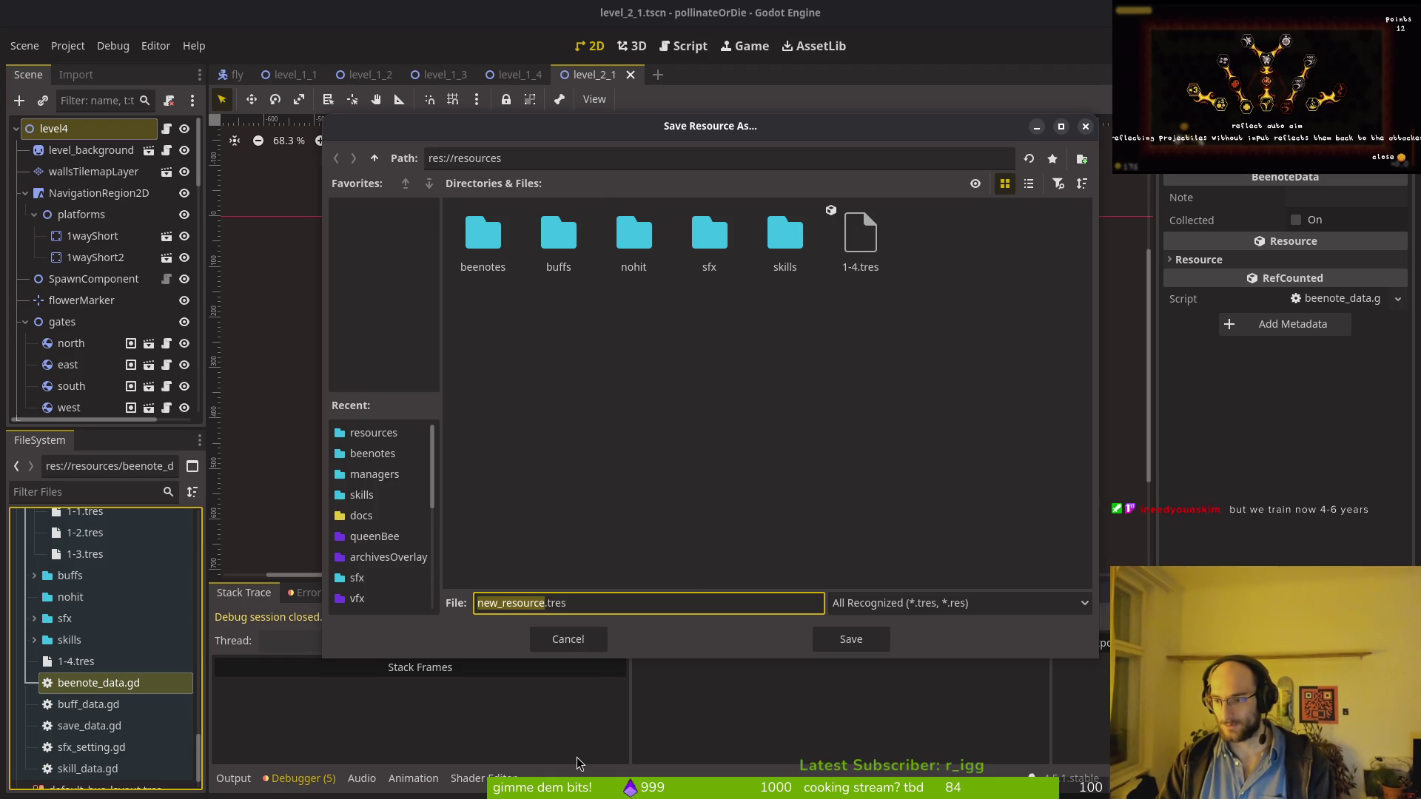
pyautogui.write('2-1')
pyautogui.press('Return')
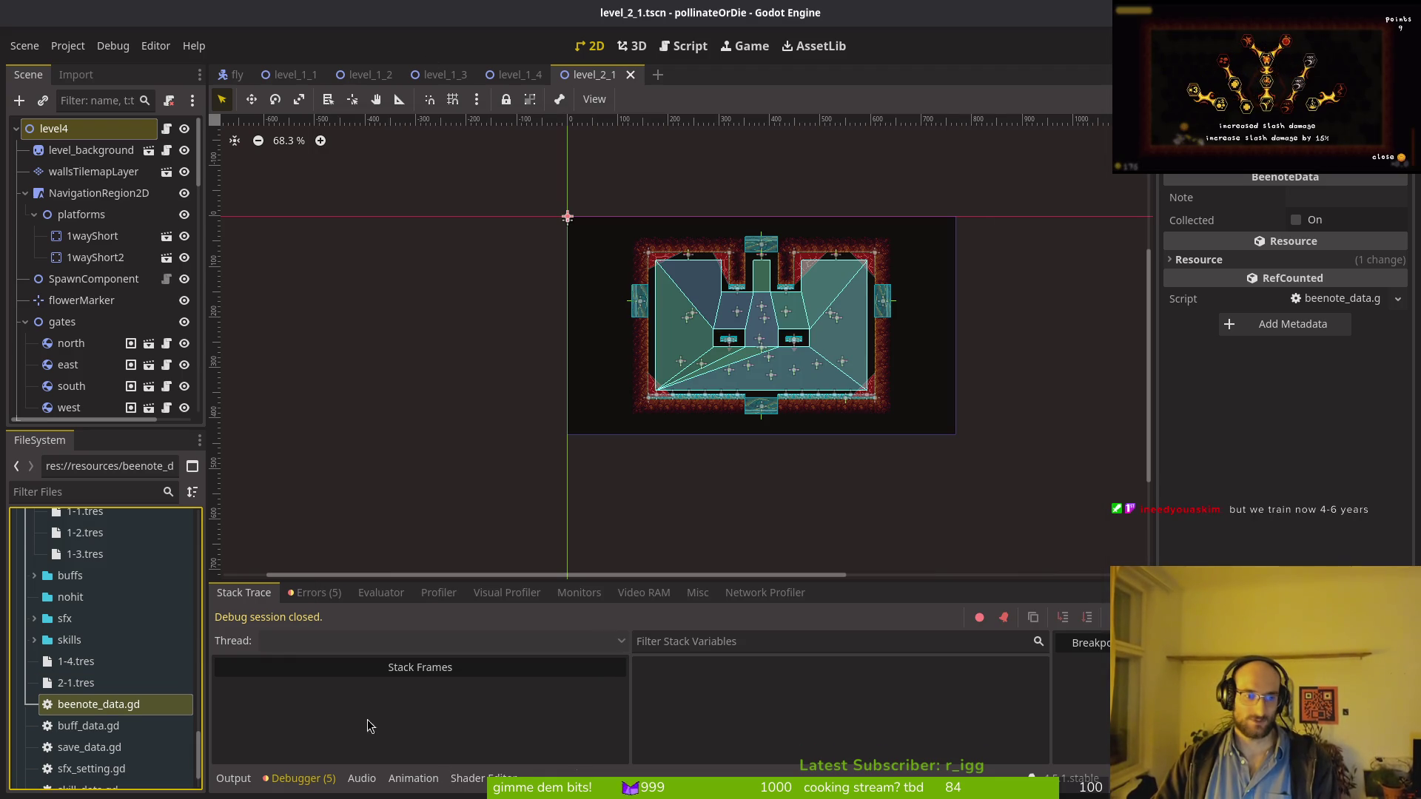
# Step: Create a BeenoteData resource saved as 2-2.tres
pyautogui.rightClick(97, 709)
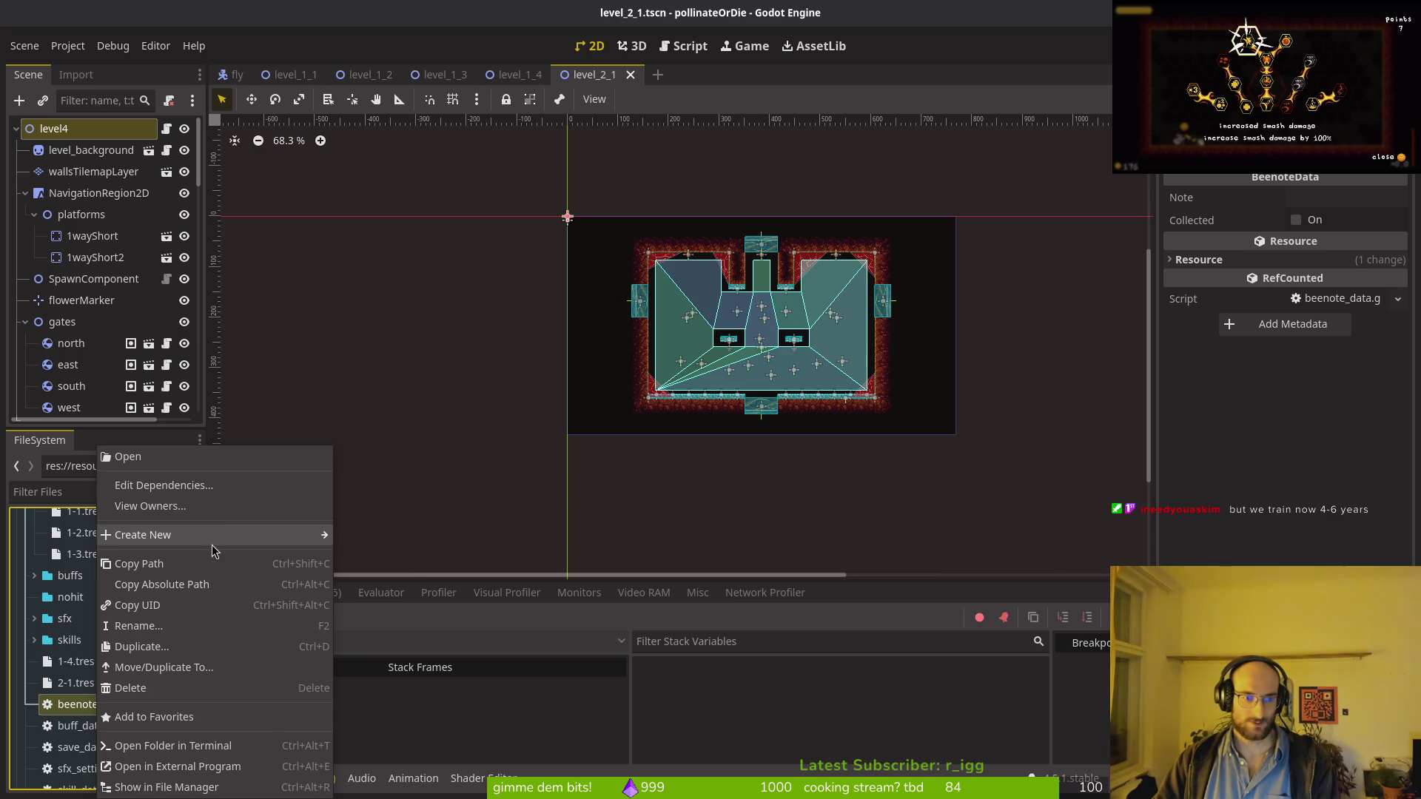
pyautogui.moveTo(214, 535)
pyautogui.click(366, 597)
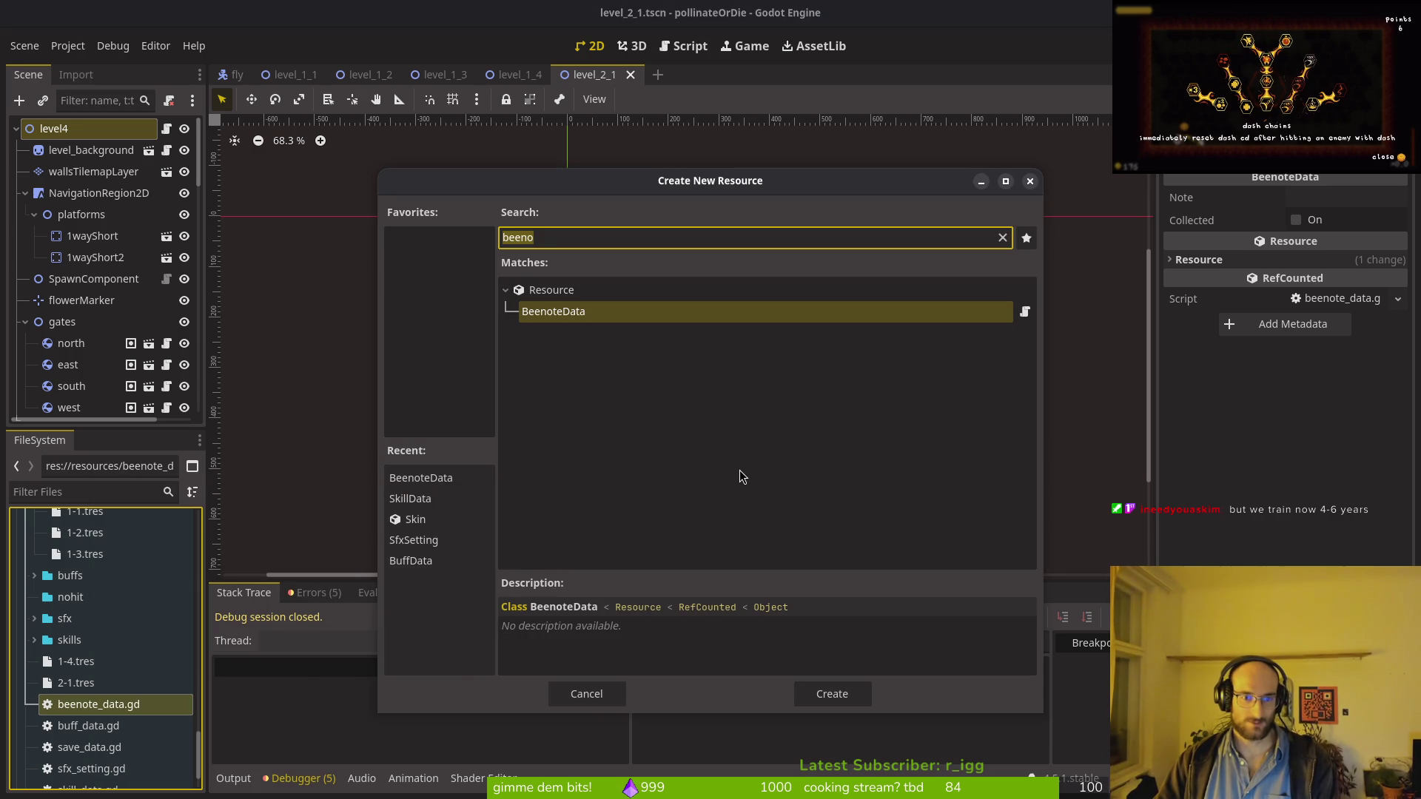
pyautogui.press('Return')
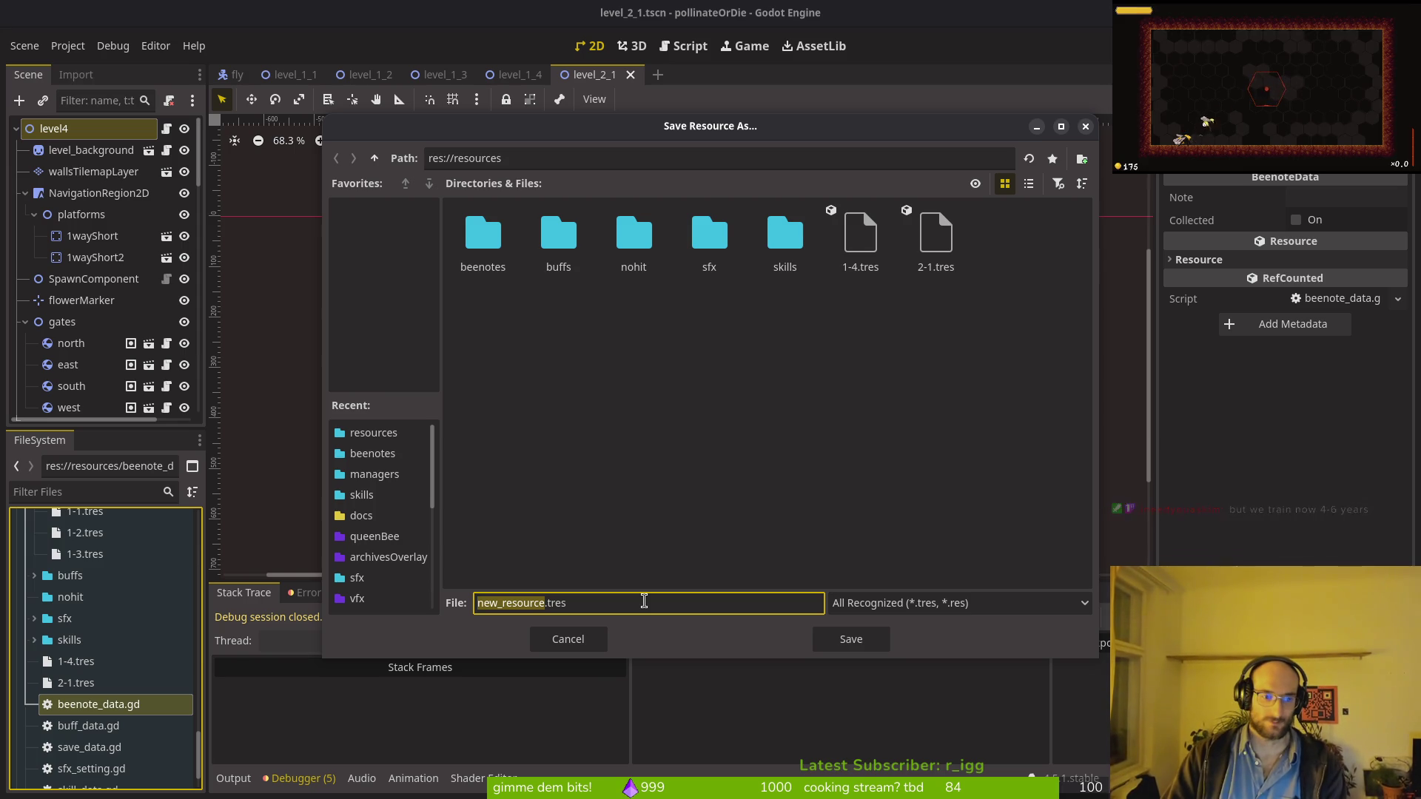
pyautogui.write('2-')
pyautogui.write('2')
pyautogui.press('Return')
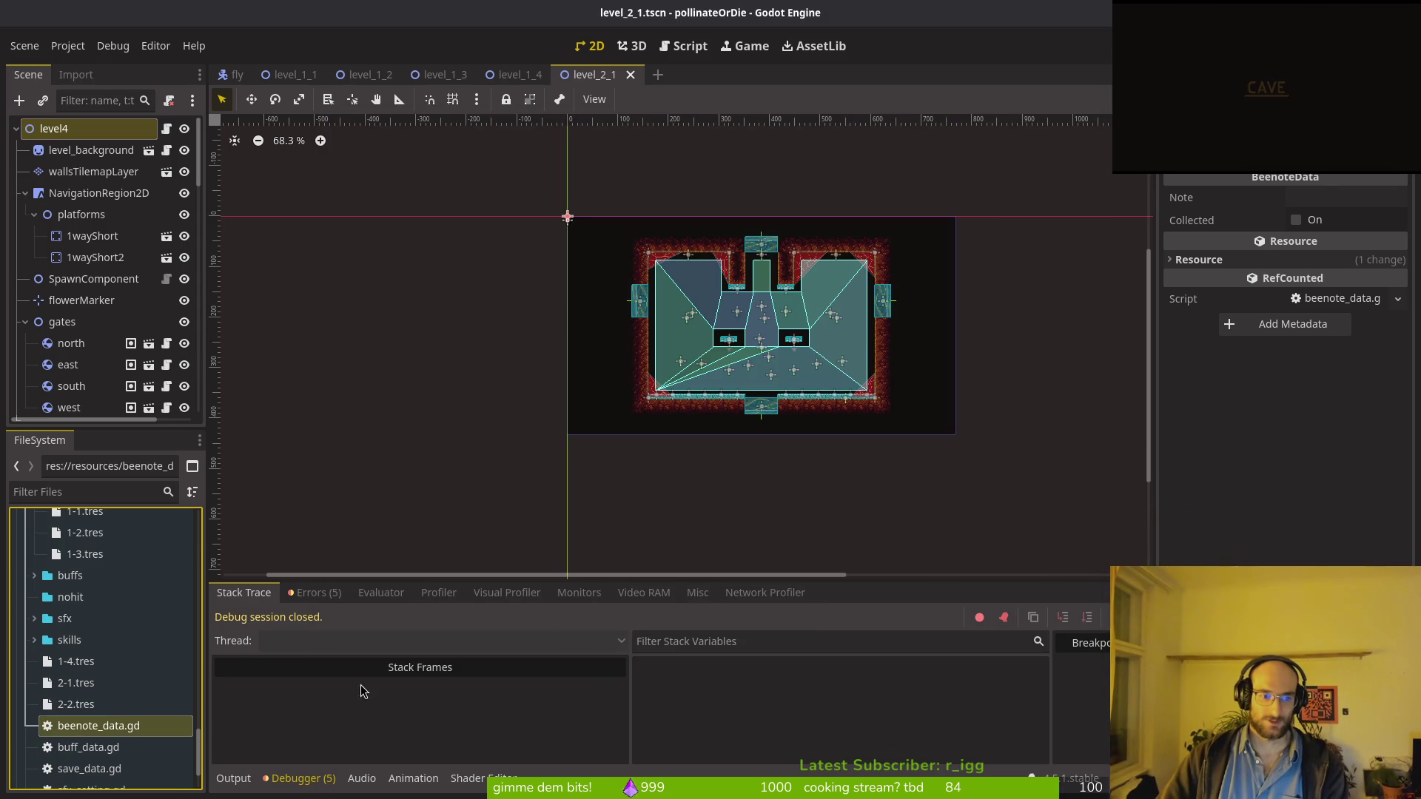
# Step: Create a BeenoteData resource saved as 2-3.tres
pyautogui.rightClick(96, 724)
pyautogui.moveTo(231, 533)
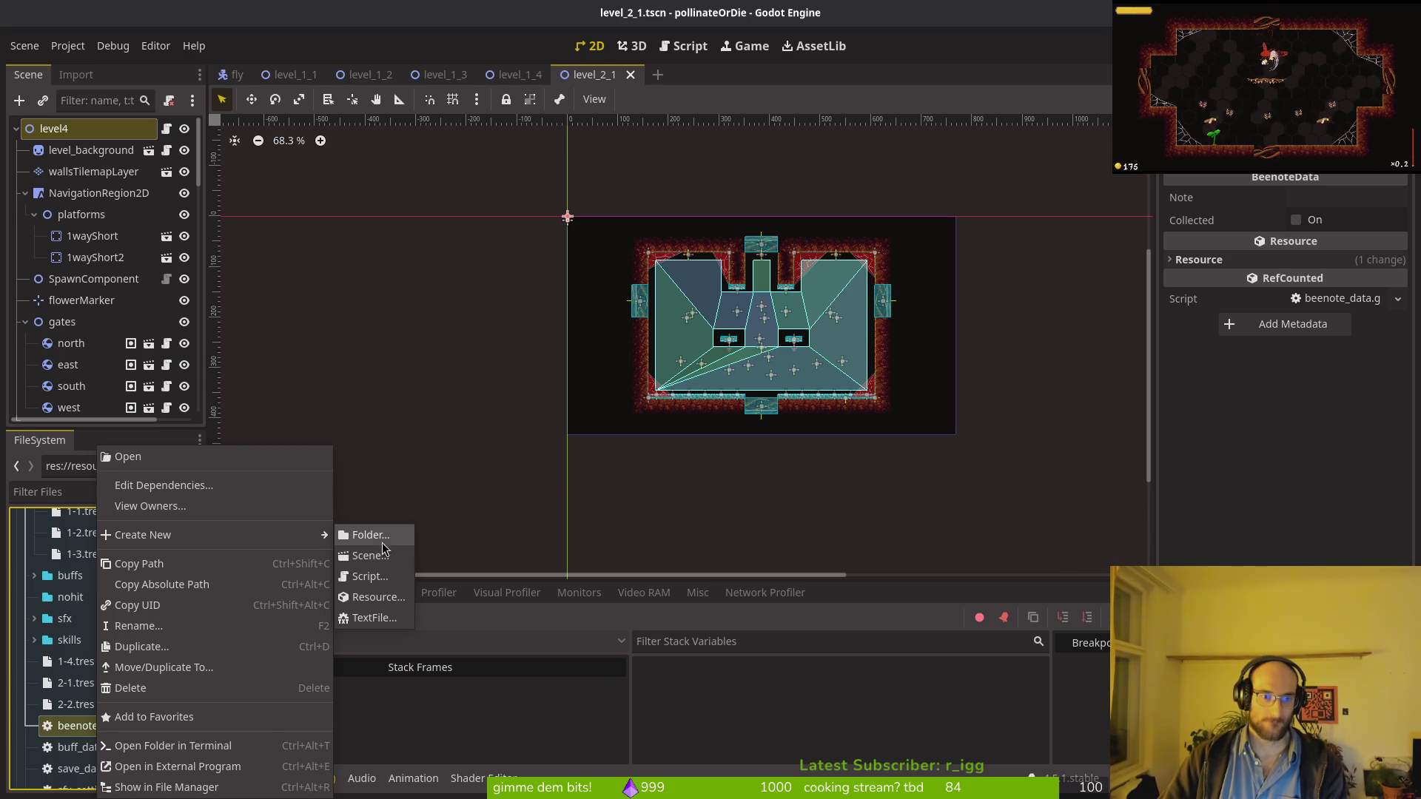
pyautogui.click(374, 597)
pyautogui.click(836, 693)
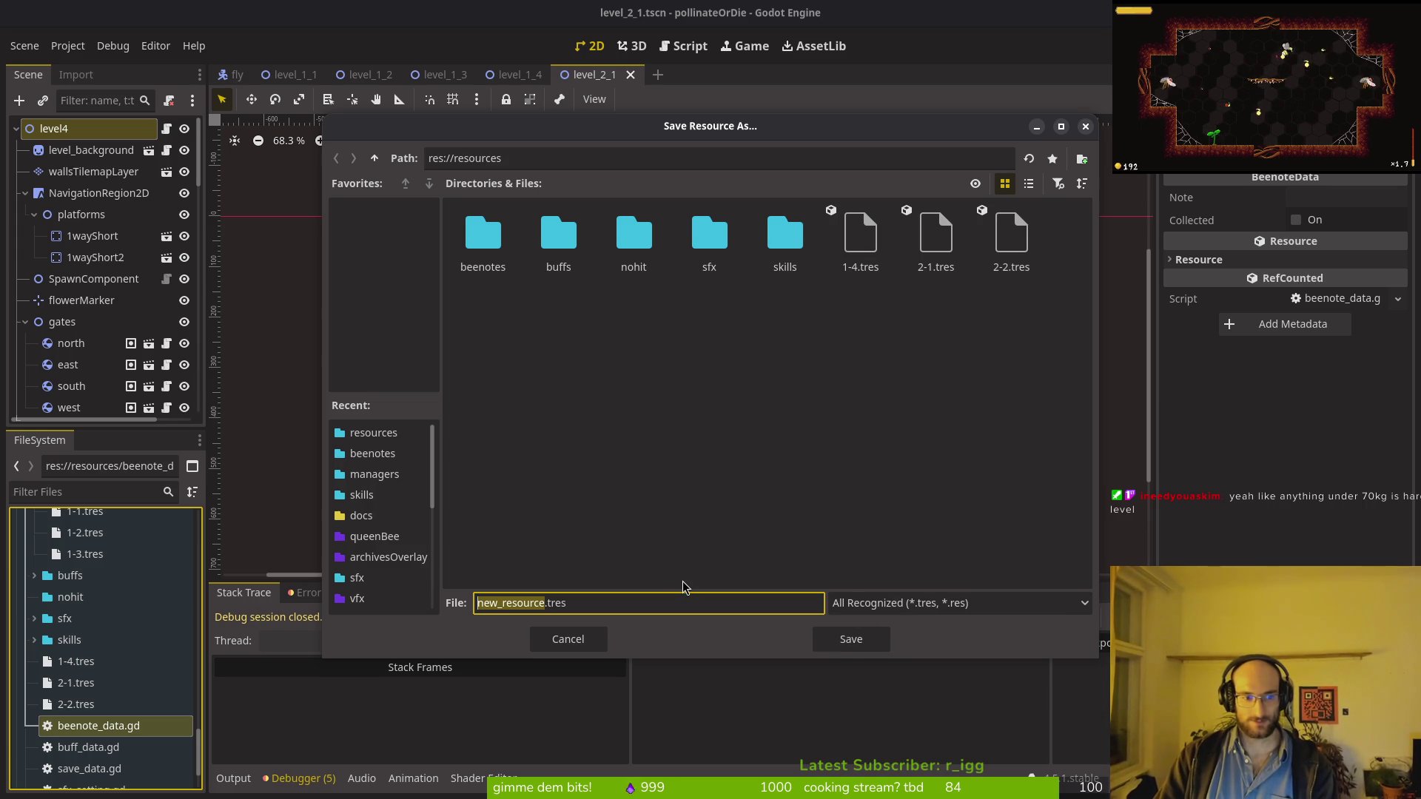
pyautogui.write('2-3')
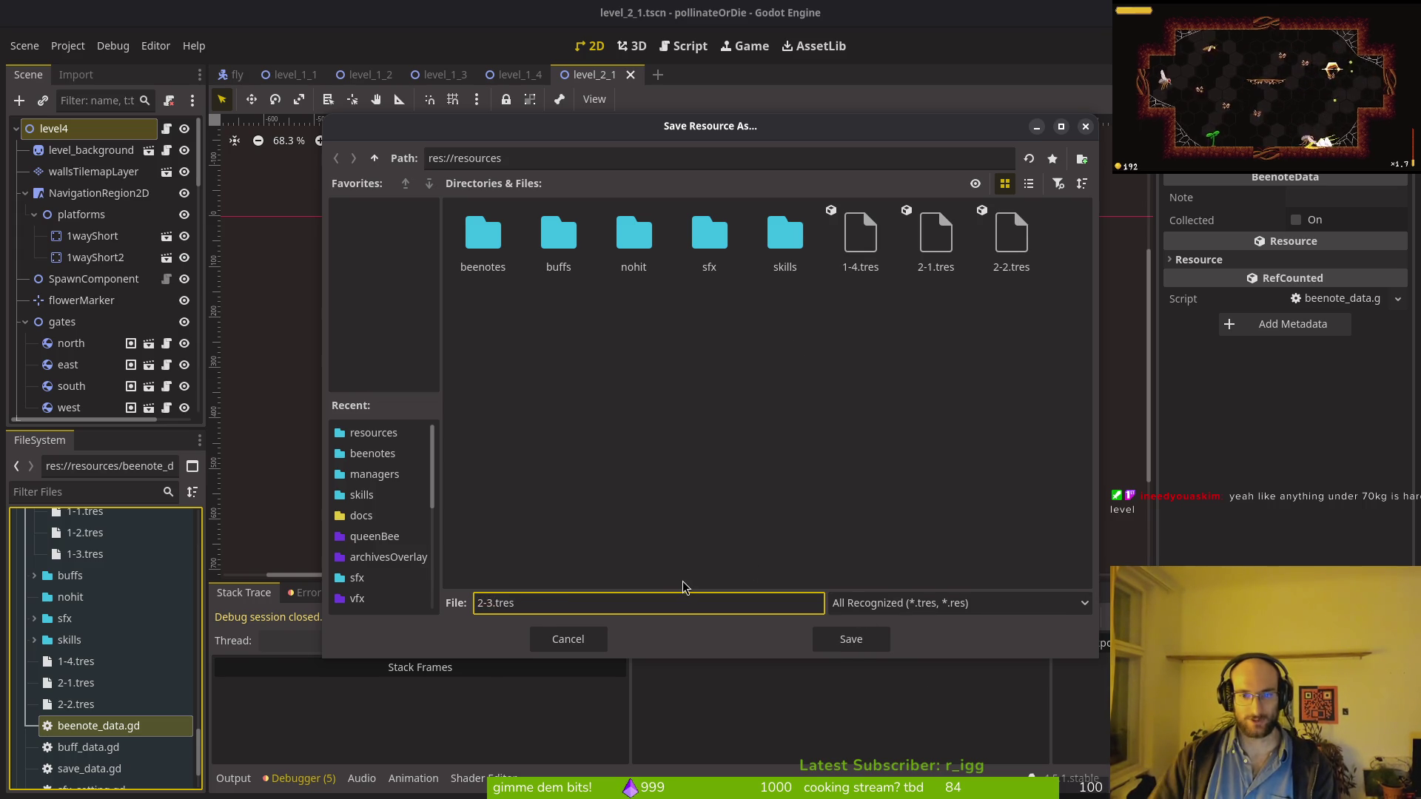
pyautogui.click(864, 641)
# Step: Search for BeenoteData, create a resource saved as 2-4.tres, and select files 1-4 through 2-4
pyautogui.rightClick(110, 743)
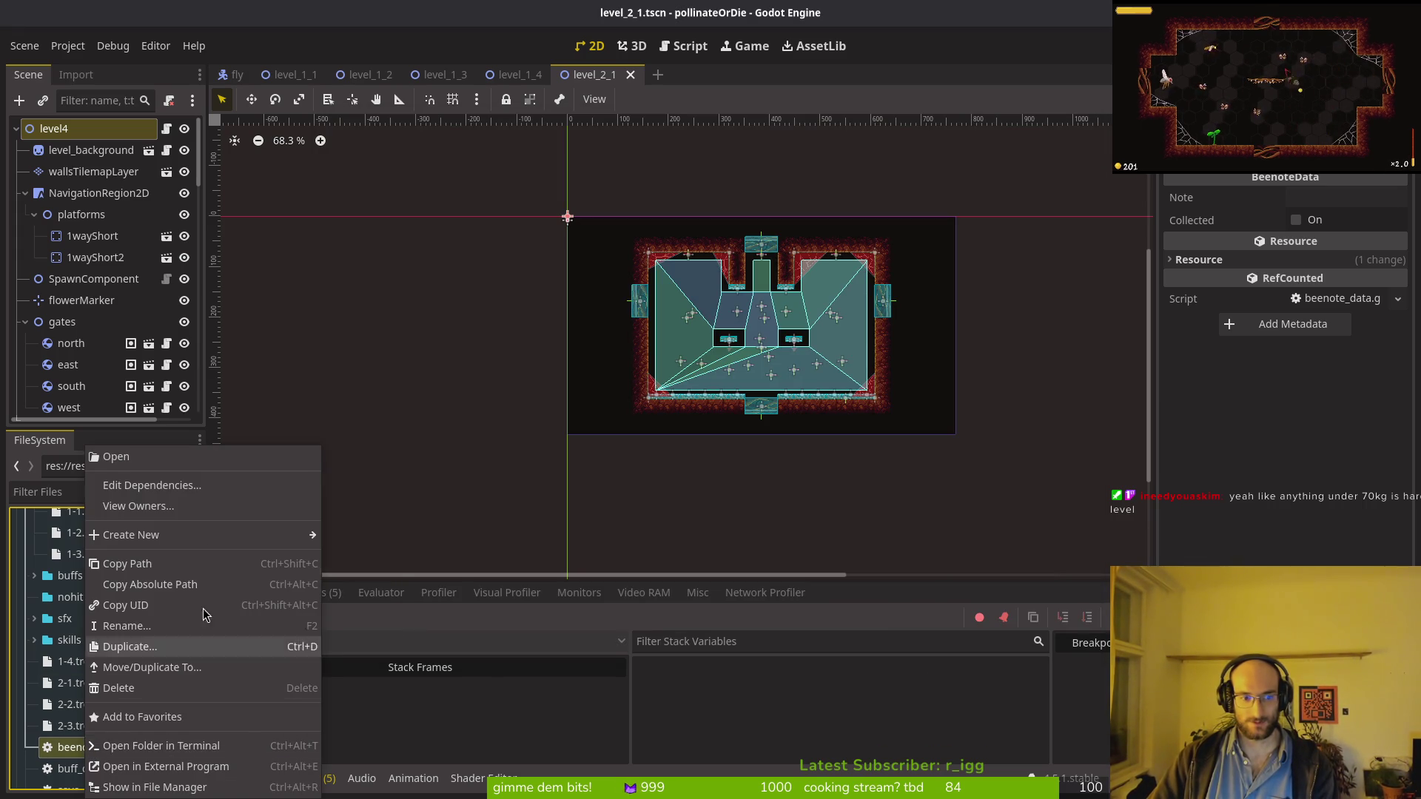
pyautogui.moveTo(198, 536)
pyautogui.click(356, 598)
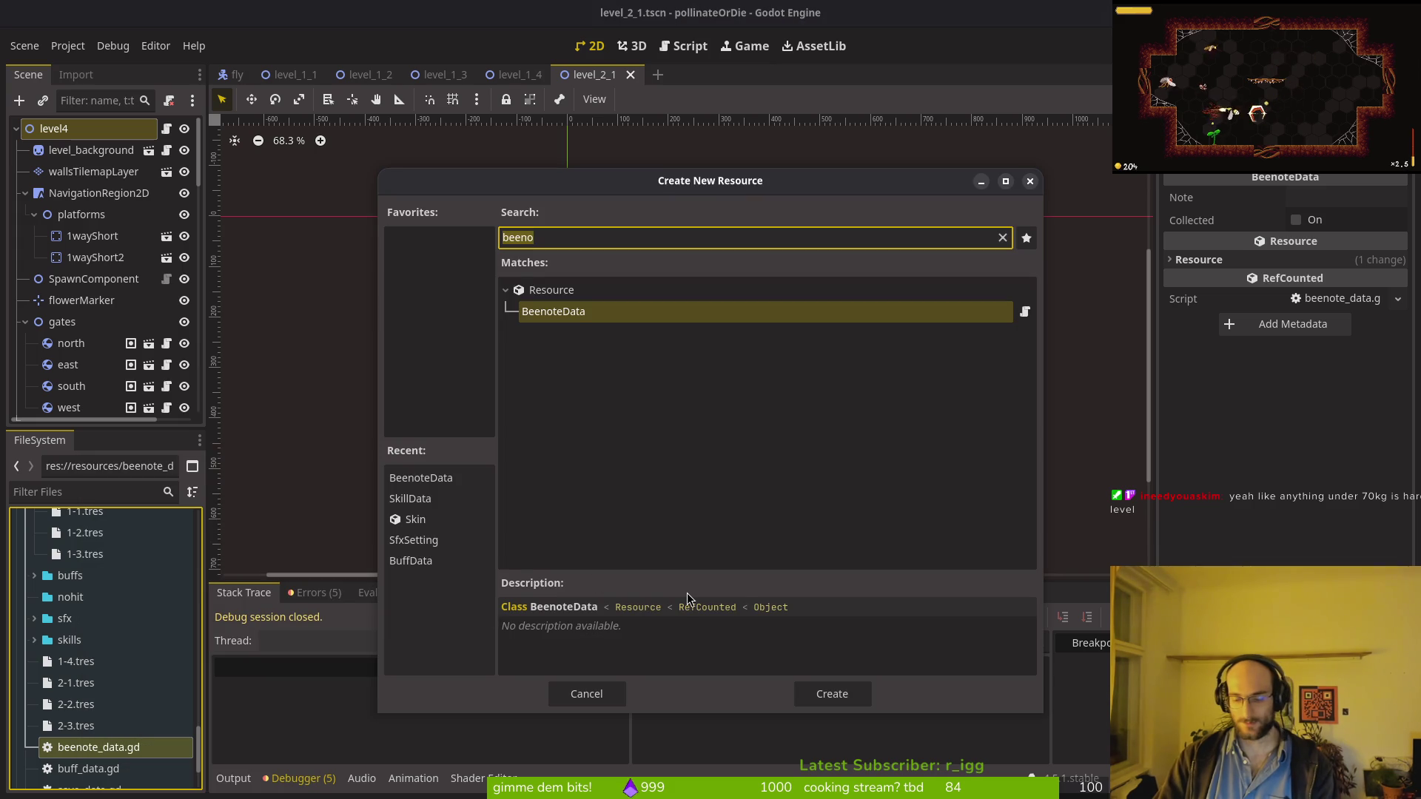
pyautogui.write('2-')
pyautogui.press('BackSpace')
pyautogui.press('BackSpace')
pyautogui.write('2-')
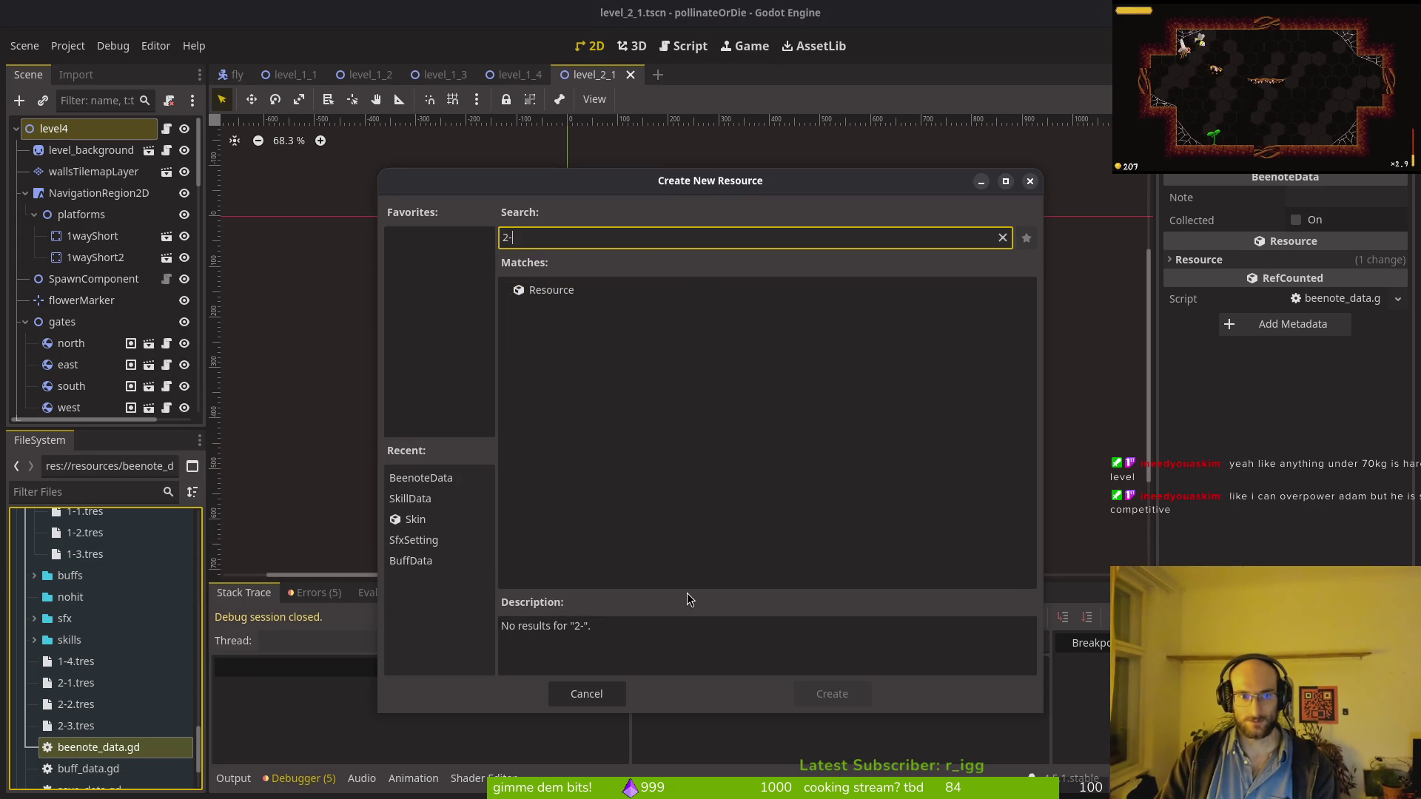
pyautogui.write('4')
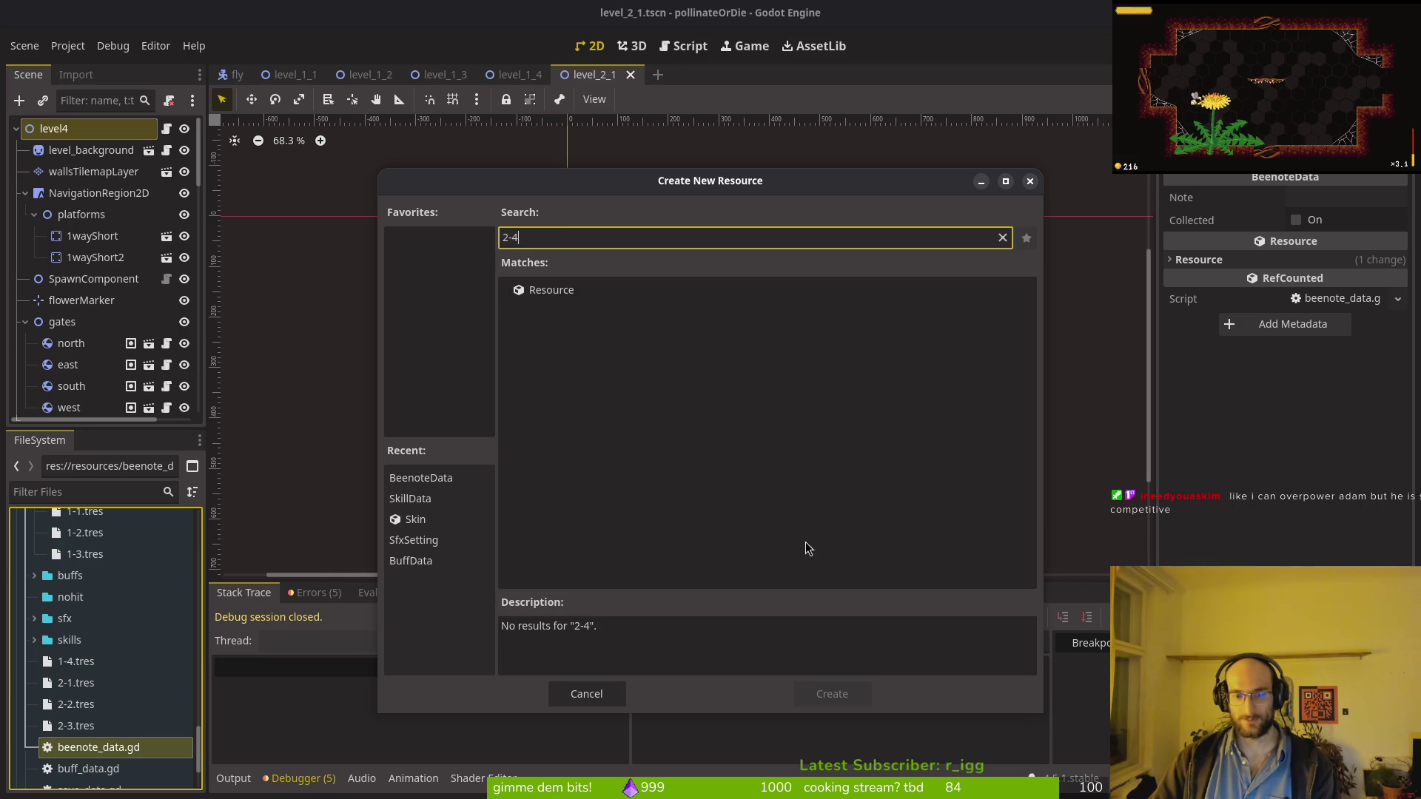
pyautogui.click(74, 748)
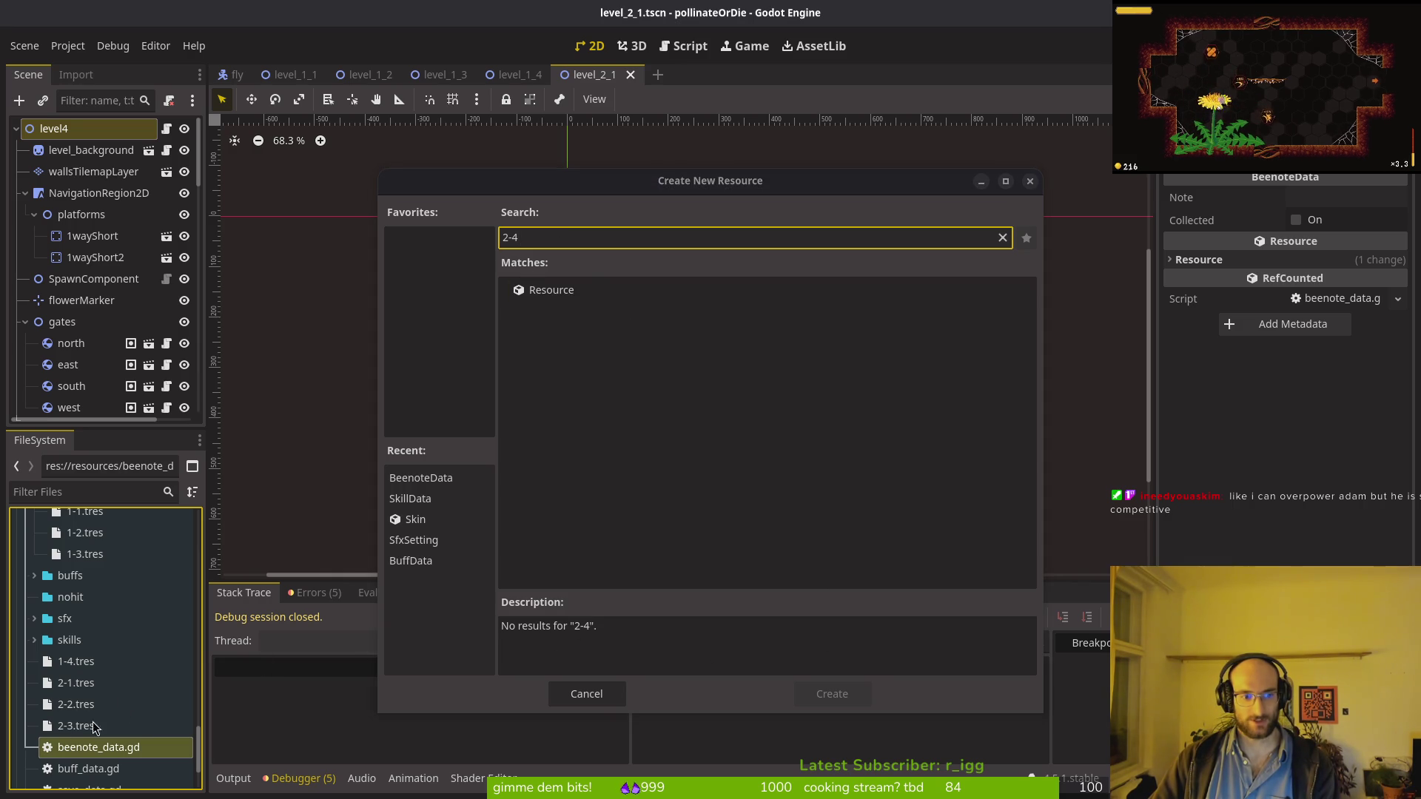
pyautogui.click(535, 237)
pyautogui.write('been')
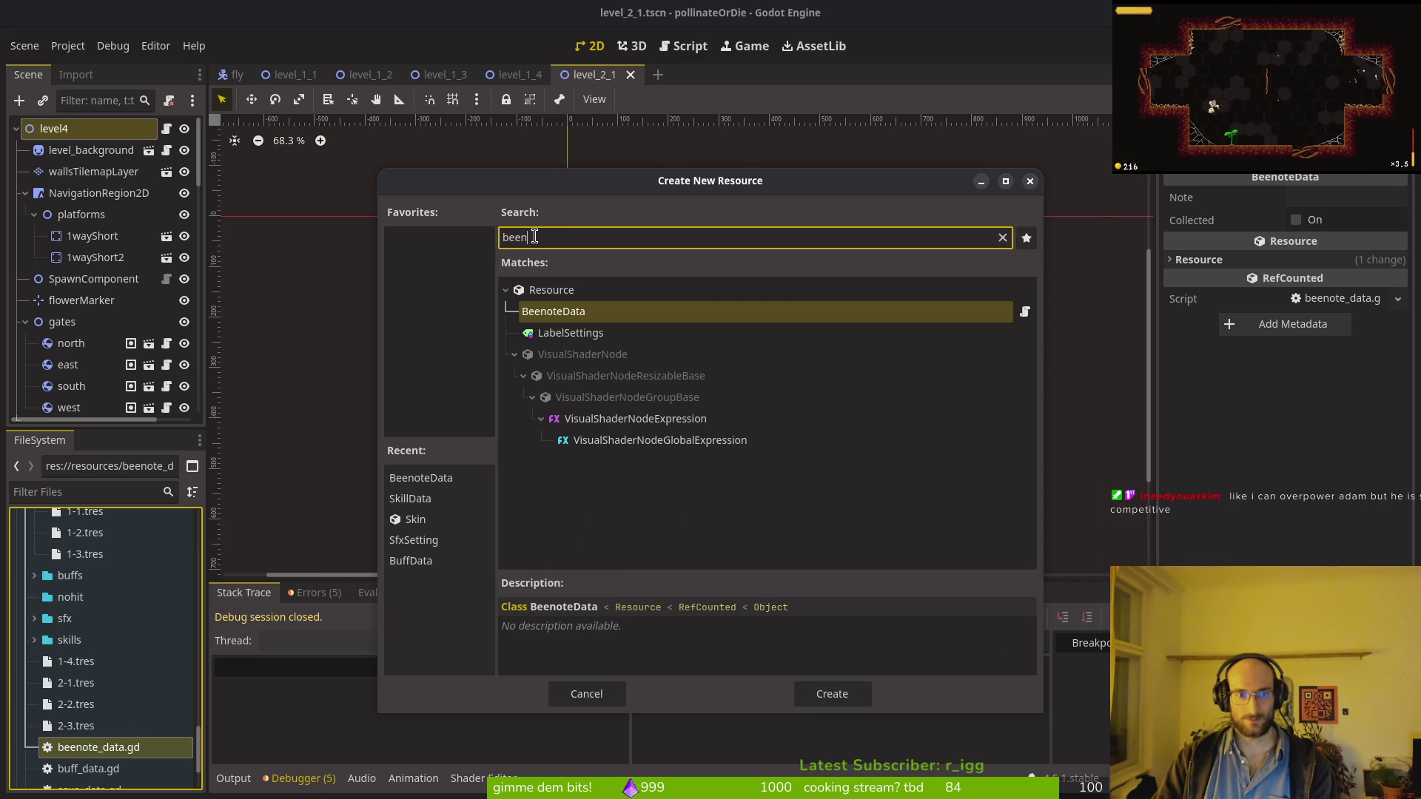
pyautogui.press('Return')
pyautogui.write('2-4')
pyautogui.press('Return')
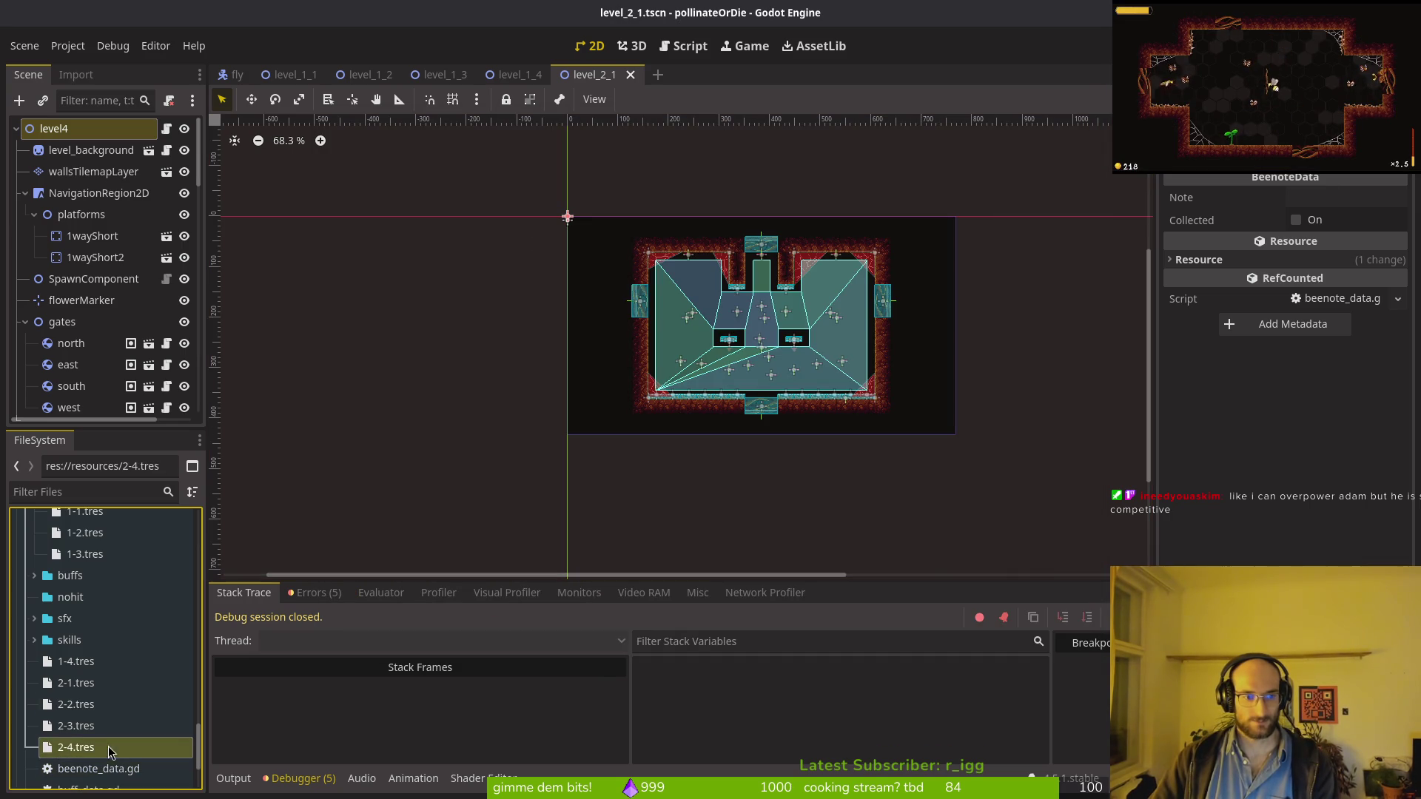
pyautogui.keyDown('shift'); pyautogui.click(66, 662); pyautogui.keyUp('shift')
# Step: Drag 1-4 through 2-4.tres into beenotes, then create 2-5.tres there and collapse the folder
pyautogui.moveTo(66, 662)
pyautogui.mouseDown()
pyautogui.moveTo(83, 571)
pyautogui.moveTo(97, 568)
pyautogui.mouseUp()
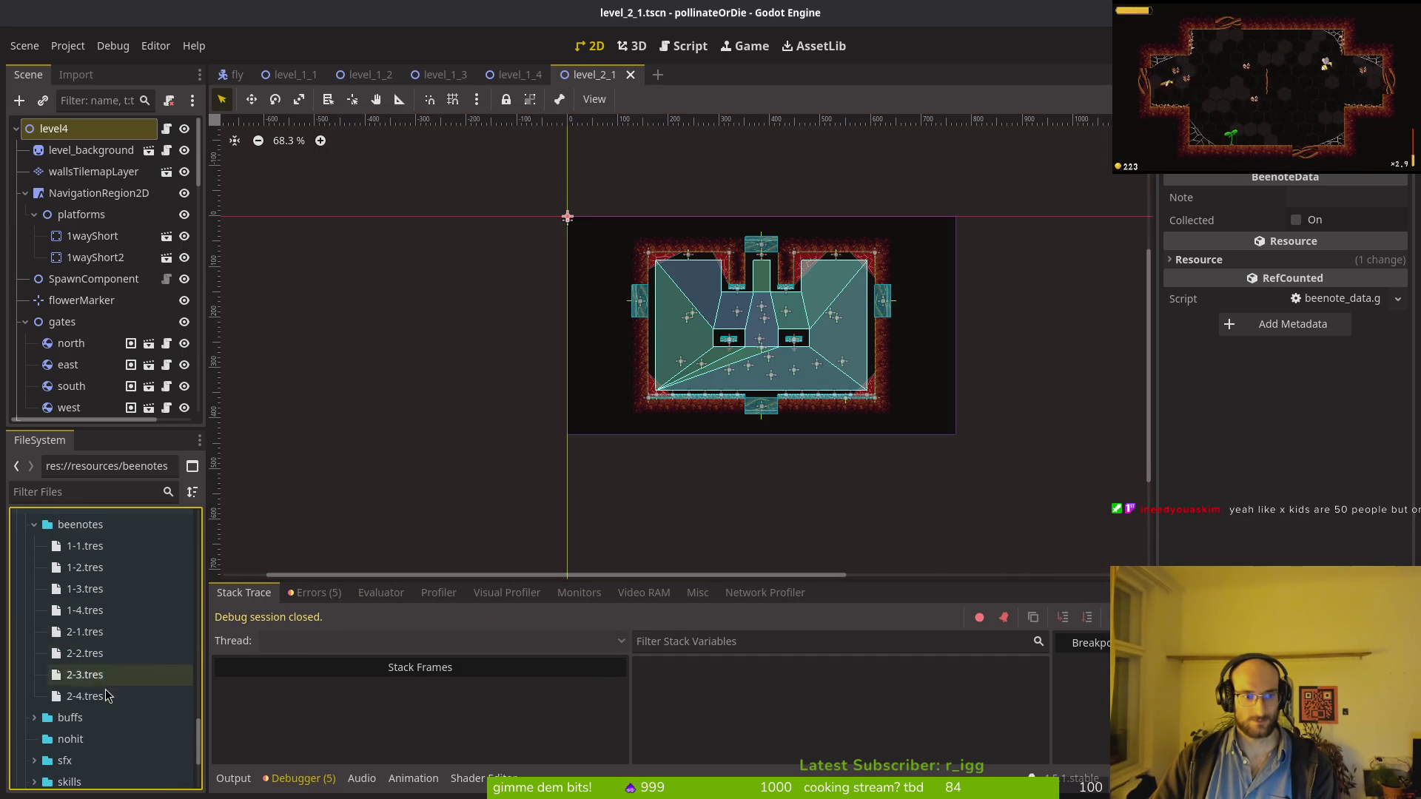
pyautogui.scroll(-3, 104, 684)
pyautogui.rightClick(88, 645)
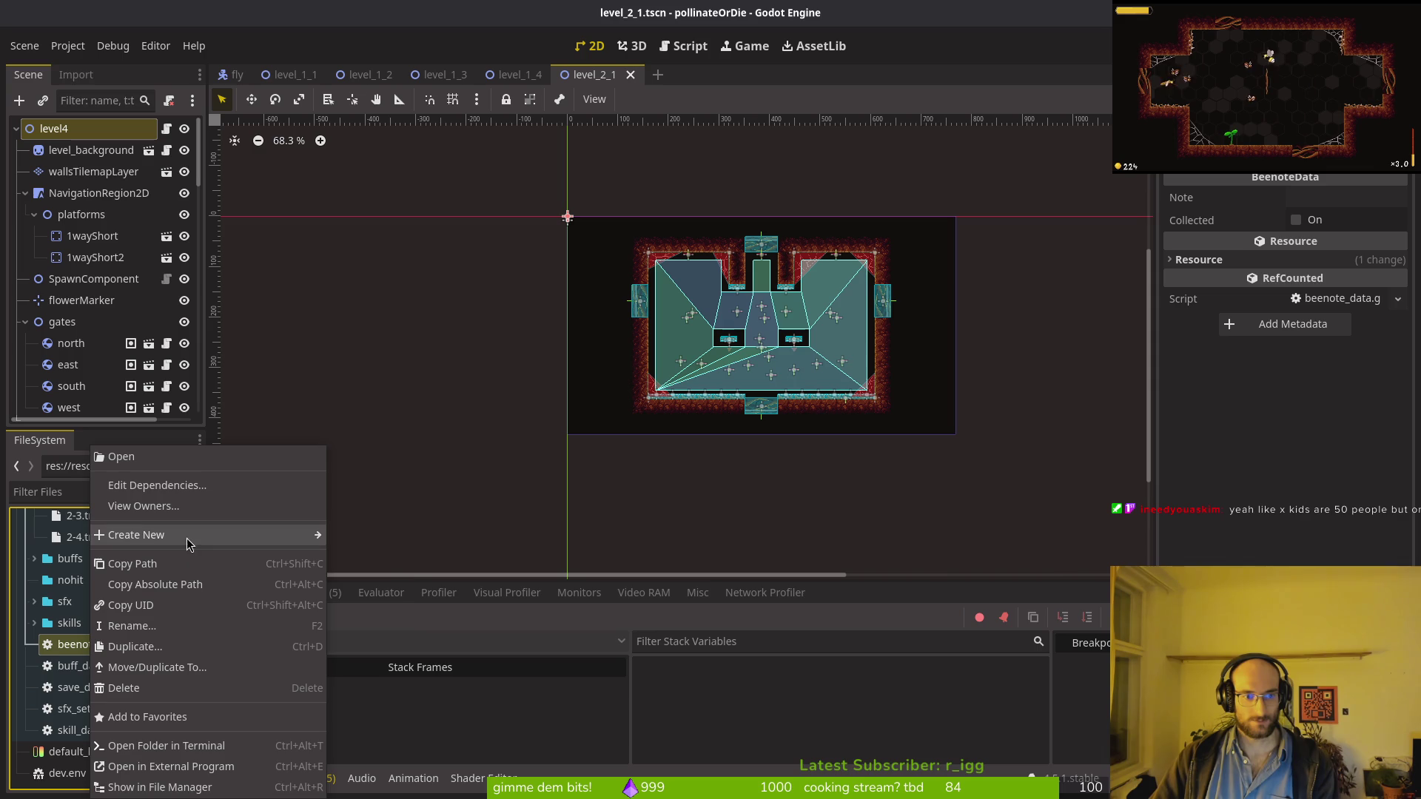
pyautogui.moveTo(187, 535)
pyautogui.click(359, 596)
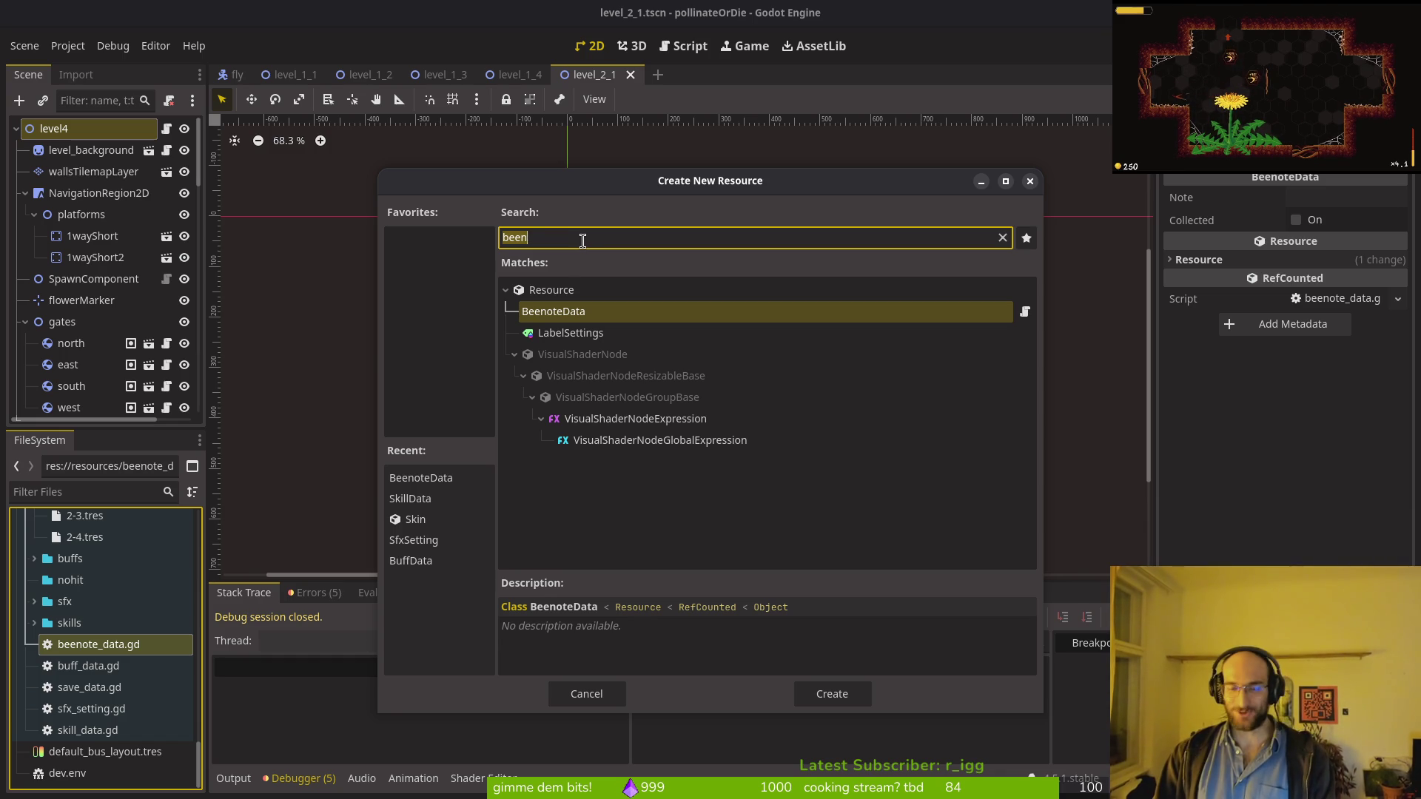
pyautogui.press('Return')
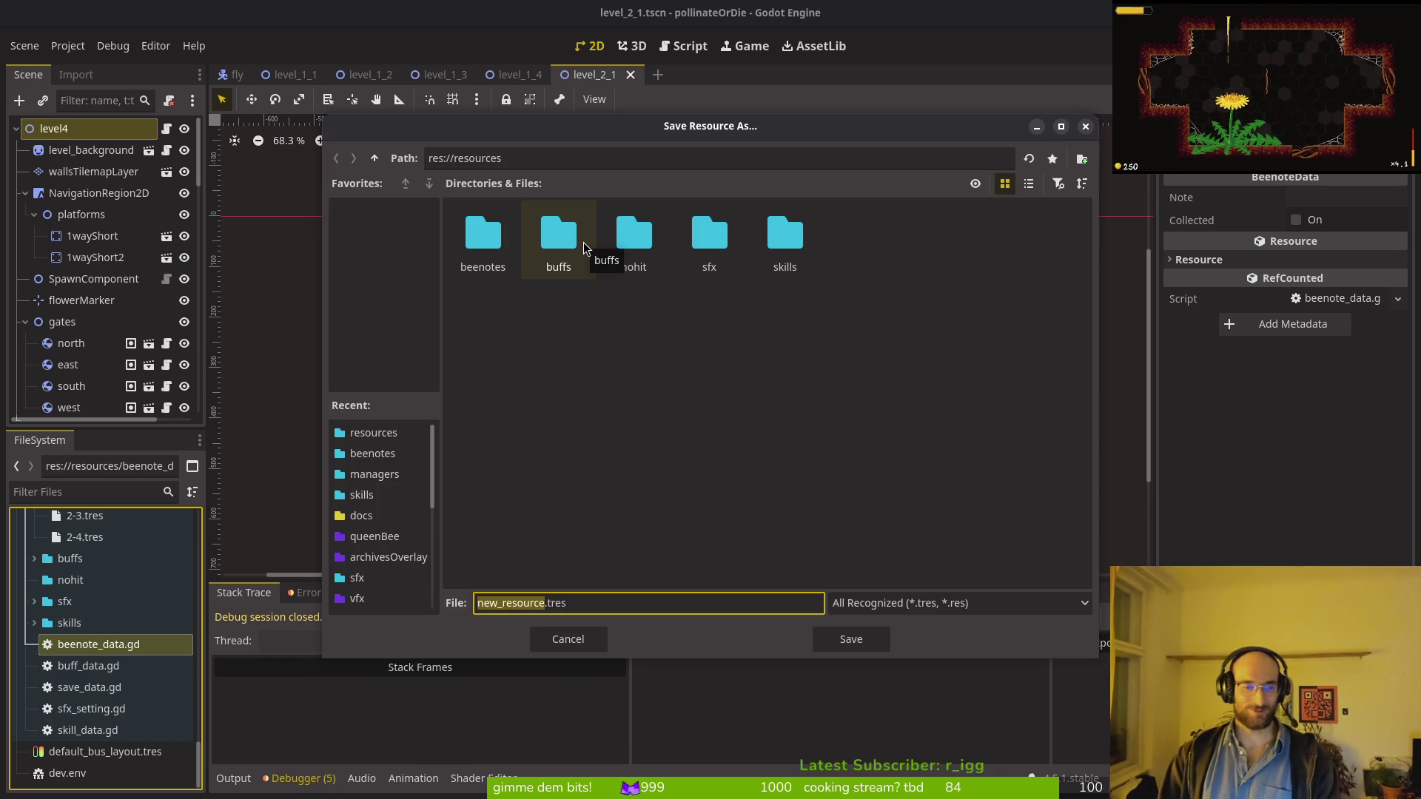
pyautogui.write('2-5')
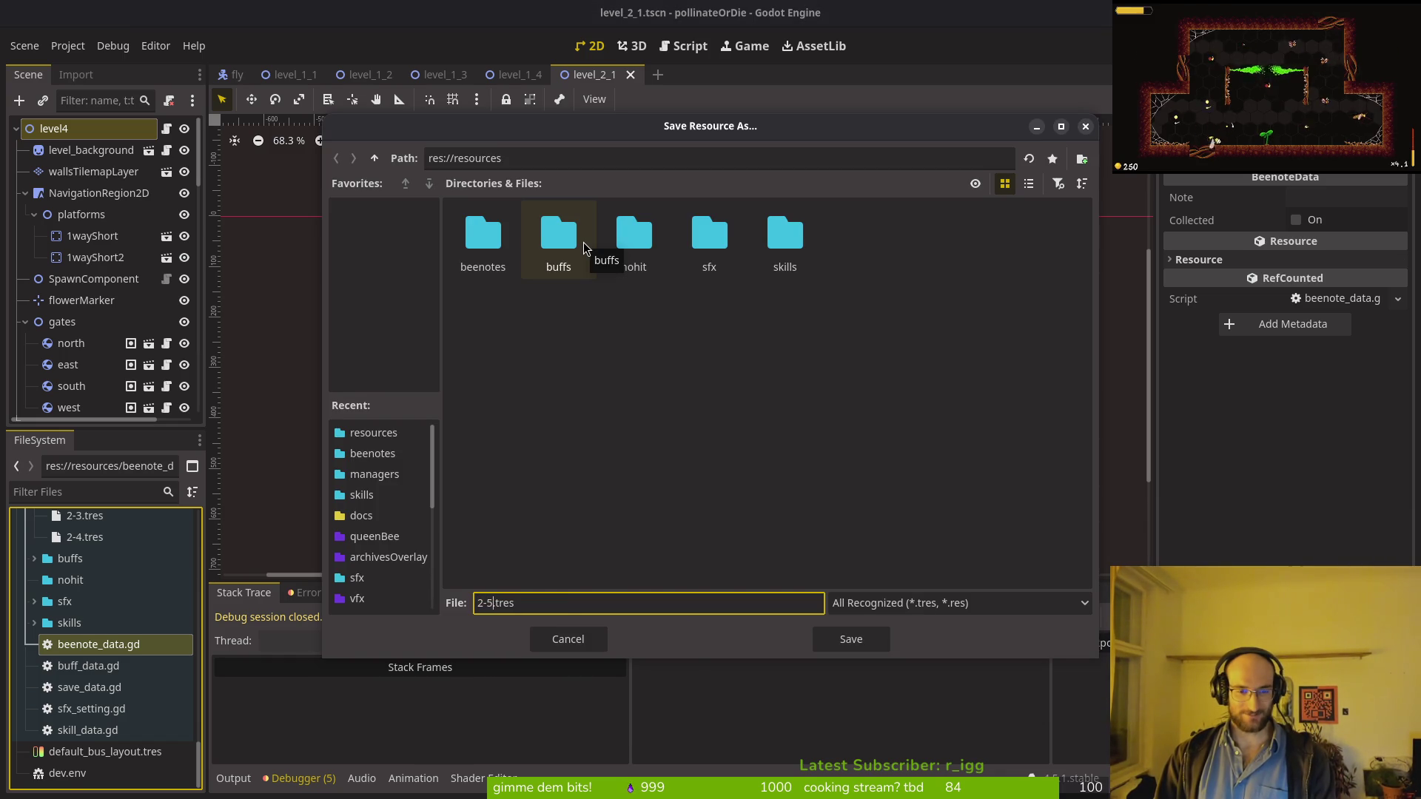
pyautogui.press('Return')
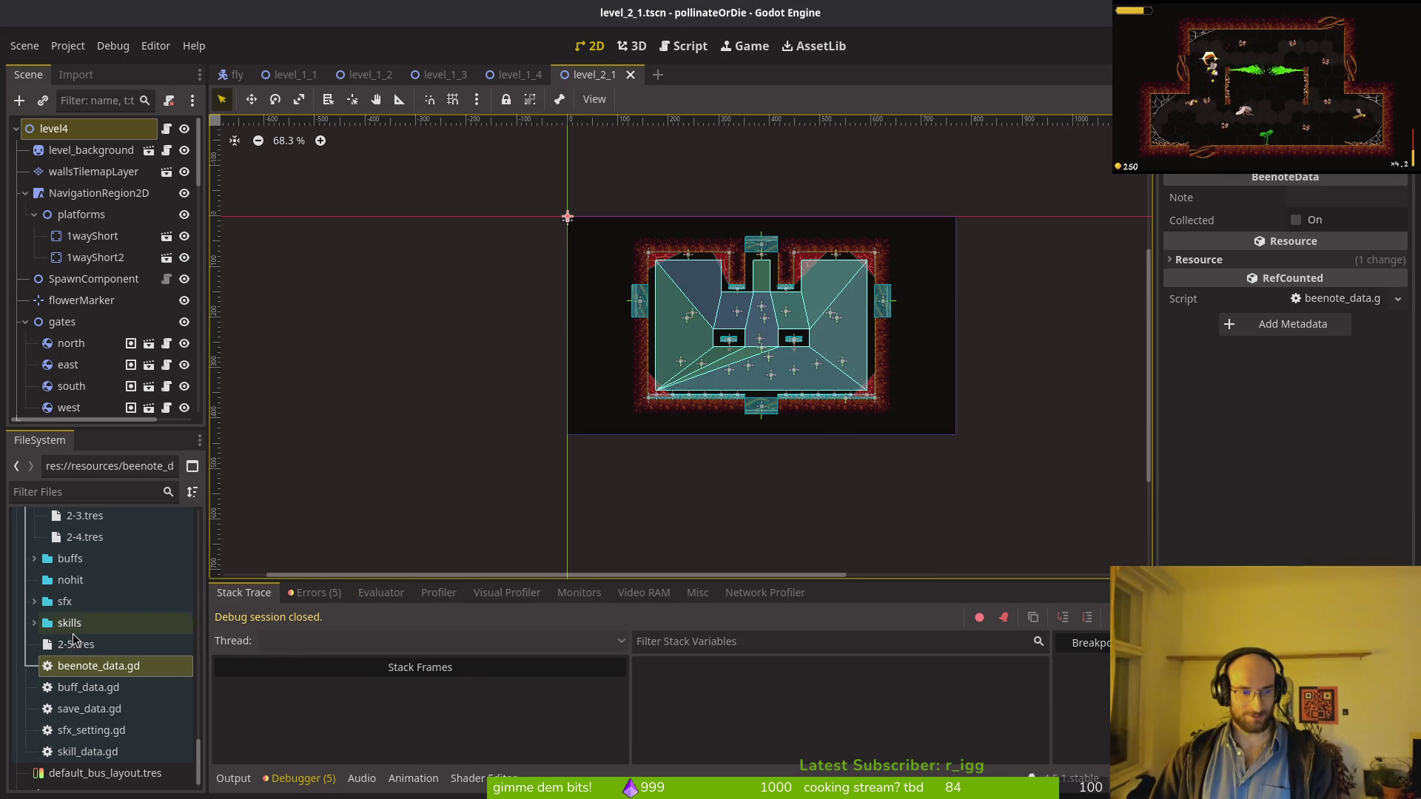
pyautogui.moveTo(72, 638)
pyautogui.mouseDown()
pyautogui.moveTo(68, 748)
pyautogui.moveTo(95, 645)
pyautogui.moveTo(83, 647)
pyautogui.moveTo(110, 654)
pyautogui.mouseUp()
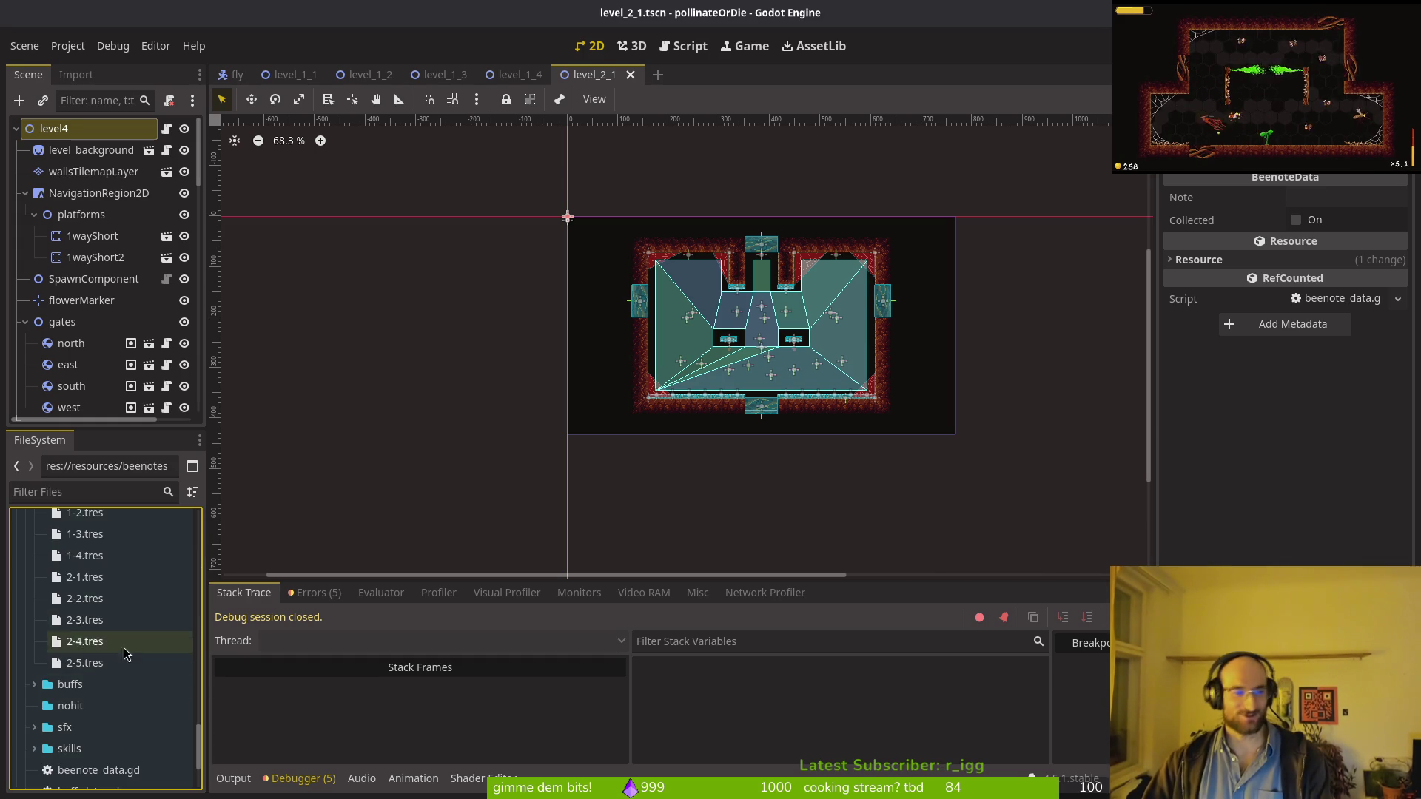
pyautogui.scroll(2, 126, 652)
pyautogui.click(34, 574)
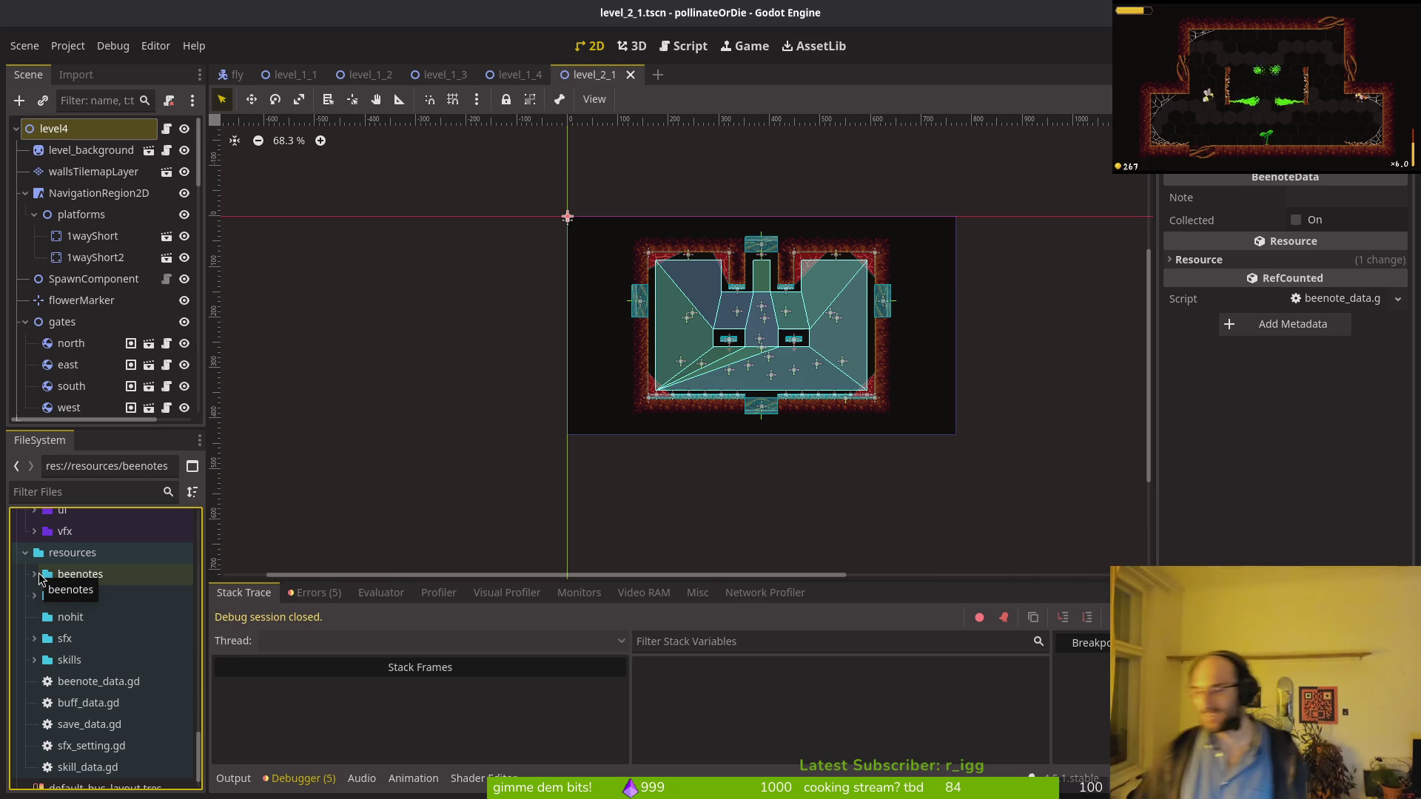
# Step: Collapse the modules, resources and ui folders in the FileSystem dock
pyautogui.click(26, 555)
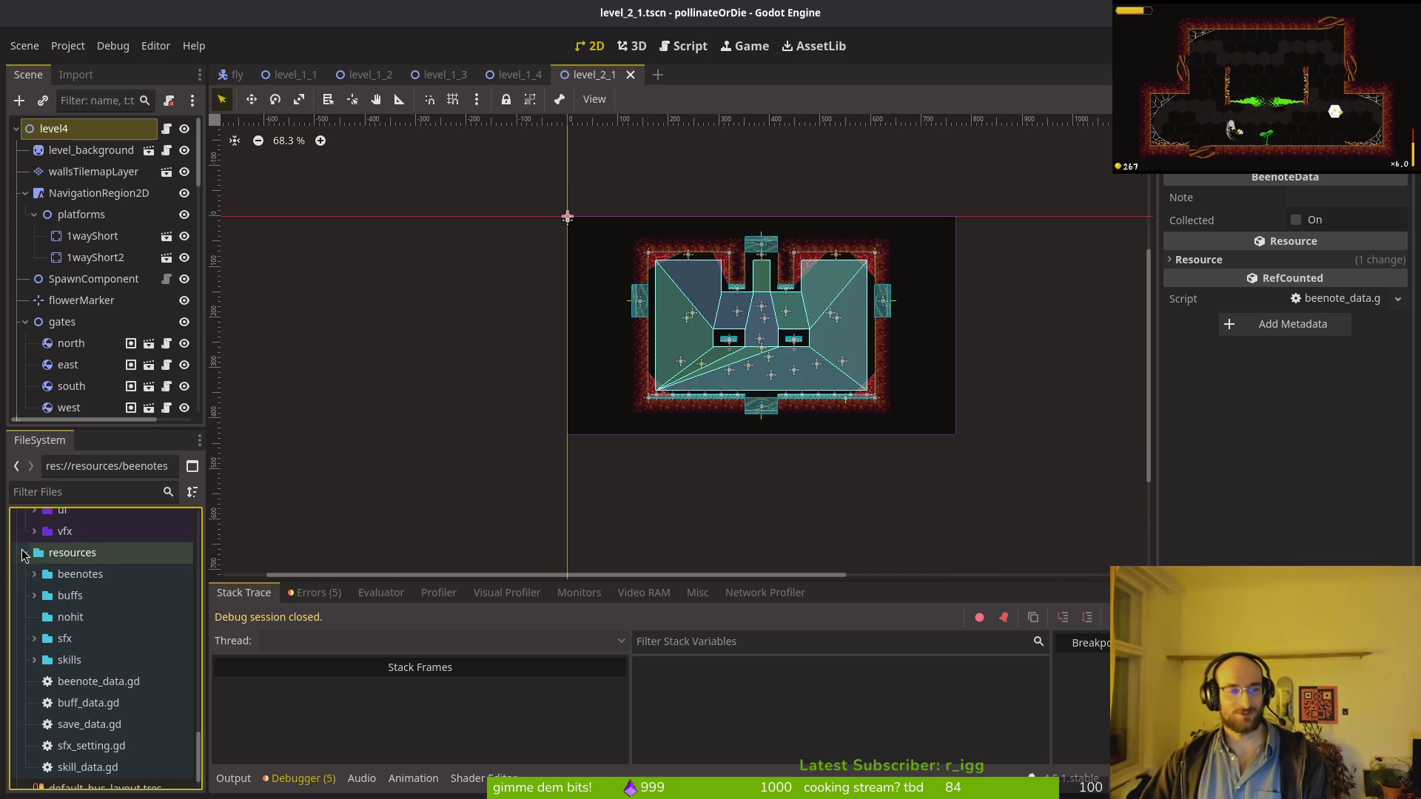
pyautogui.click(26, 731)
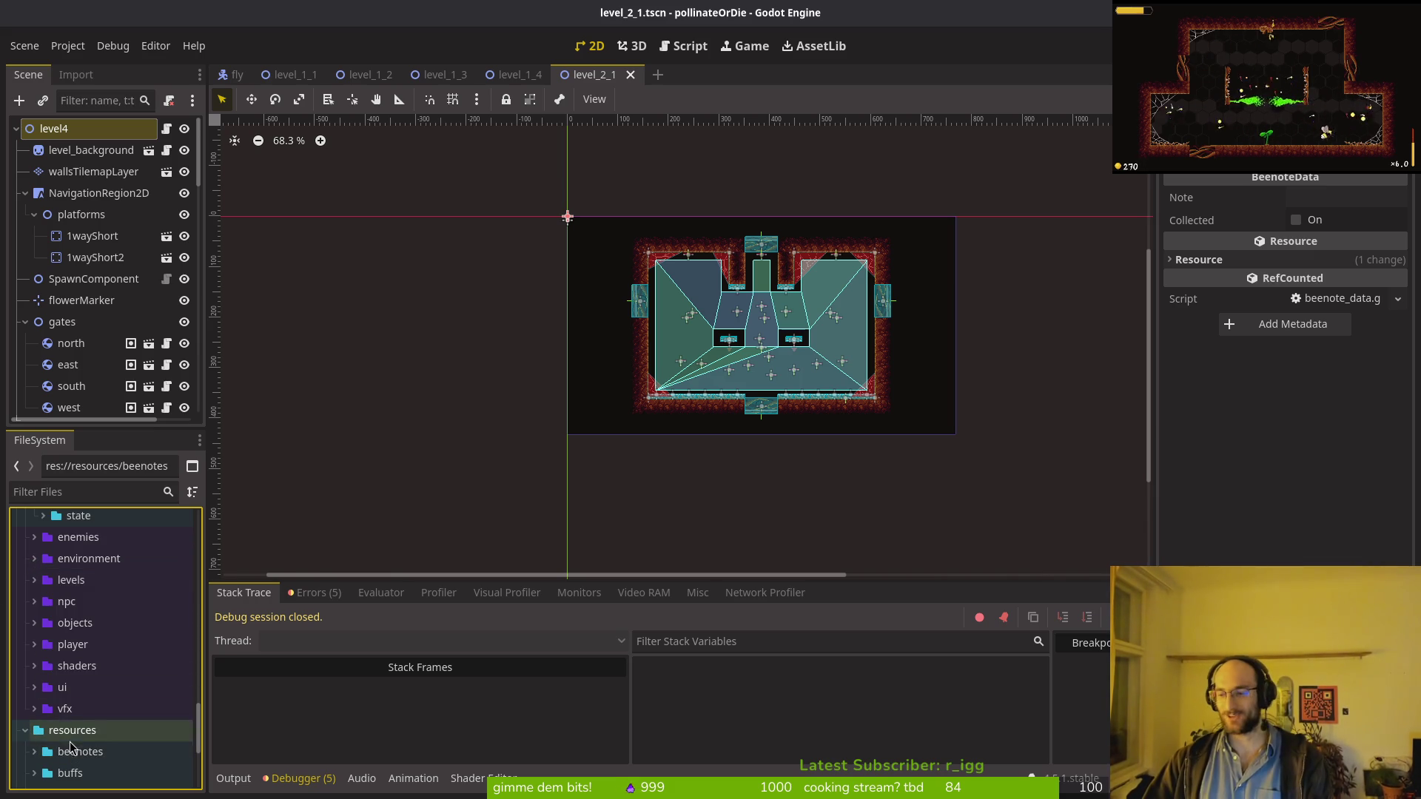
pyautogui.scroll(3, 95, 710)
pyautogui.scroll(5, 89, 651)
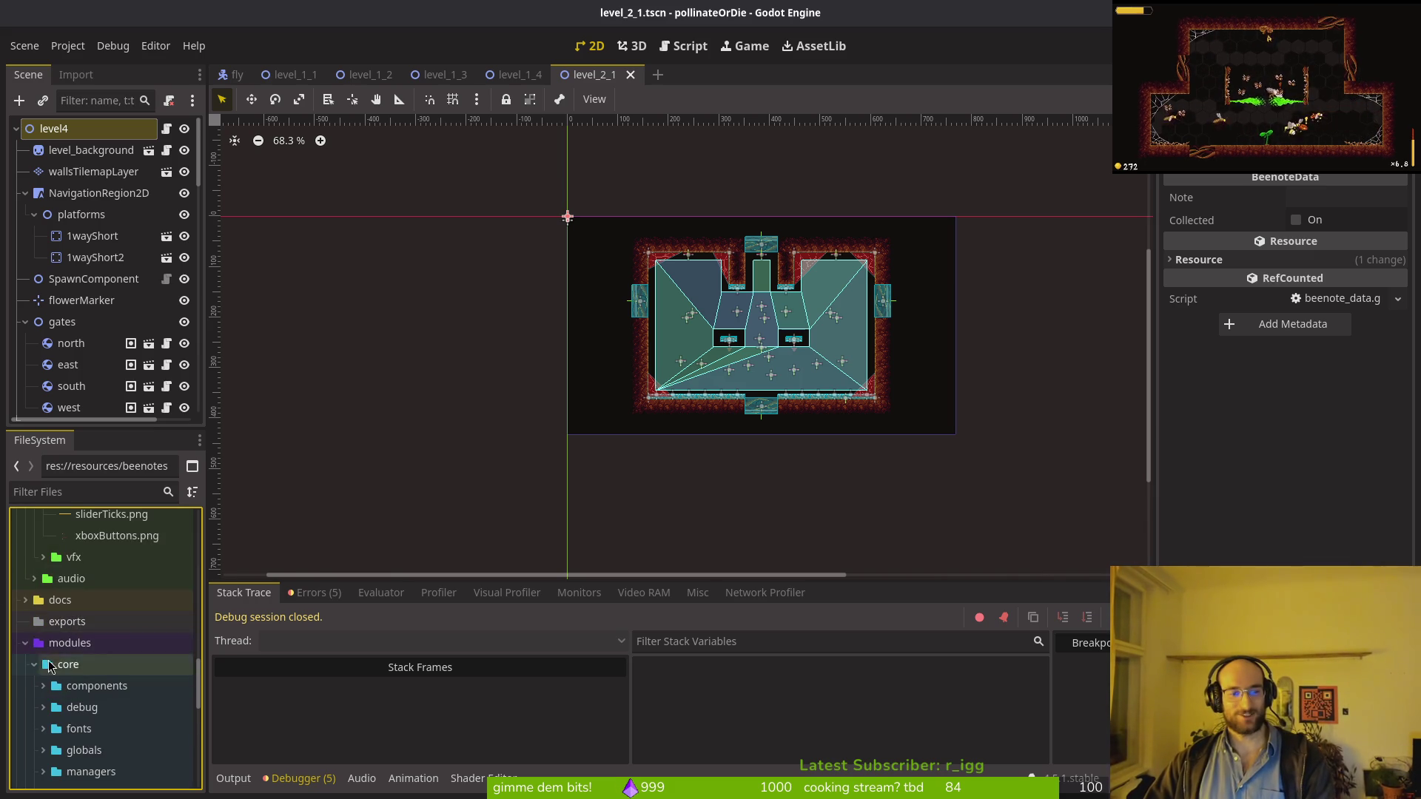
pyautogui.click(25, 642)
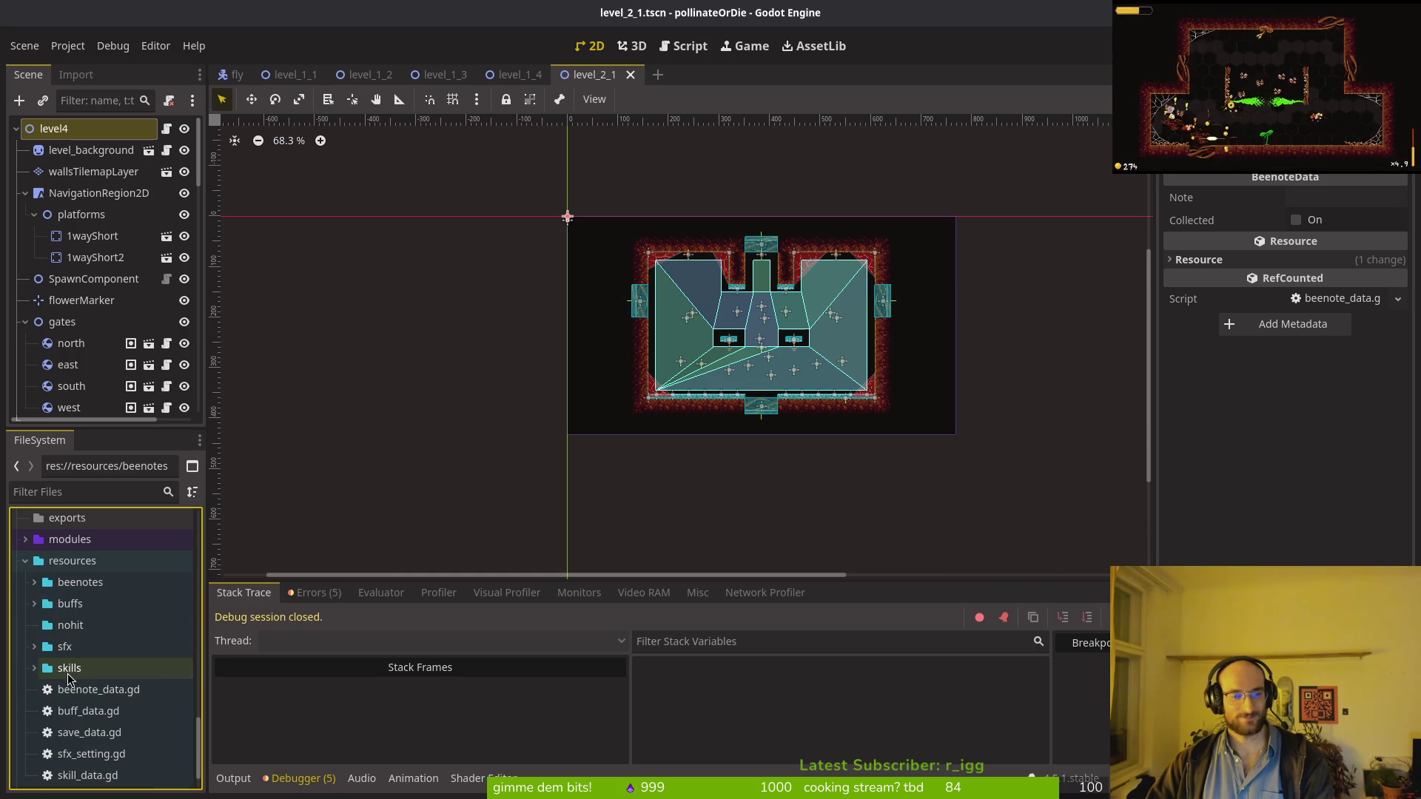
pyautogui.click(25, 561)
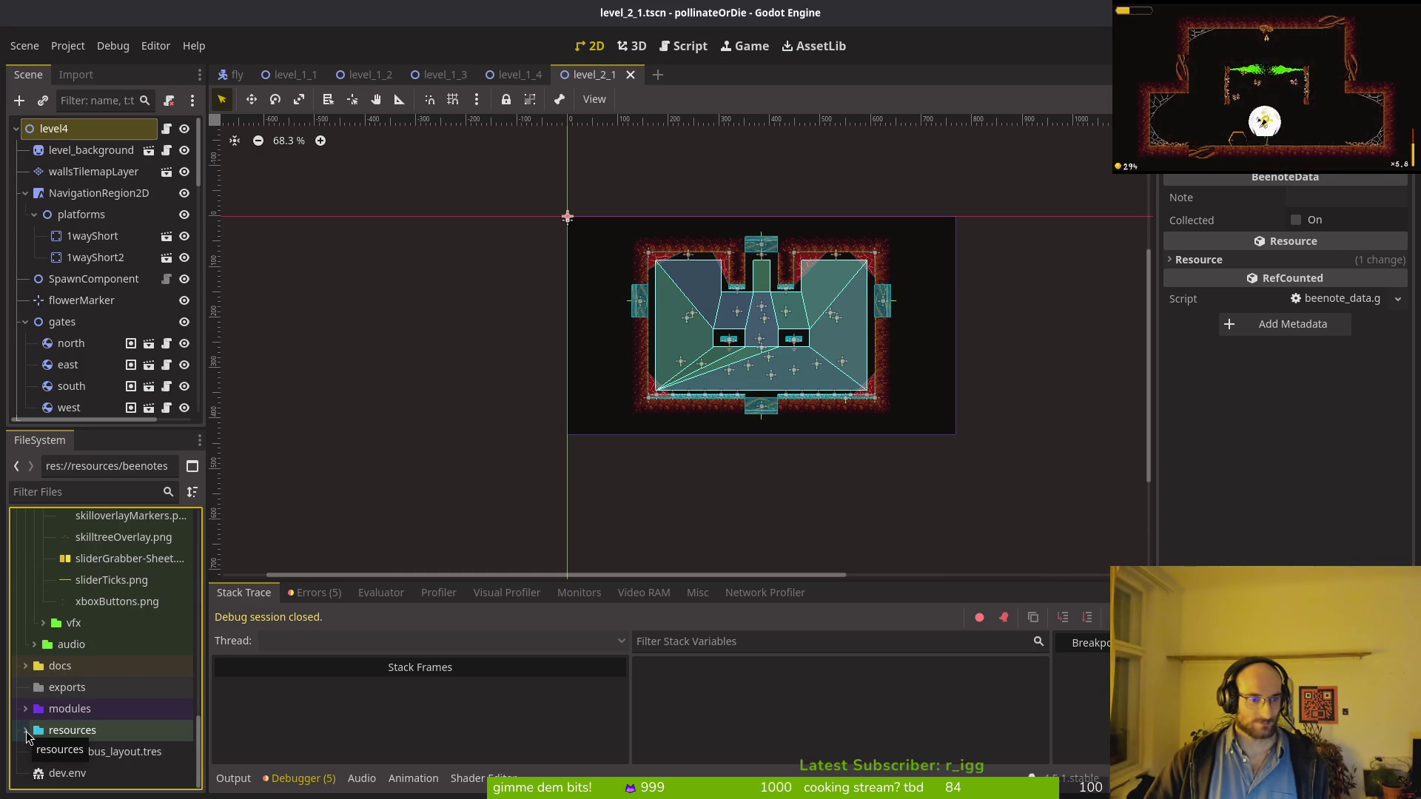
pyautogui.scroll(3, 82, 681)
pyautogui.scroll(20, 93, 655)
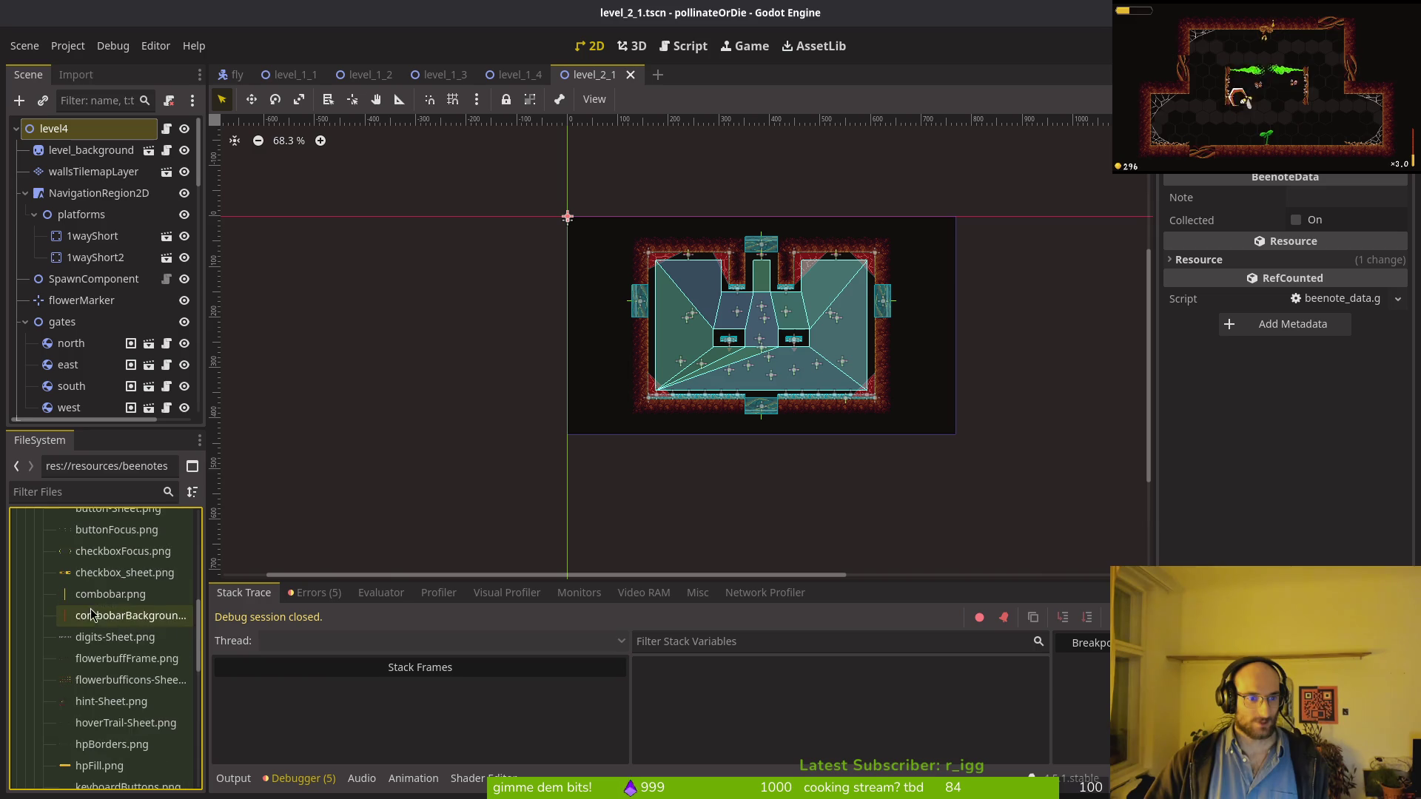
pyautogui.scroll(-2, 75, 680)
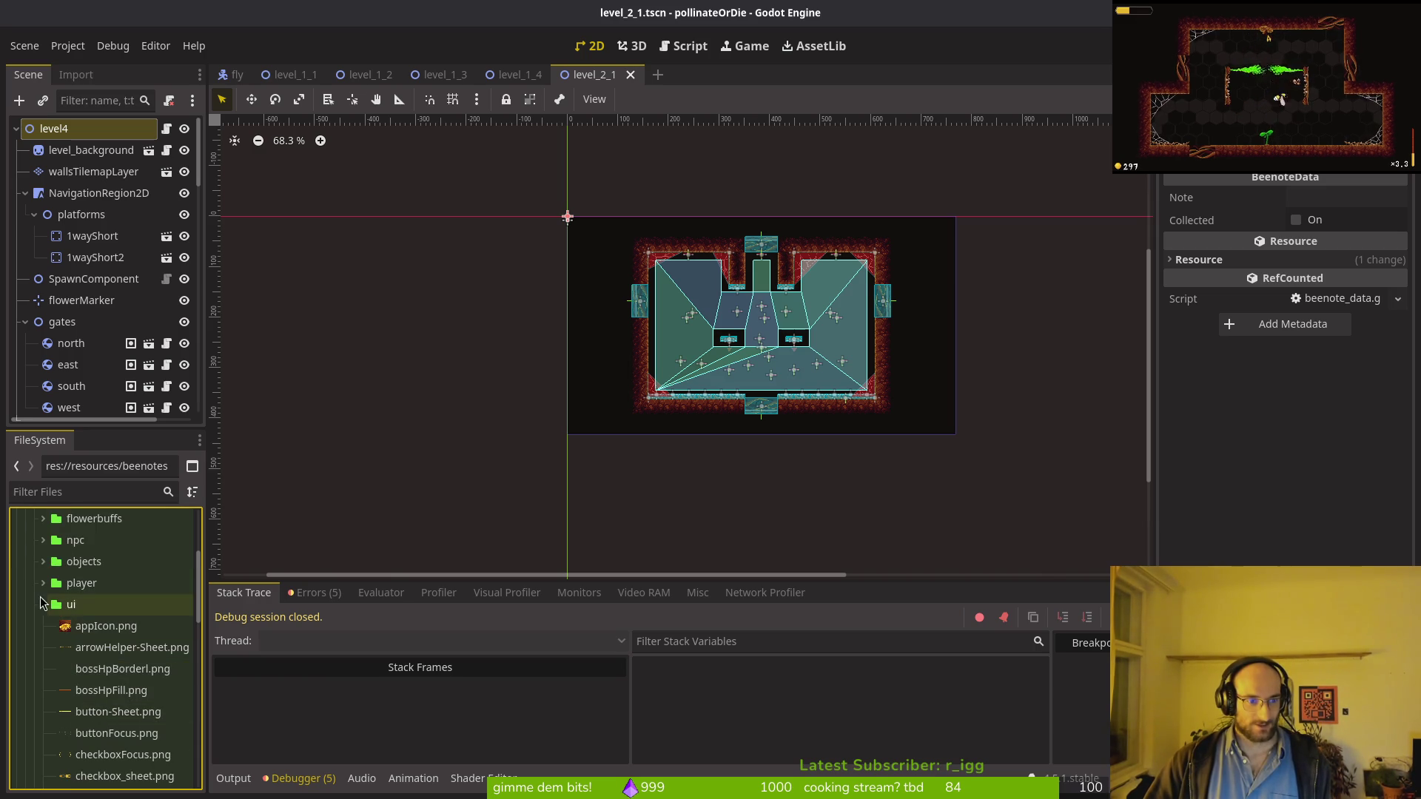
pyautogui.click(43, 605)
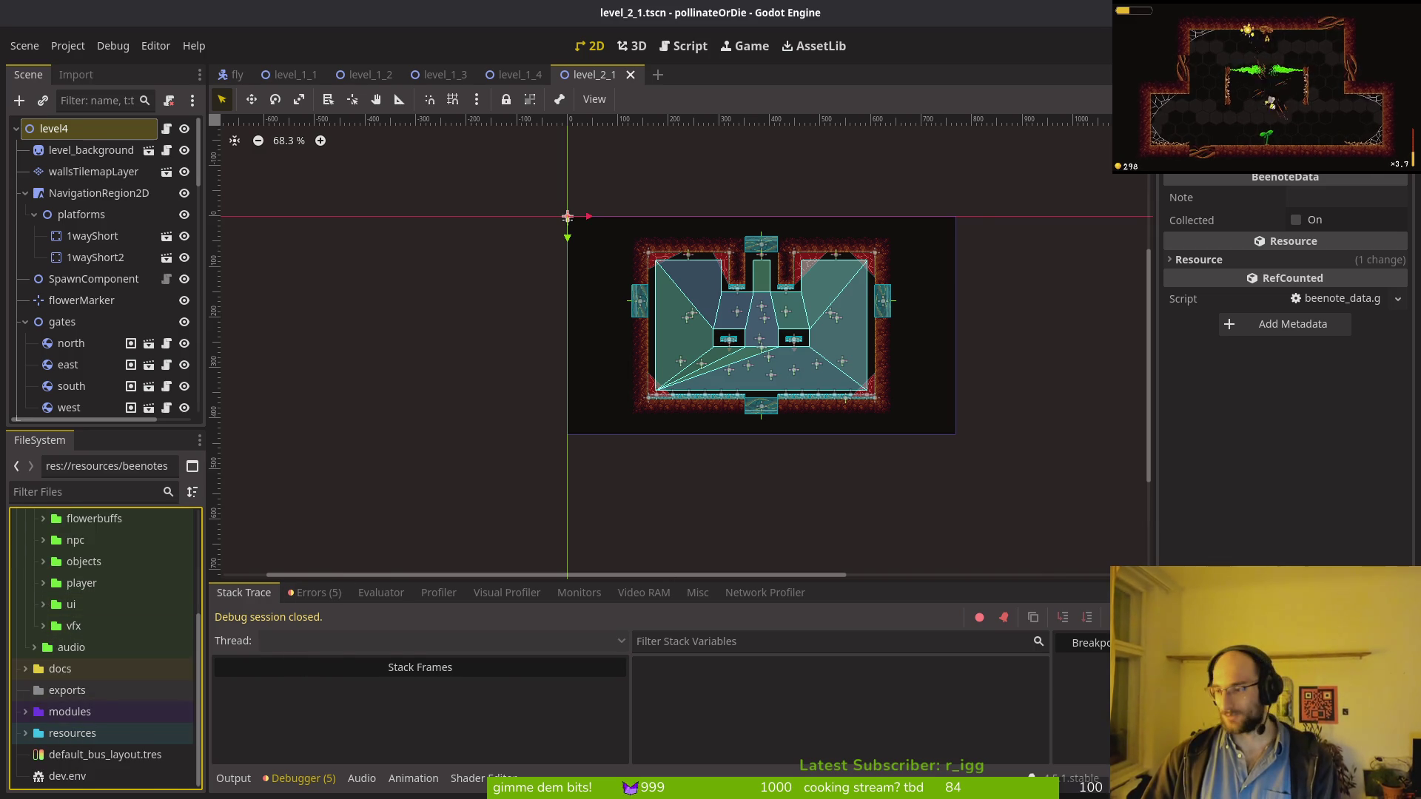
pyautogui.hotkey('alt', 'Tab')
# Step: Open README.md via the file finder and scroll down to the story notes section
pyautogui.write('readme')
pyautogui.press('Return')
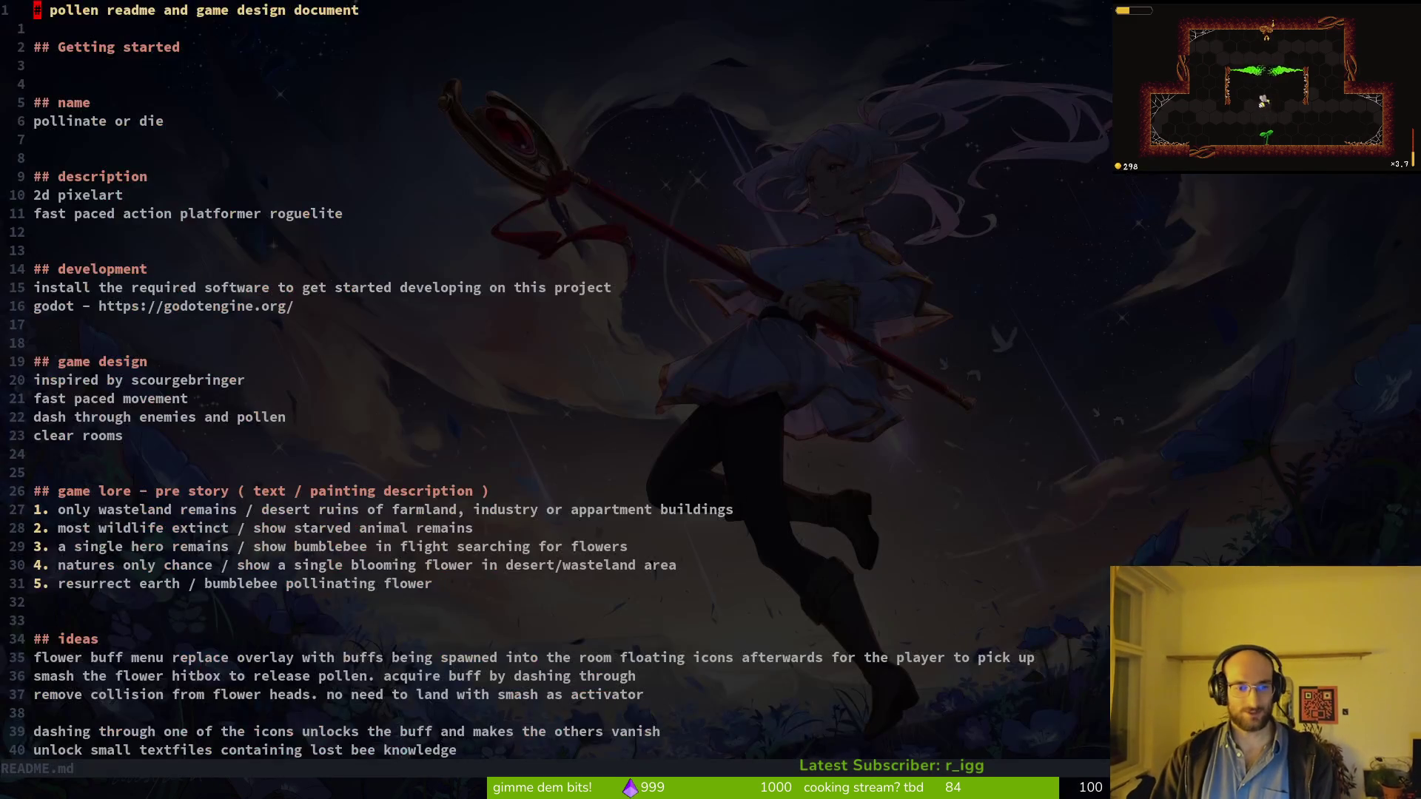
pyautogui.scroll(-7, 65, 329)
pyautogui.scroll(6, 65, 329)
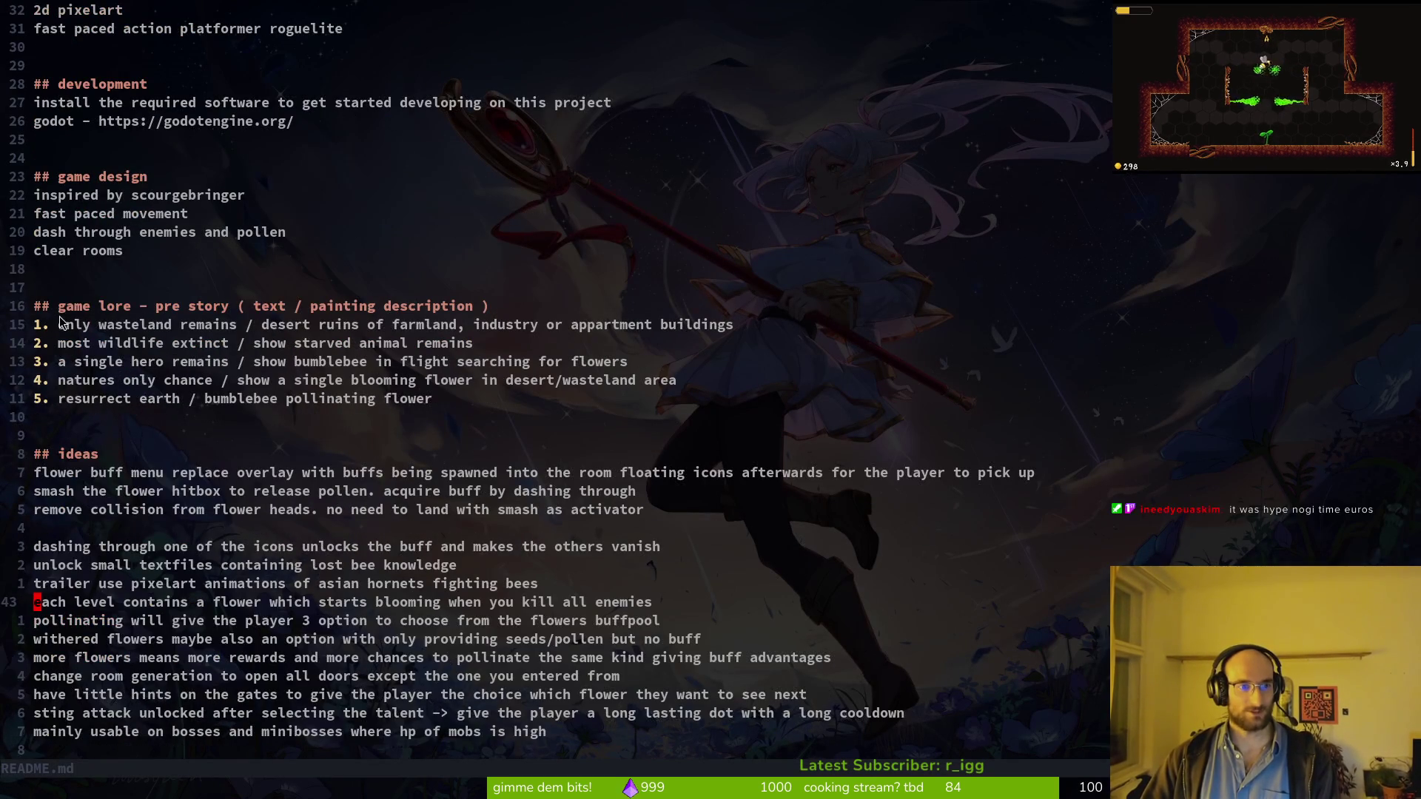
pyautogui.scroll(-18, 159, 348)
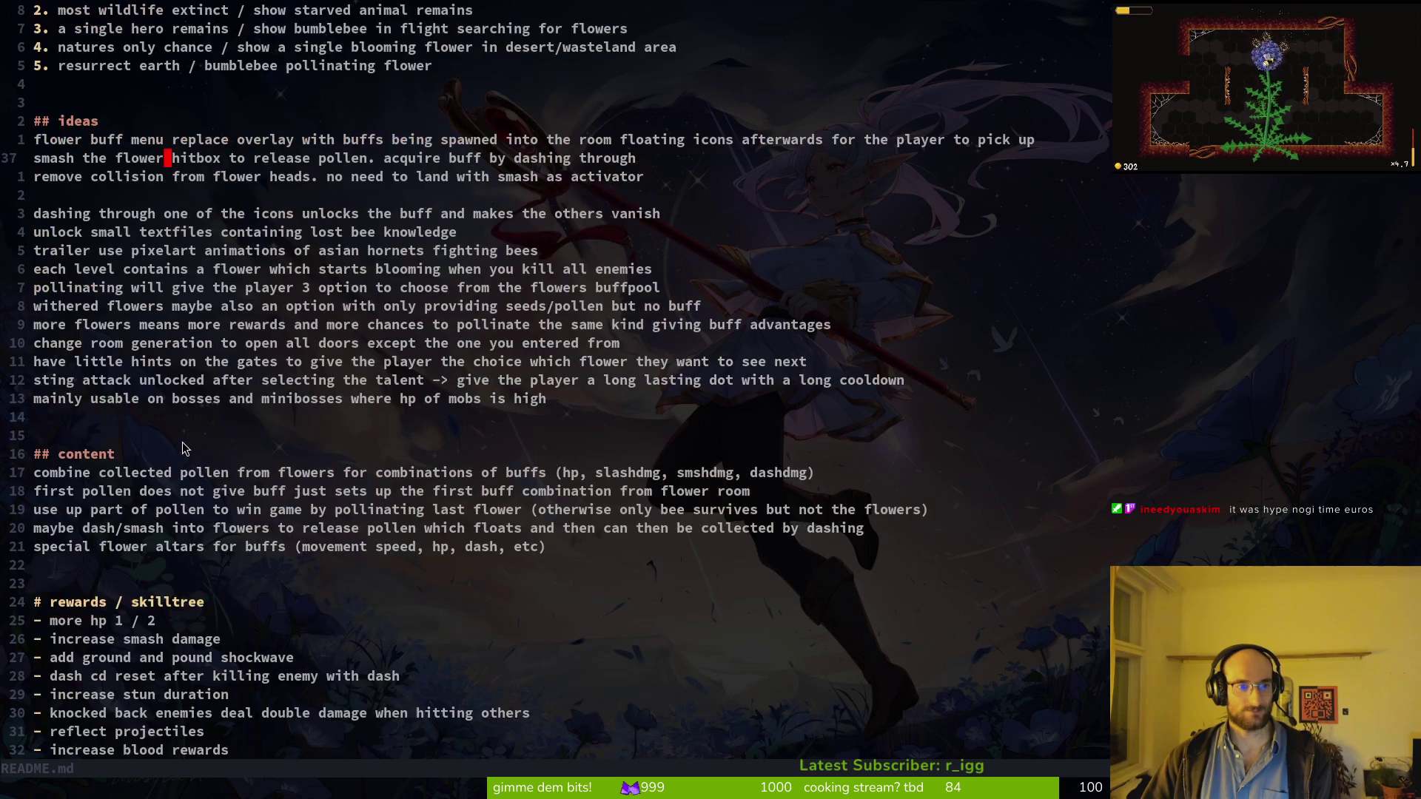
pyautogui.scroll(-7, 158, 338)
pyautogui.scroll(-5, 380, 610)
pyautogui.moveTo(33, 287); pyautogui.dragTo(270, 559)
pyautogui.click(222, 458)
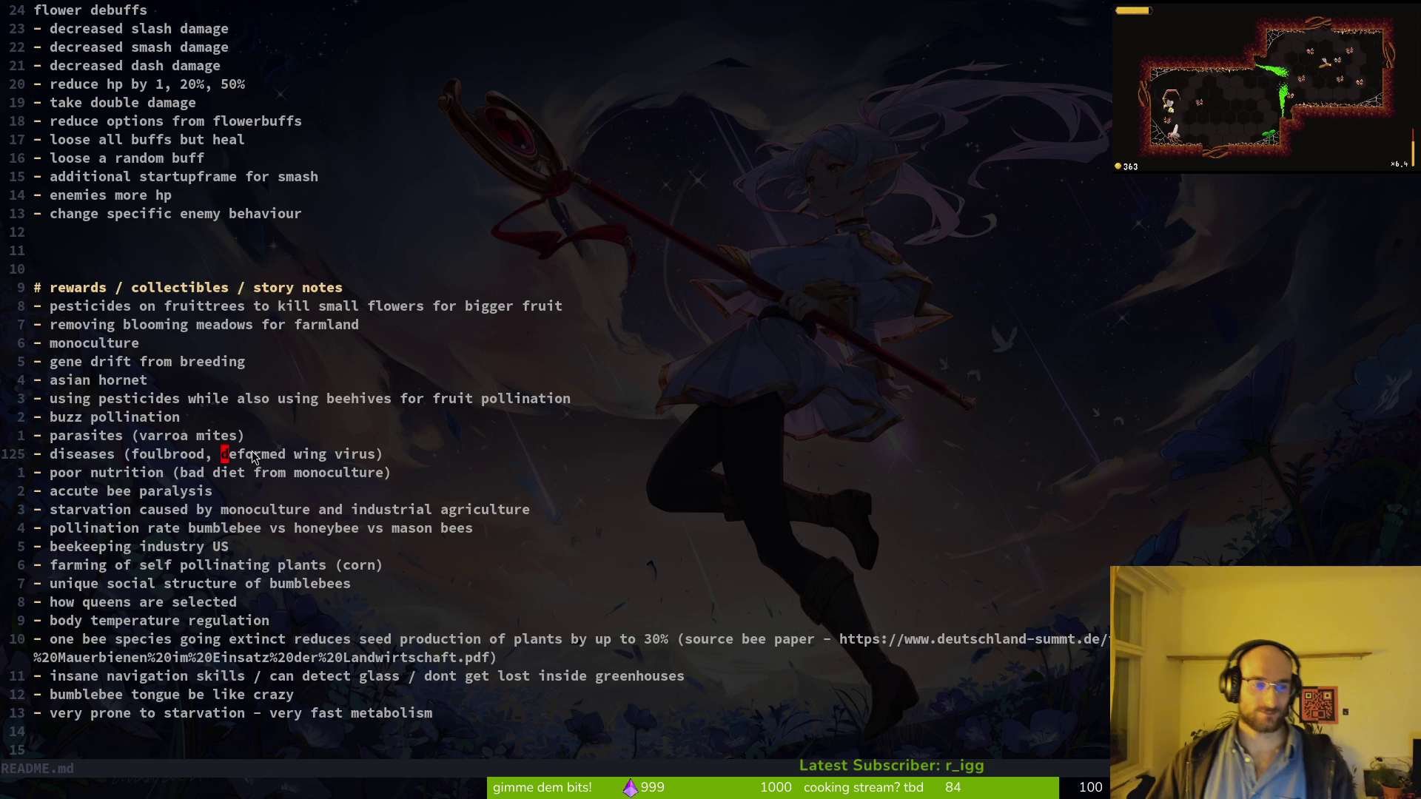
# Step: Yank the story note lines from monoculture onward and switch back to Godot
pyautogui.scroll(-4, 215, 532)
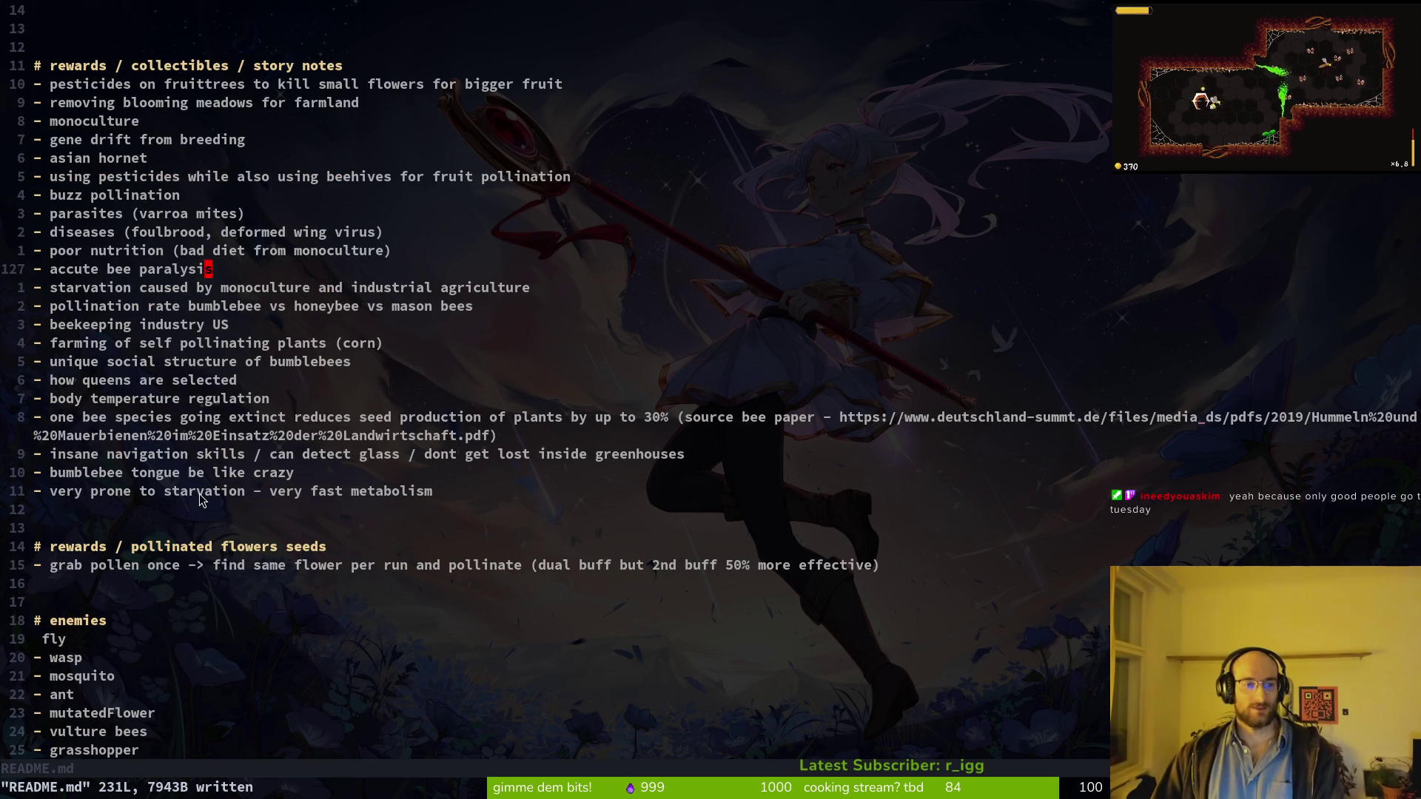
pyautogui.moveTo(85, 87)
pyautogui.mouseDown()
pyautogui.moveTo(450, 320)
pyautogui.moveTo(233, 454)
pyautogui.mouseUp()
pyautogui.press('Escape')
pyautogui.moveTo(437, 566); pyautogui.dragTo(50, 194)
pyautogui.press('y')
pyautogui.hotkey('alt', 'Tab')
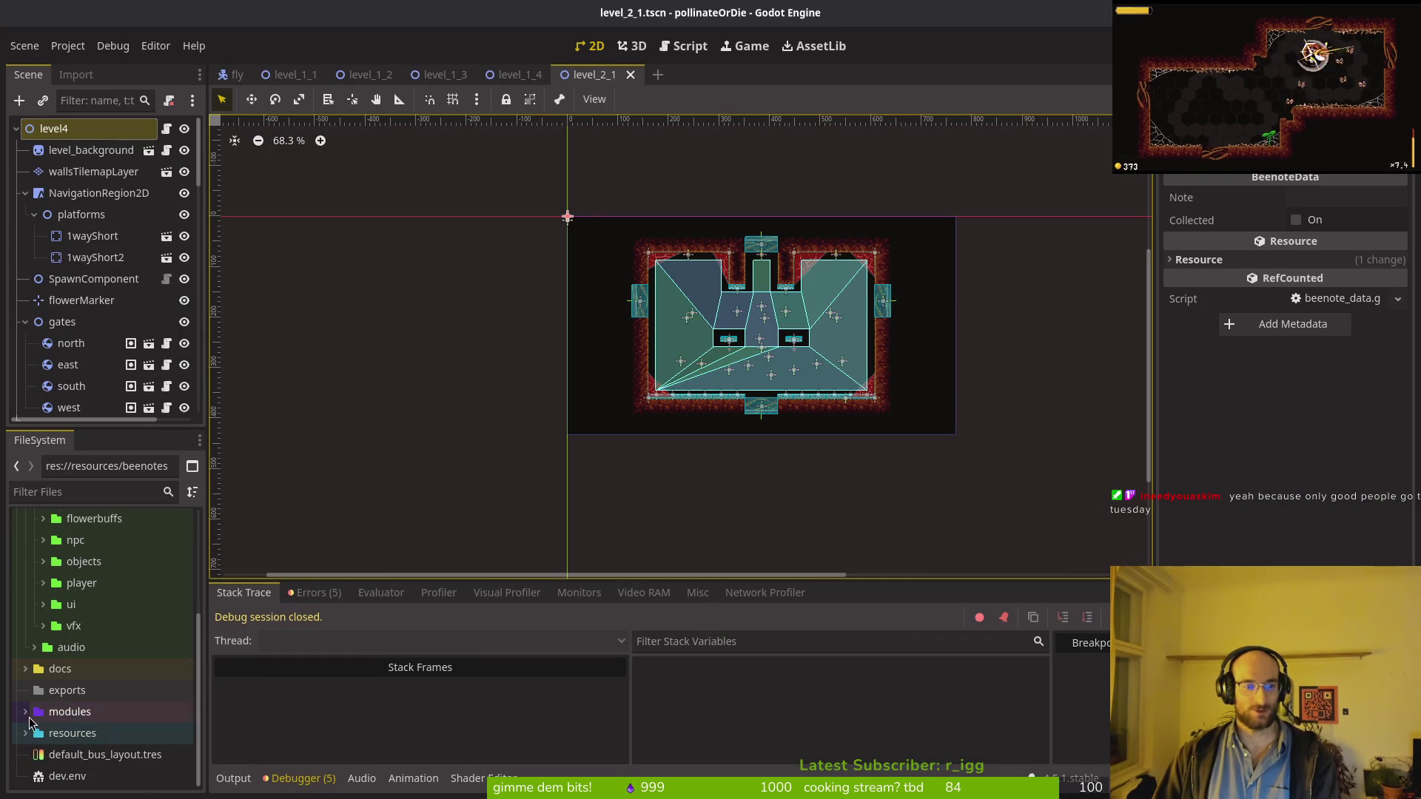
# Step: Assign 1-2.tres as level_1_2's Beenote Data and save the scene
pyautogui.doubleClick(72, 733)
pyautogui.scroll(-5, 67, 665)
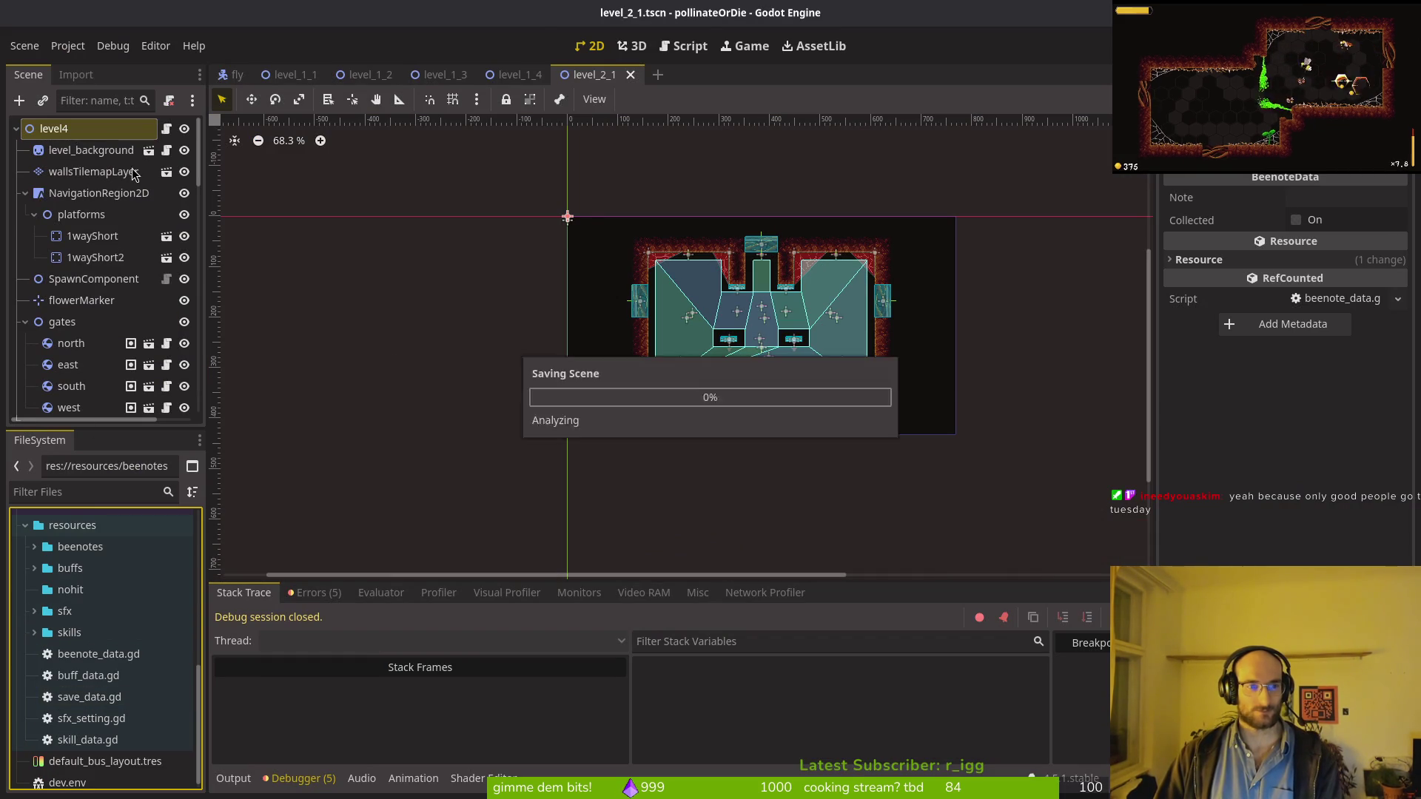
pyautogui.click(366, 75)
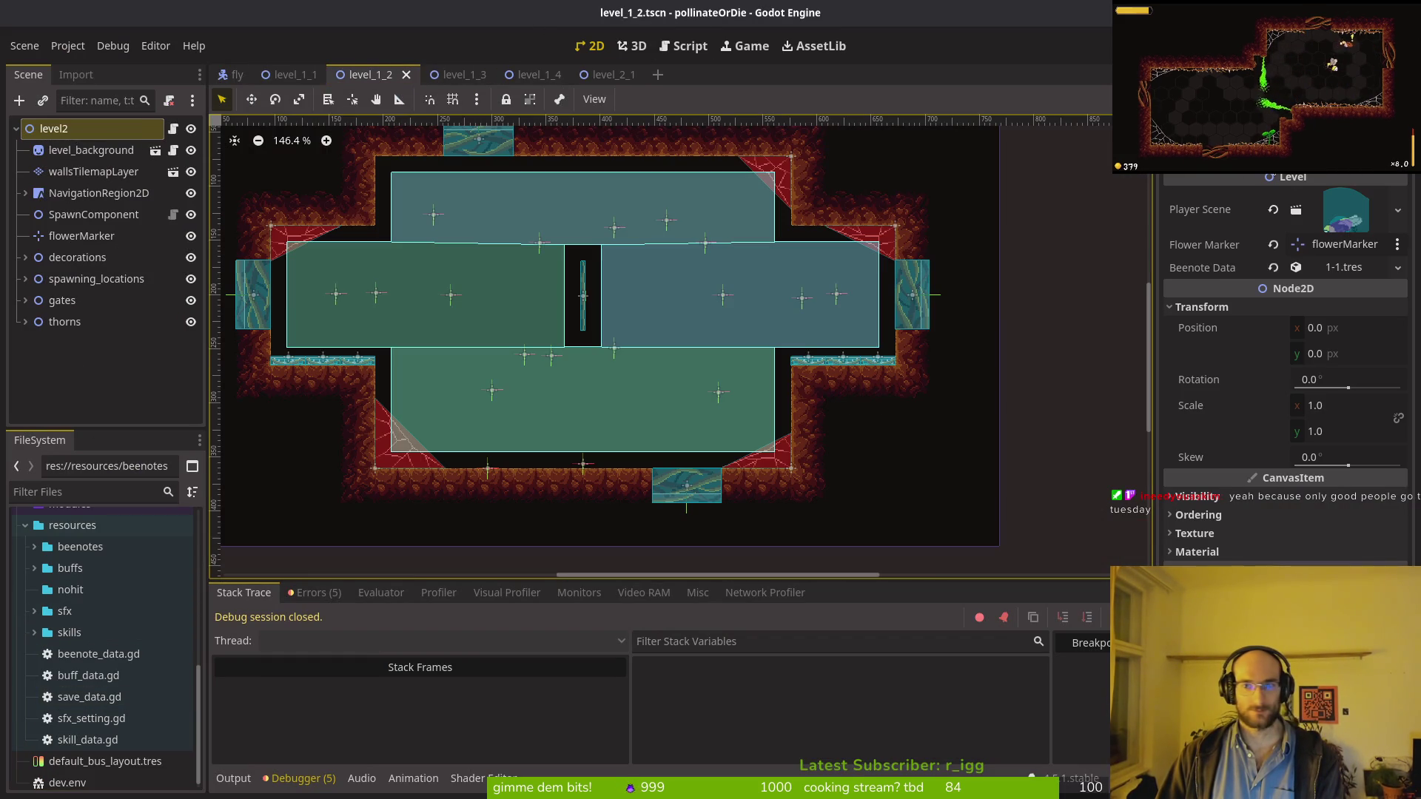
pyautogui.click(1273, 268)
pyautogui.click(1325, 267)
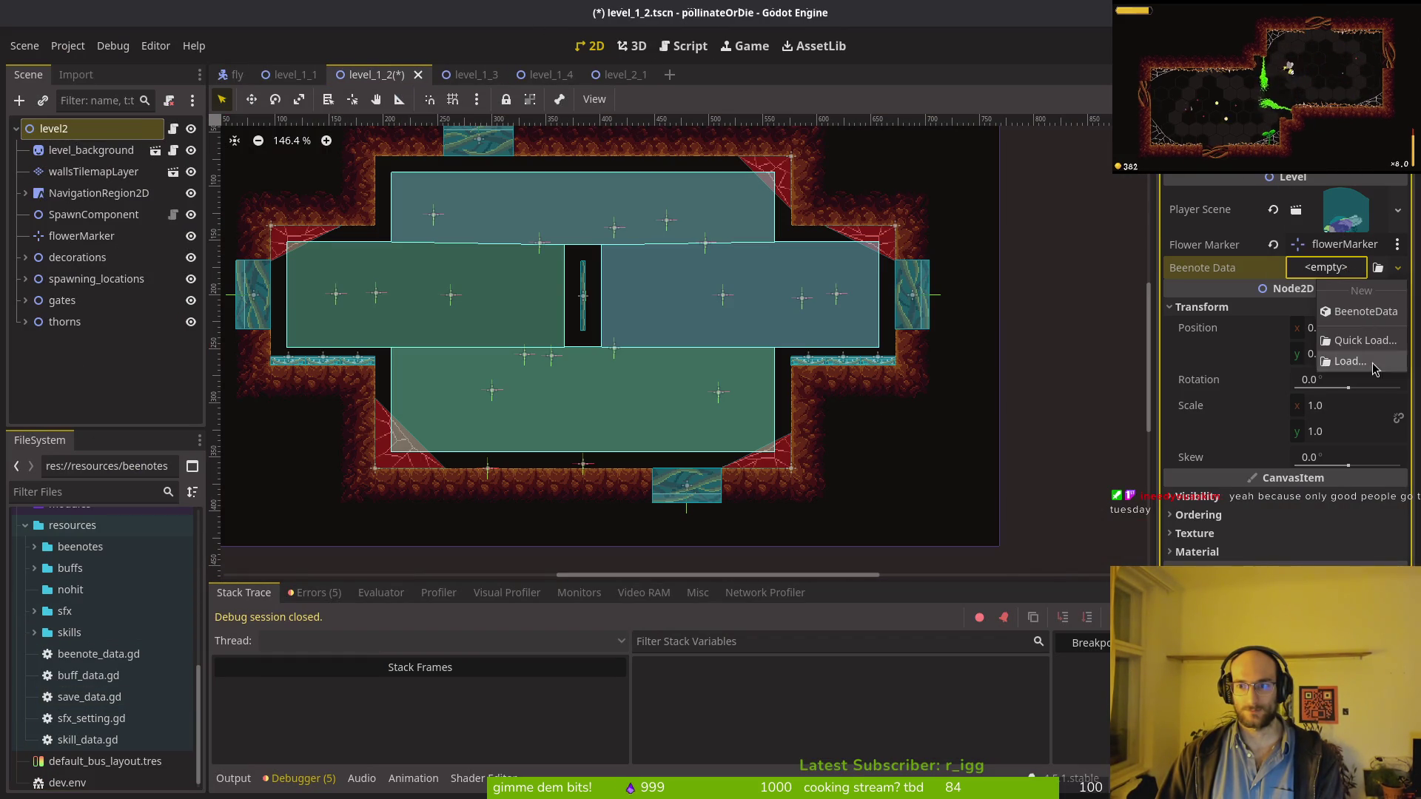
pyautogui.click(1366, 341)
pyautogui.doubleClick(597, 310)
pyautogui.hotkey('ctrl', 's')
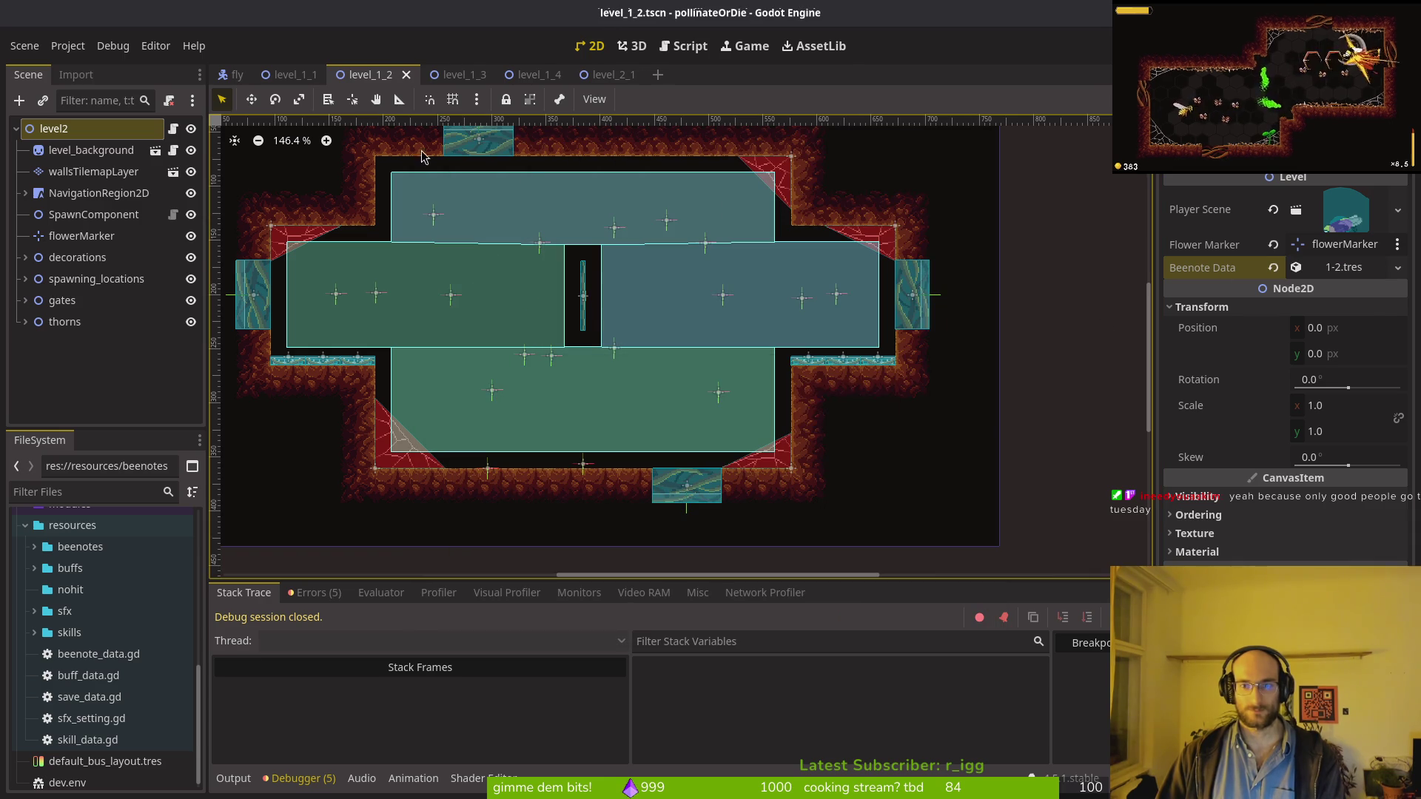
# Step: Assign 1-3.tres as level_1_3's Beenote Data and save the scene
pyautogui.click(459, 75)
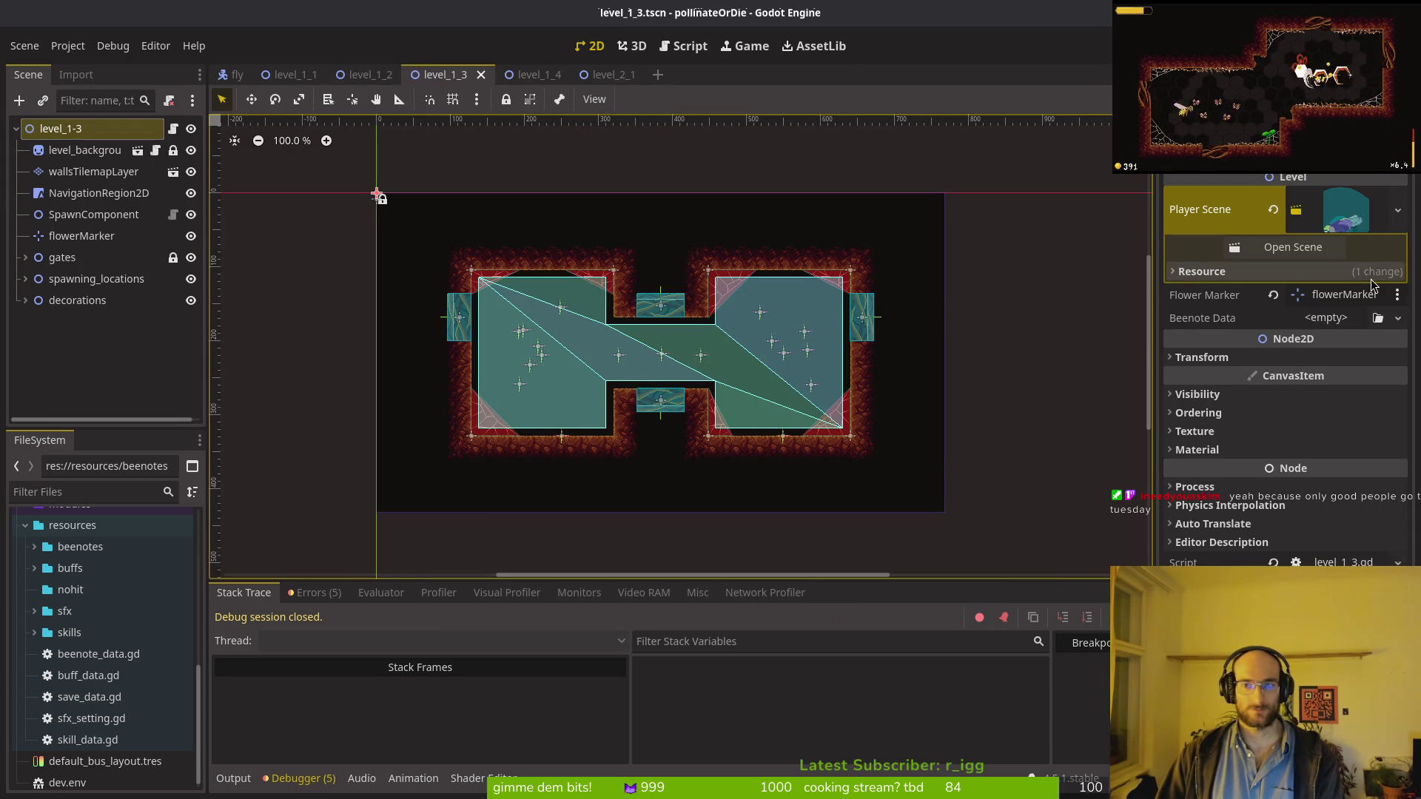
pyautogui.click(1328, 324)
pyautogui.click(1365, 340)
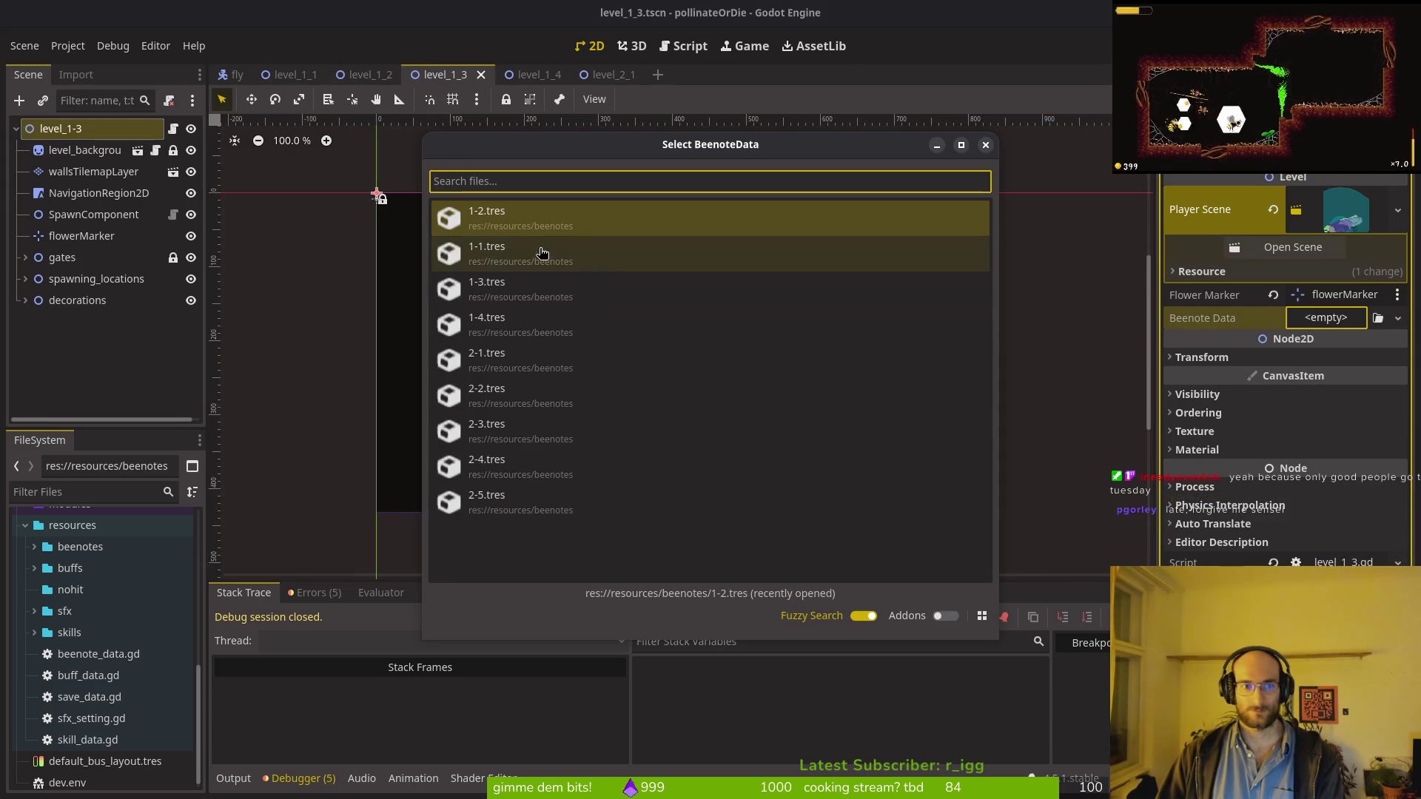
pyautogui.doubleClick(547, 240)
pyautogui.hotkey('ctrl', 's')
# Step: Assign 1-4.tres as level_1_4's Beenote Data
pyautogui.click(544, 74)
pyautogui.click(104, 129)
pyautogui.click(1300, 270)
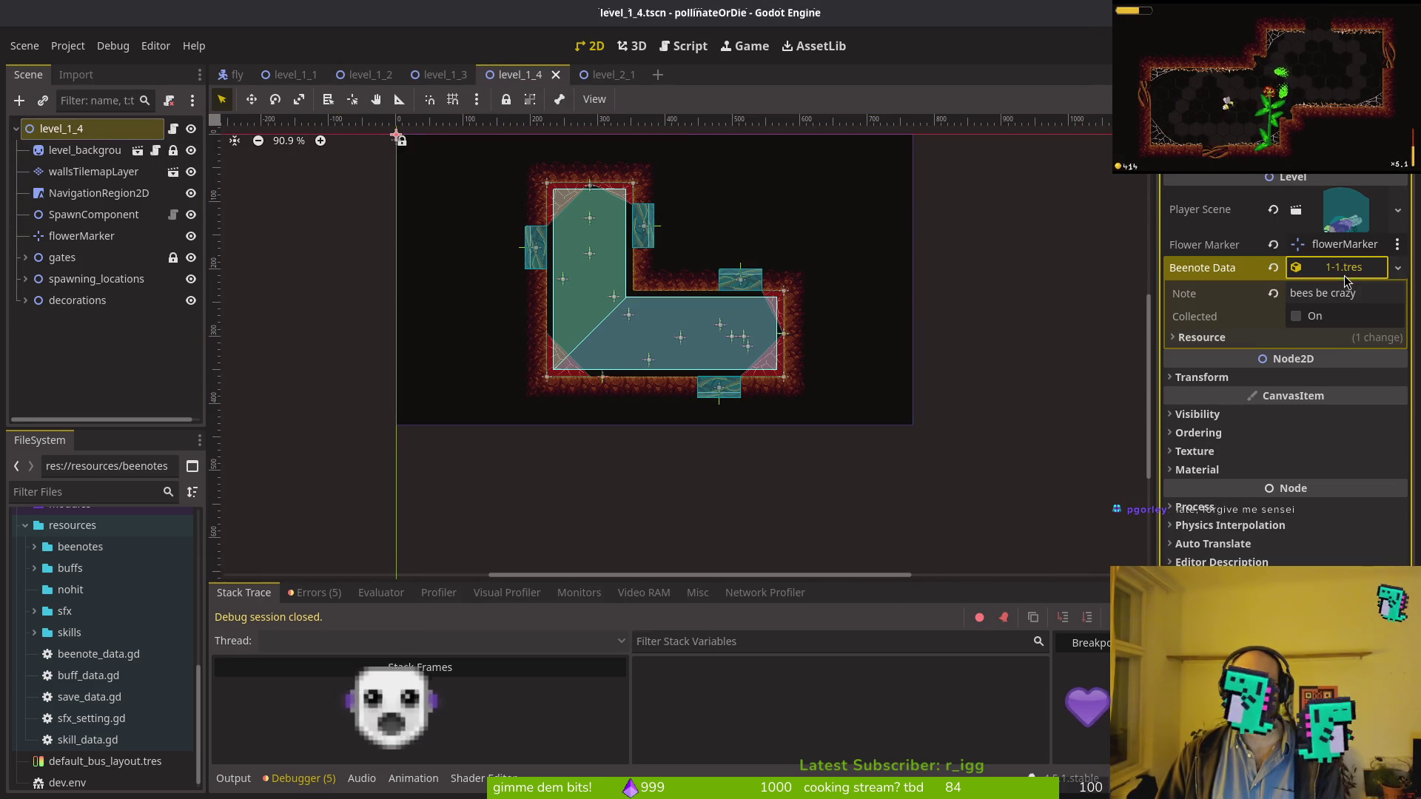
pyautogui.click(1300, 270)
pyautogui.click(1365, 336)
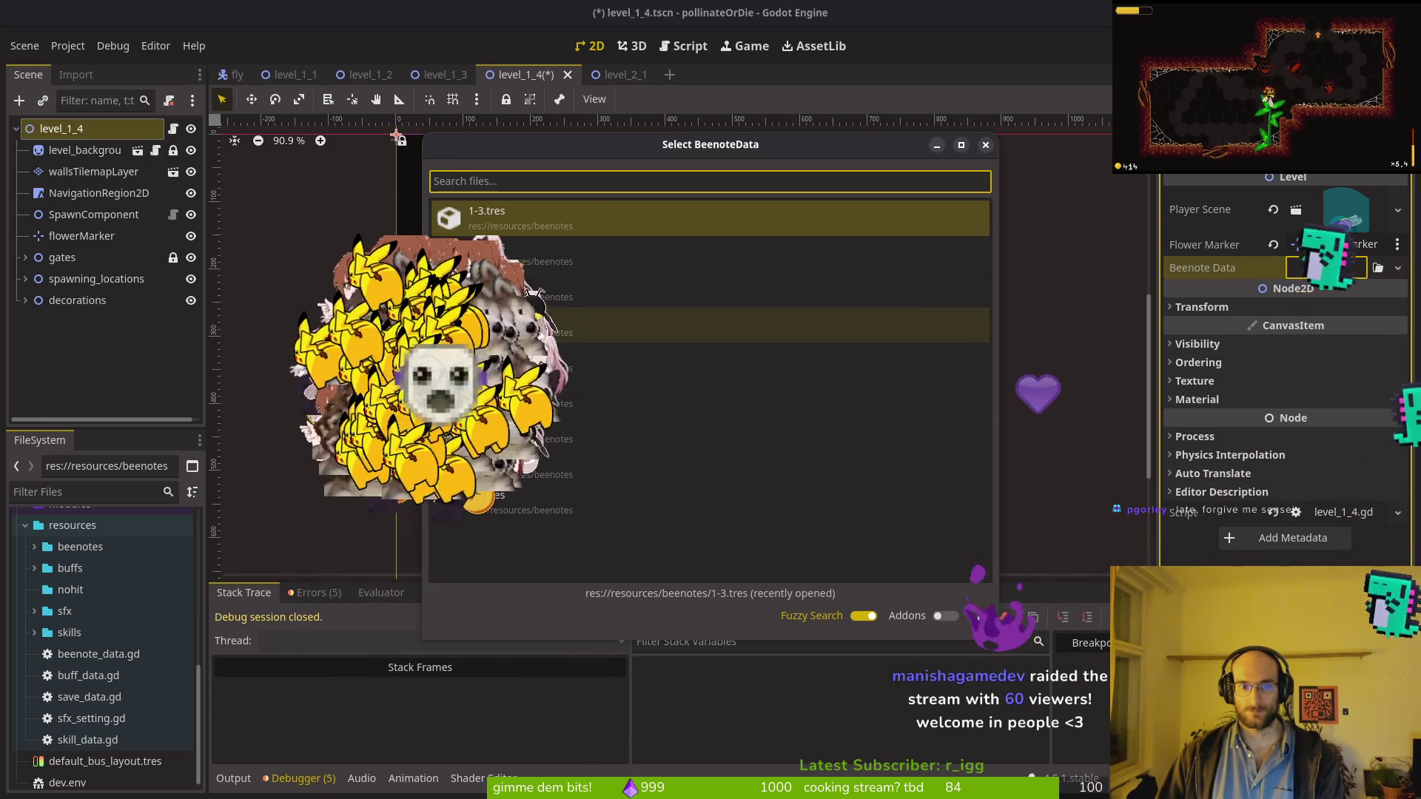
pyautogui.doubleClick(666, 324)
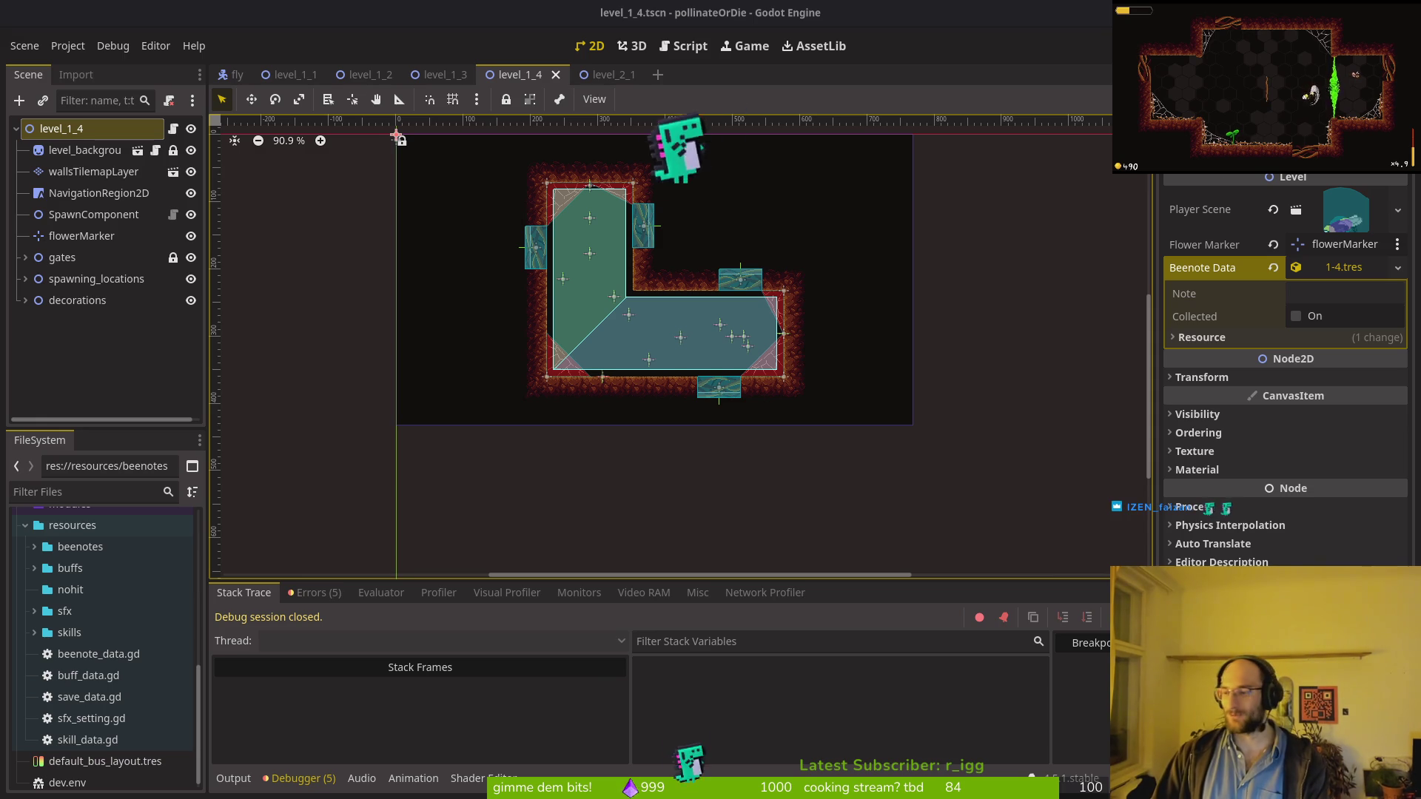
# Step: Run the game with F5 to playtest it from the Pollinate or Die title
pyautogui.click(329, 374)
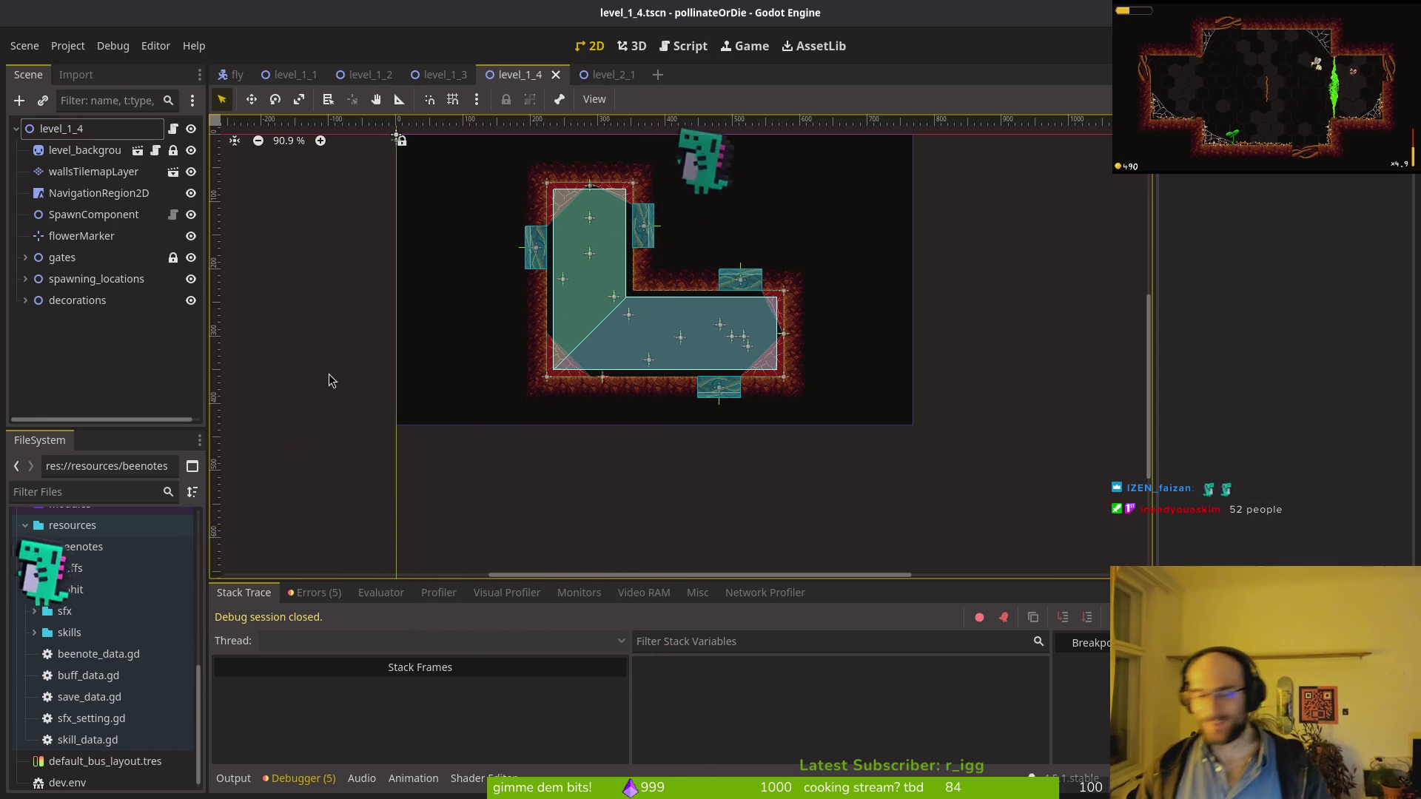
pyautogui.scroll(3, 704, 310)
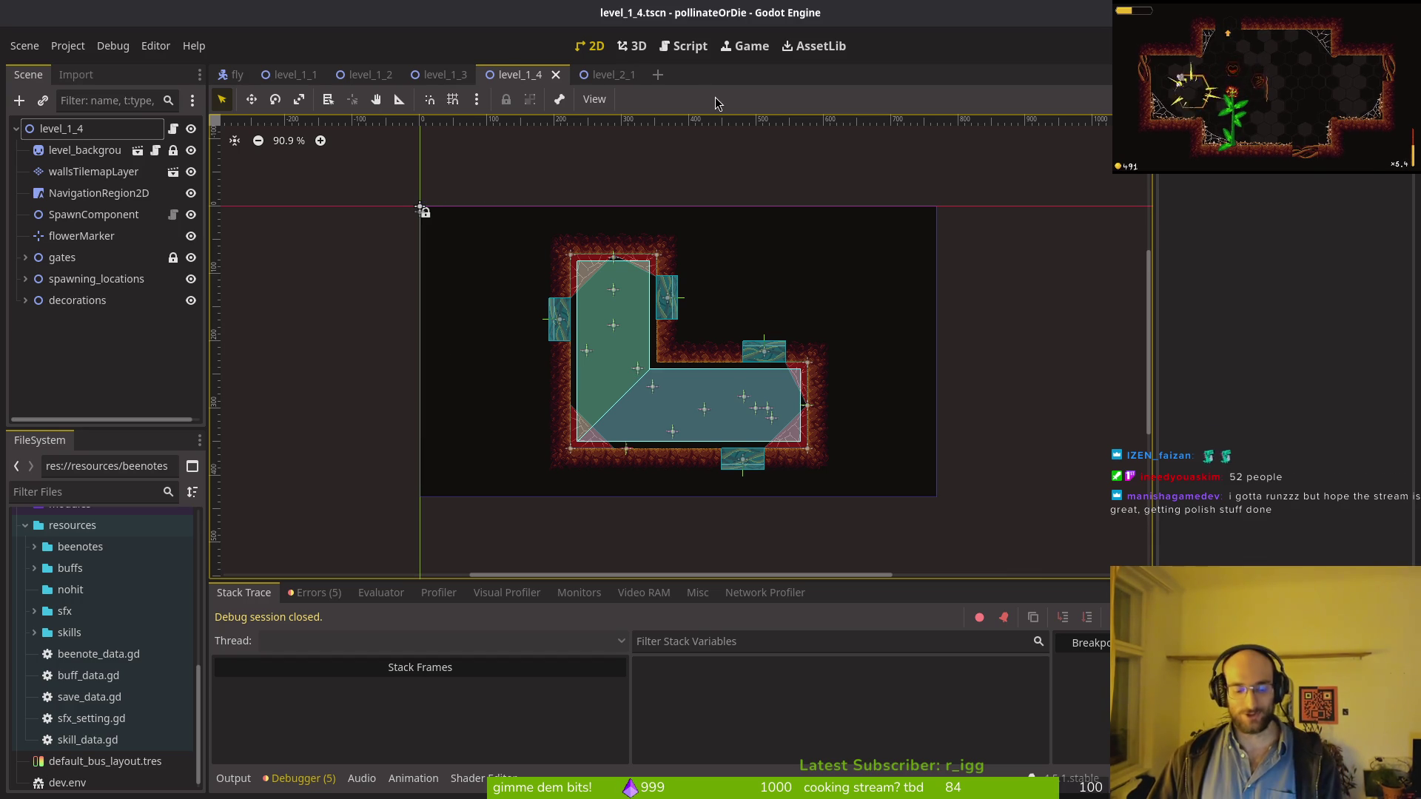
pyautogui.press('F5')
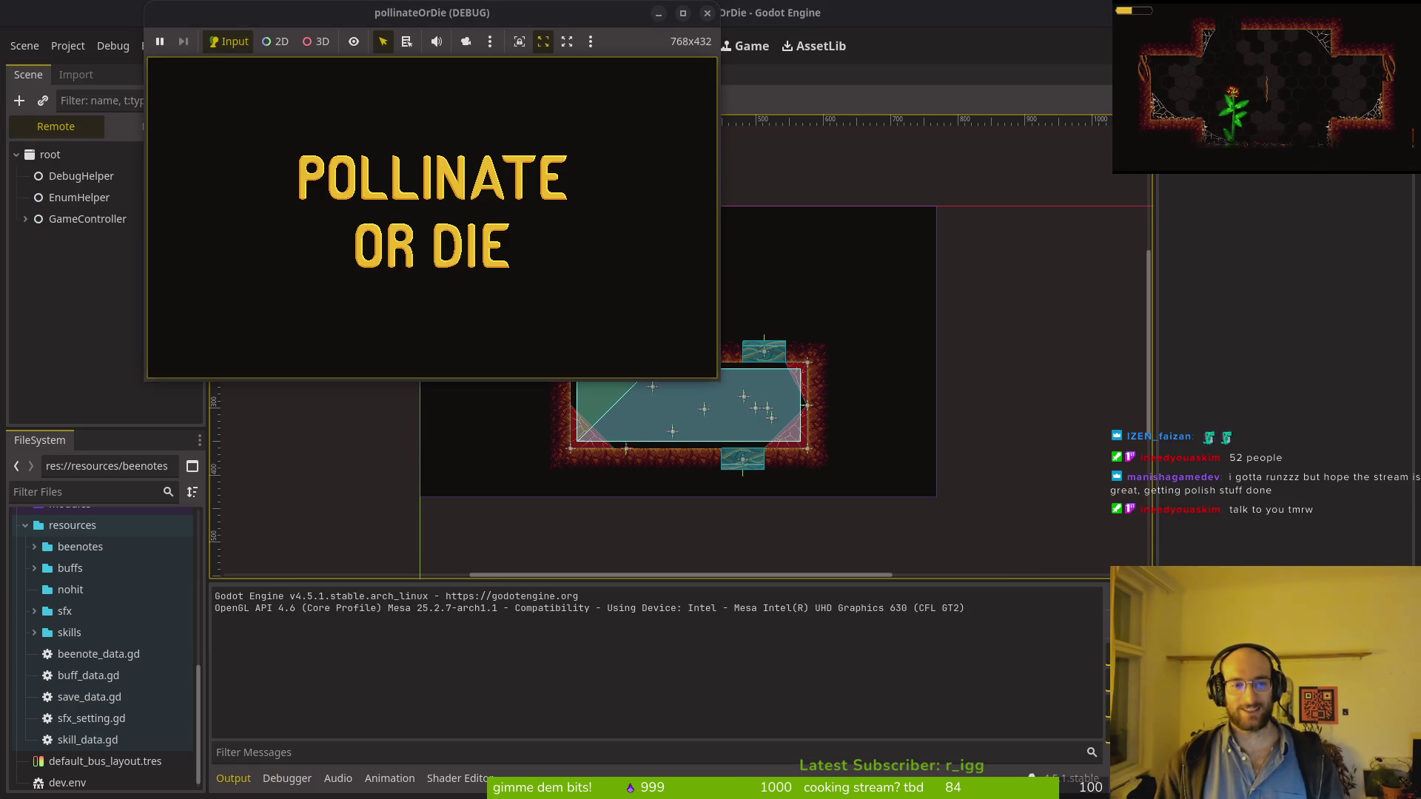
# Step: Load the saved game, enter a level and dash through waves of enemy flies
pyautogui.doubleClick(403, 8)
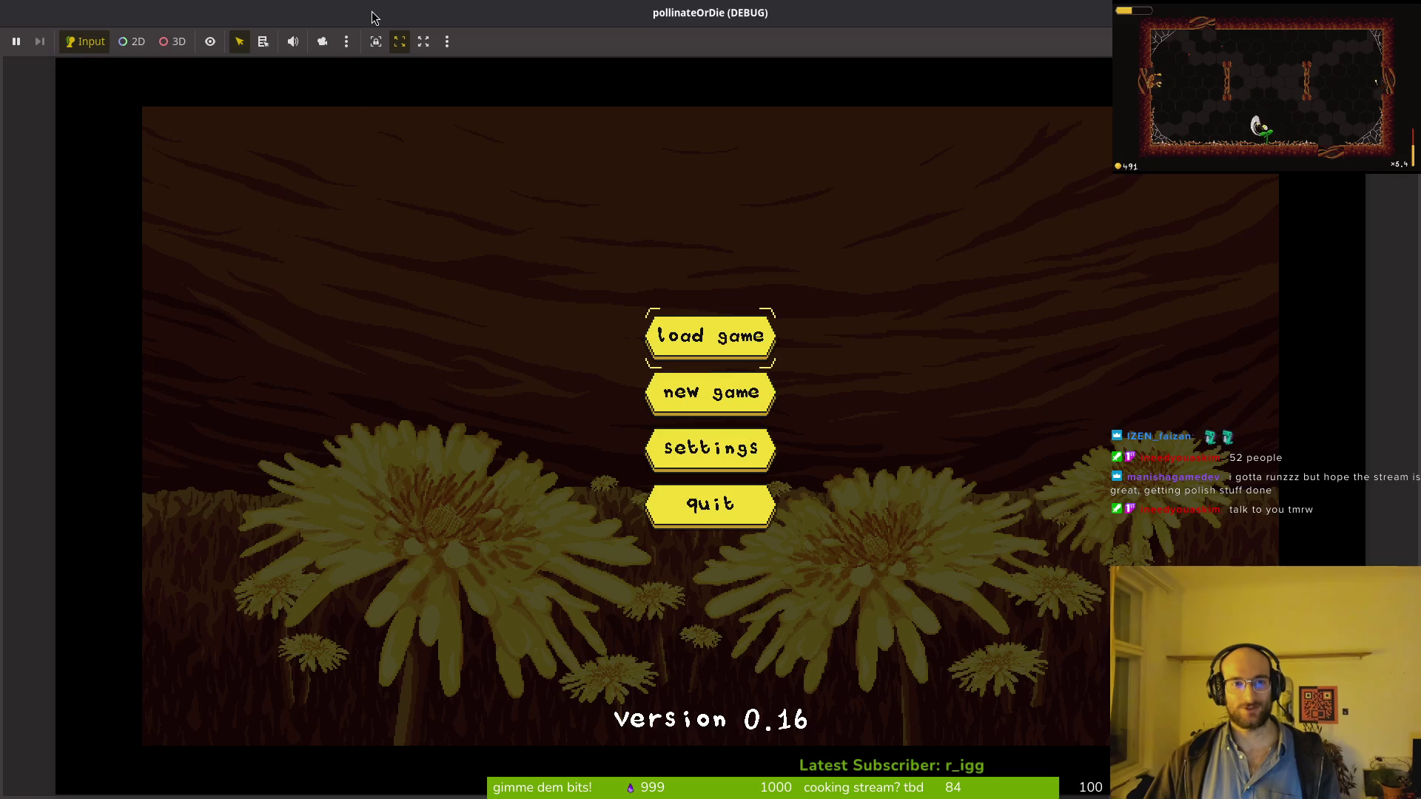
pyautogui.press('Return')
pyautogui.press('space')
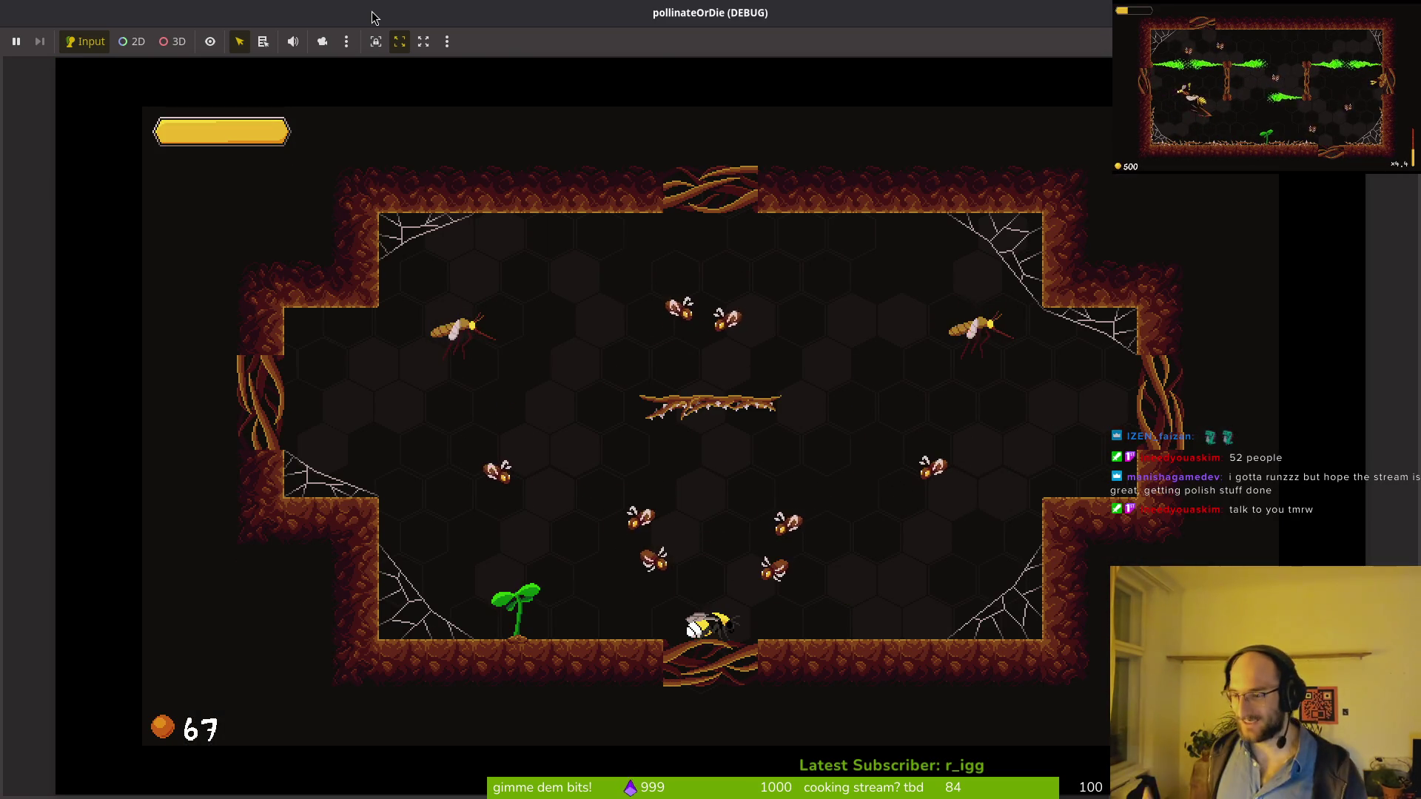
pyautogui.press('space')
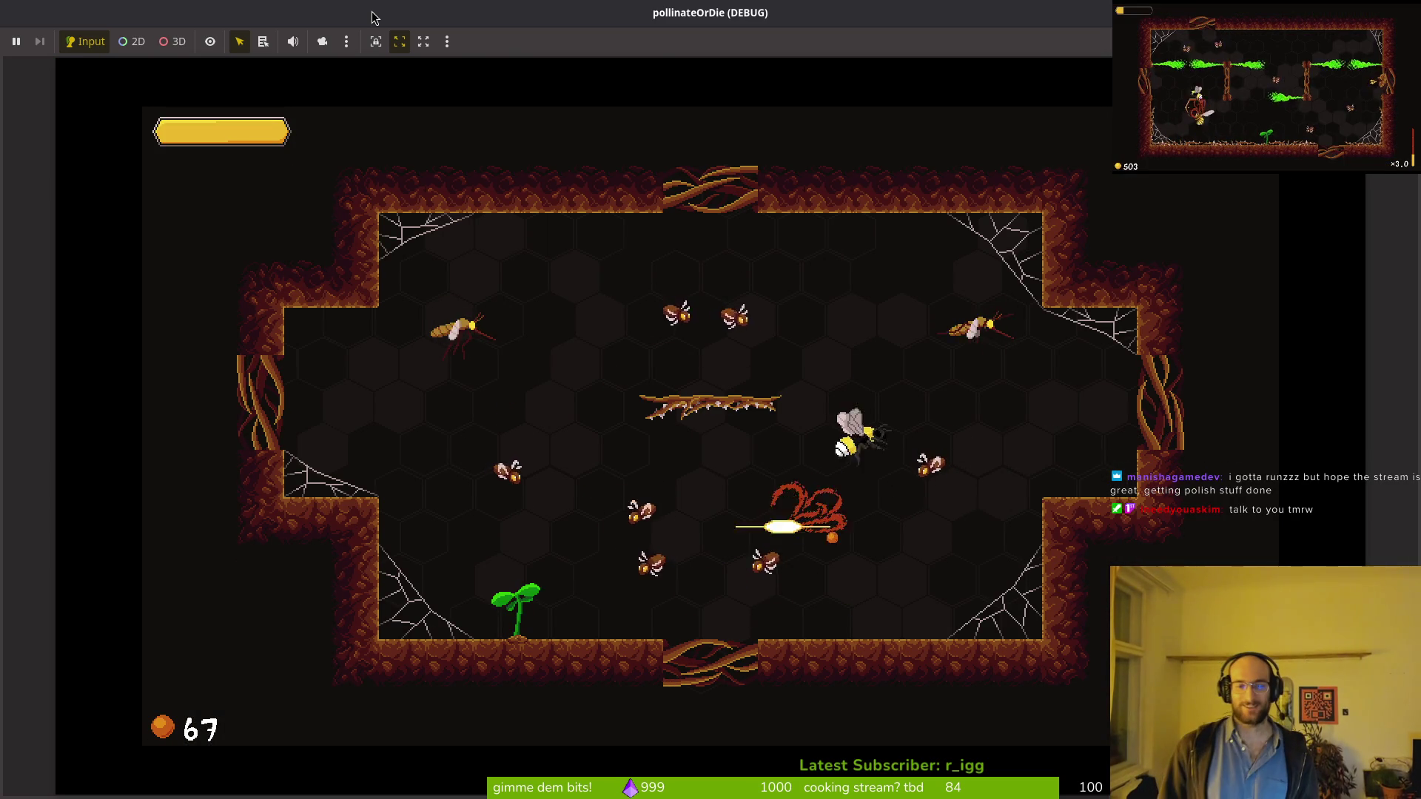
pyautogui.press('space')
pyautogui.press('space')
pyautogui.press('space')
pyautogui.press('space')
pyautogui.press('space')
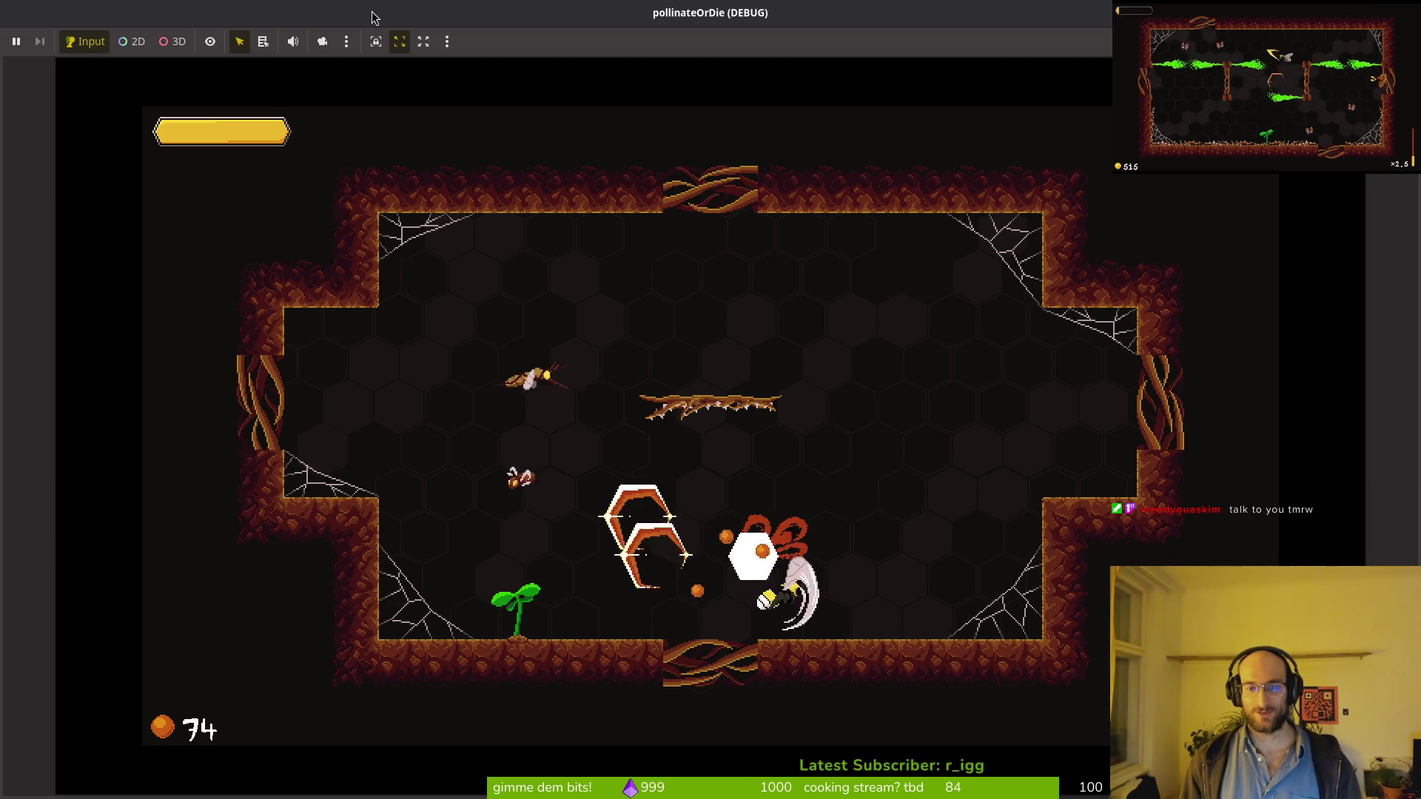
pyautogui.press('space')
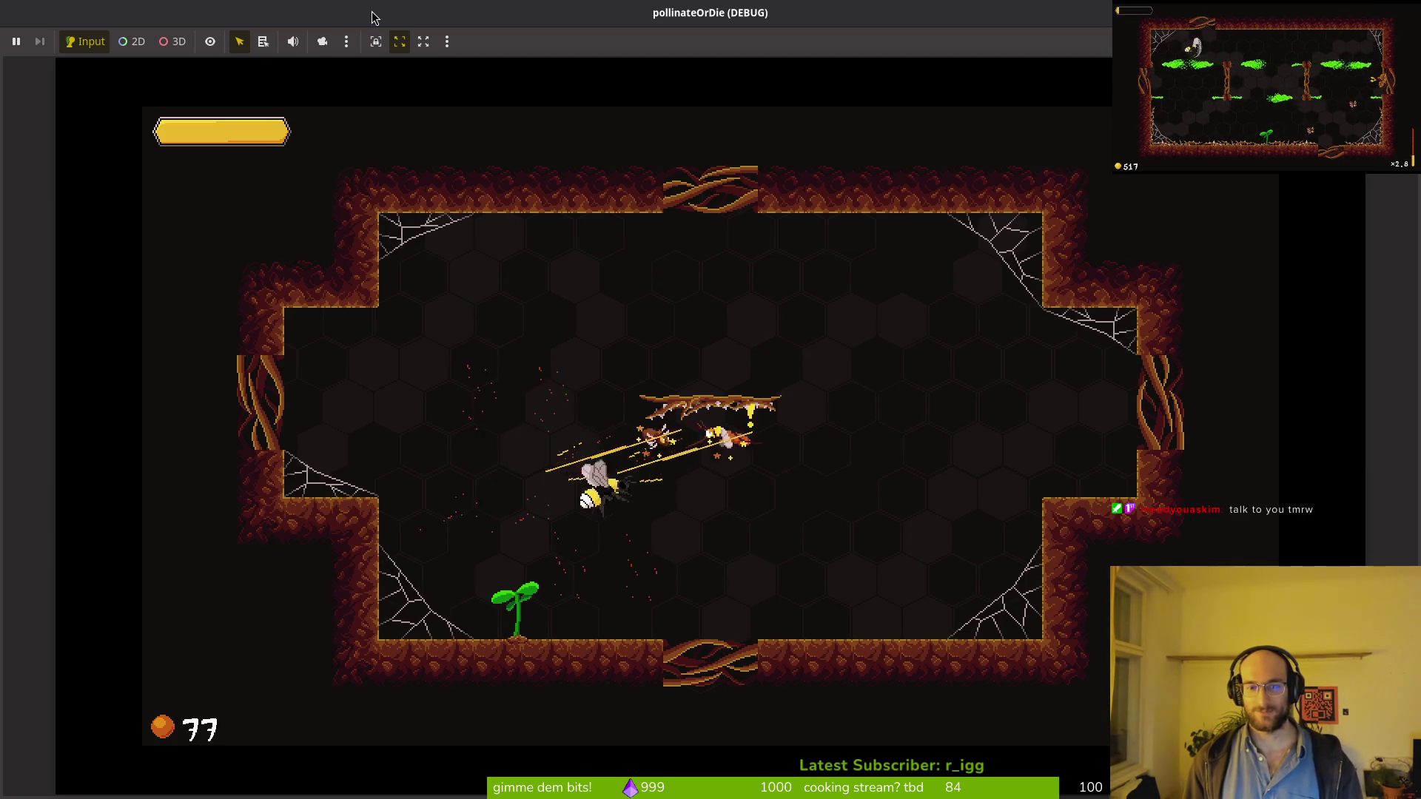
pyautogui.press('space')
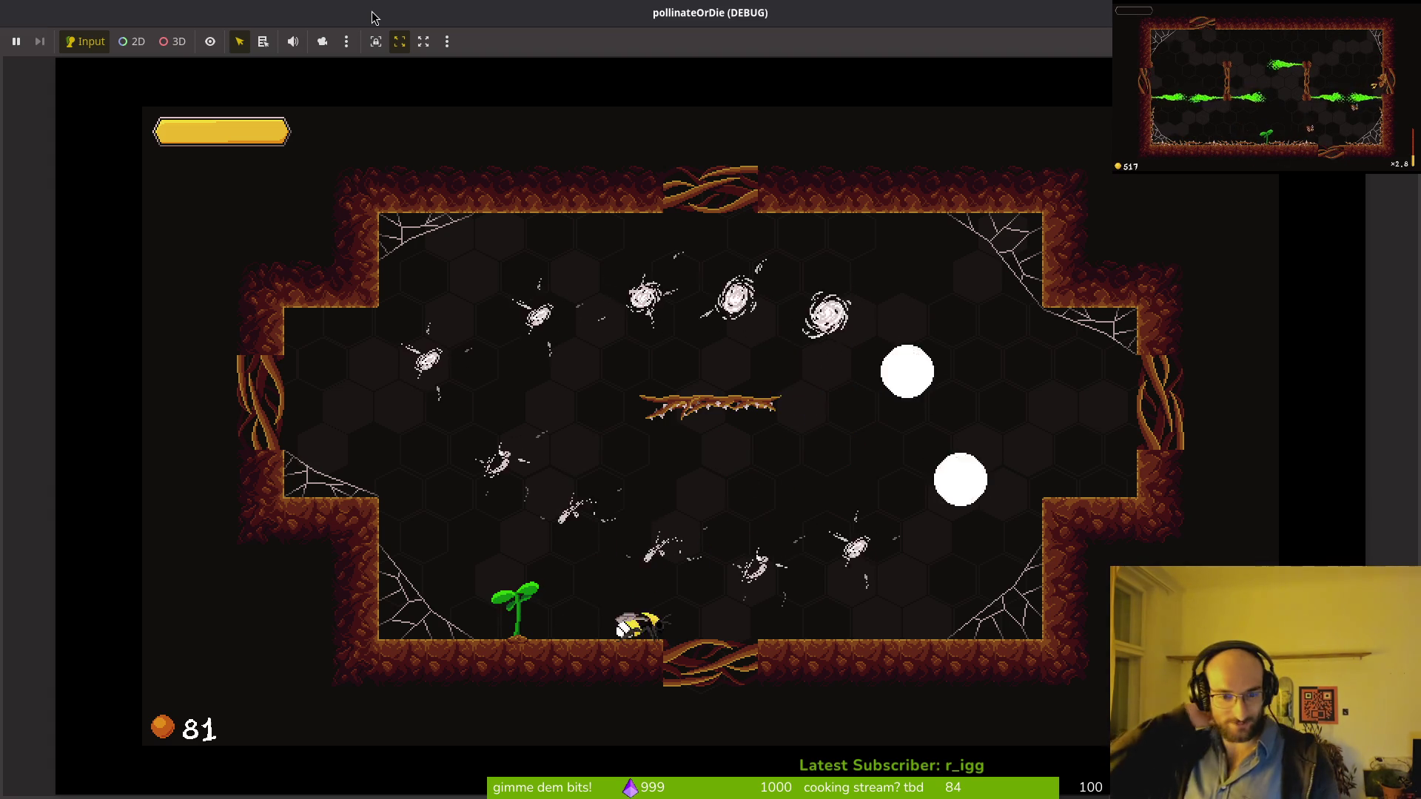
pyautogui.press('space')
pyautogui.press('space')
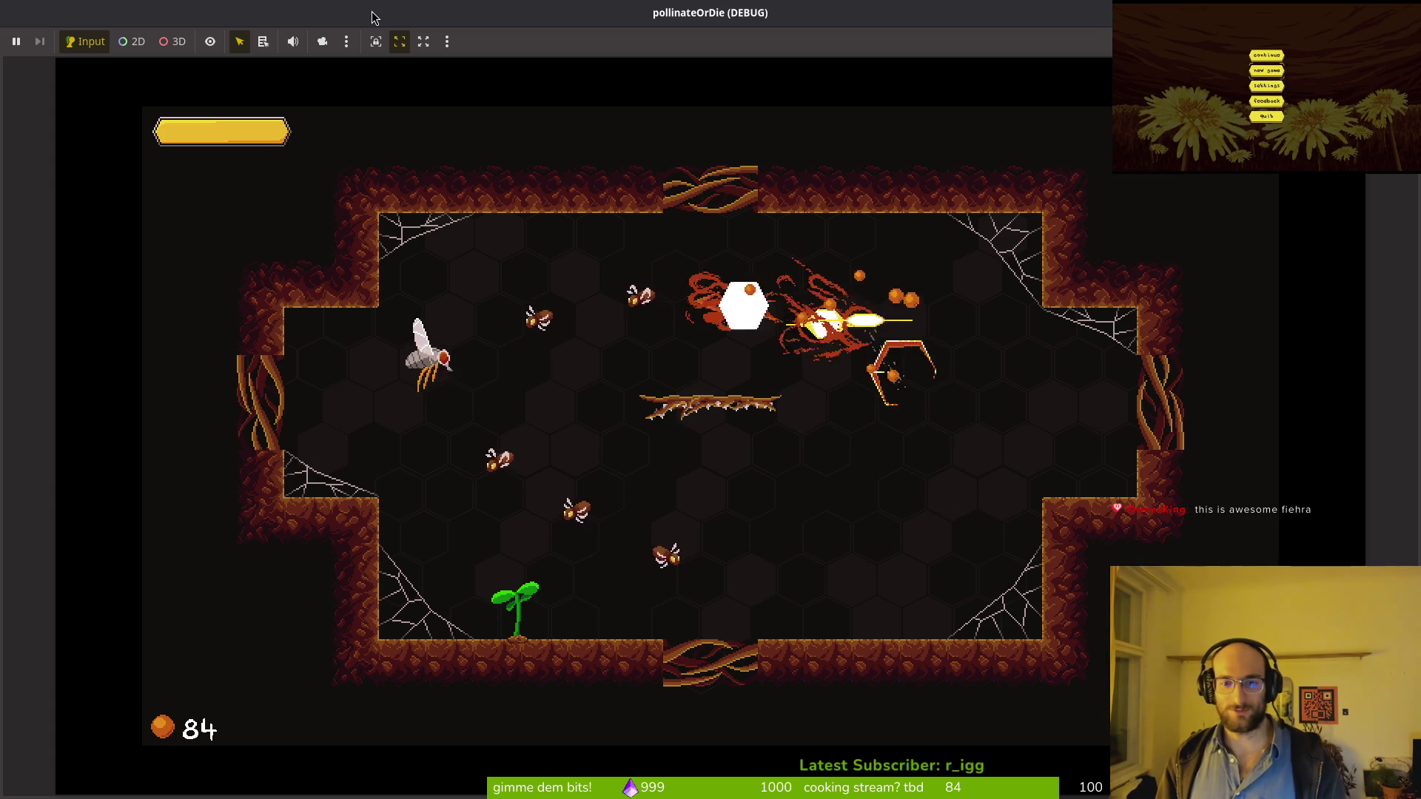
pyautogui.press('space')
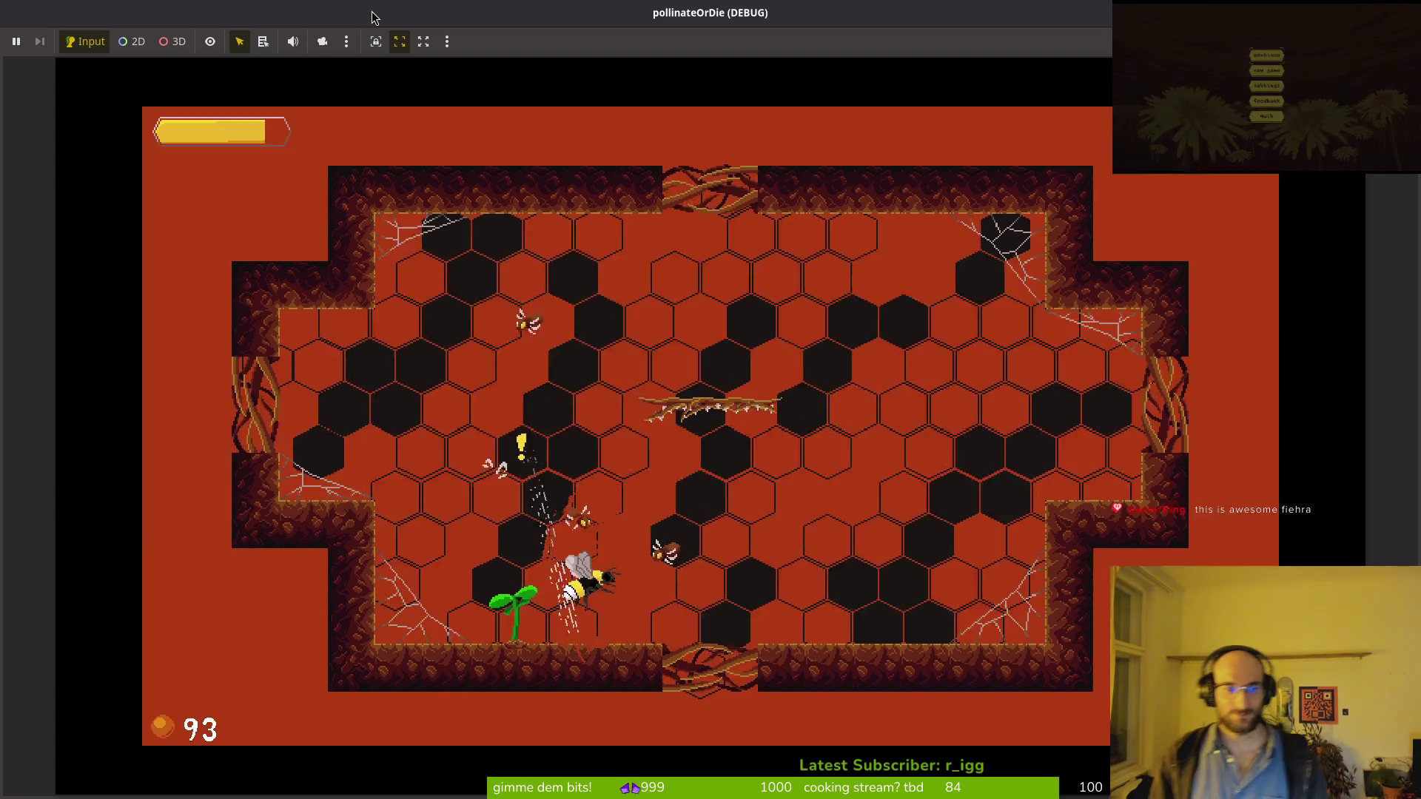
pyautogui.press('space')
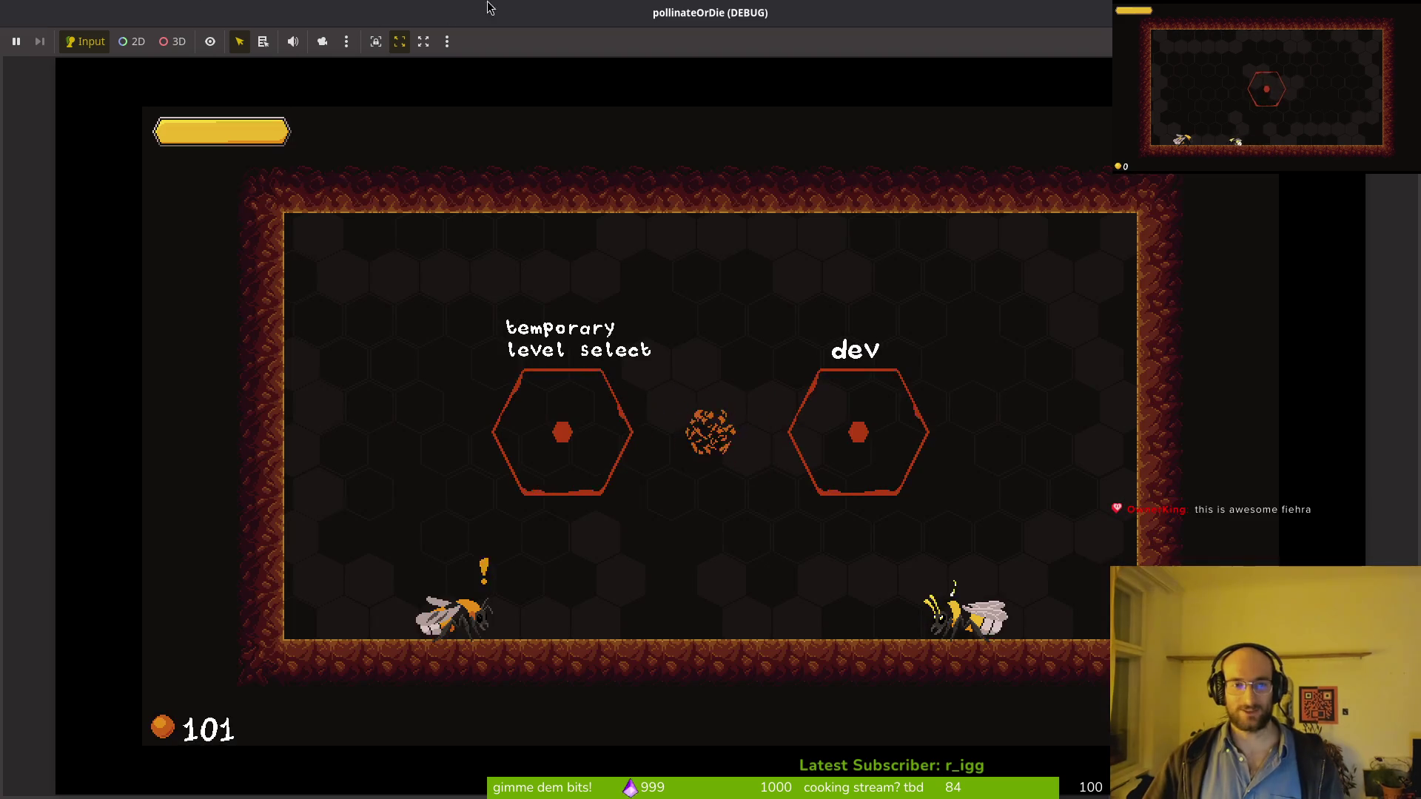
pyautogui.doubleClick(474, 21)
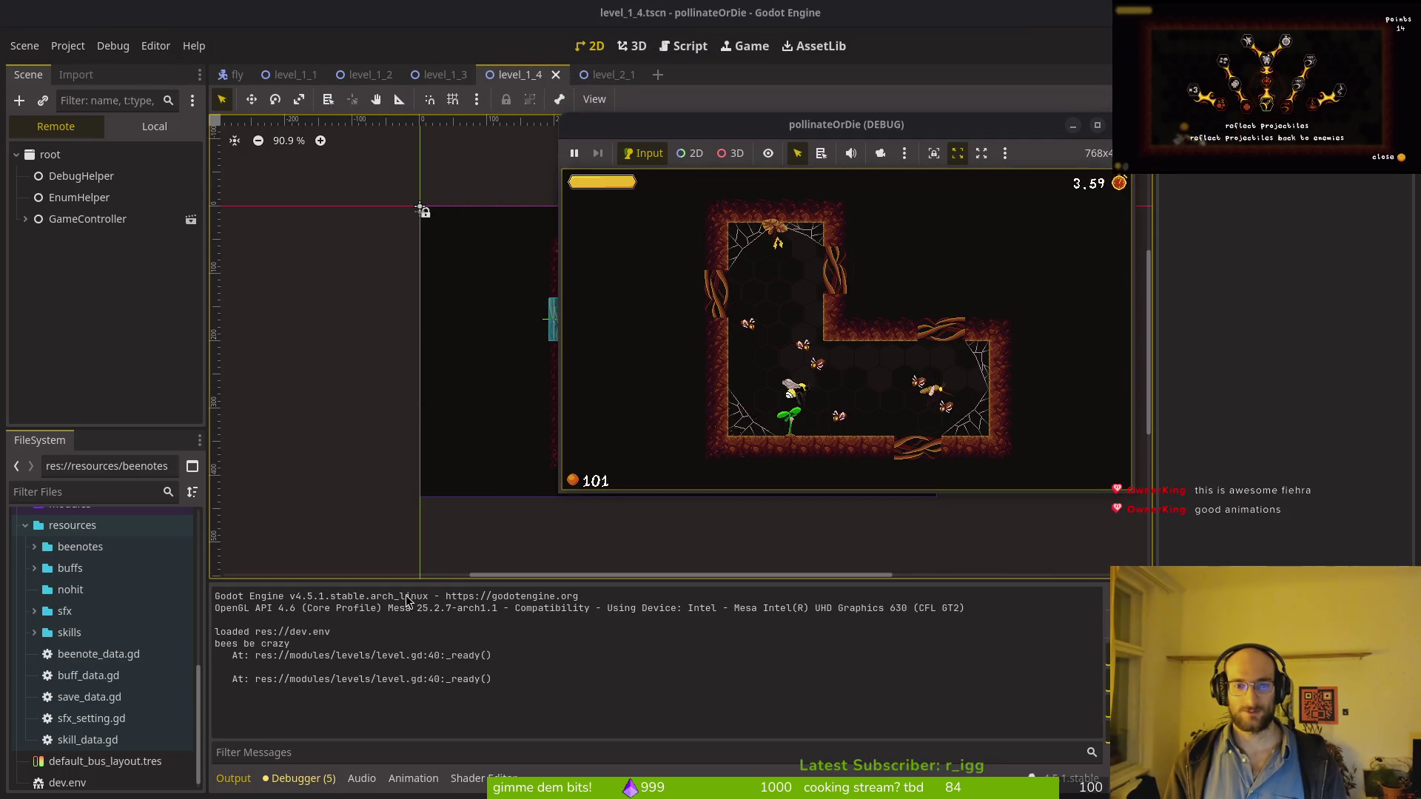
pyautogui.press('space')
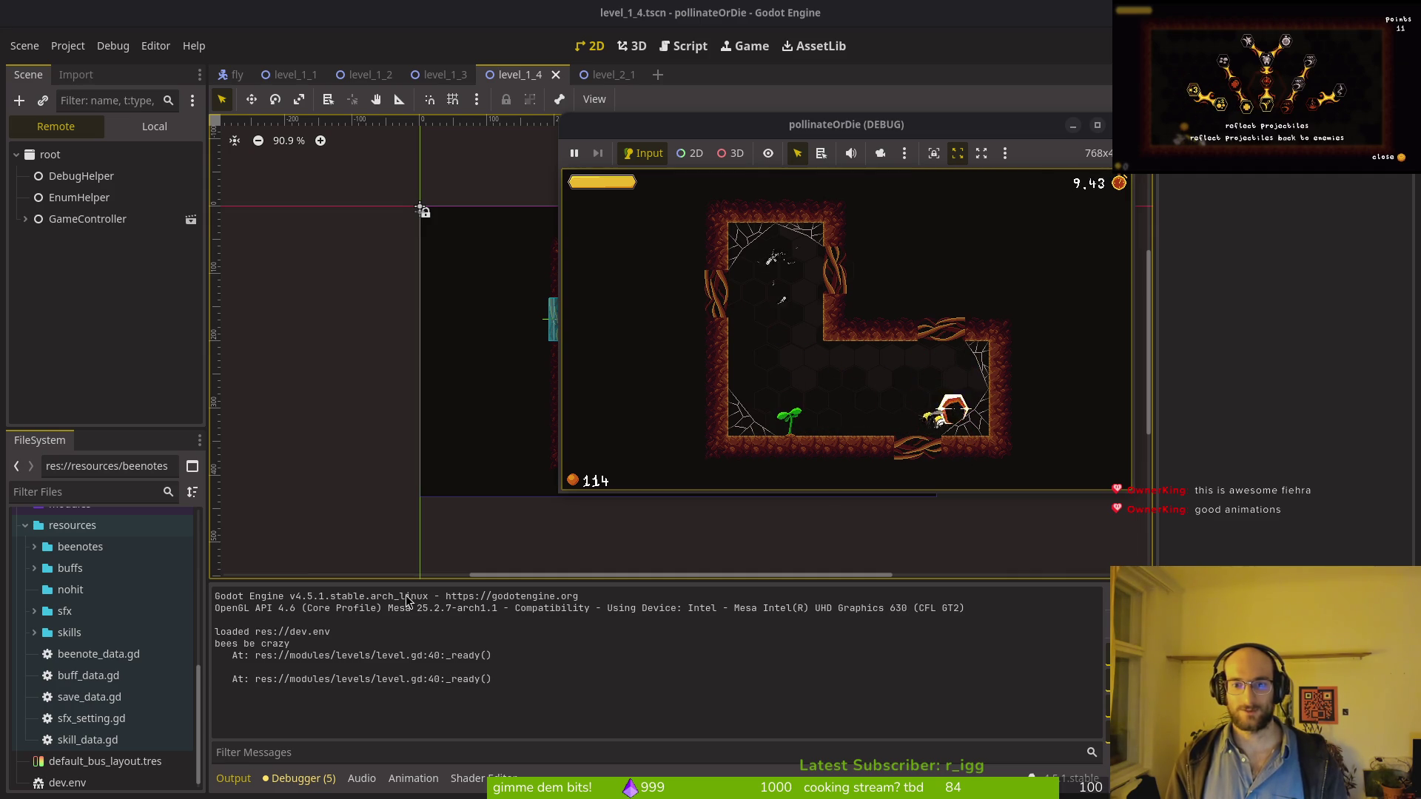
pyautogui.press('space')
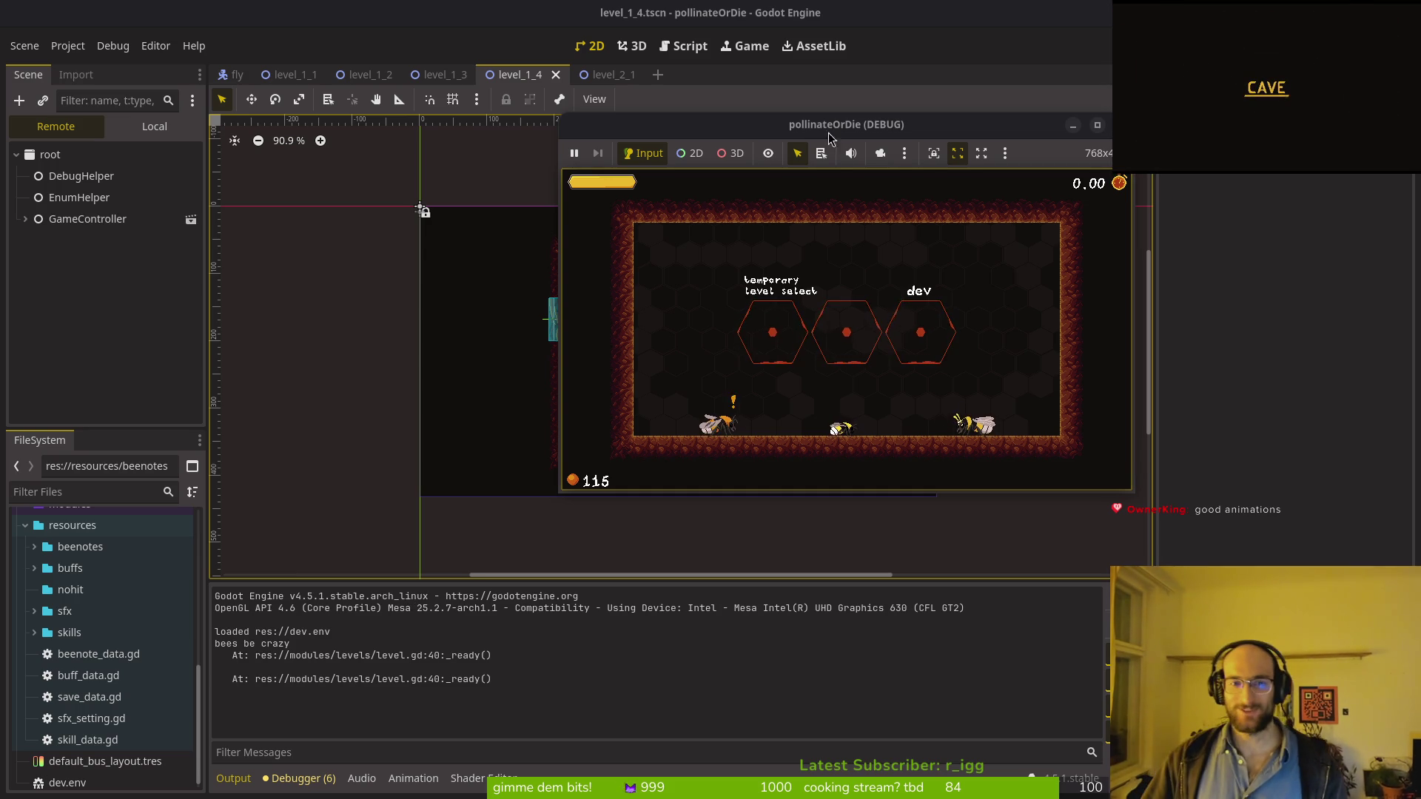
# Step: Open the right bee's shop menu, tab through archives and enemies, then close the game
pyautogui.doubleClick(790, 127)
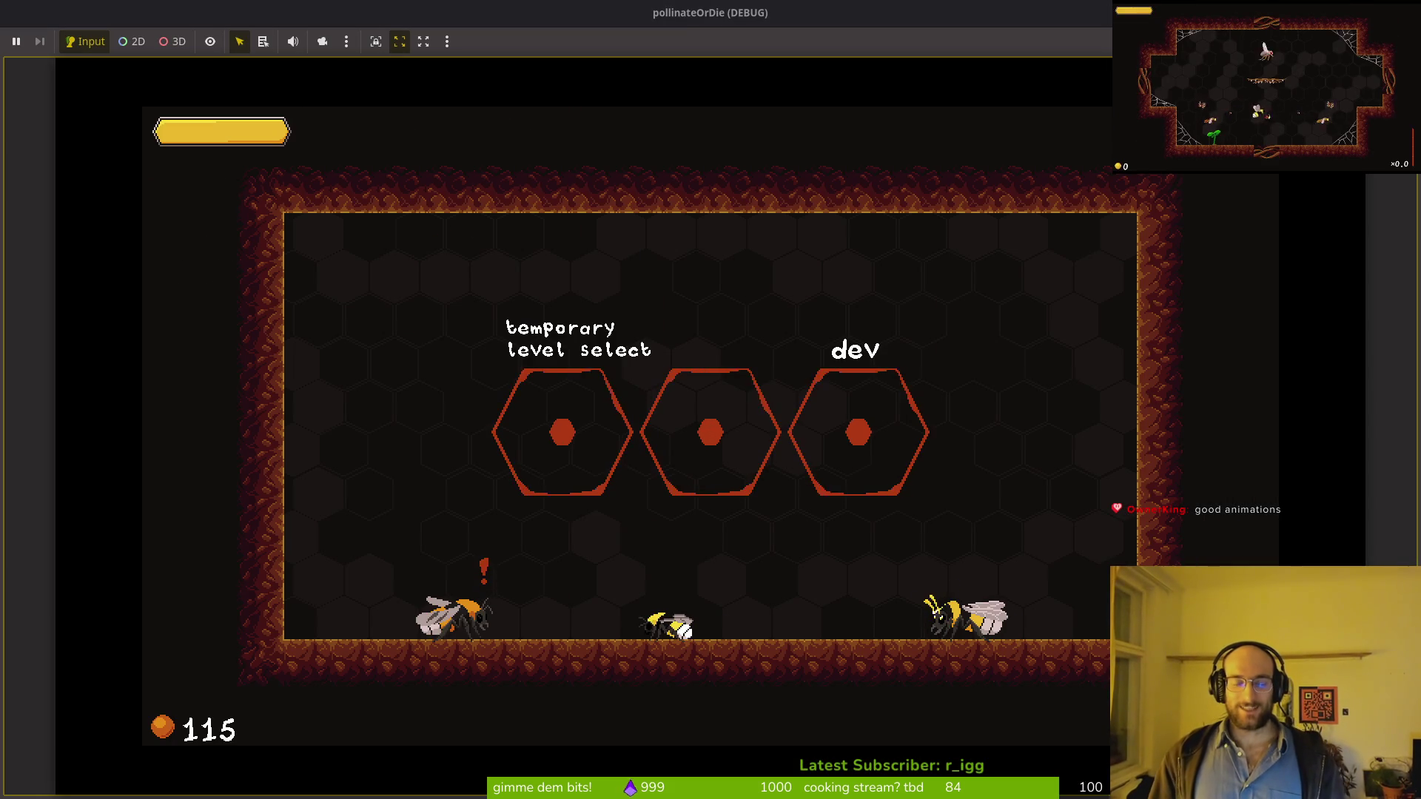
pyautogui.press('Right')
pyautogui.press('Right')
pyautogui.press('Right')
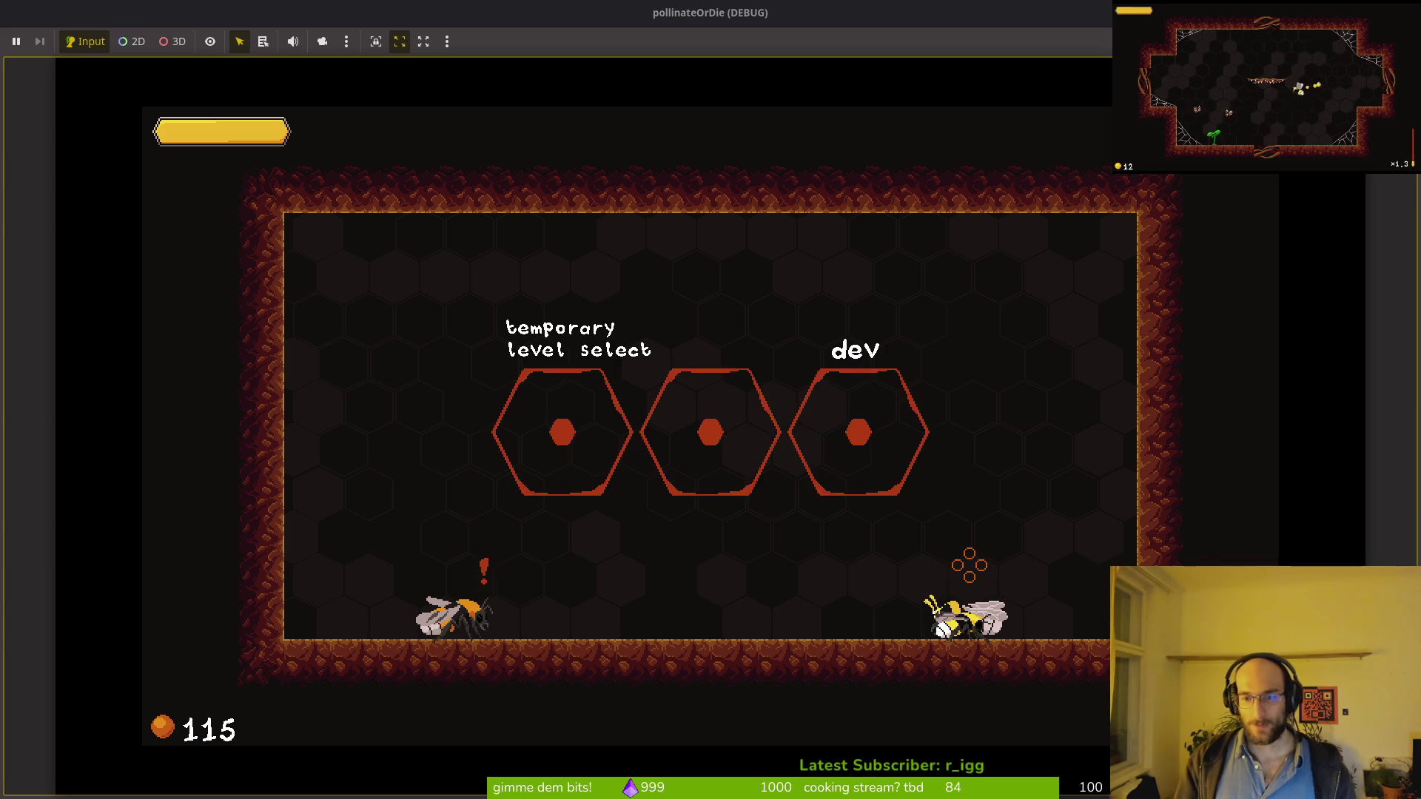
pyautogui.press('Left')
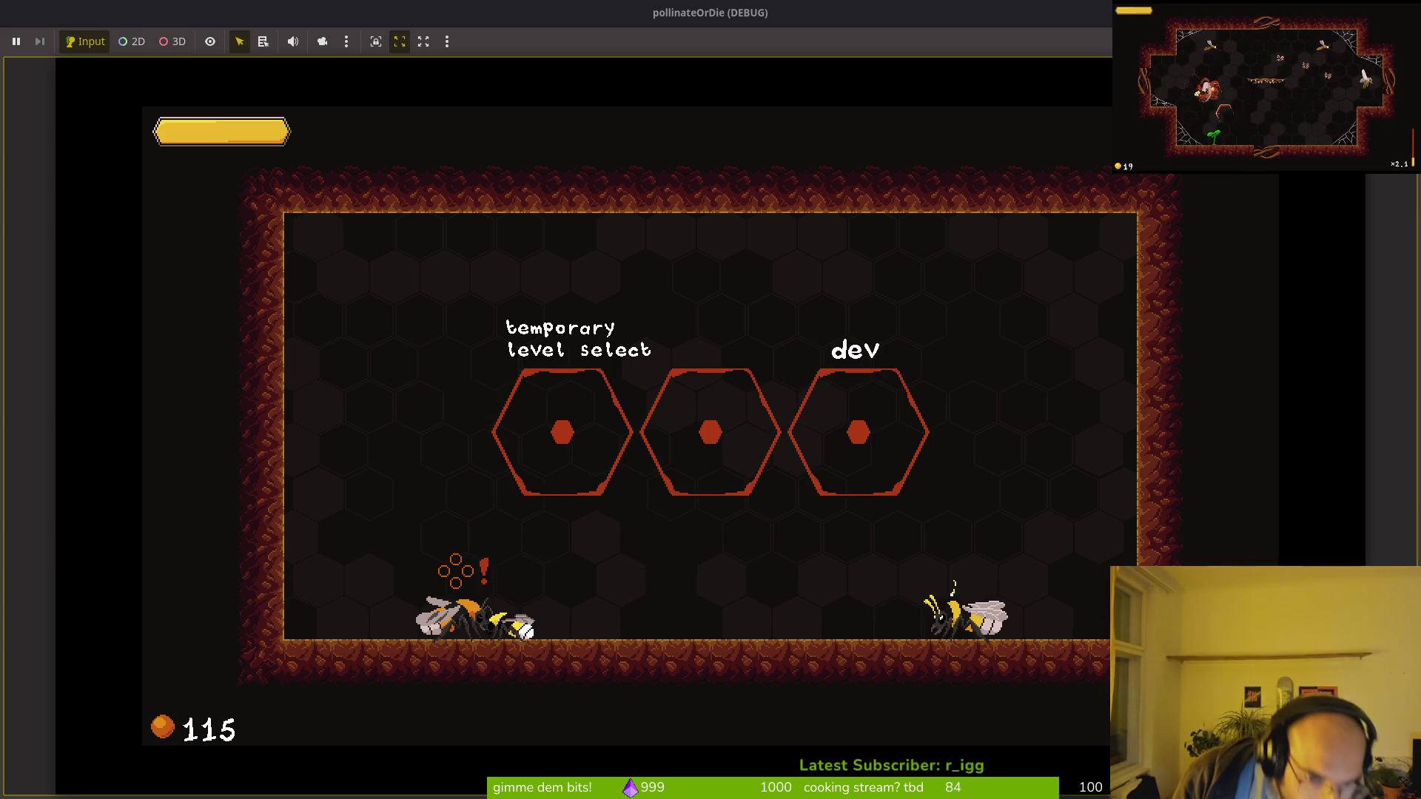
pyautogui.press('Right')
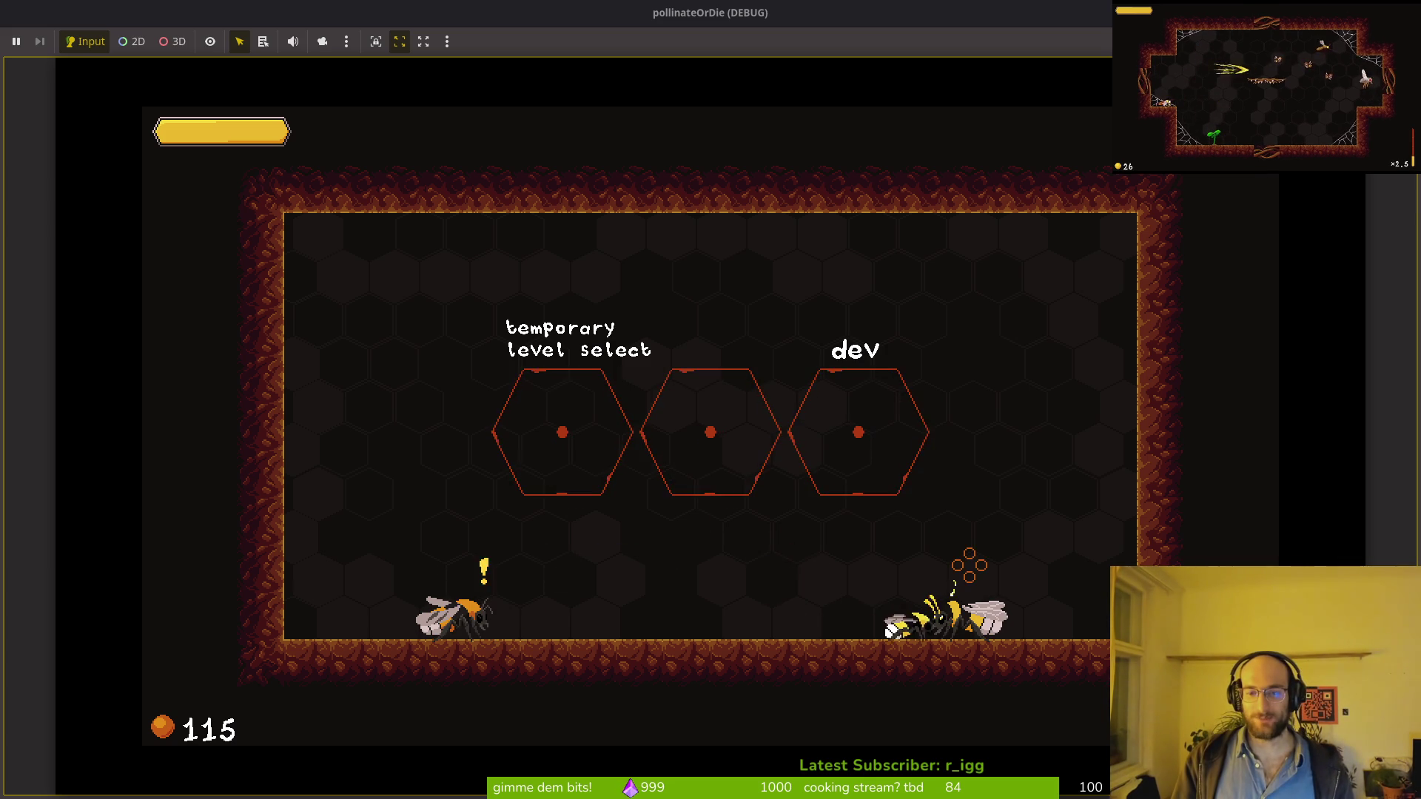
pyautogui.press('e')
pyautogui.press('Right')
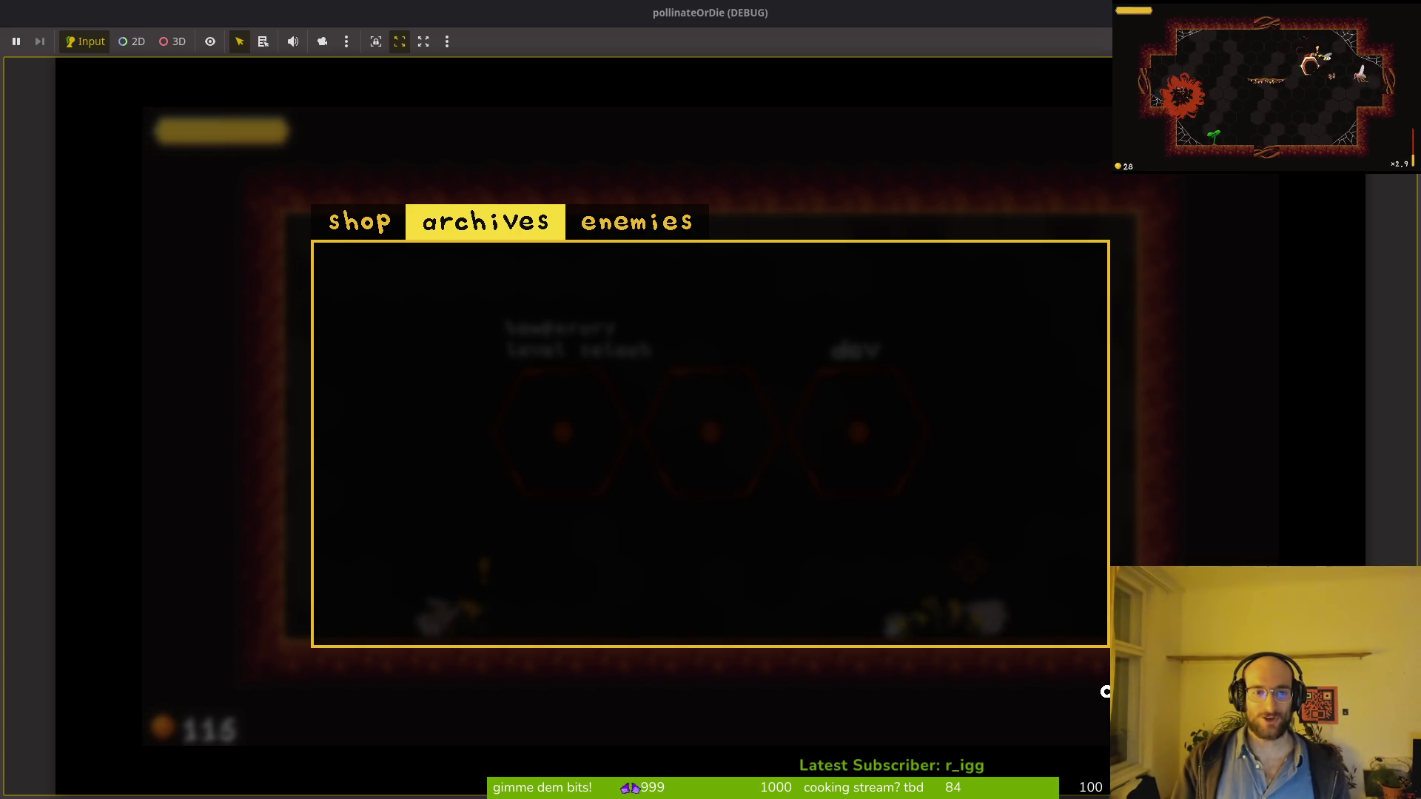
pyautogui.press('Right')
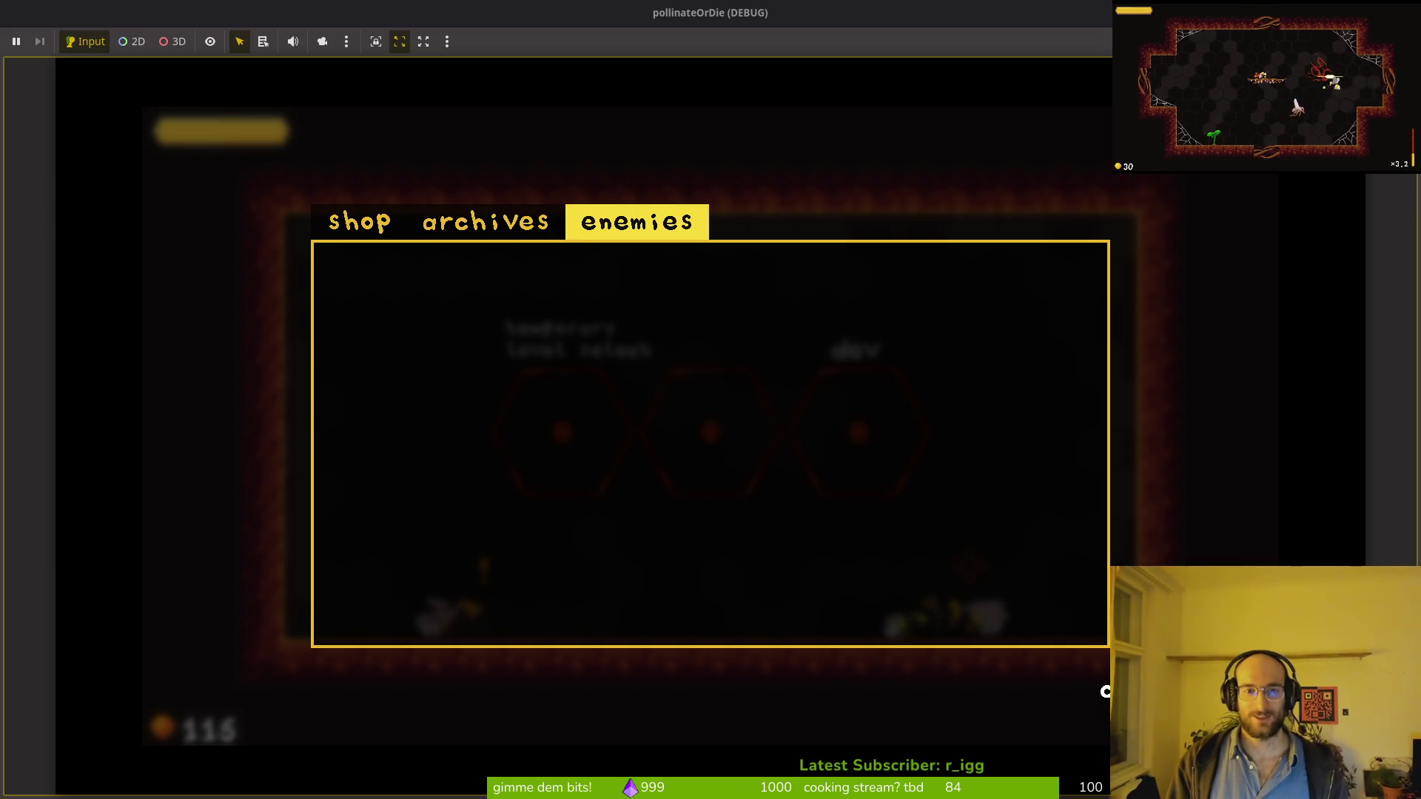
pyautogui.press('Left')
pyautogui.press('Right')
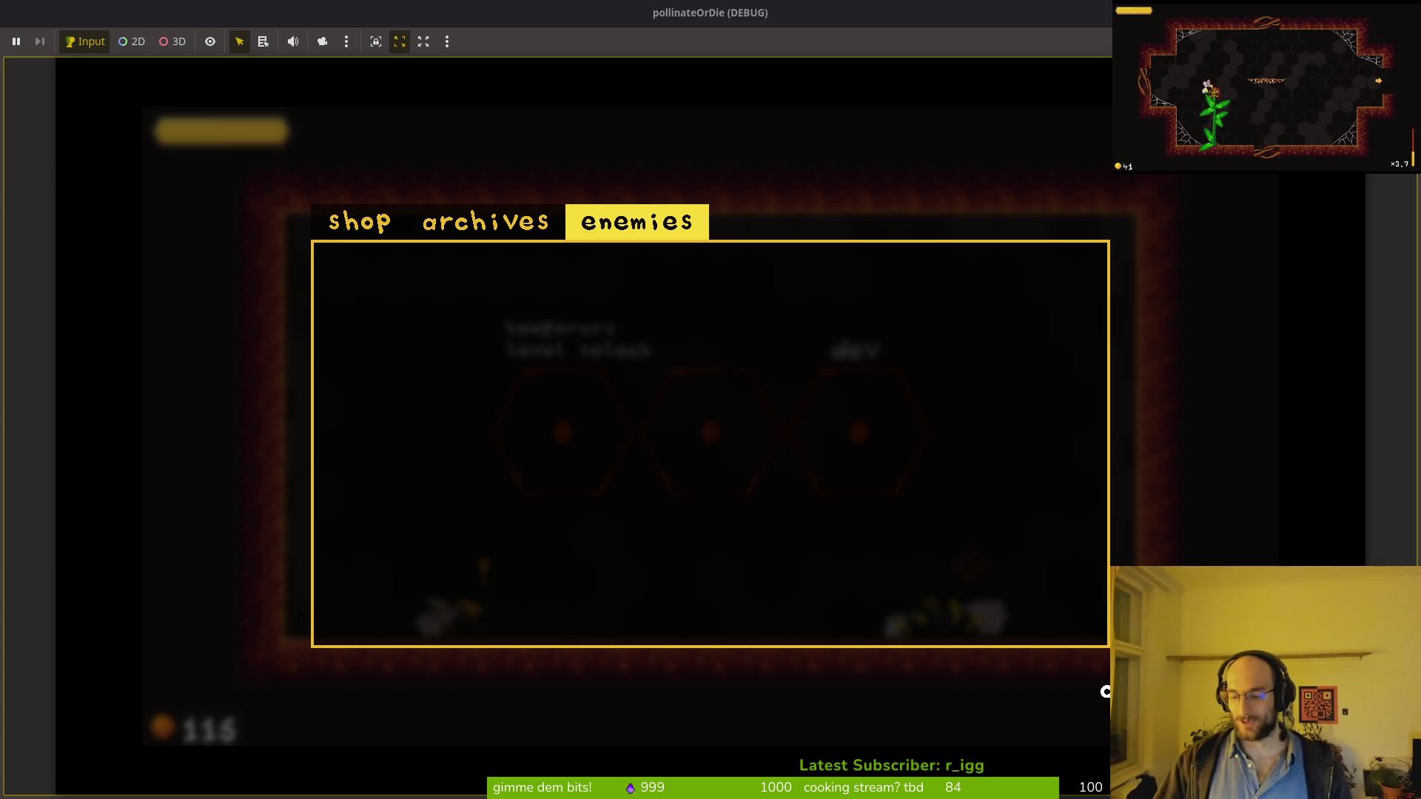
pyautogui.press('Escape')
pyautogui.hotkey('alt', 'F4')
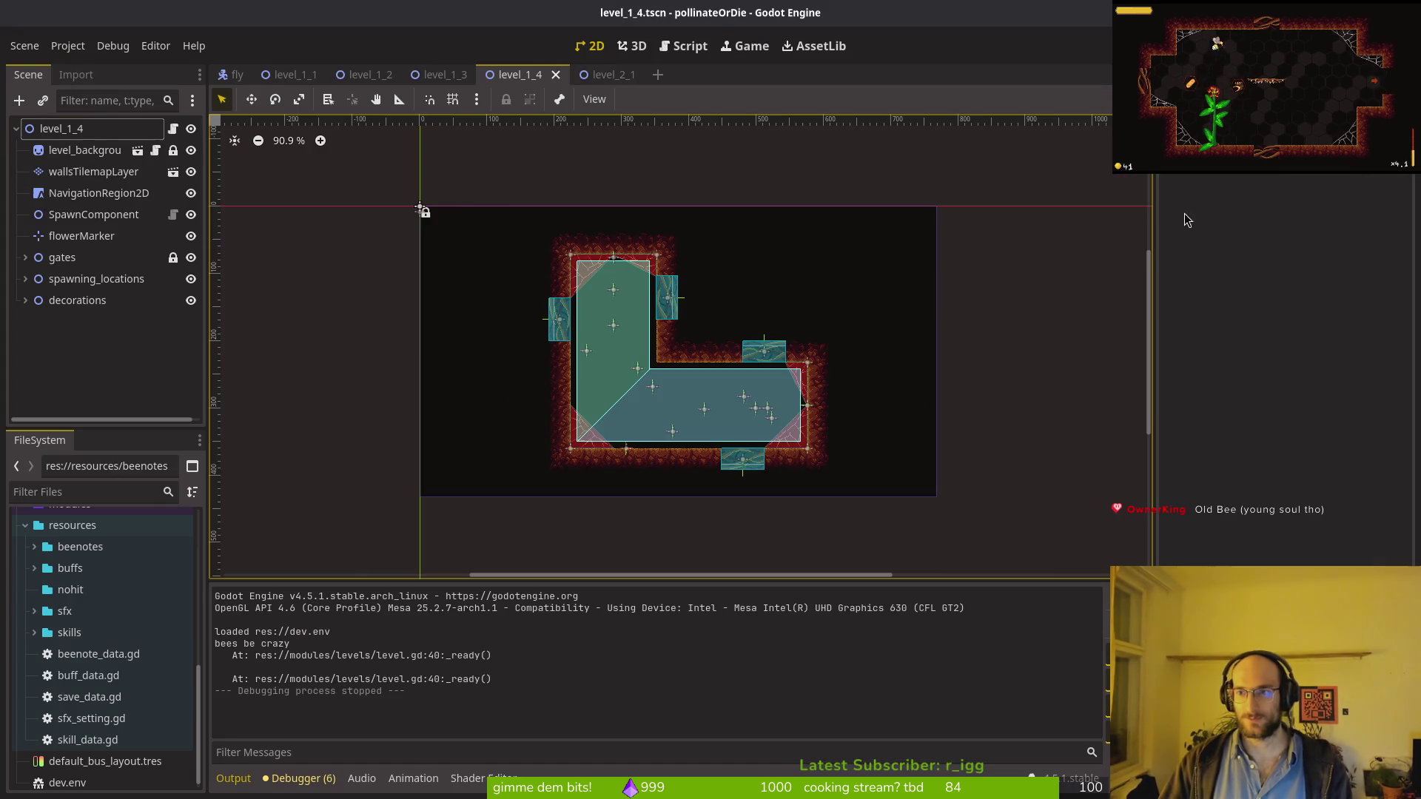
# Step: Open the archives_overlay scene and expand its hints node
pyautogui.hotkey('ctrl', 'shift', 'o')
pyautogui.write('archives_over')
pyautogui.press('Return')
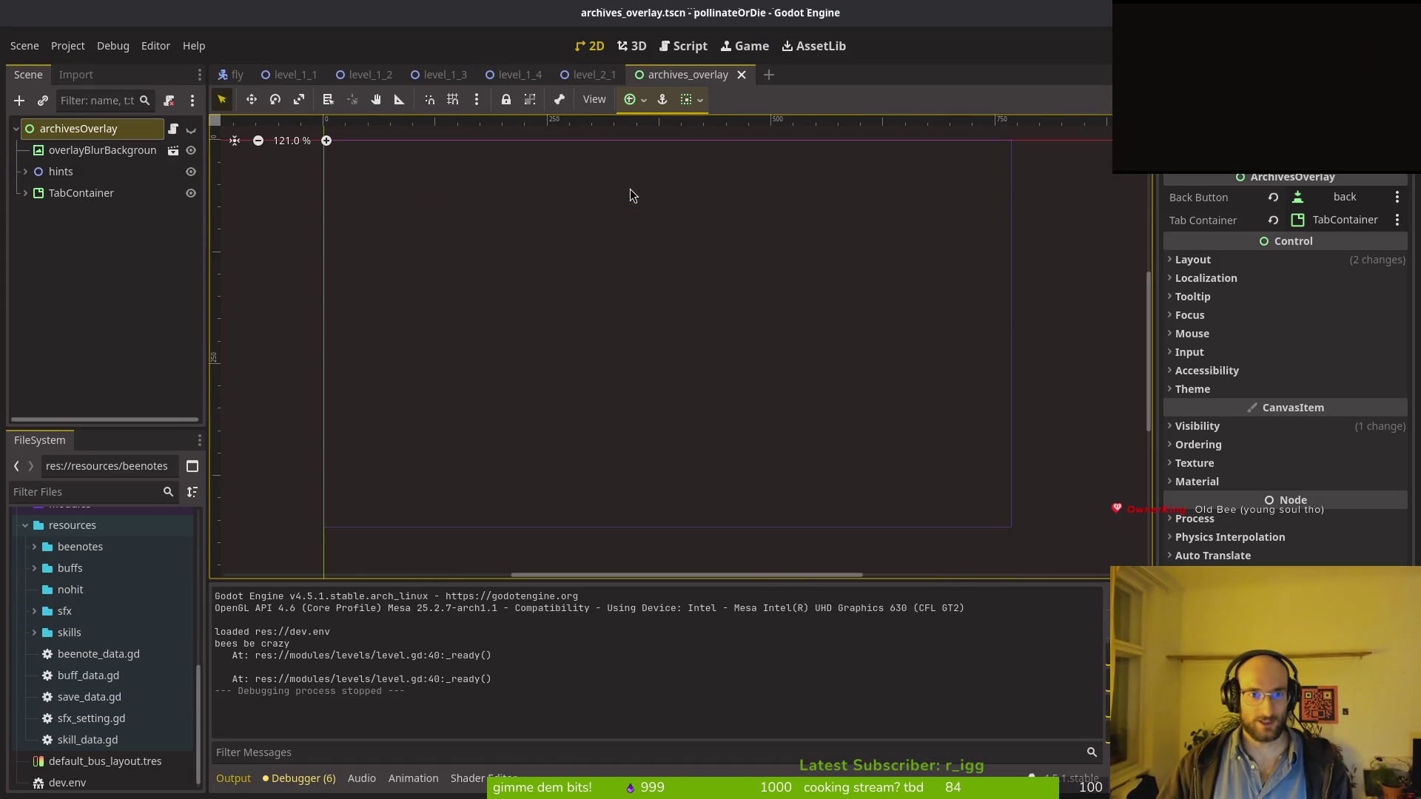
pyautogui.click(52, 171)
pyautogui.click(25, 172)
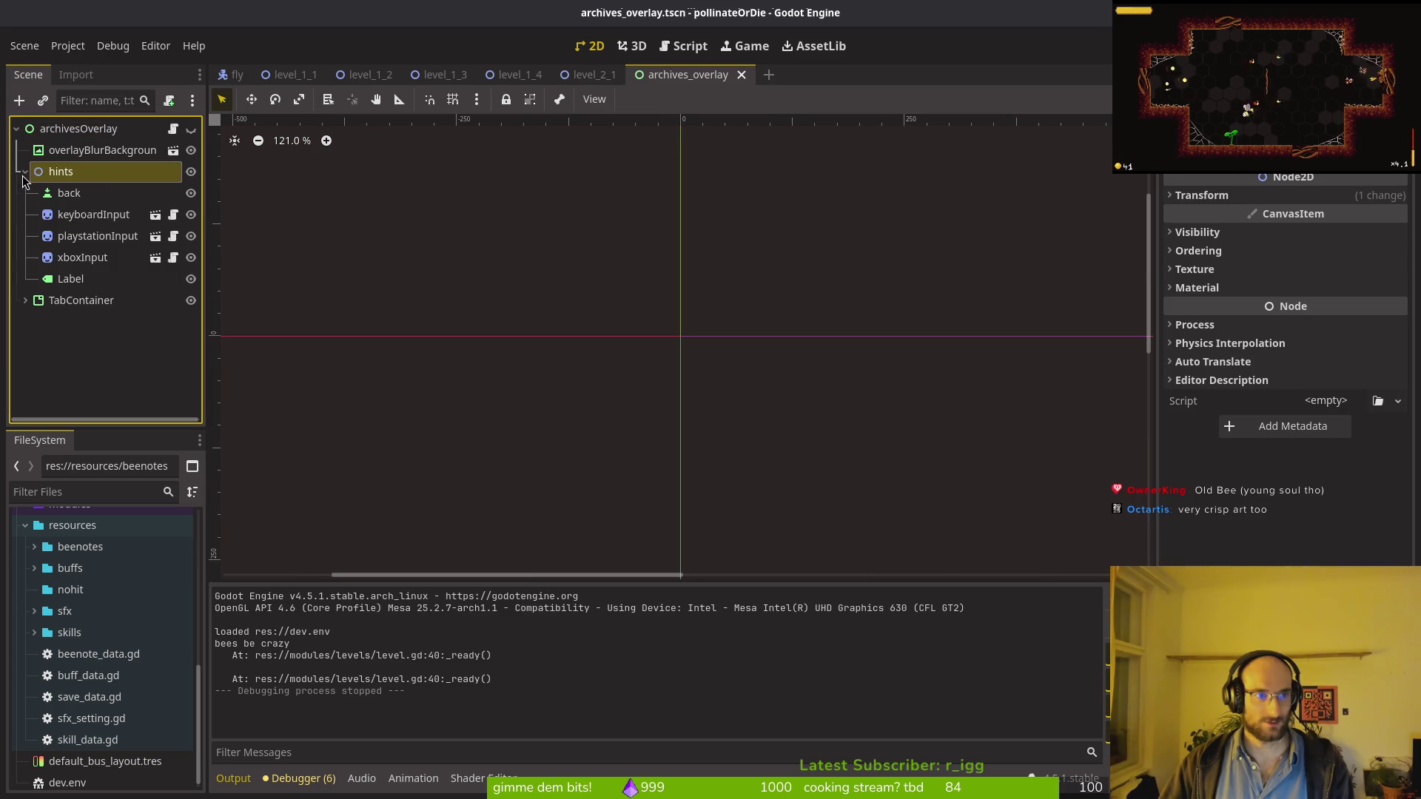
# Step: Check the back_button connection in archives_overlay.gd in Neovim, then run the project with F5
pyautogui.hotkey('alt', 'Tab')
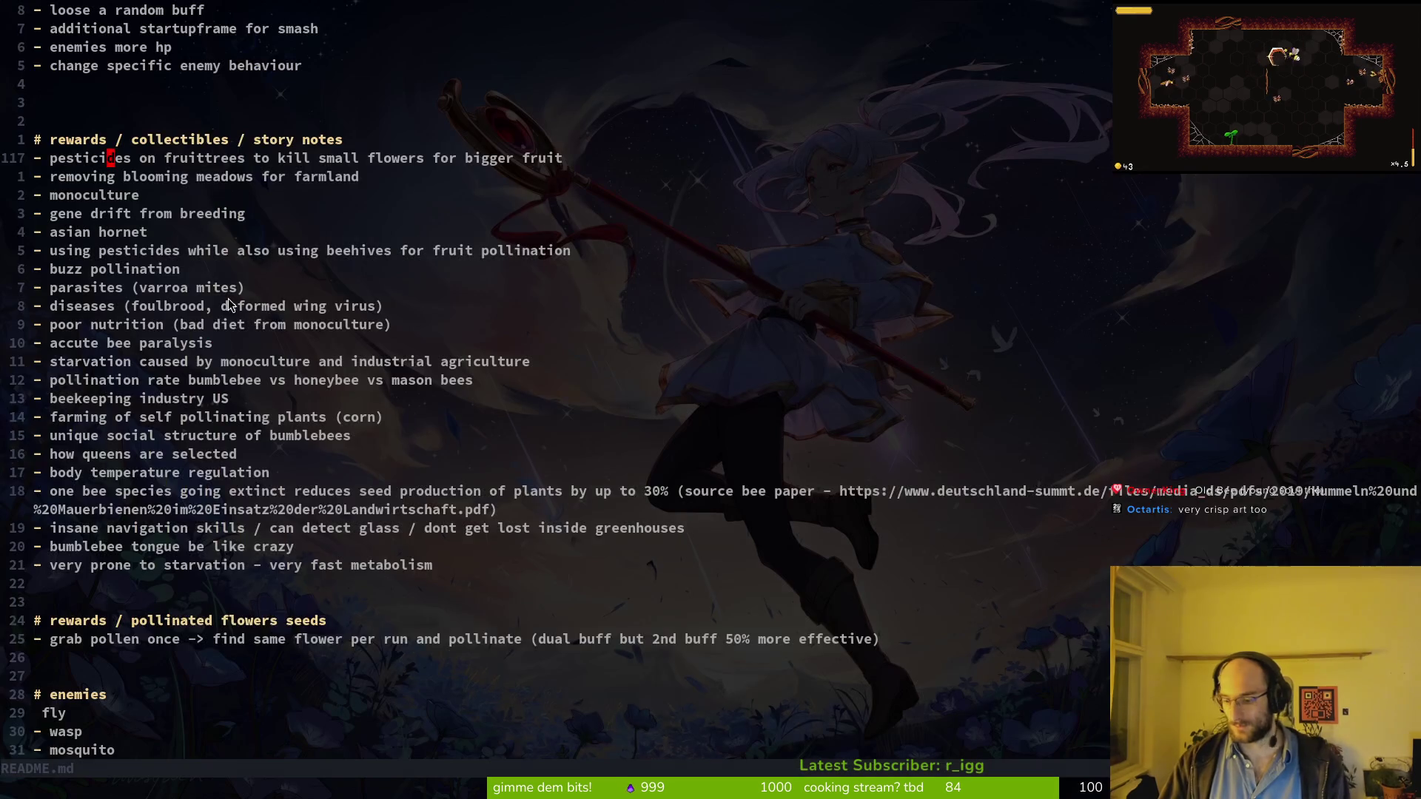
pyautogui.hotkey('ctrl', 'p')
pyautogui.write('archiveover')
pyautogui.press('Return')
pyautogui.scroll(-4, 263, 235)
pyautogui.scroll(4, 263, 235)
pyautogui.click(262, 231)
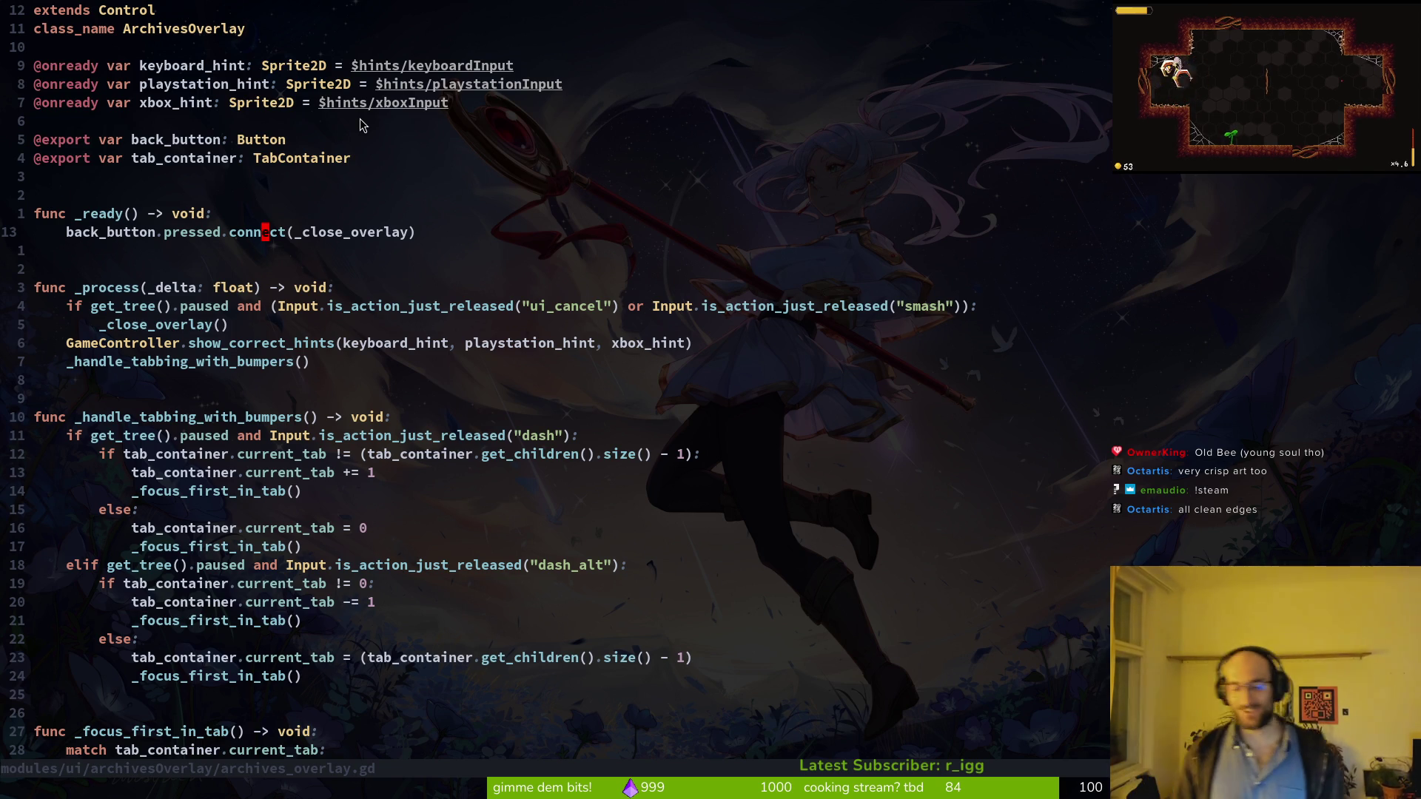
pyautogui.hotkey('alt', 'Tab')
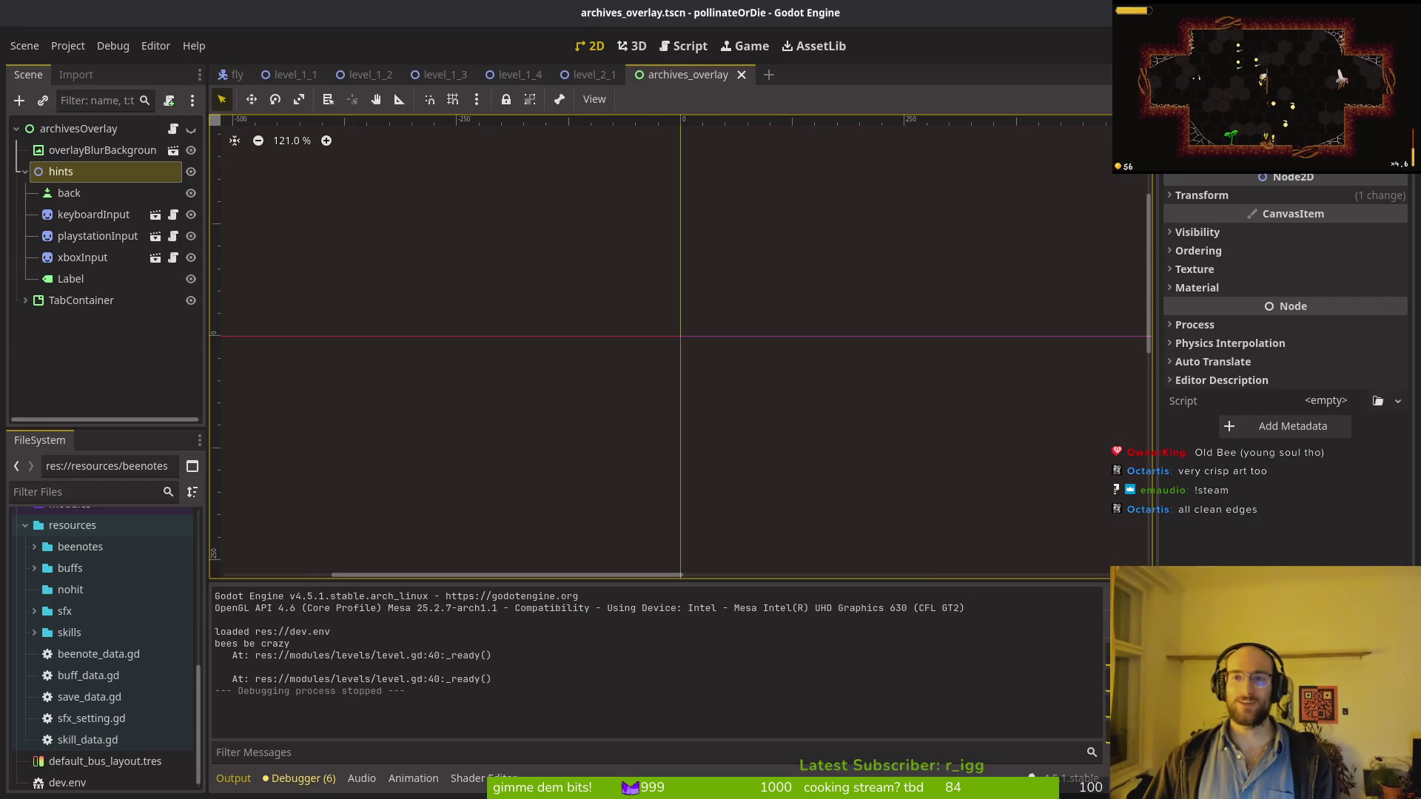
pyautogui.press('F5')
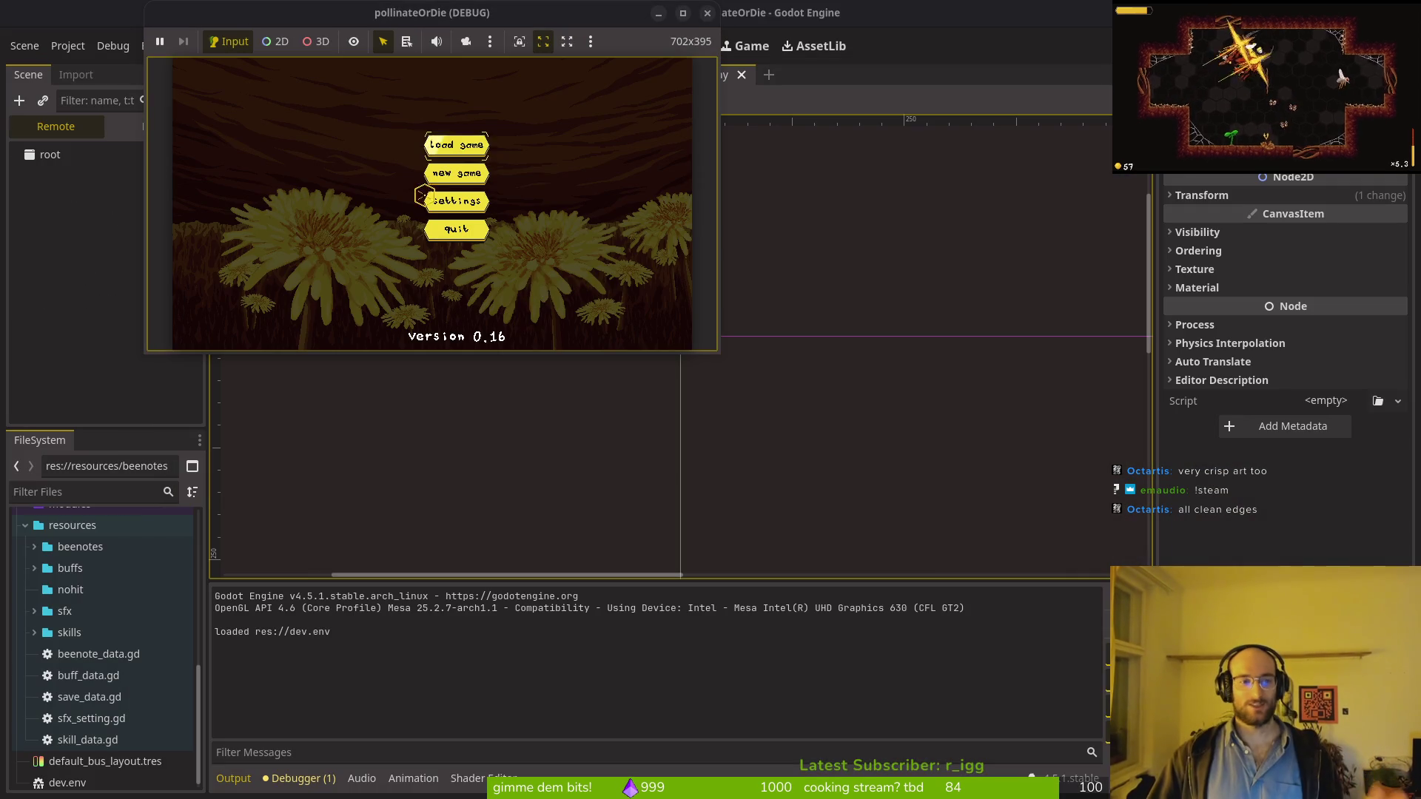
# Step: Start the game full-screen, enter the middle portal and fight the wasps in both chambers
pyautogui.doubleClick(370, 16)
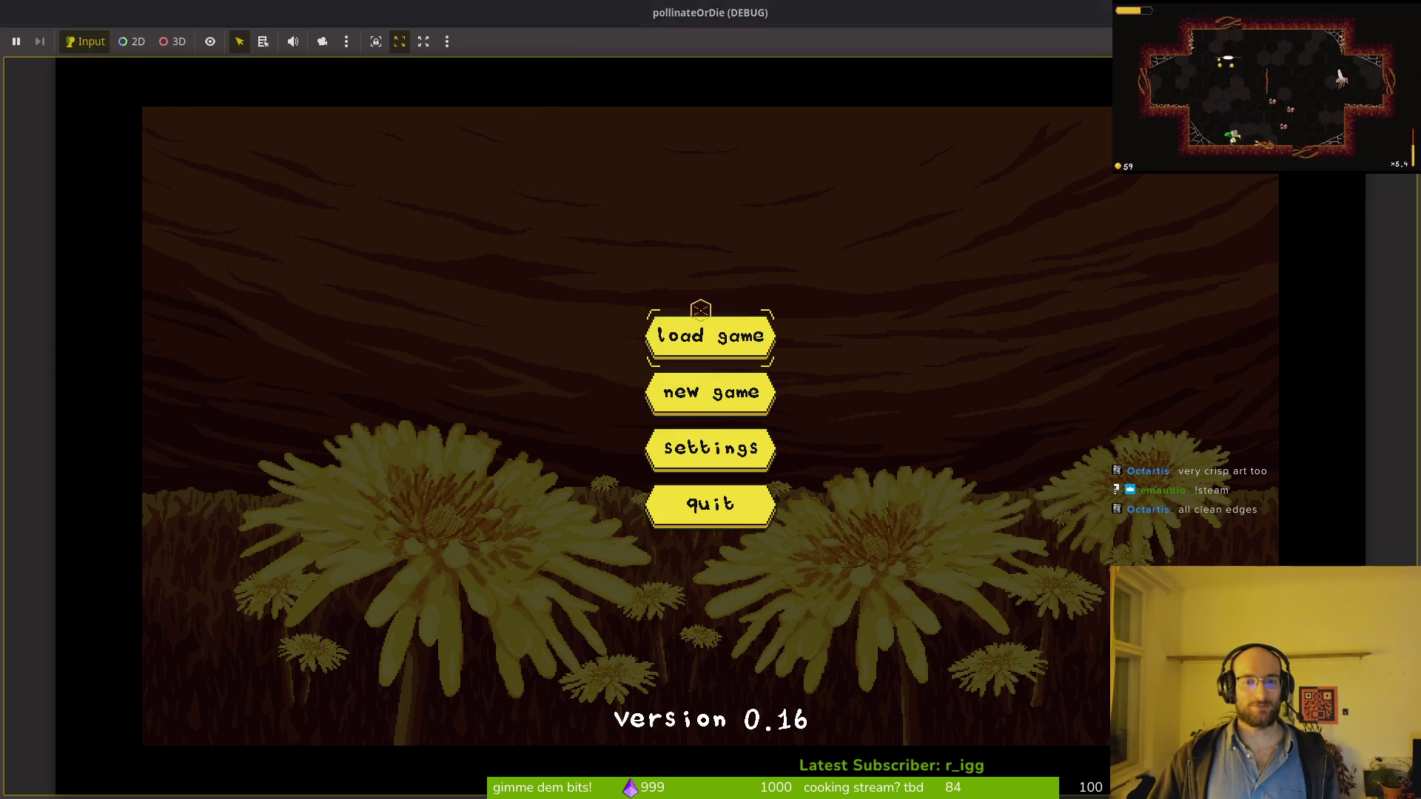
pyautogui.press('Return')
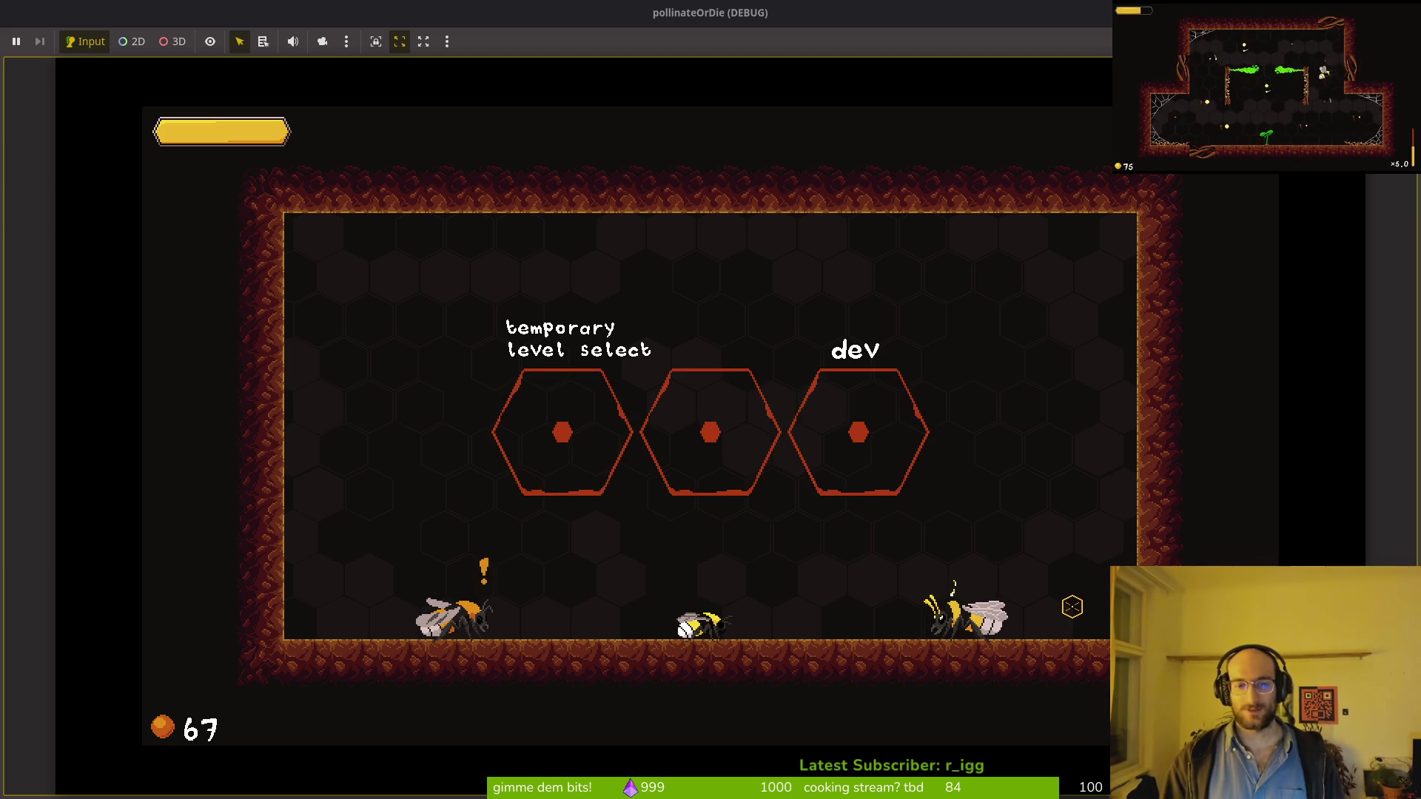
pyautogui.press('e')
pyautogui.press('d')
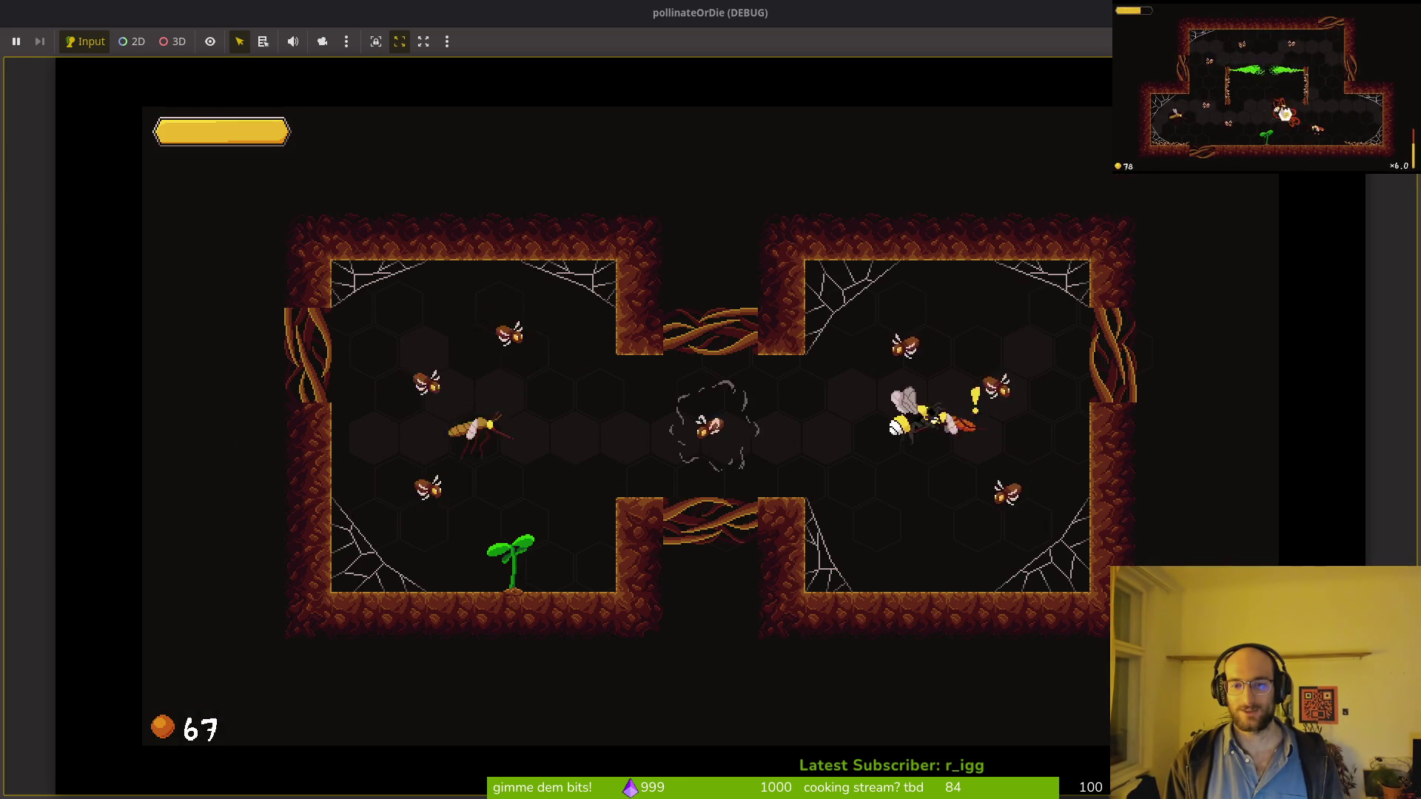
pyautogui.press('e')
pyautogui.press('a')
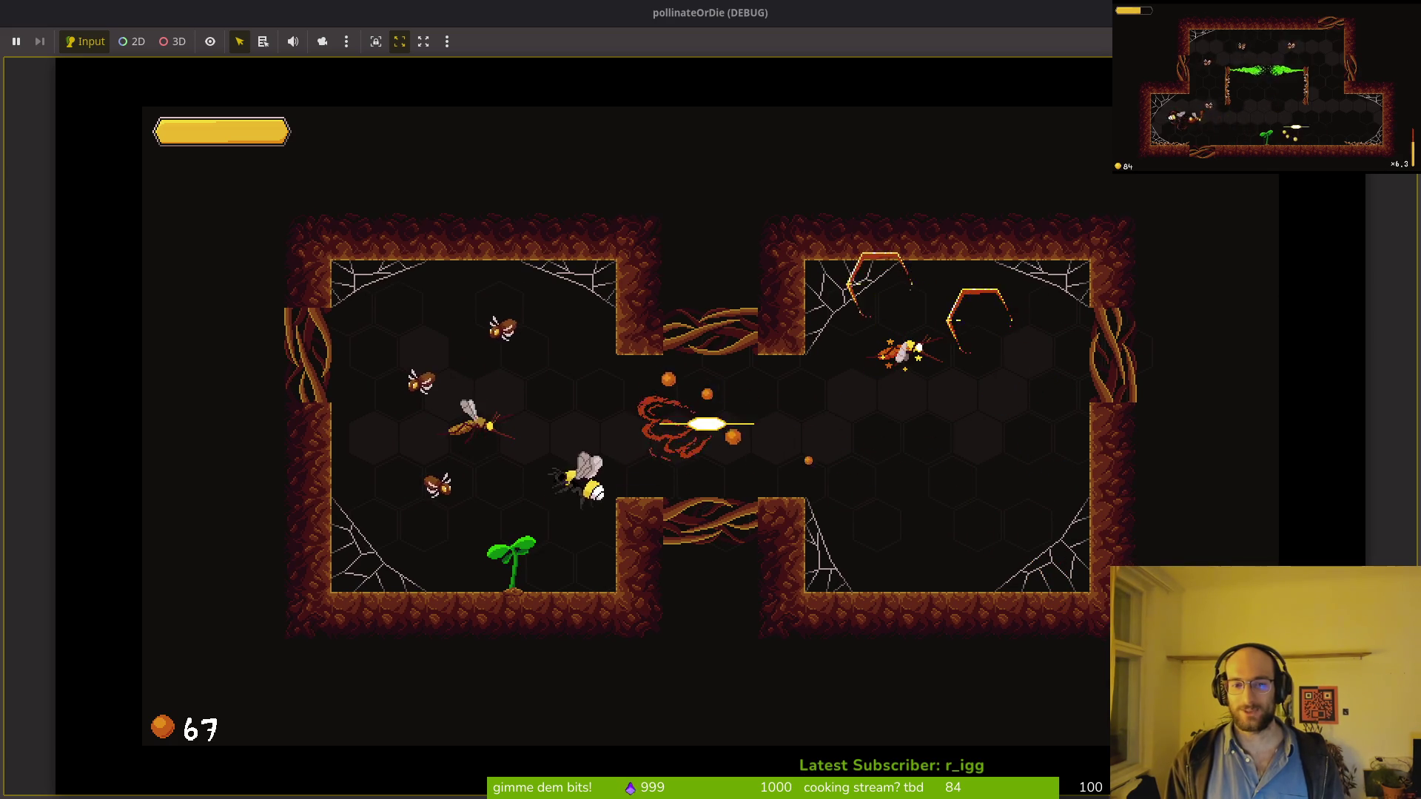
pyautogui.press('e')
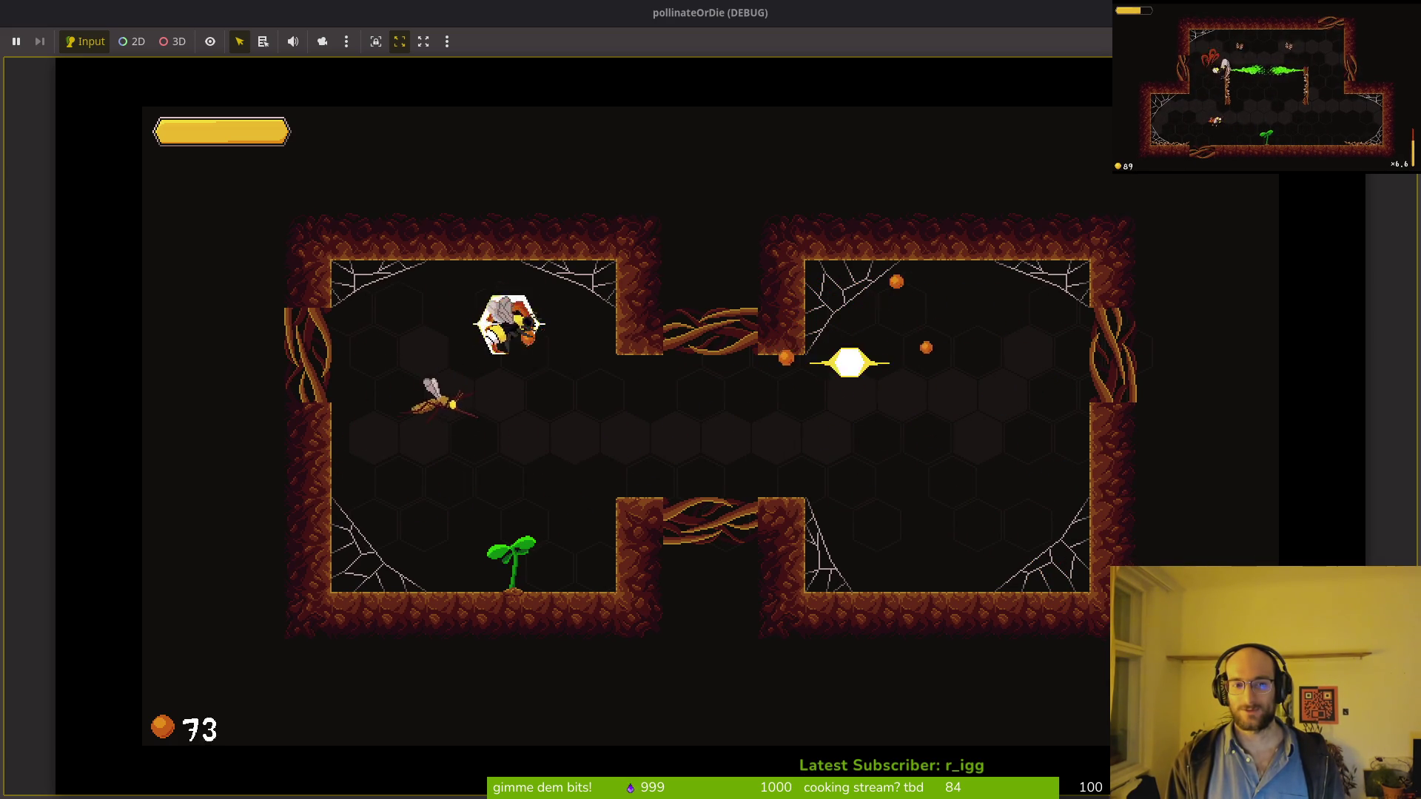
pyautogui.press('d')
pyautogui.press('e')
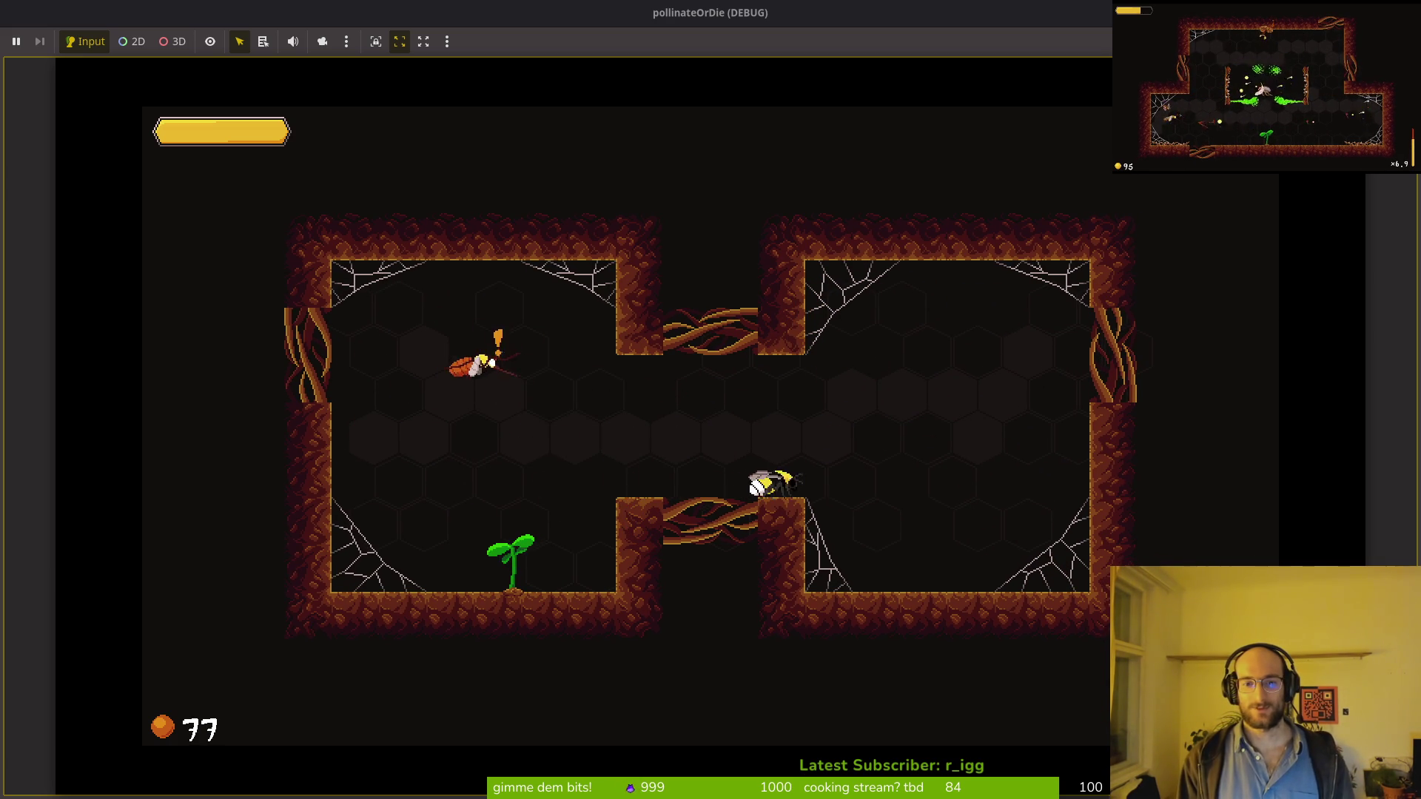
# Step: Finish off the remaining wasps, collect the +2% upgrade and exit downward
pyautogui.press('a')
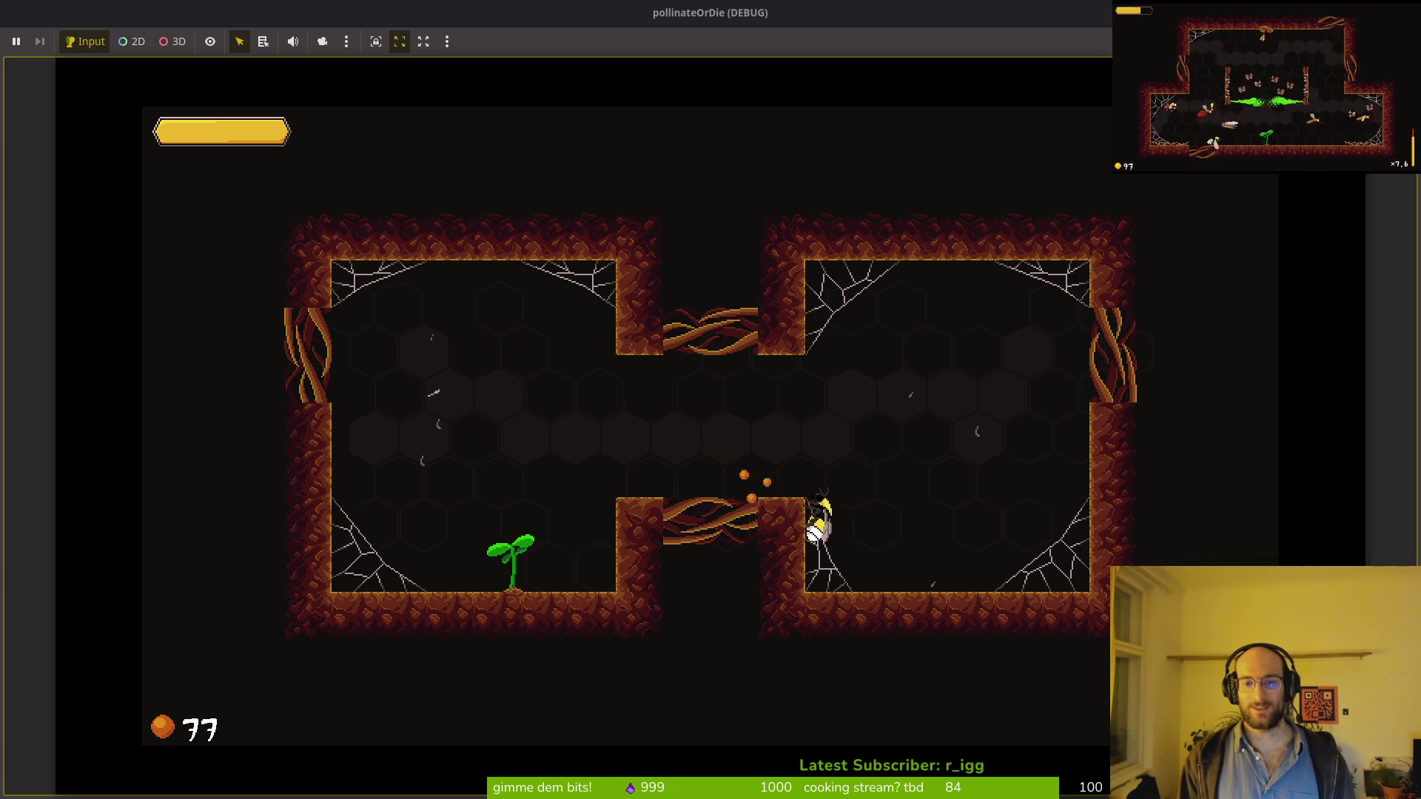
pyautogui.press('w')
pyautogui.press('a')
pyautogui.press('a')
pyautogui.press('e')
pyautogui.press('d')
pyautogui.press('s')
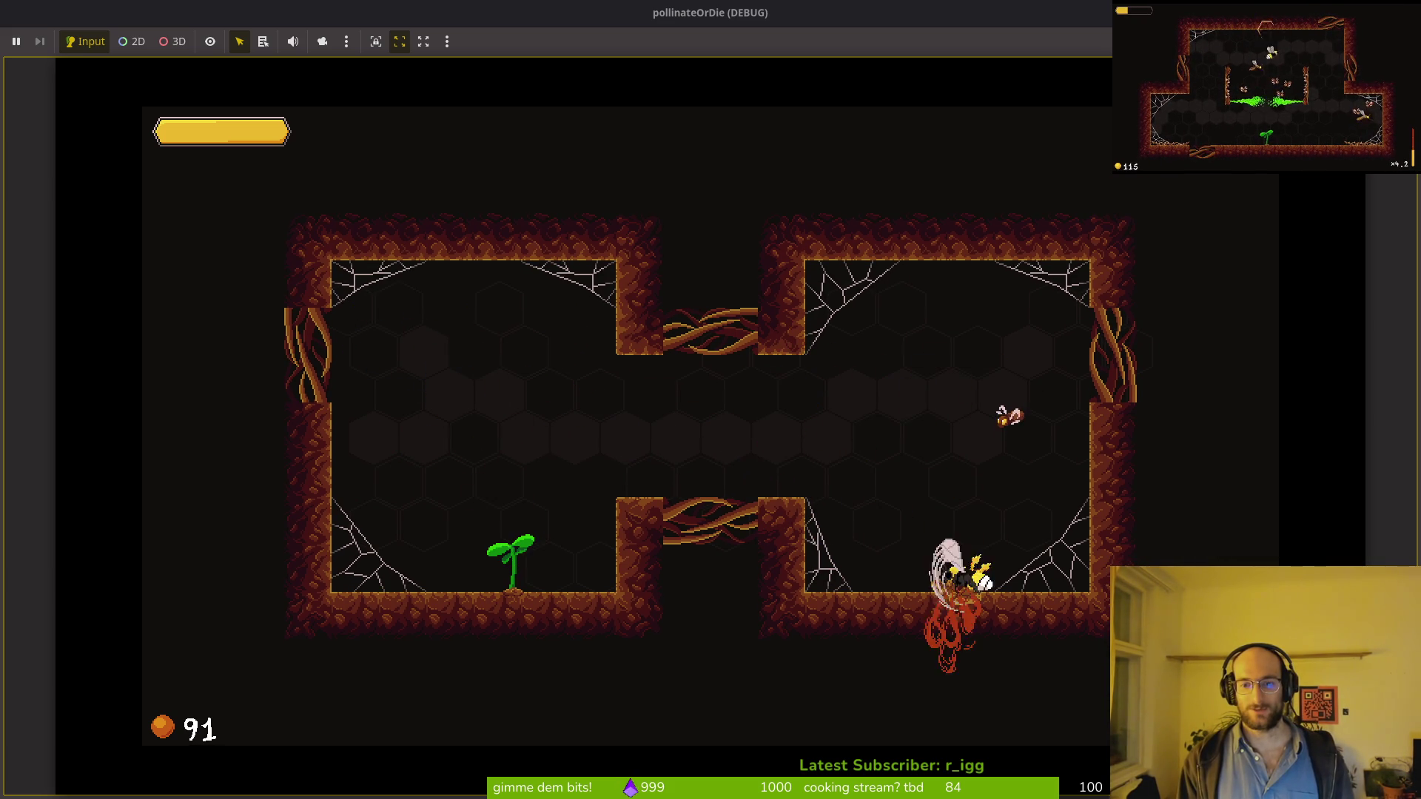
pyautogui.press('w')
pyautogui.press('a')
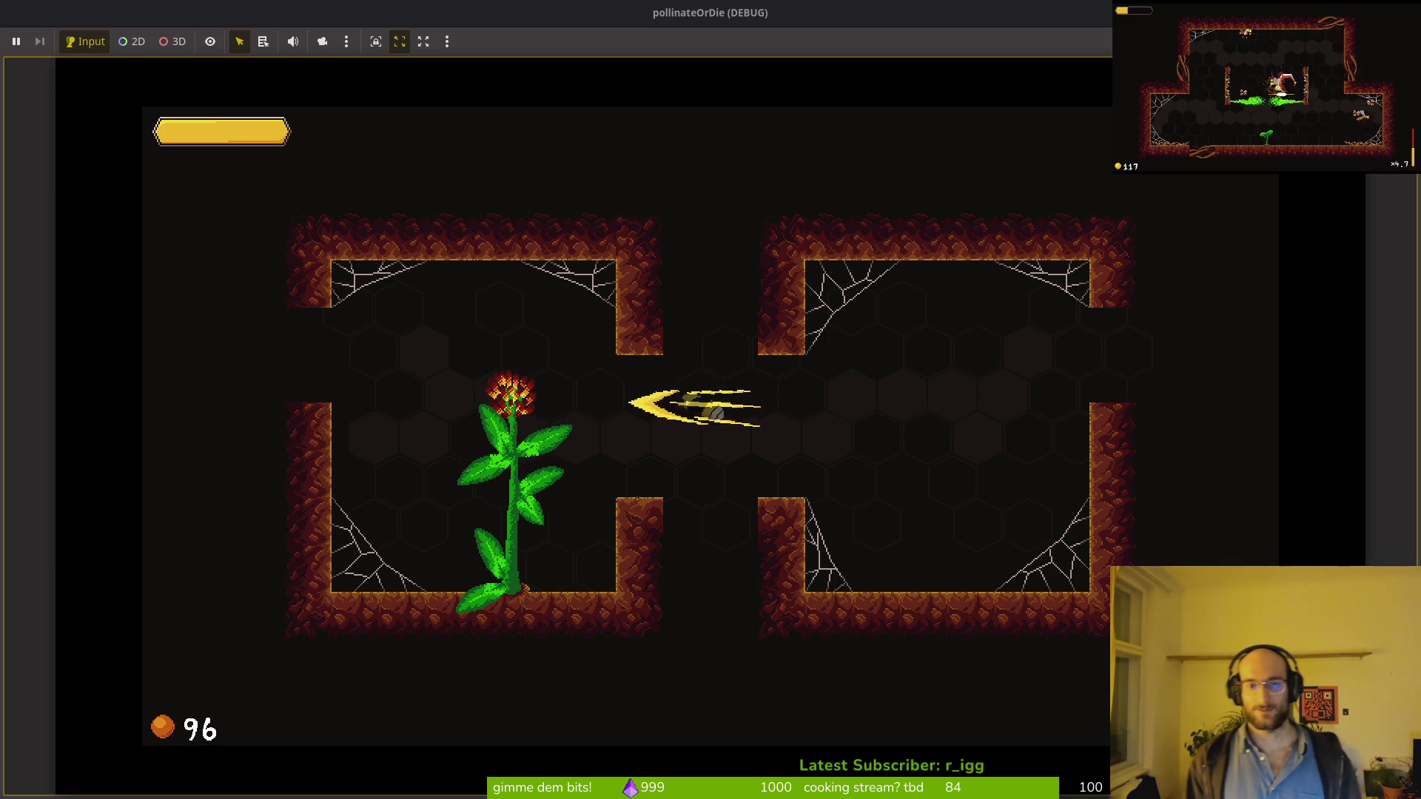
pyautogui.press('a')
pyautogui.press('d')
pyautogui.press('w')
pyautogui.press('d')
pyautogui.press('s')
# Step: Clear the flies across the L-shaped room
pyautogui.press('a')
pyautogui.press('d')
pyautogui.press('a')
pyautogui.press('w')
pyautogui.press('s')
pyautogui.press('d')
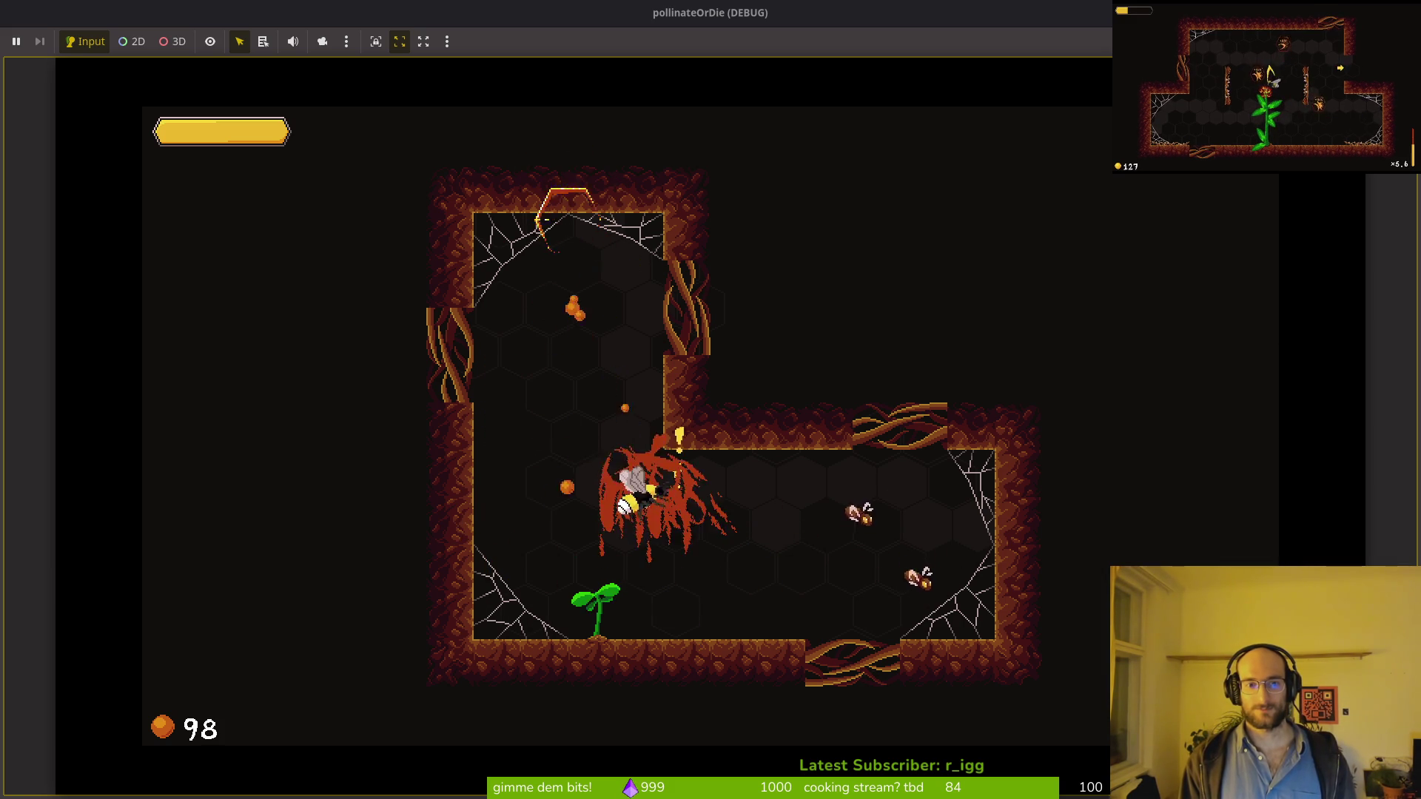
pyautogui.press('d')
pyautogui.press('s')
pyautogui.press('a')
pyautogui.press('w')
pyautogui.press('s')
pyautogui.press('d')
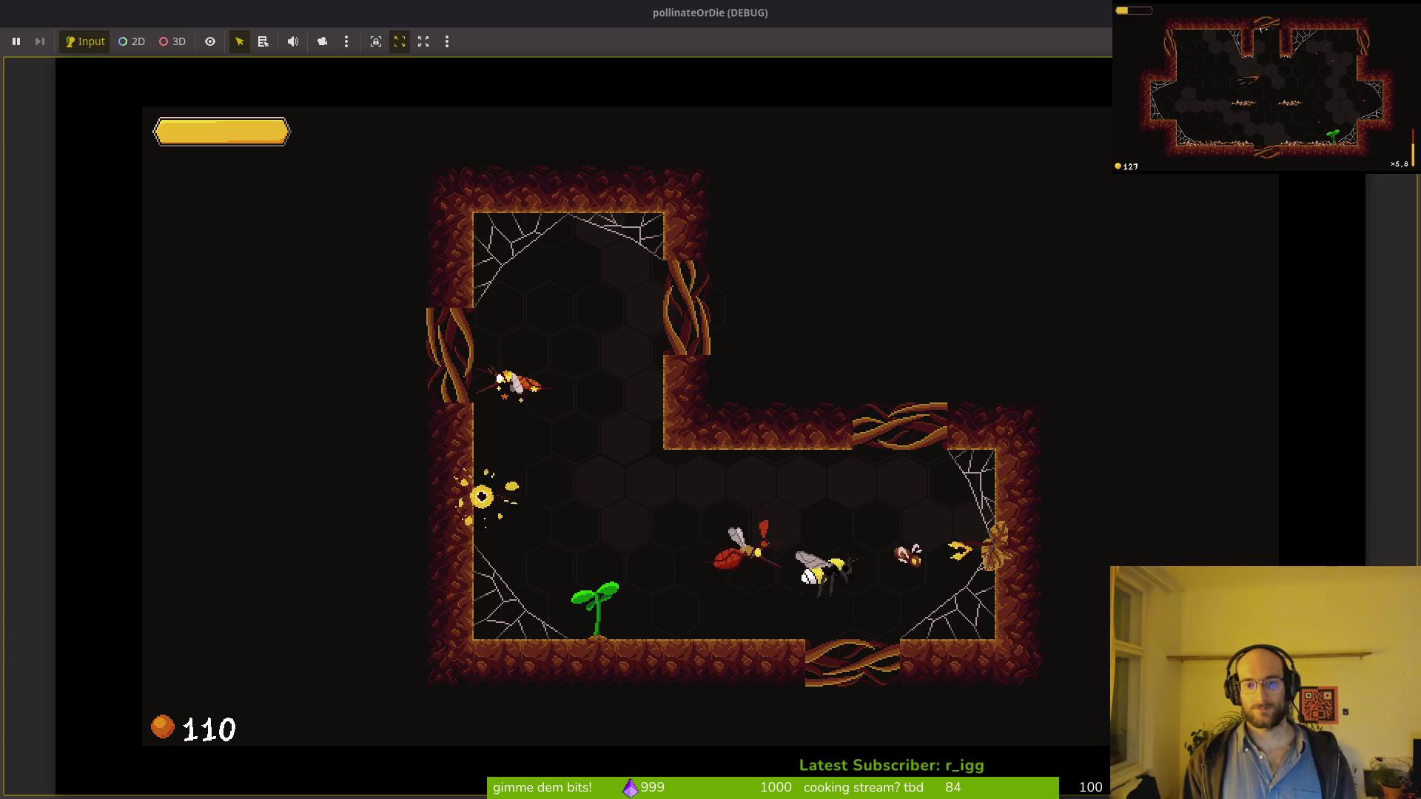
# Step: Grow the sprout into a dandelion and reveal its three upgrade choices
pyautogui.press('d')
pyautogui.press('a')
pyautogui.press('w')
pyautogui.press('a')
pyautogui.press('s')
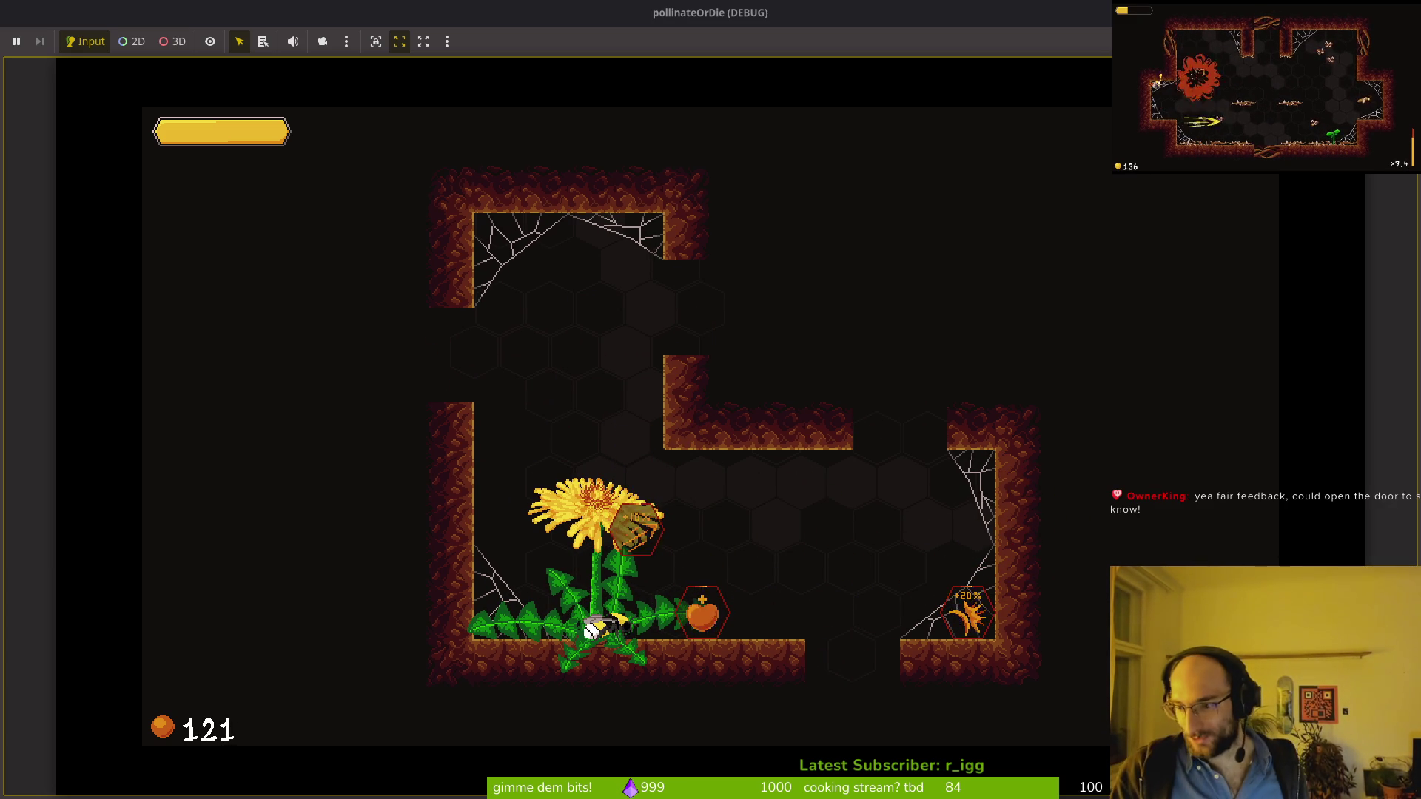
# Step: Leave through the left exit, attack the flies and mosquitoes, and pollinate the sapling
pyautogui.press('d')
pyautogui.press('w')
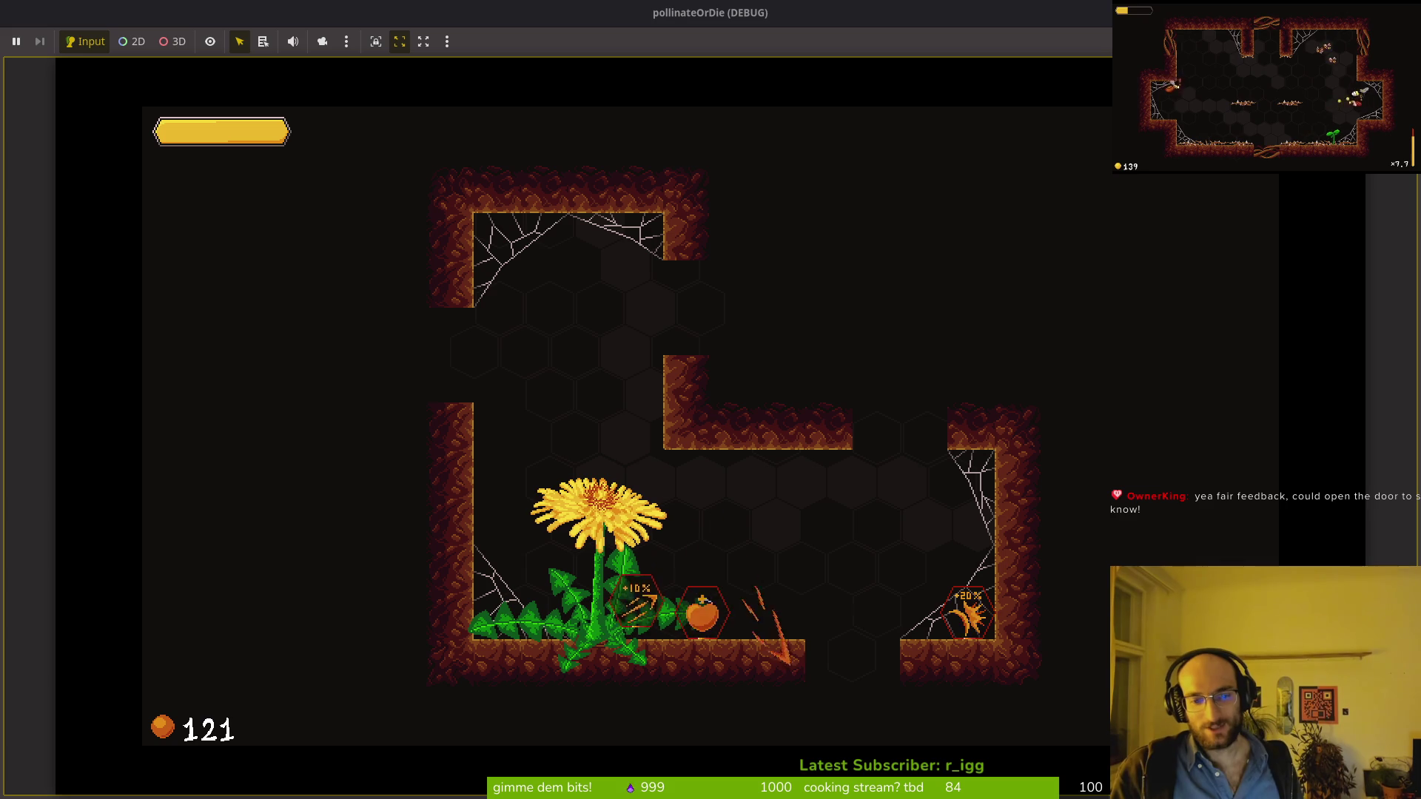
pyautogui.press('w')
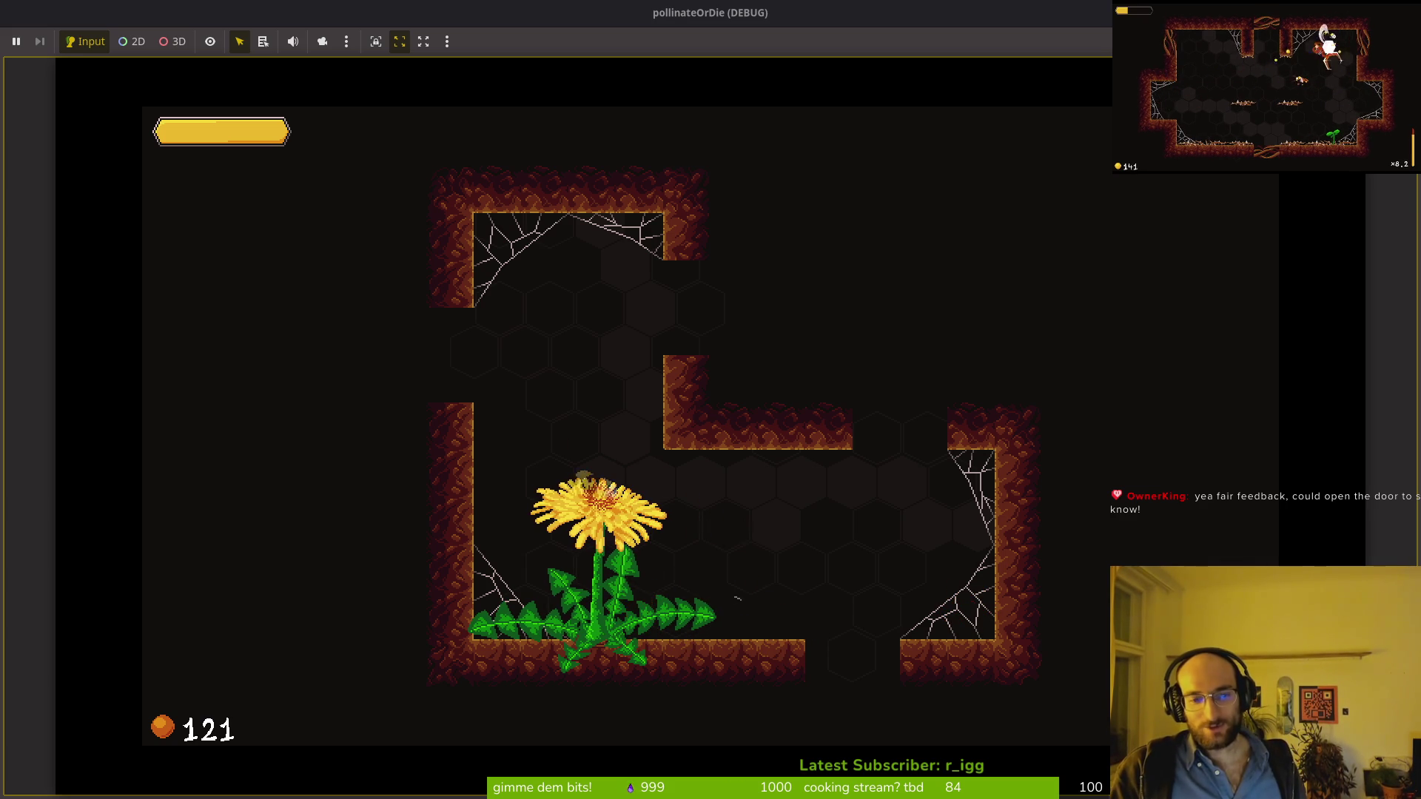
pyautogui.press('a')
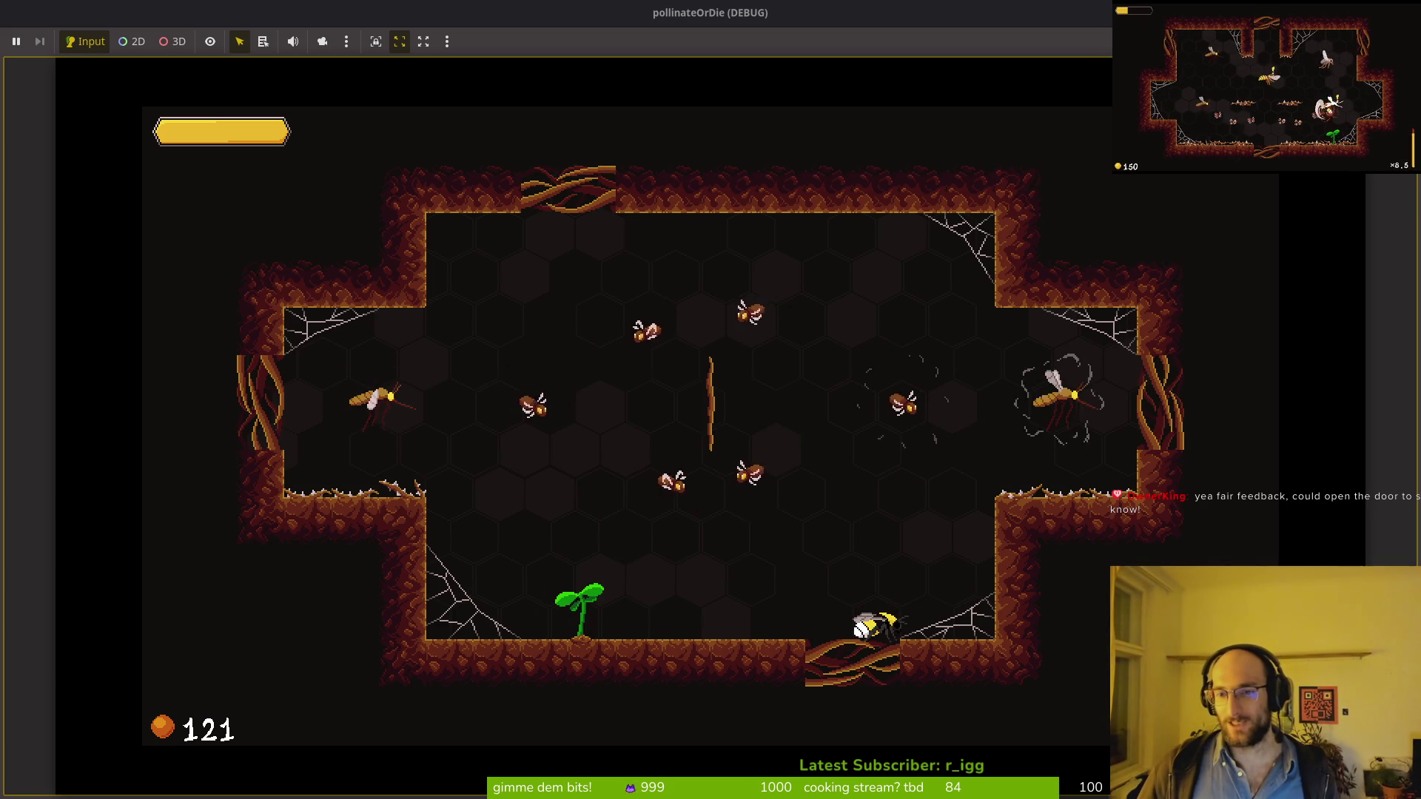
pyautogui.press('w')
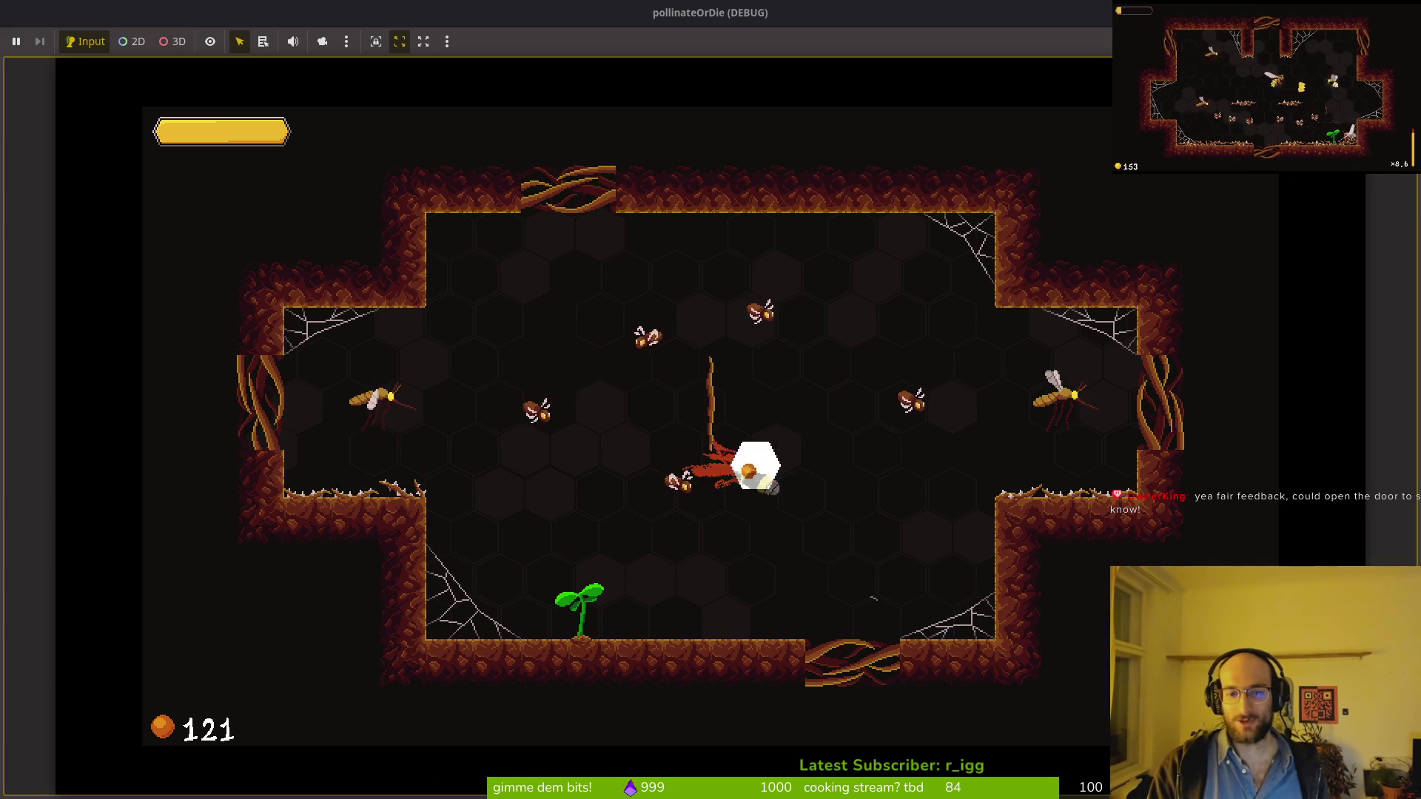
pyautogui.press('w')
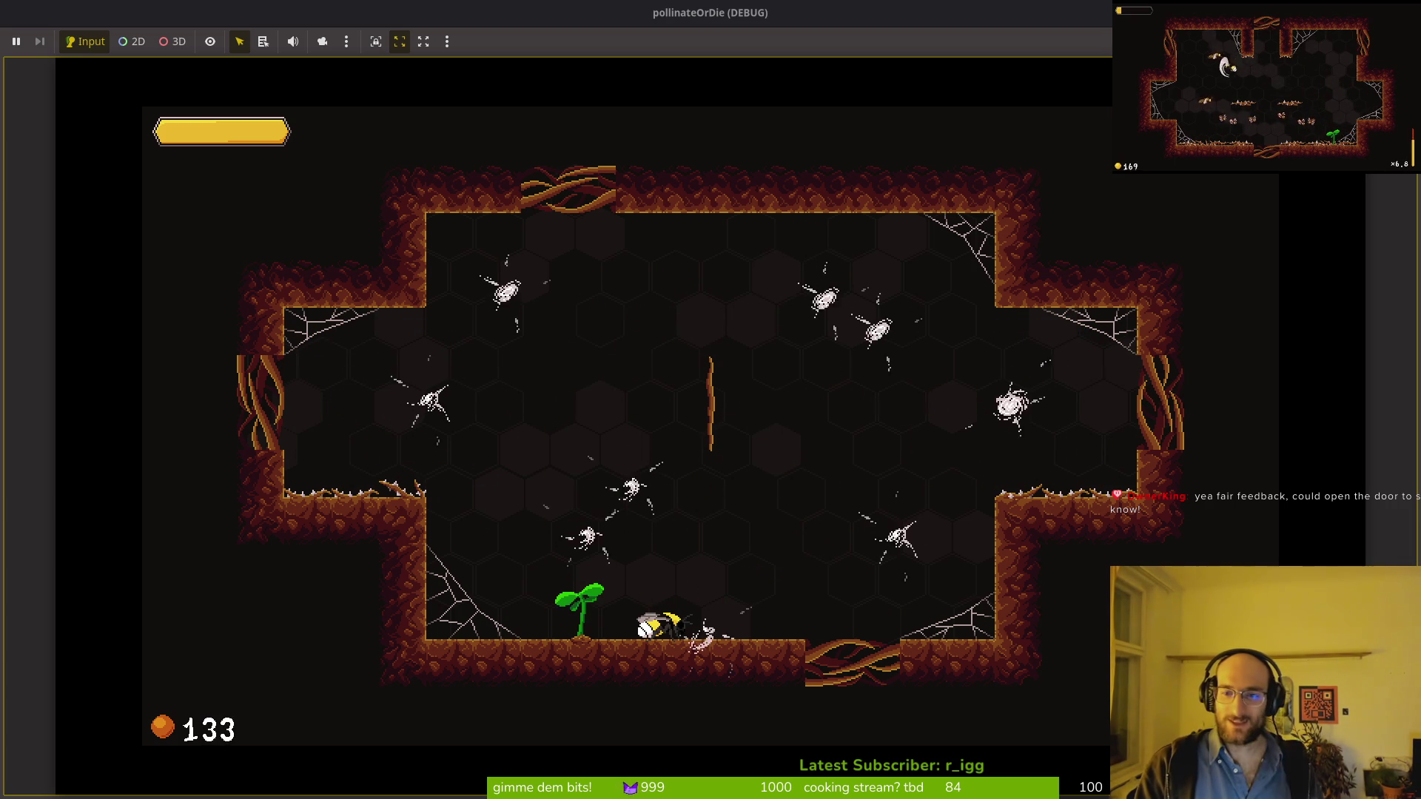
pyautogui.press('w')
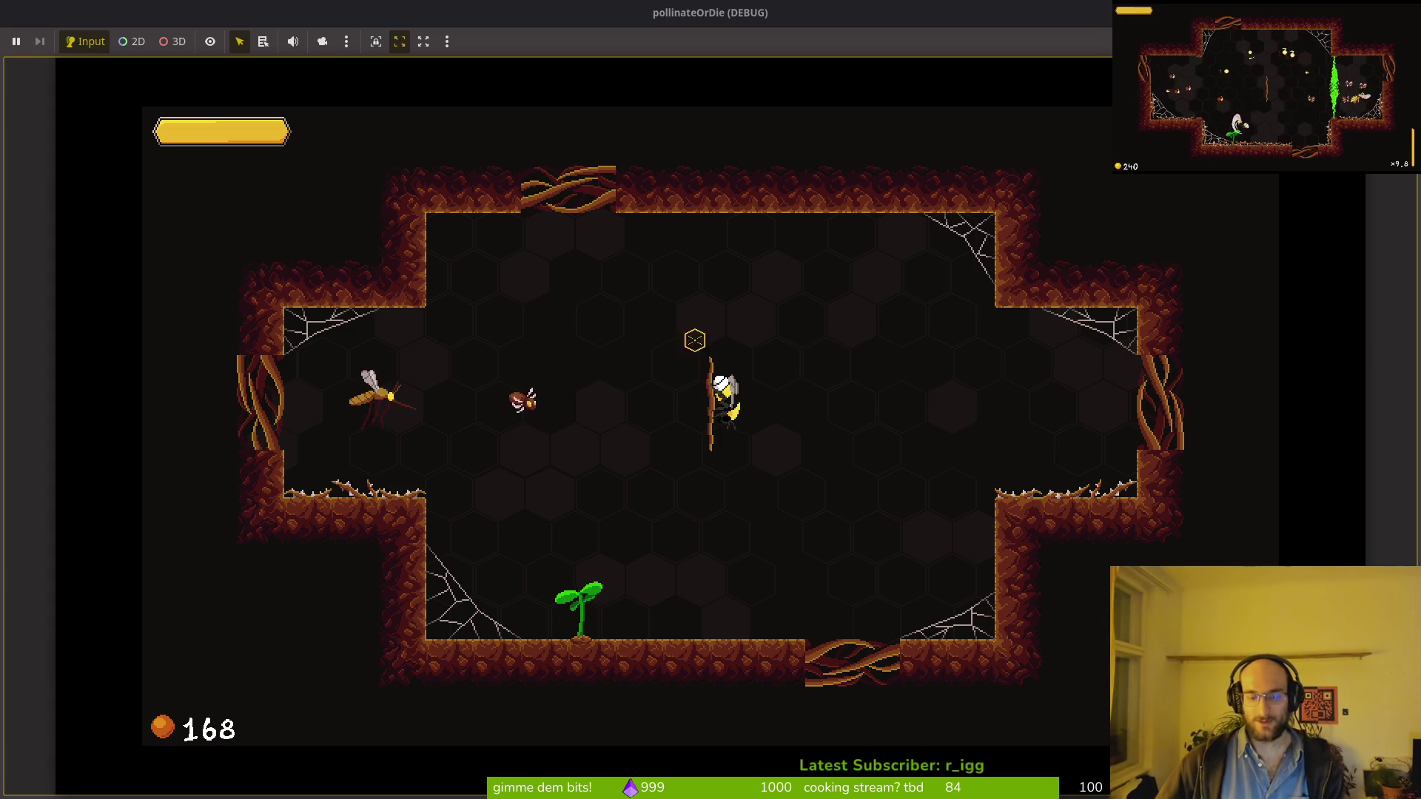
# Step: Pause and resume the game, then leave the level for the level-select hive
pyautogui.press('Escape')
pyautogui.click(736, 297)
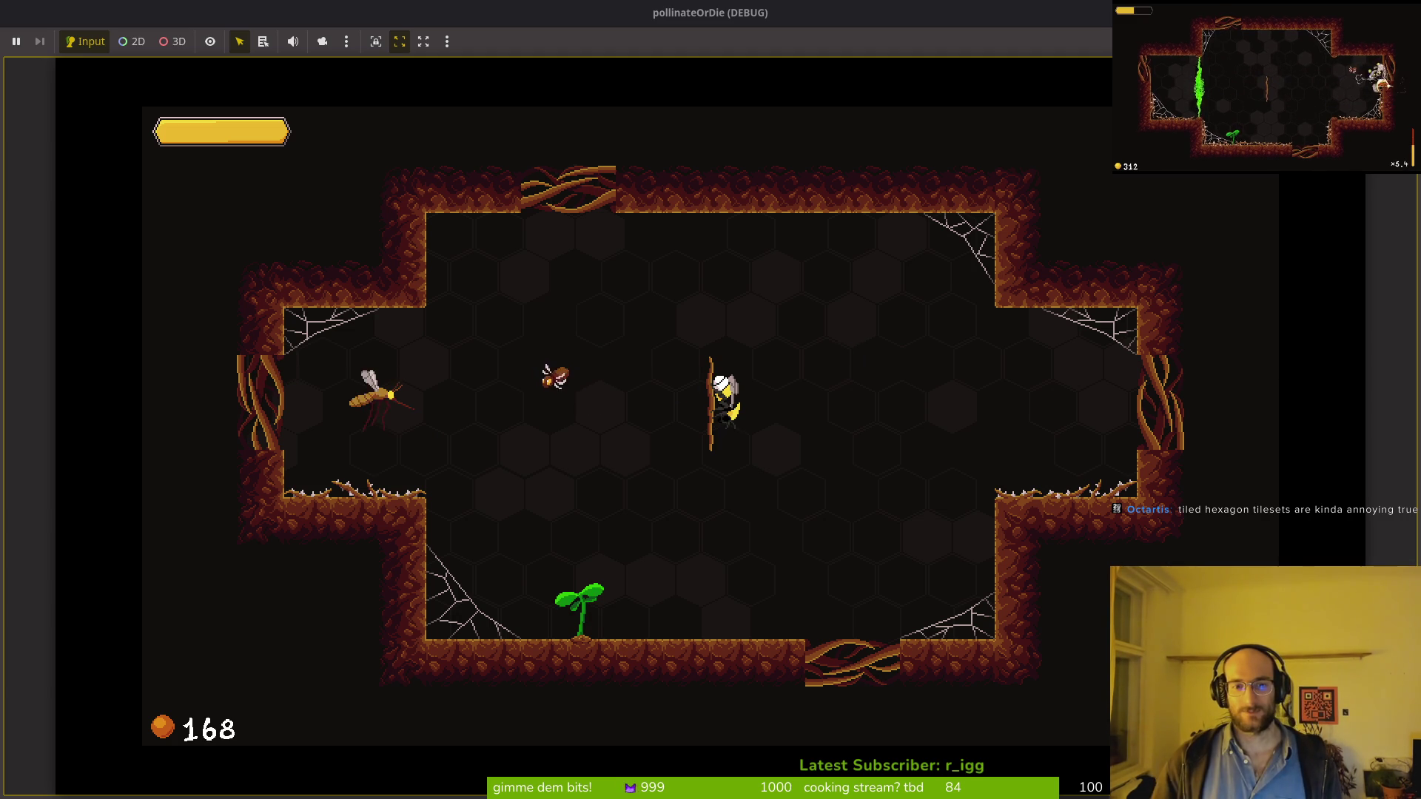
pyautogui.press('space')
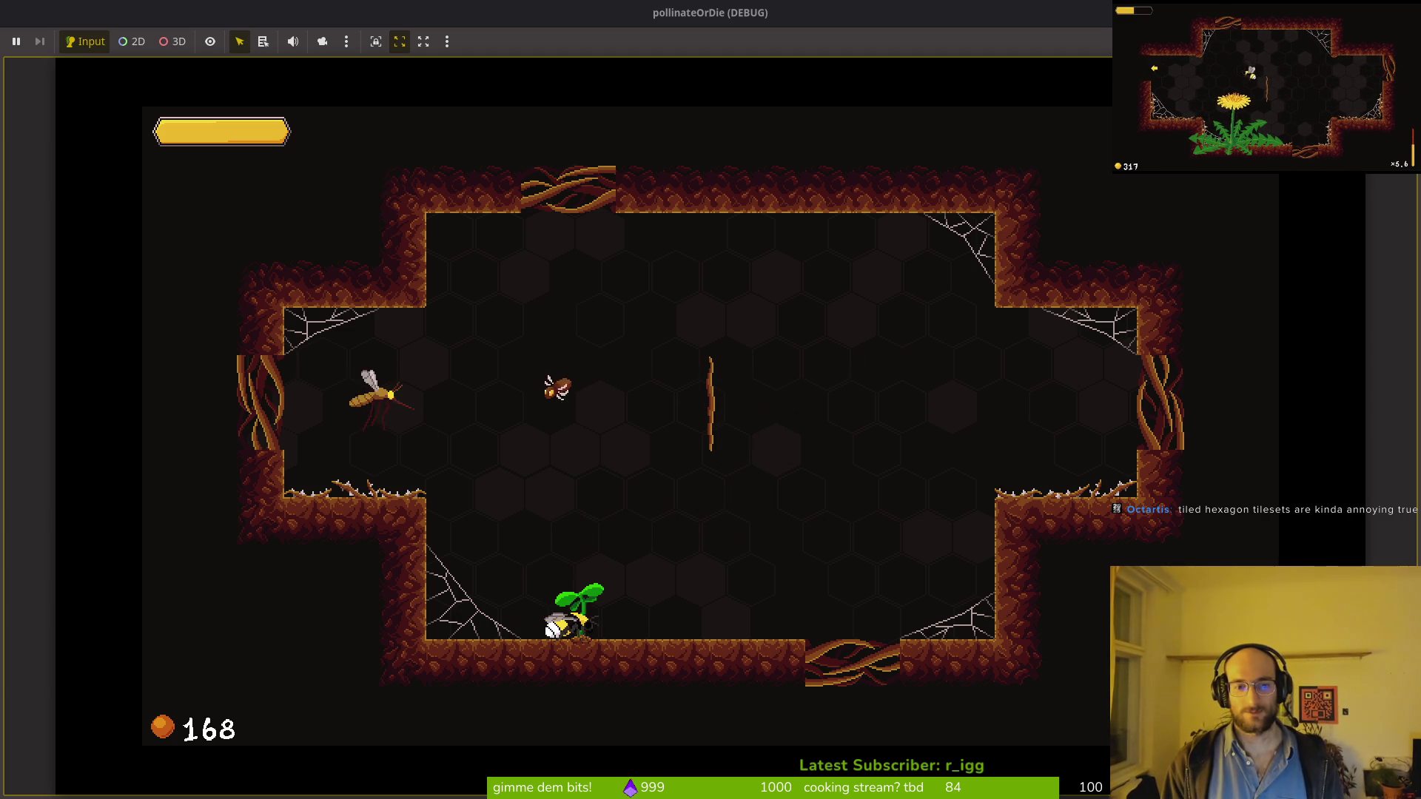
pyautogui.press('space')
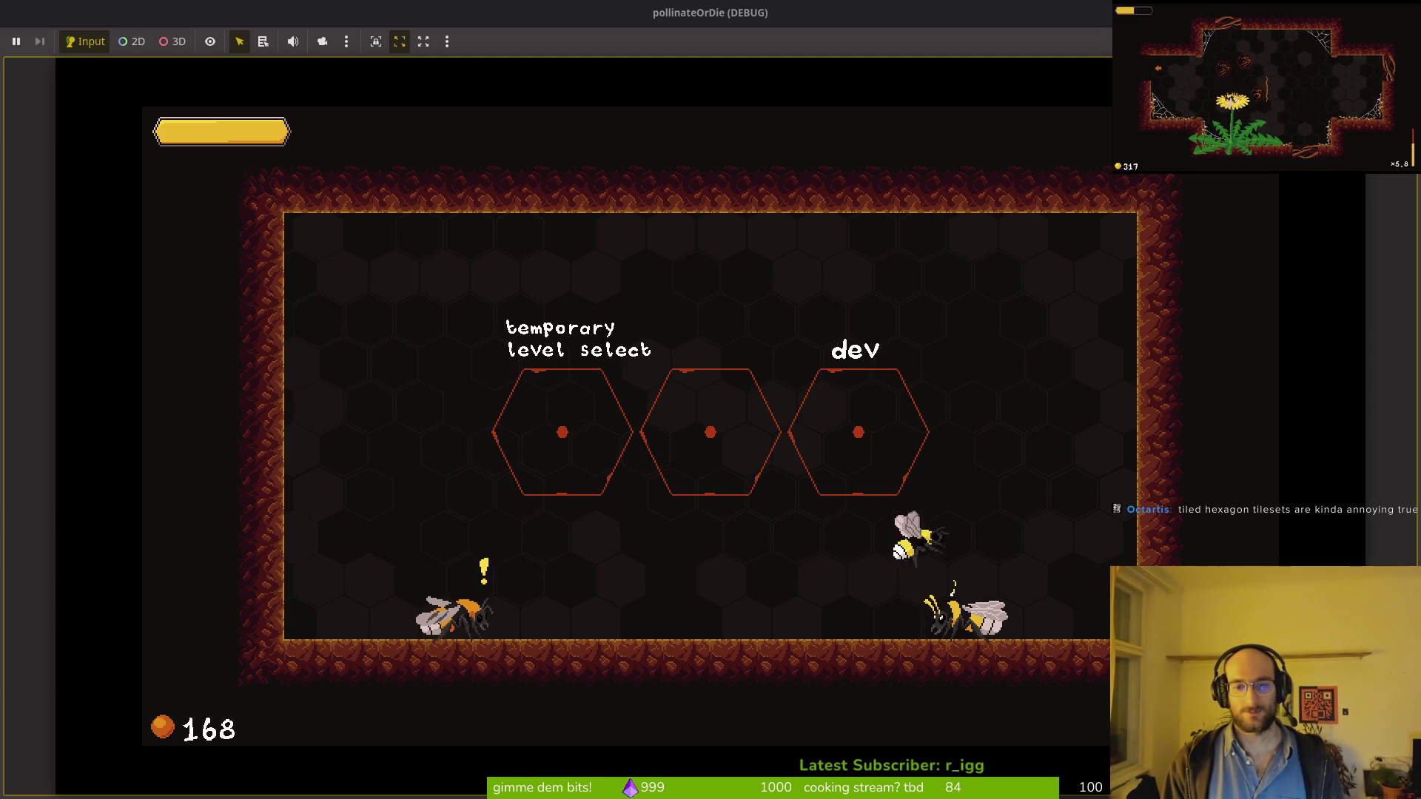
pyautogui.press('space')
# Step: Browse the slash damage and increase health skills in the skill tree, then stop with F8
pyautogui.press('e')
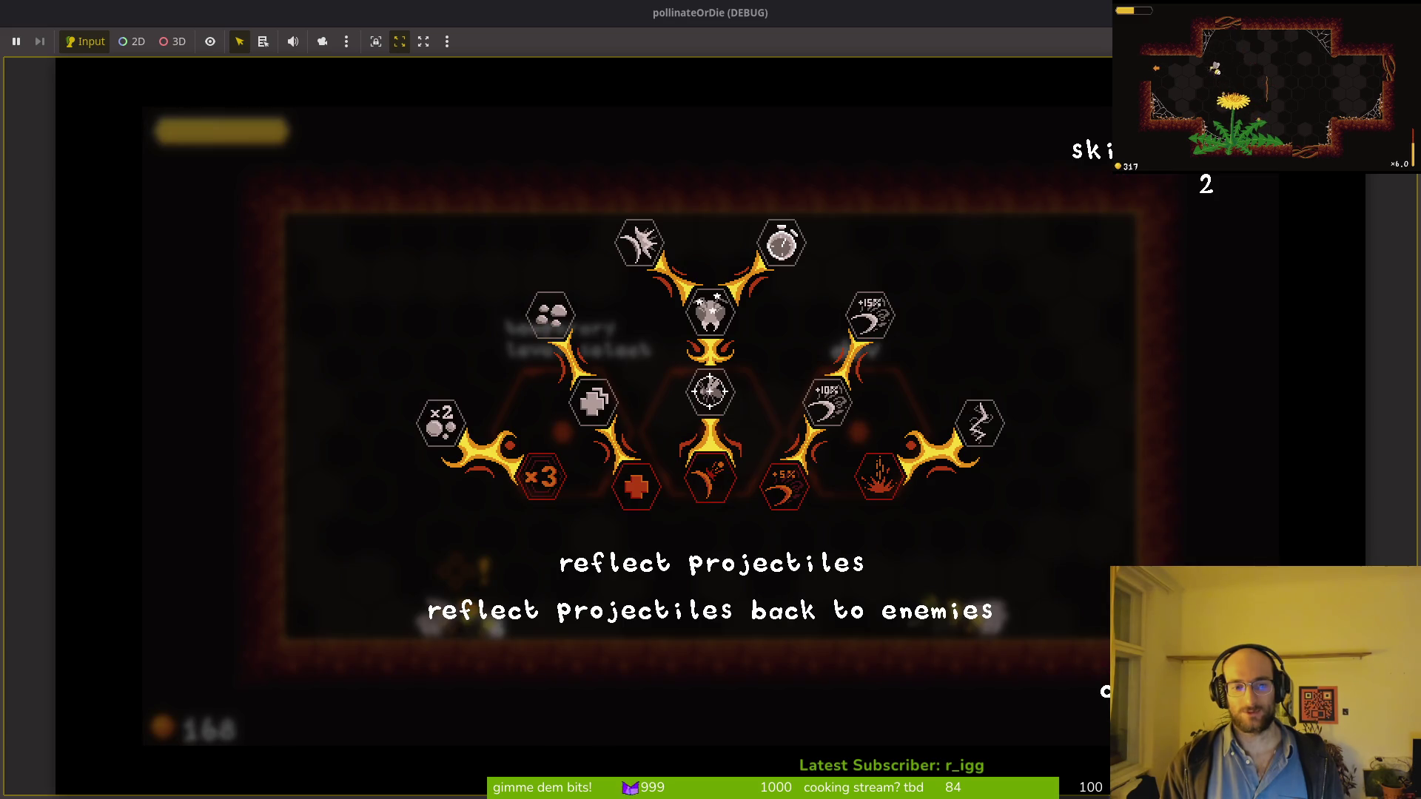
pyautogui.press('Right')
pyautogui.press('Left')
pyautogui.press('Left')
pyautogui.press('Right')
pyautogui.press('Right')
pyautogui.press('Up')
pyautogui.press('Up')
pyautogui.press('e')
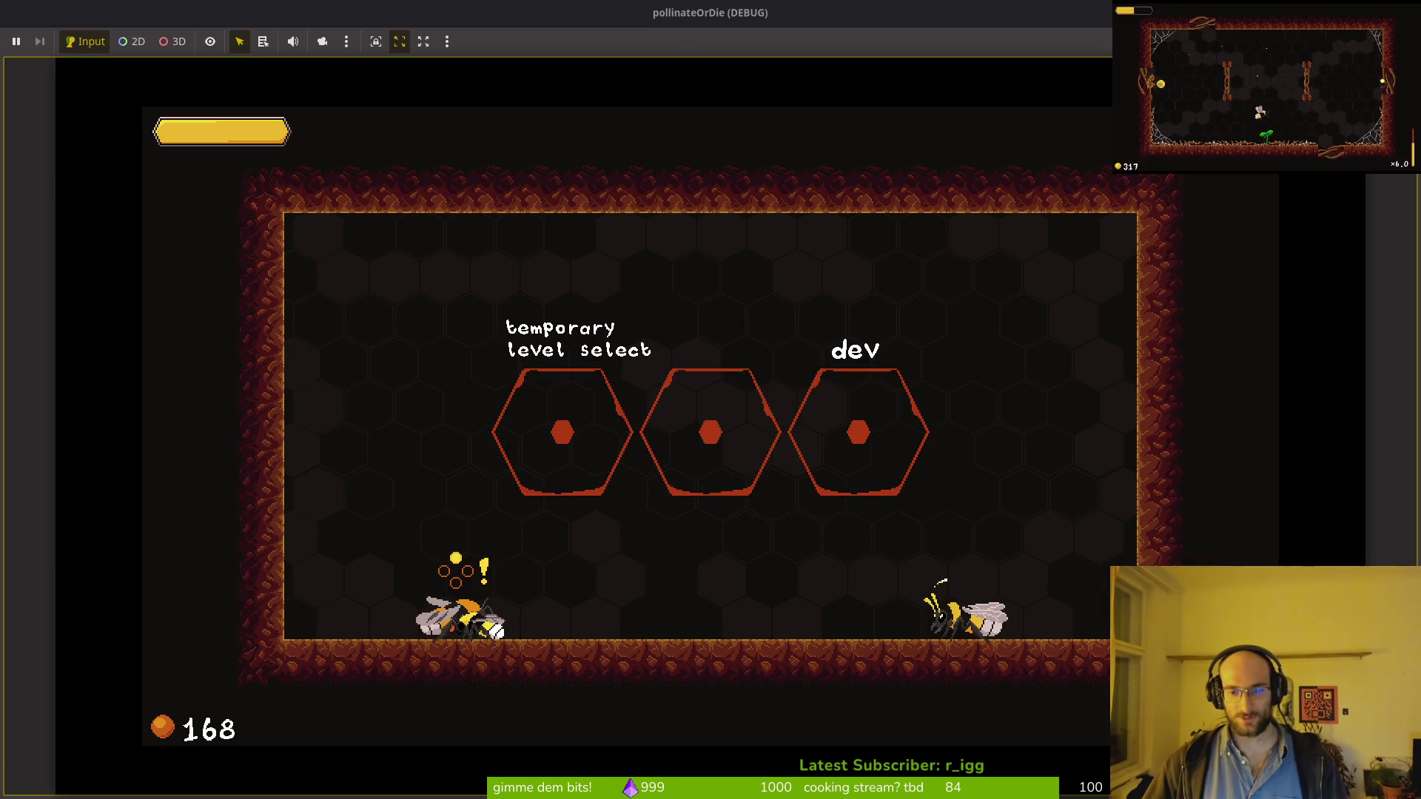
pyautogui.press('F8')
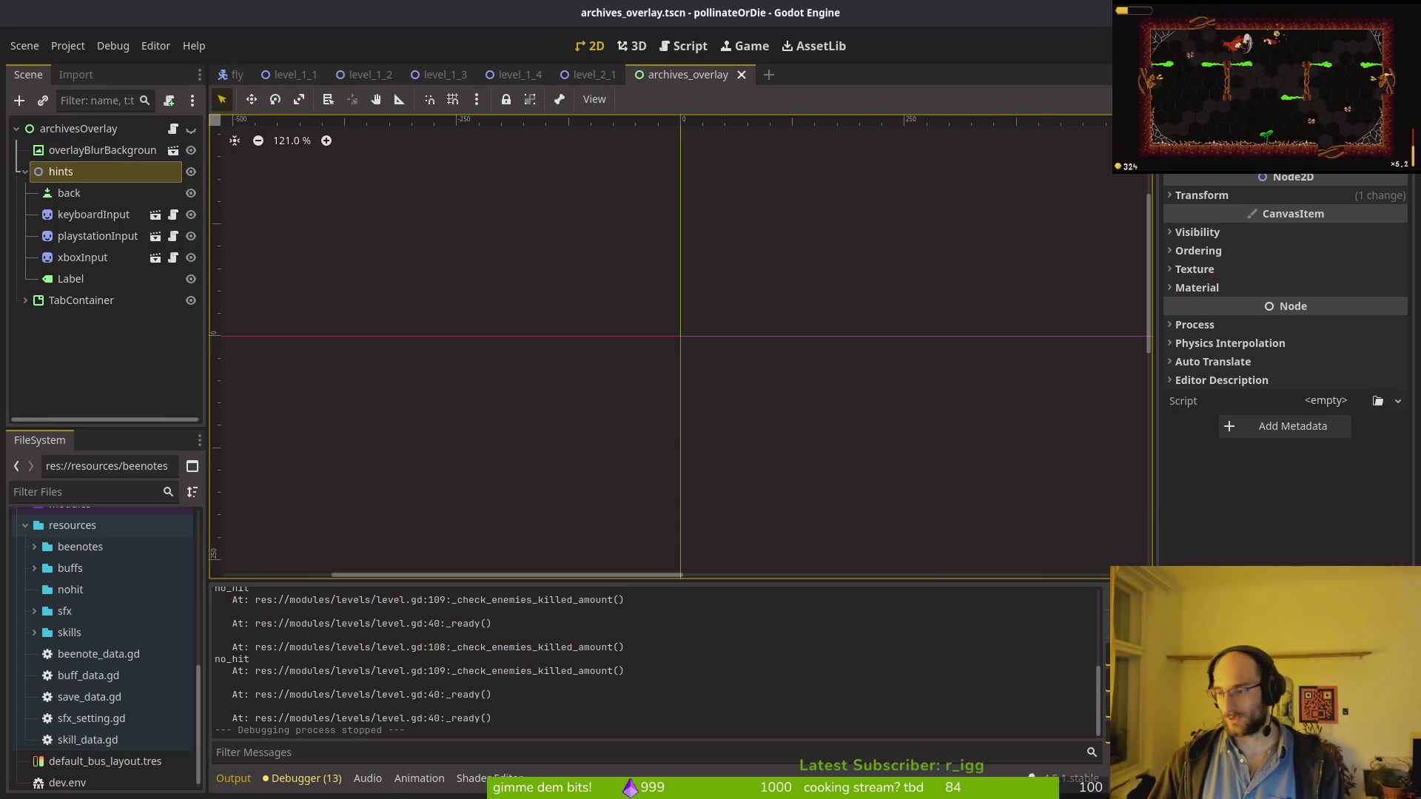
# Step: Copy the four hint animation lines from skills_overlay.gd
pyautogui.hotkey('alt', 'Tab')
pyautogui.hotkey('ctrl', 'p')
pyautogui.write('skillsoverlay')
pyautogui.press('Return')
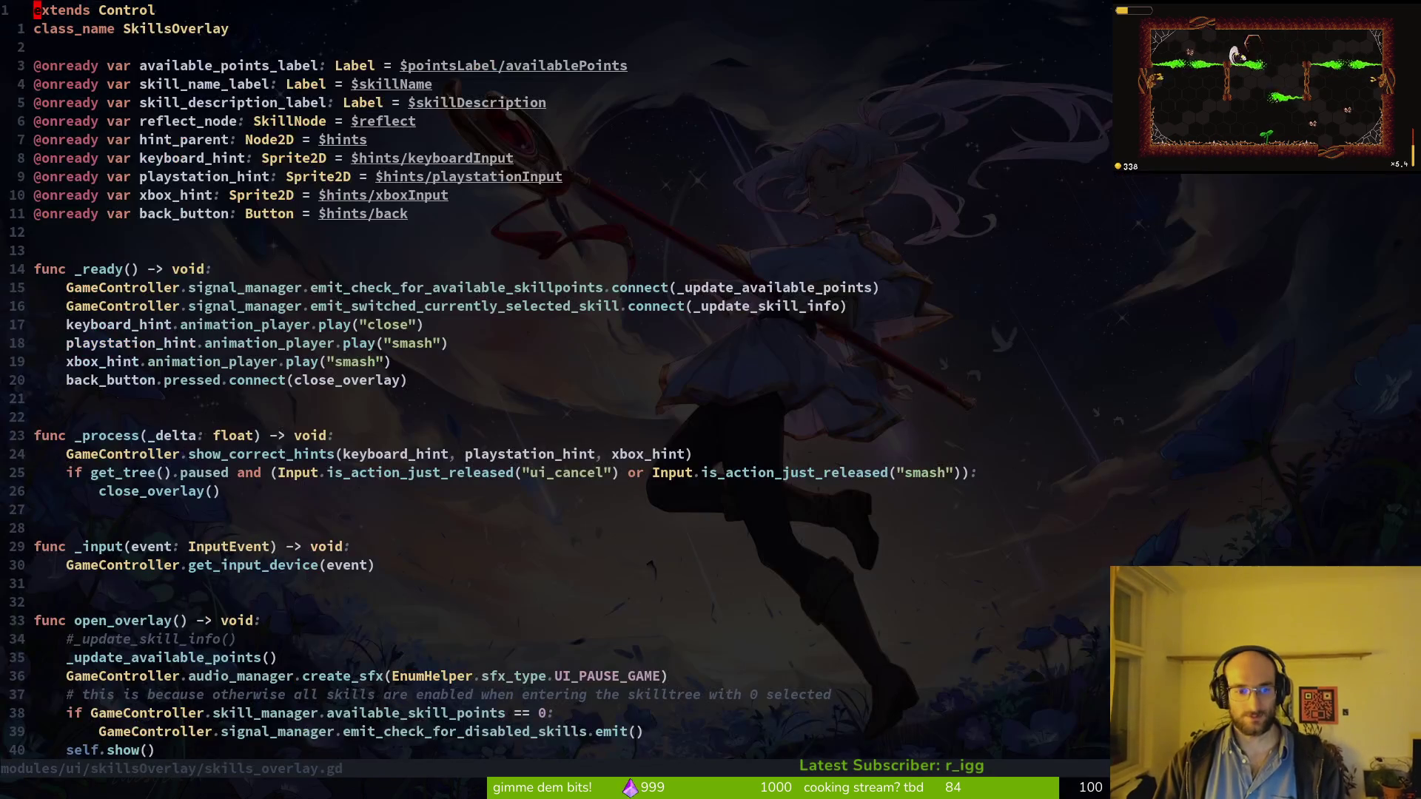
pyautogui.hotkey('shift', 'v')
pyautogui.press('j')
pyautogui.press('j')
pyautogui.press('j')
pyautogui.press('y')
# Step: Paste the hint lines into archives_overlay.gd's _ready and save with :w
pyautogui.hotkey('ctrl', '6')
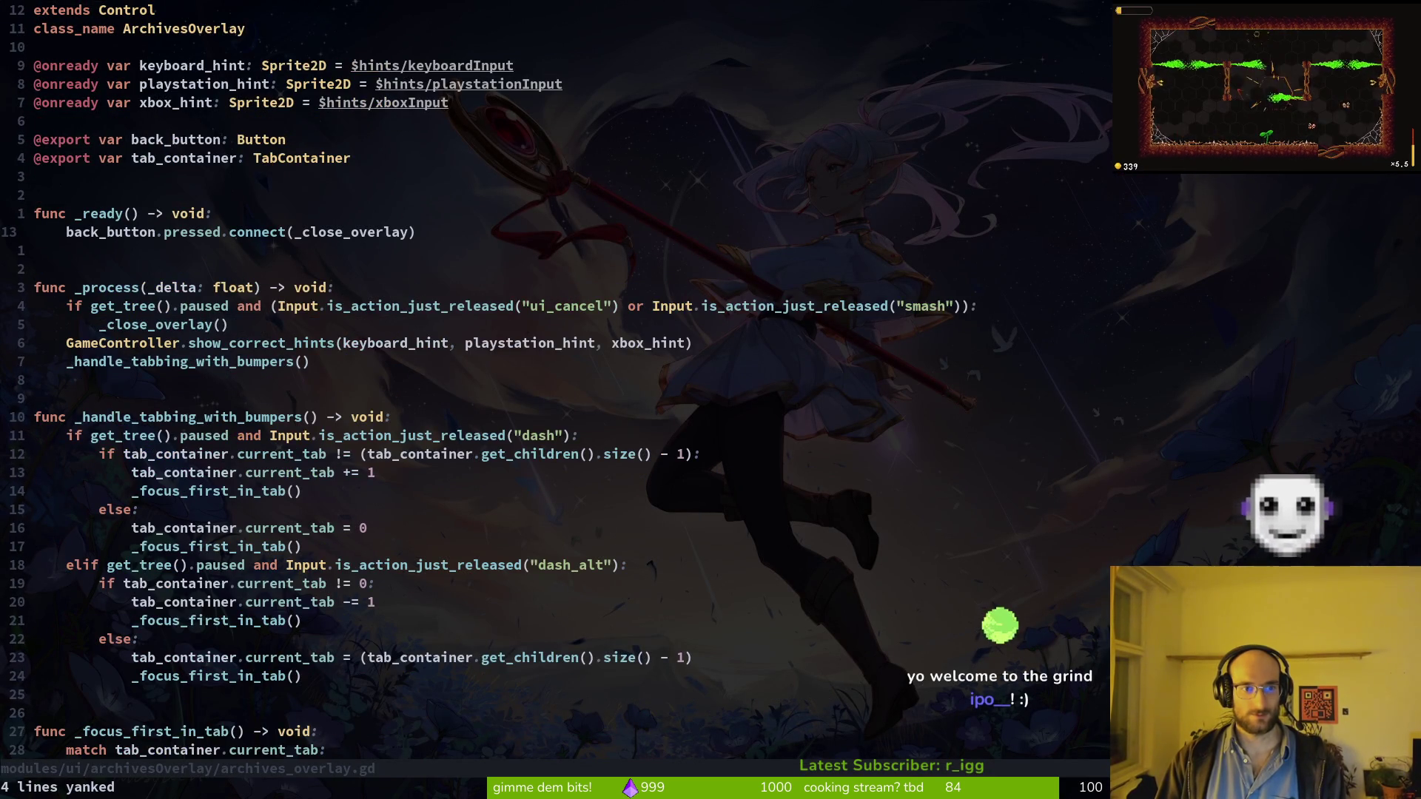
pyautogui.press('p')
pyautogui.press('j')
pyautogui.press('j')
pyautogui.press('j')
pyautogui.press('d')
pyautogui.press('d')
pyautogui.write(':w')
pyautogui.press('Return')
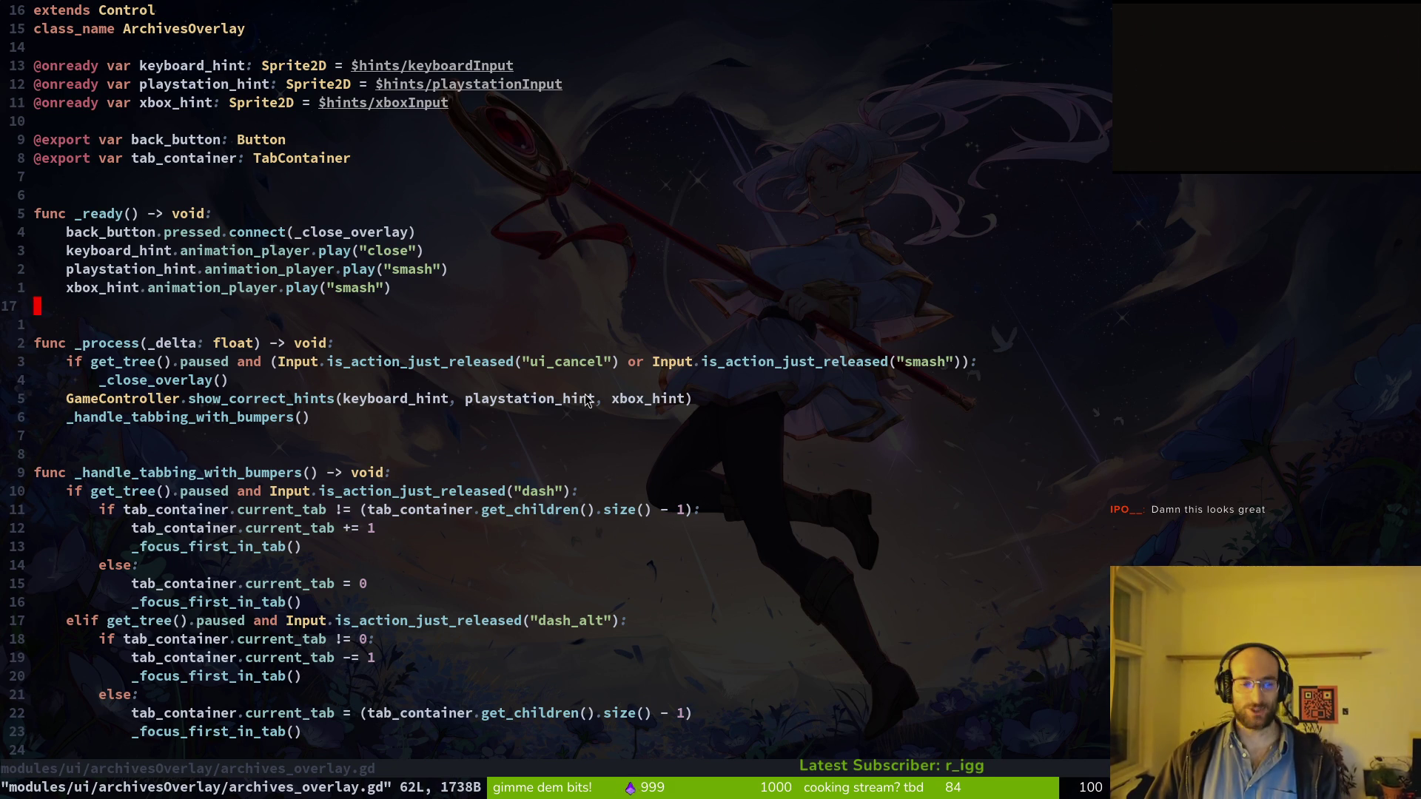
pyautogui.hotkey('alt', 'Tab')
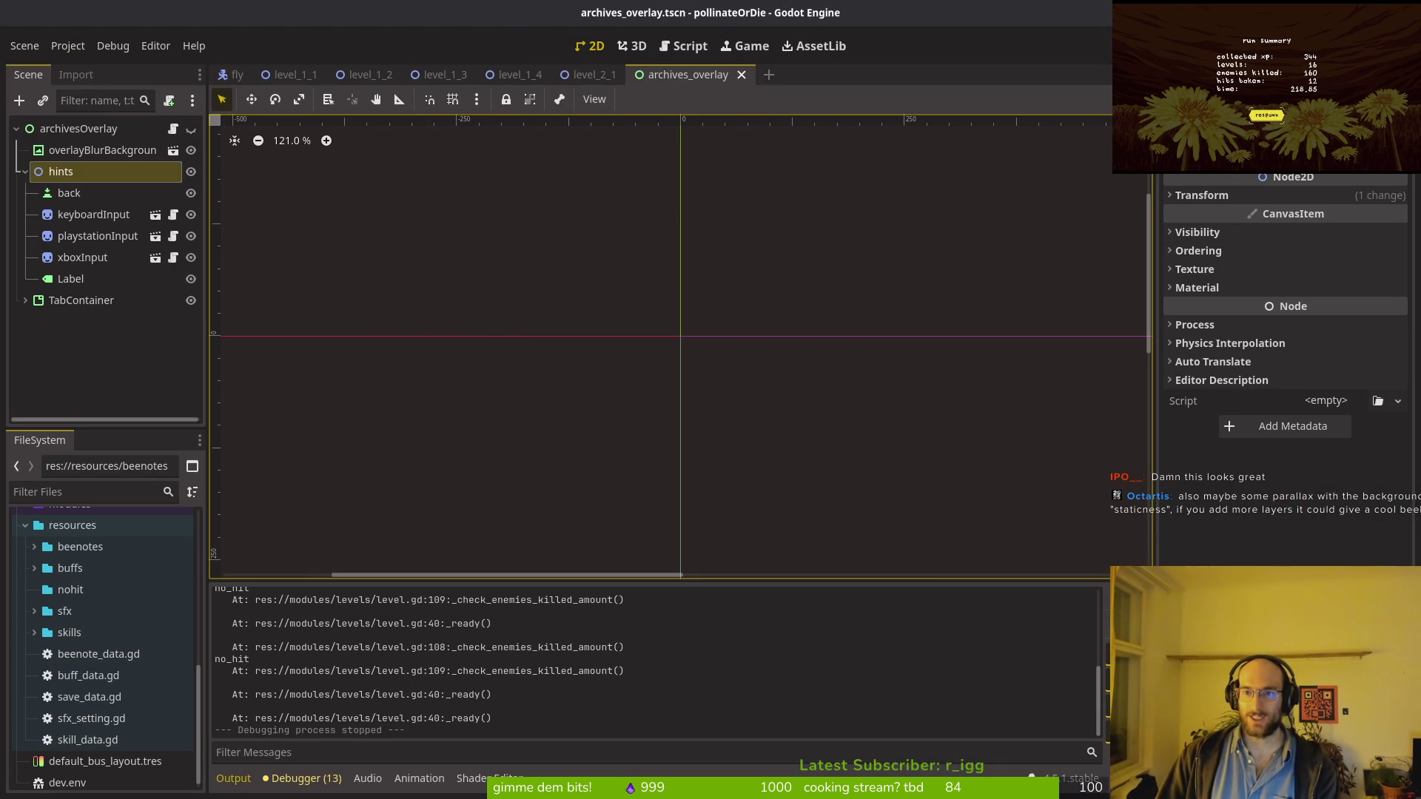
# Step: Launch the game with F5, maximize its window and load the saved game
pyautogui.press('F5')
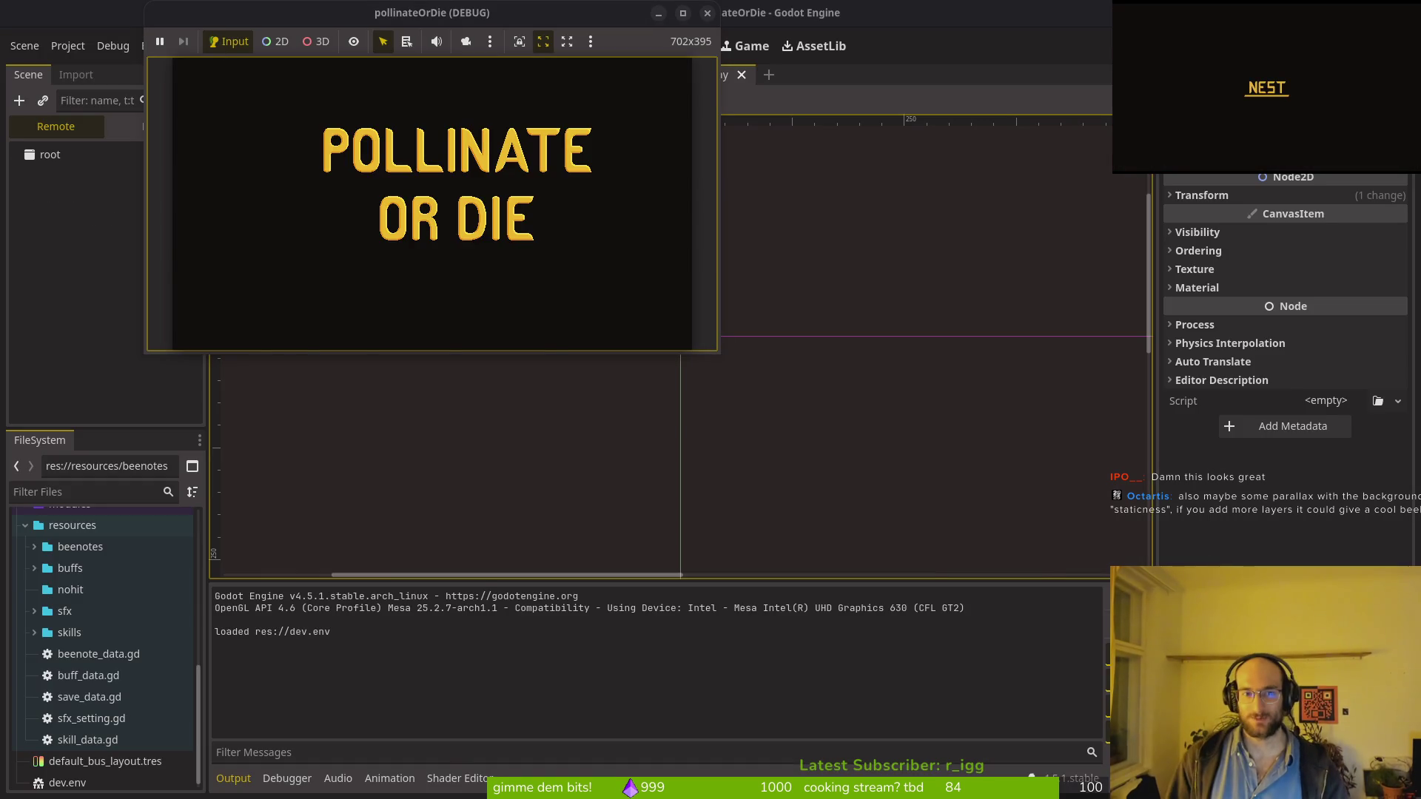
pyautogui.doubleClick(496, 15)
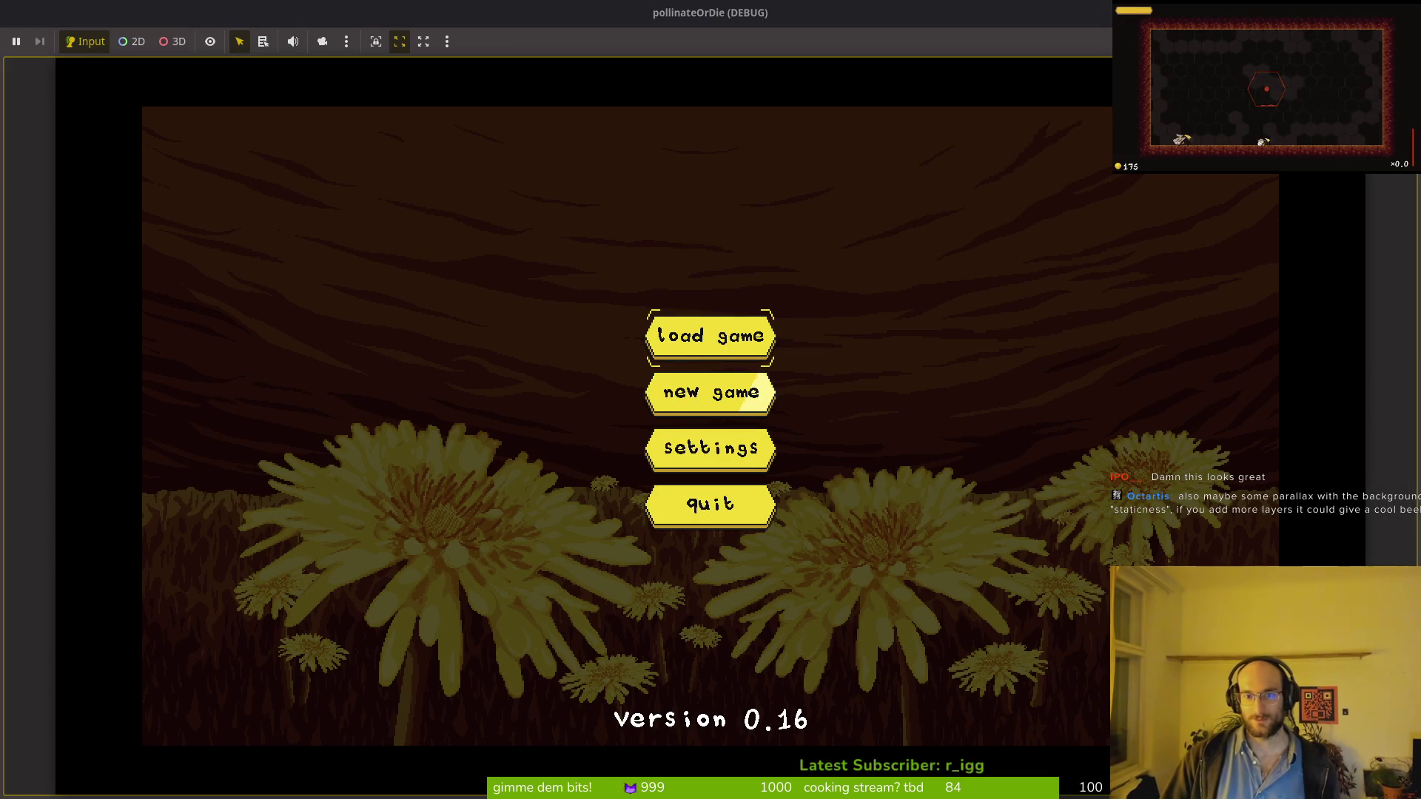
pyautogui.press('Return')
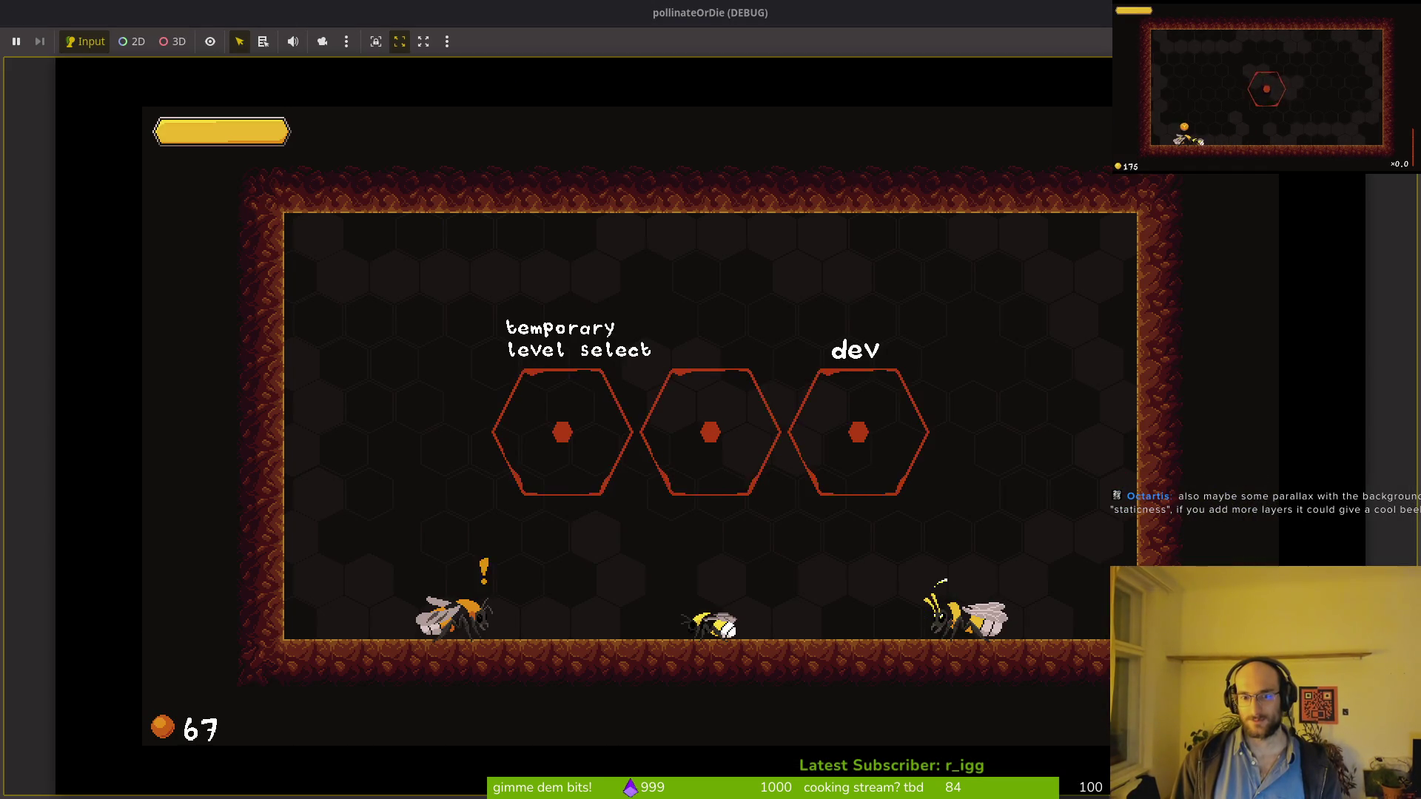
pyautogui.press('a')
pyautogui.press('w')
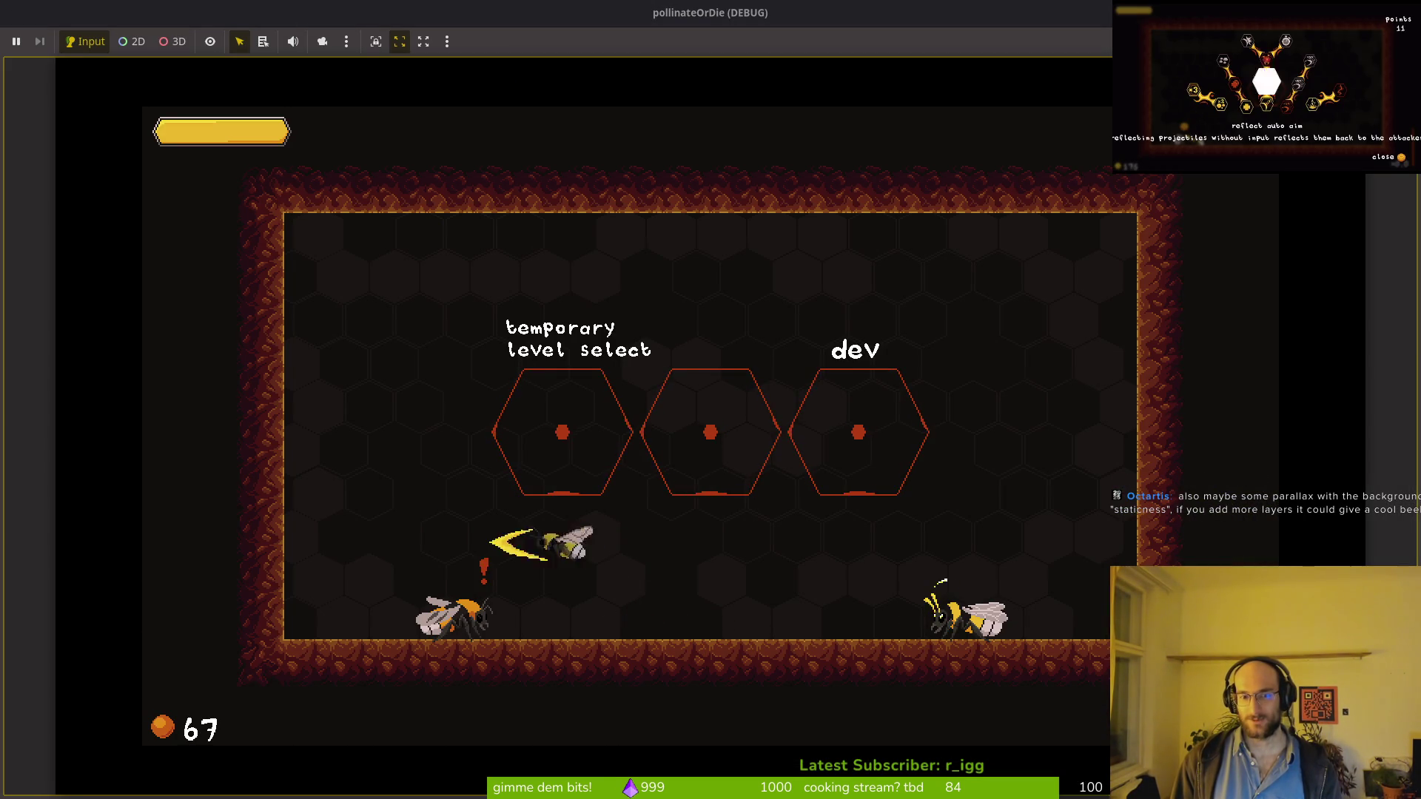
pyautogui.press('d')
pyautogui.press('w')
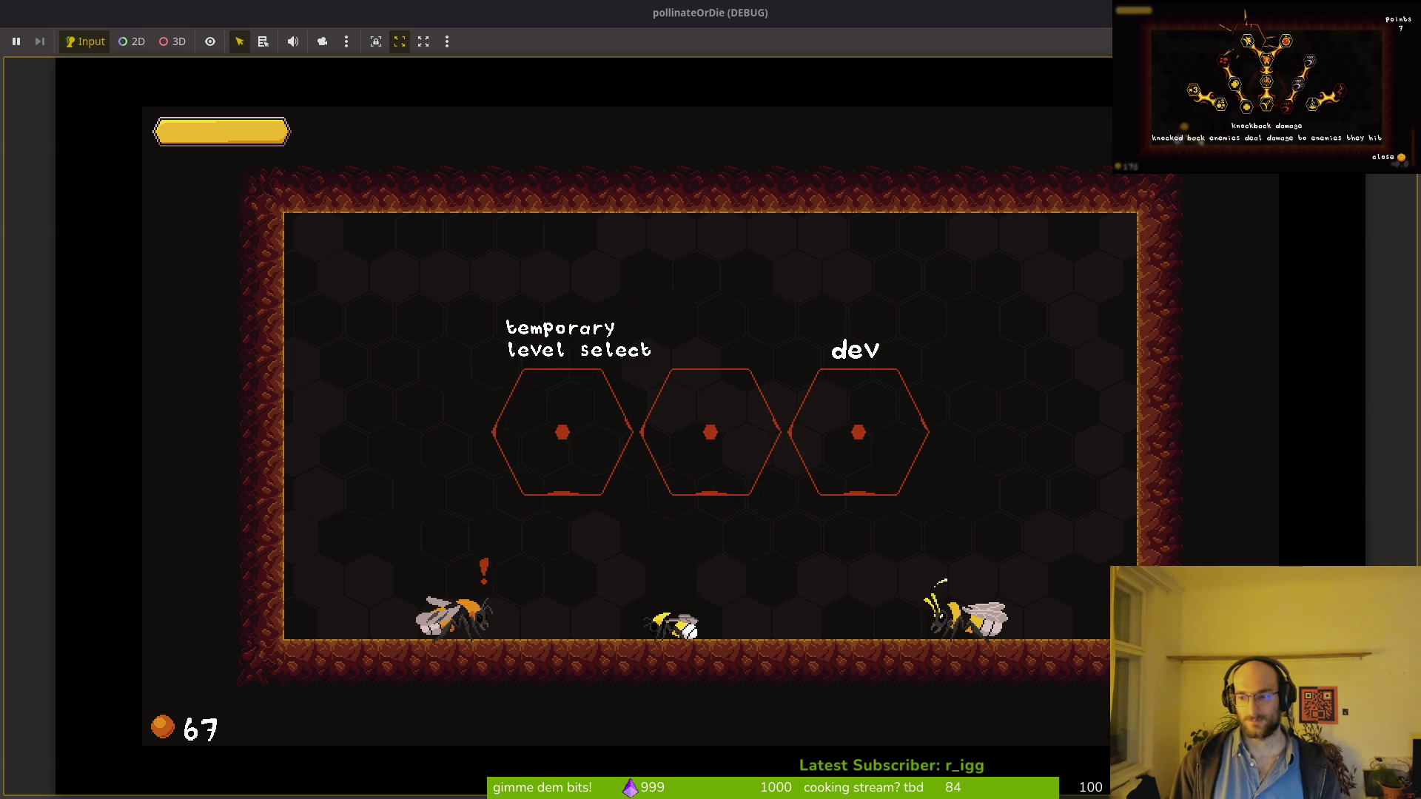
# Step: Fight the enemies in the left and right rooms and grow the sprout into a flowering plant
pyautogui.press('w')
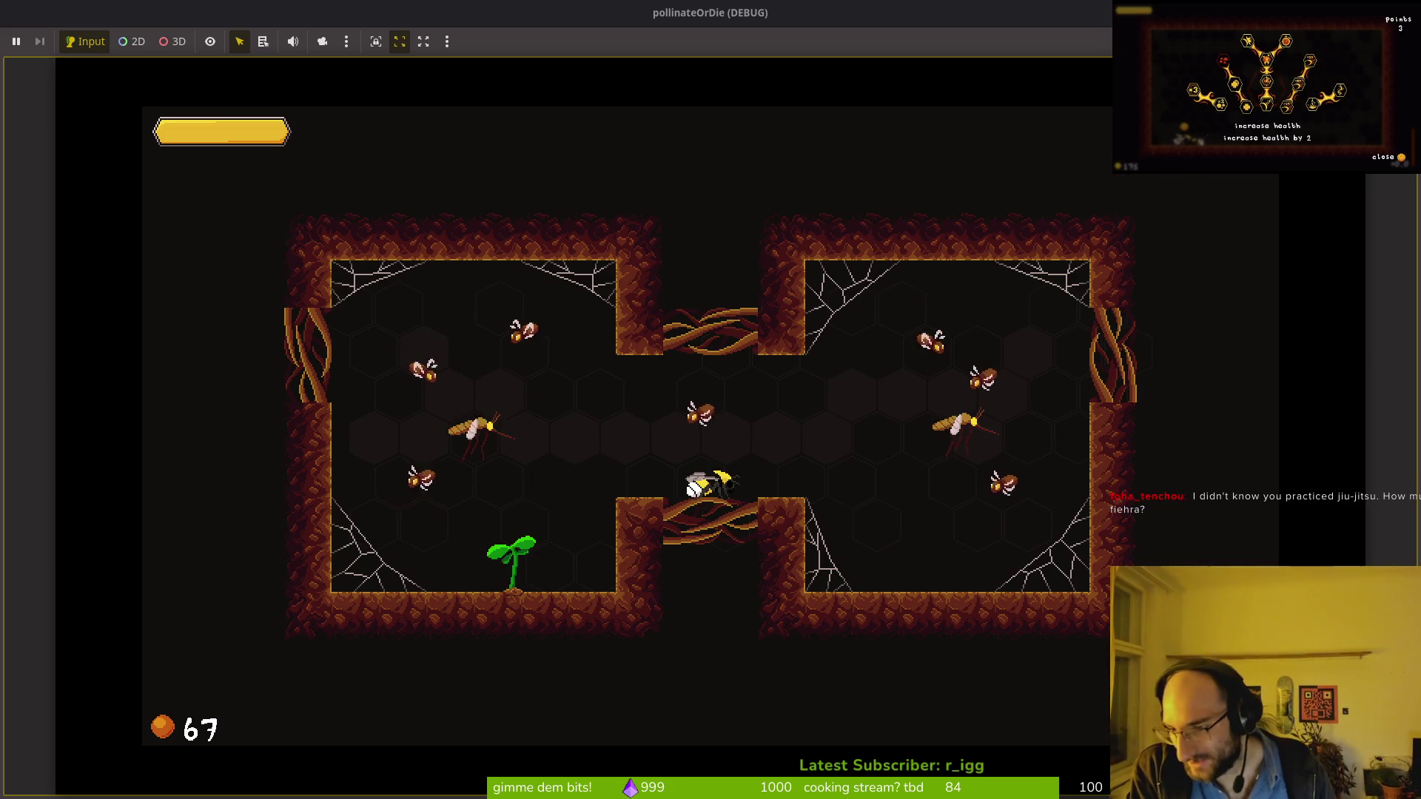
pyautogui.press('d')
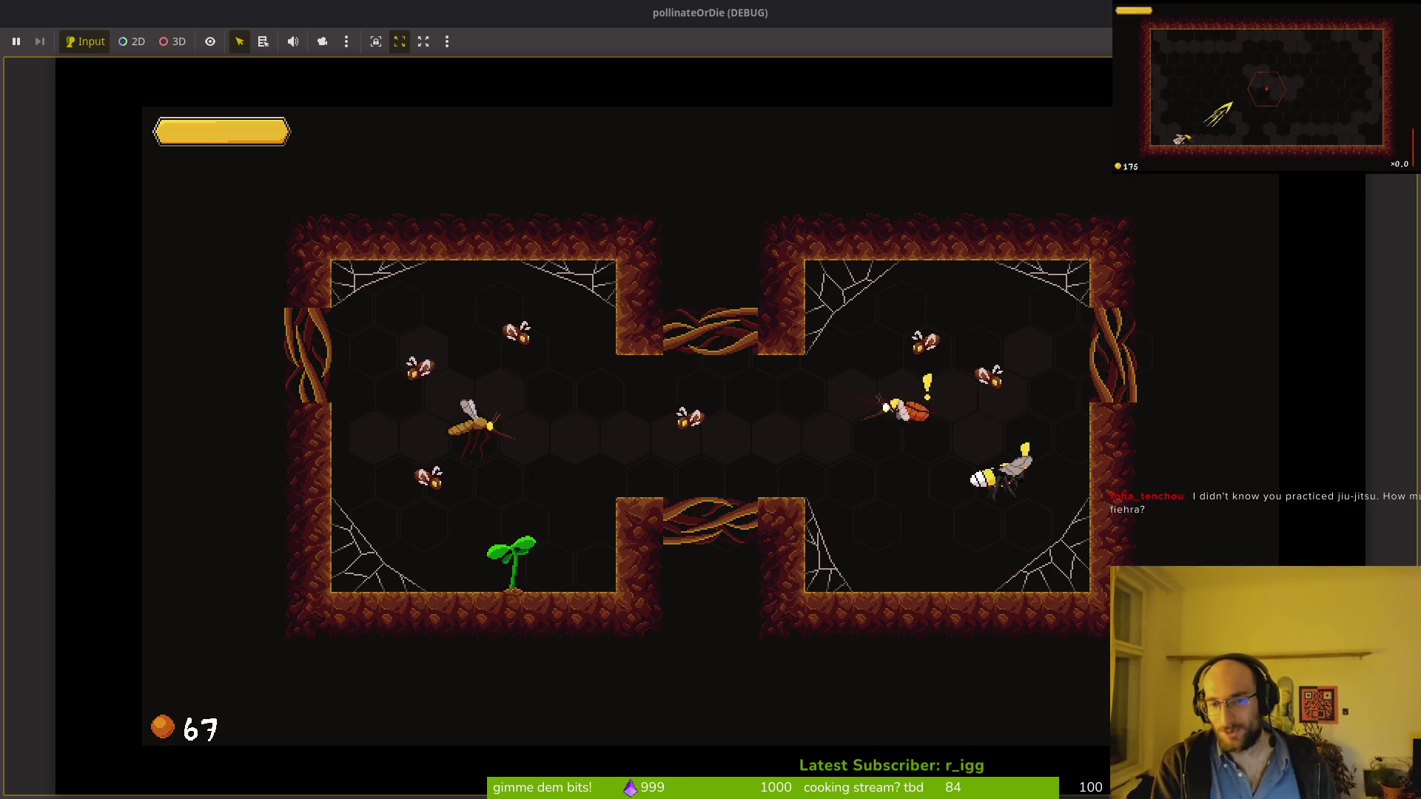
pyautogui.press('space')
pyautogui.press('w')
pyautogui.press('a')
pyautogui.press('a')
pyautogui.press('space')
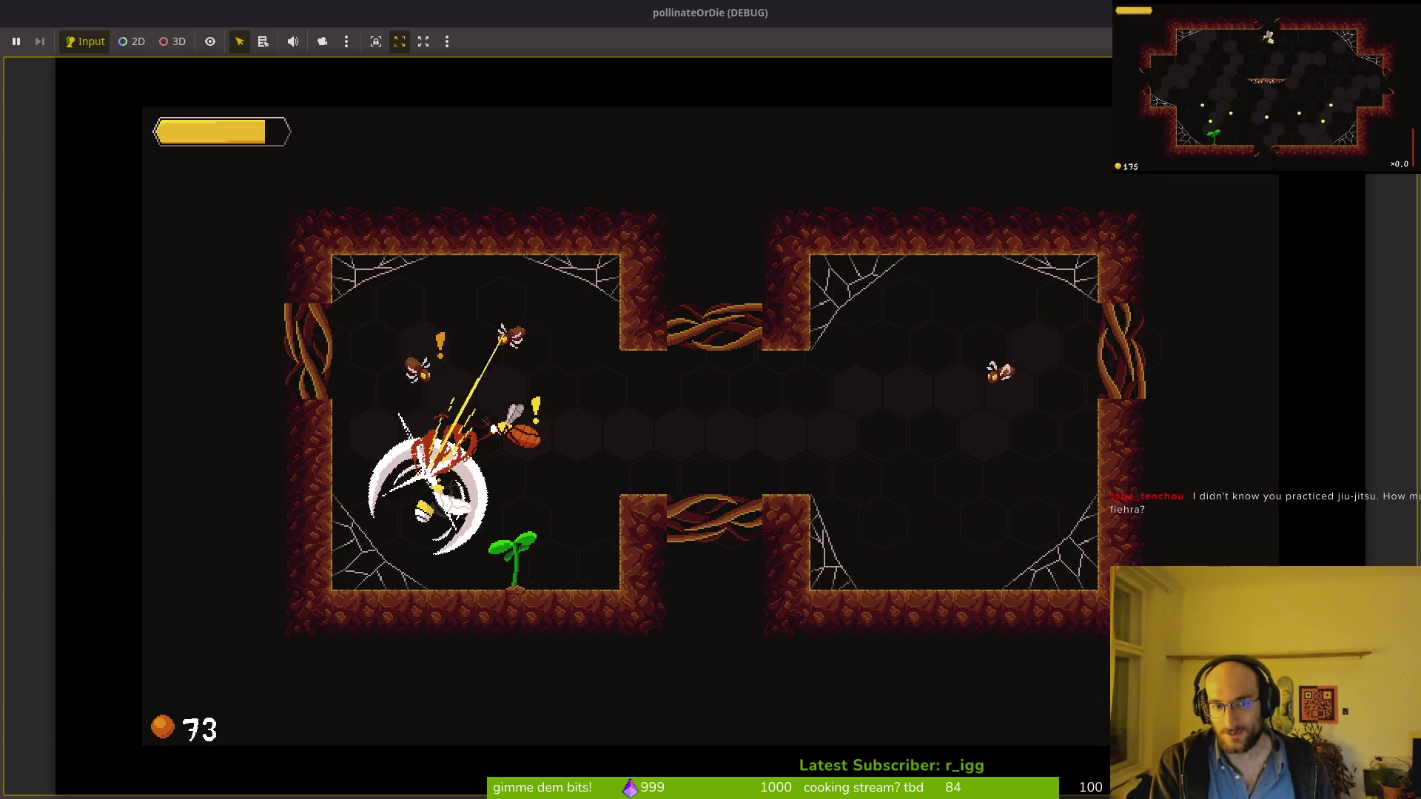
pyautogui.press('s')
pyautogui.press('w')
pyautogui.press('d')
pyautogui.press('d')
pyautogui.press('space')
pyautogui.press('w')
pyautogui.press('a')
pyautogui.press('a')
pyautogui.press('space')
pyautogui.press('d')
pyautogui.press('s')
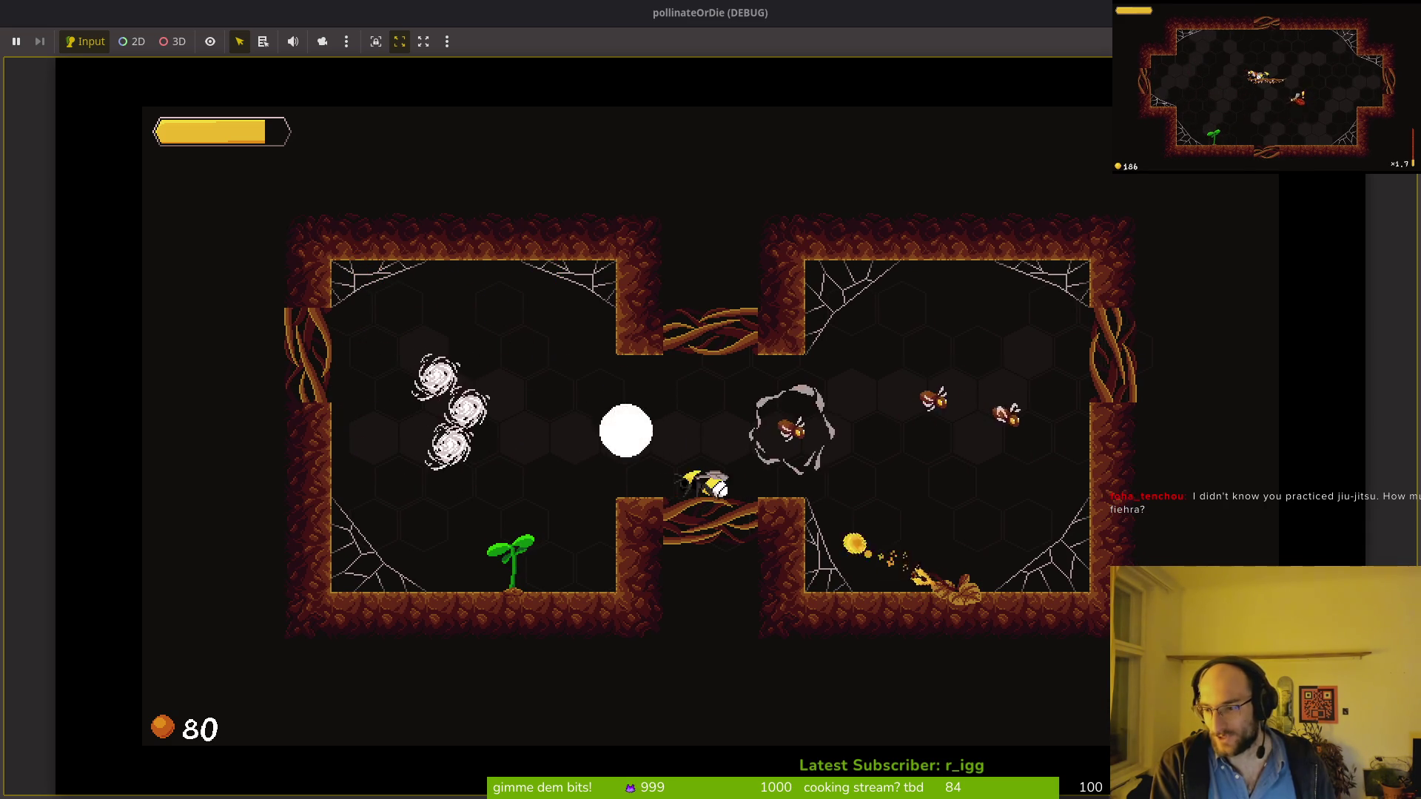
pyautogui.press('d')
pyautogui.press('s')
pyautogui.press('a')
pyautogui.press('space')
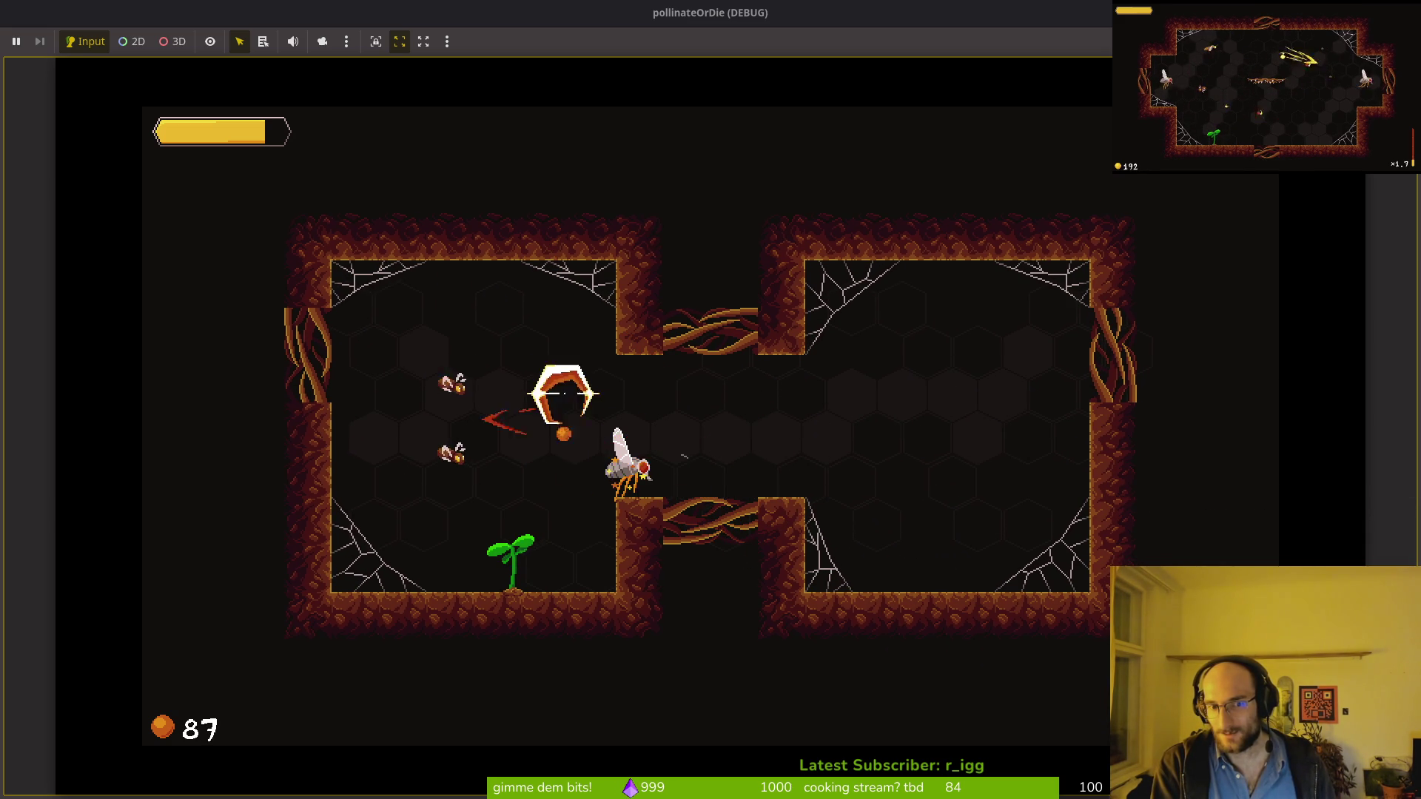
pyautogui.press('space')
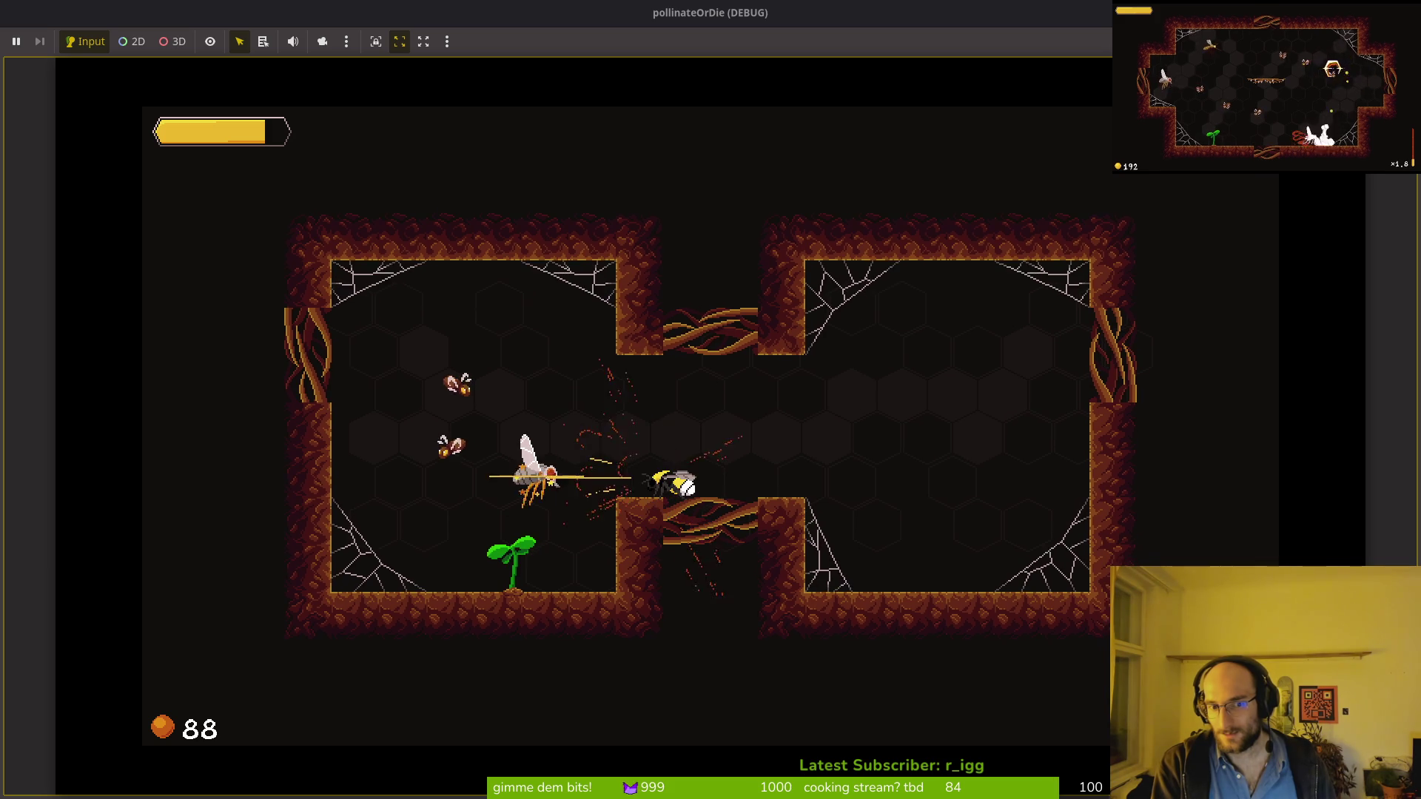
pyautogui.press('a')
pyautogui.press('s')
pyautogui.press('space')
pyautogui.press('space')
pyautogui.press('s')
pyautogui.press('space')
pyautogui.press('d')
pyautogui.press('s')
pyautogui.press('a')
pyautogui.press('space')
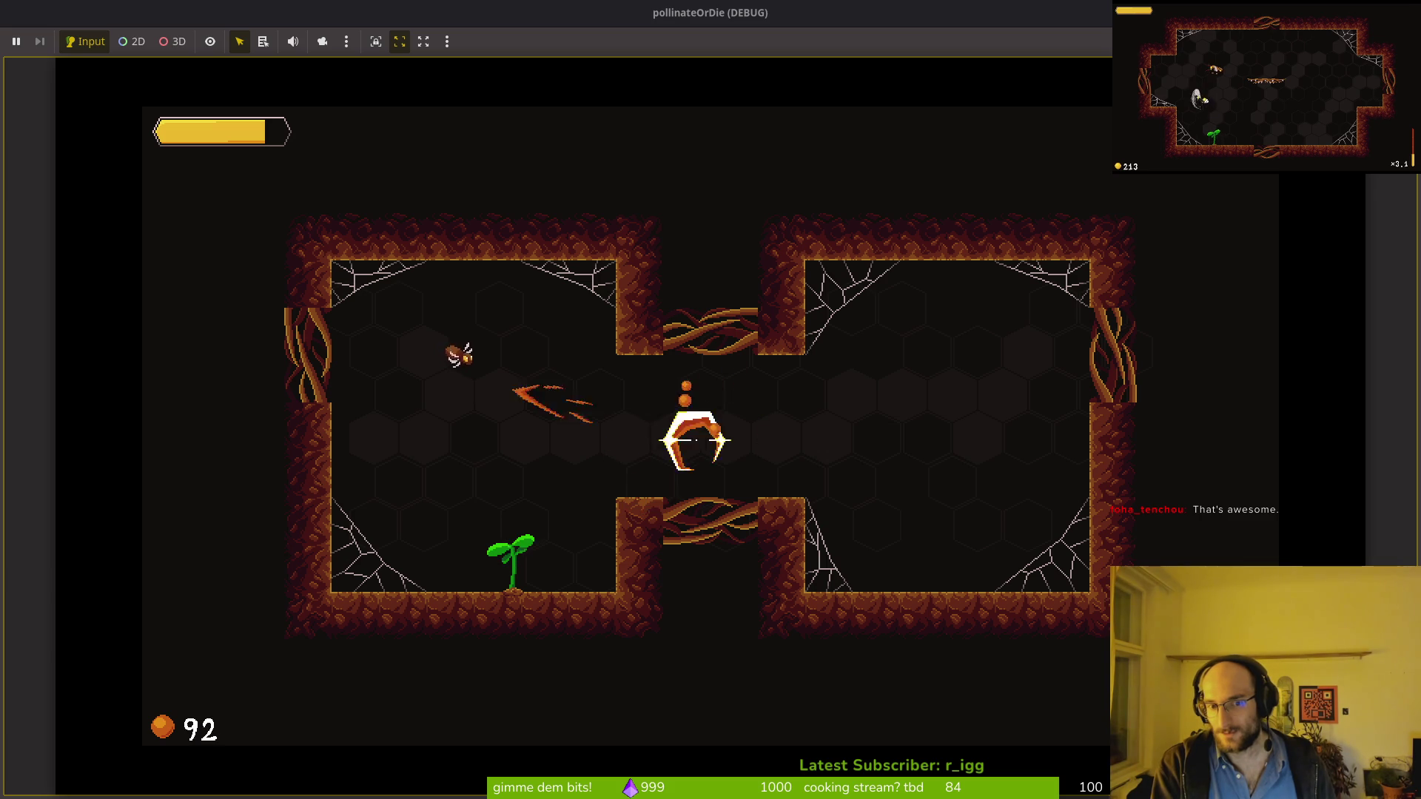
pyautogui.press('a')
pyautogui.press('s')
pyautogui.press('w')
# Step: Clear the enemies in the room below while collecting pollen, then stop the game with F8
pyautogui.press('space')
pyautogui.press('d')
pyautogui.press('s')
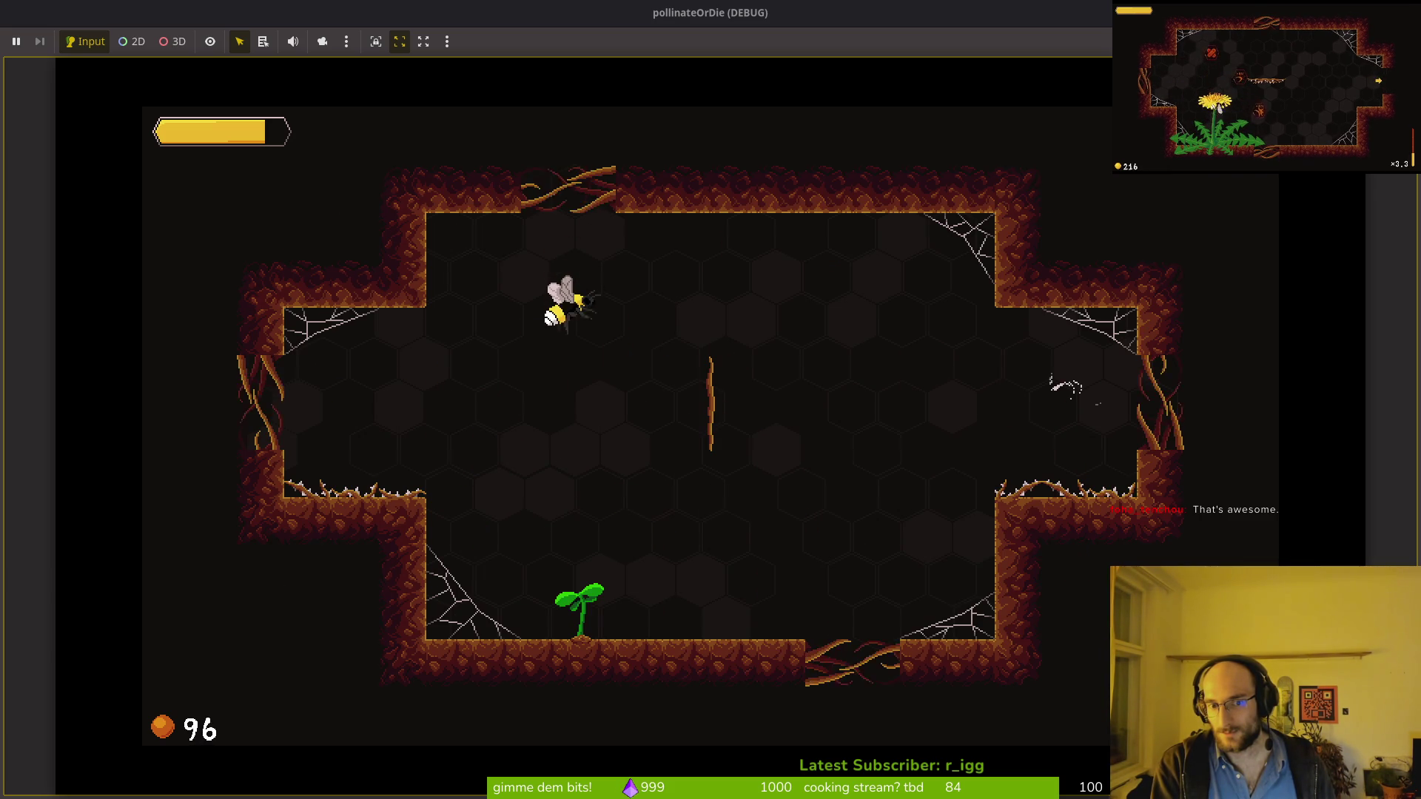
pyautogui.press('space')
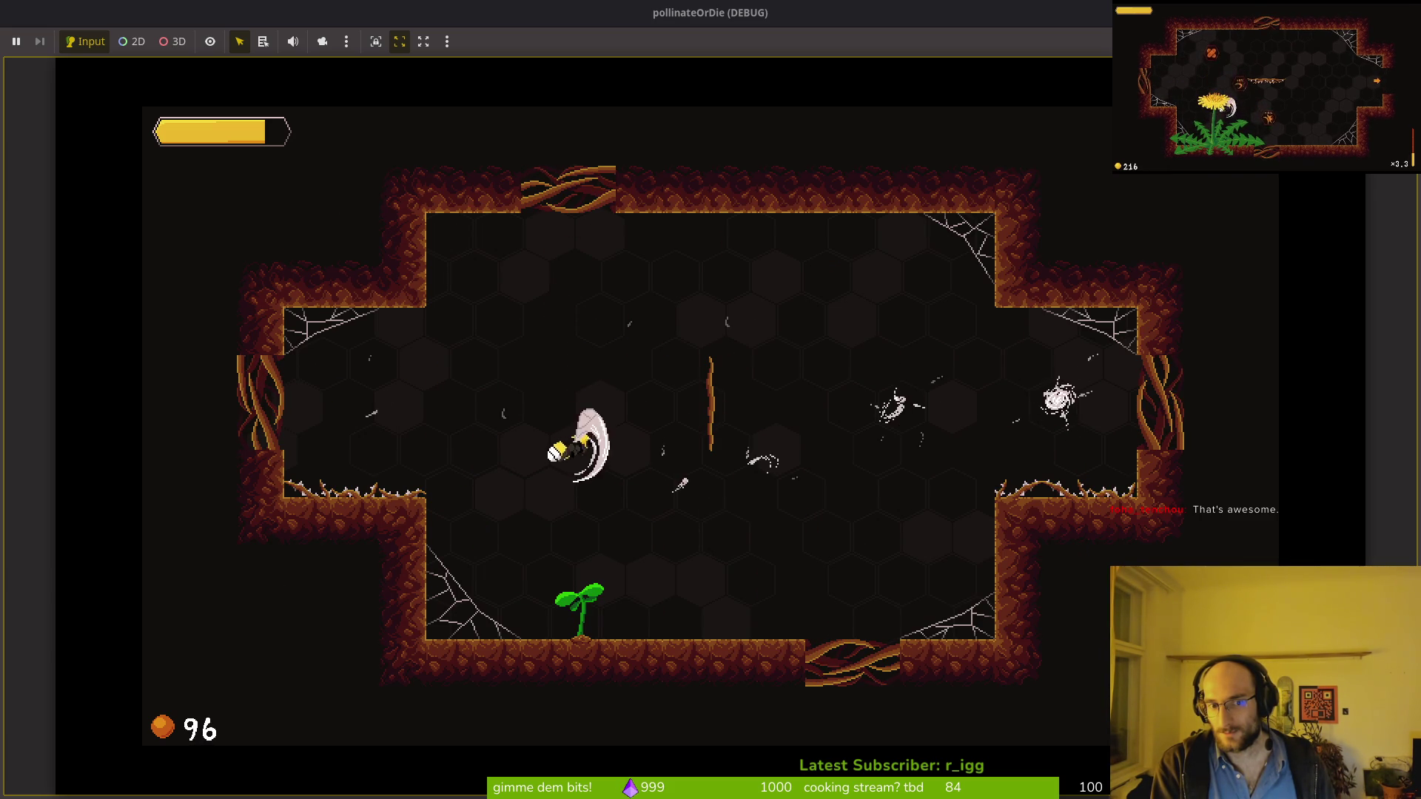
pyautogui.press('d')
pyautogui.press('s')
pyautogui.press('space')
pyautogui.press('d')
pyautogui.press('w')
pyautogui.press('a')
pyautogui.press('s')
pyautogui.press('a')
pyautogui.press('space')
pyautogui.press('d')
pyautogui.press('s')
pyautogui.press('w')
pyautogui.press('a')
pyautogui.press('d')
pyautogui.press('w')
pyautogui.press('space')
pyautogui.press('w')
pyautogui.press('a')
pyautogui.press('s')
pyautogui.press('d')
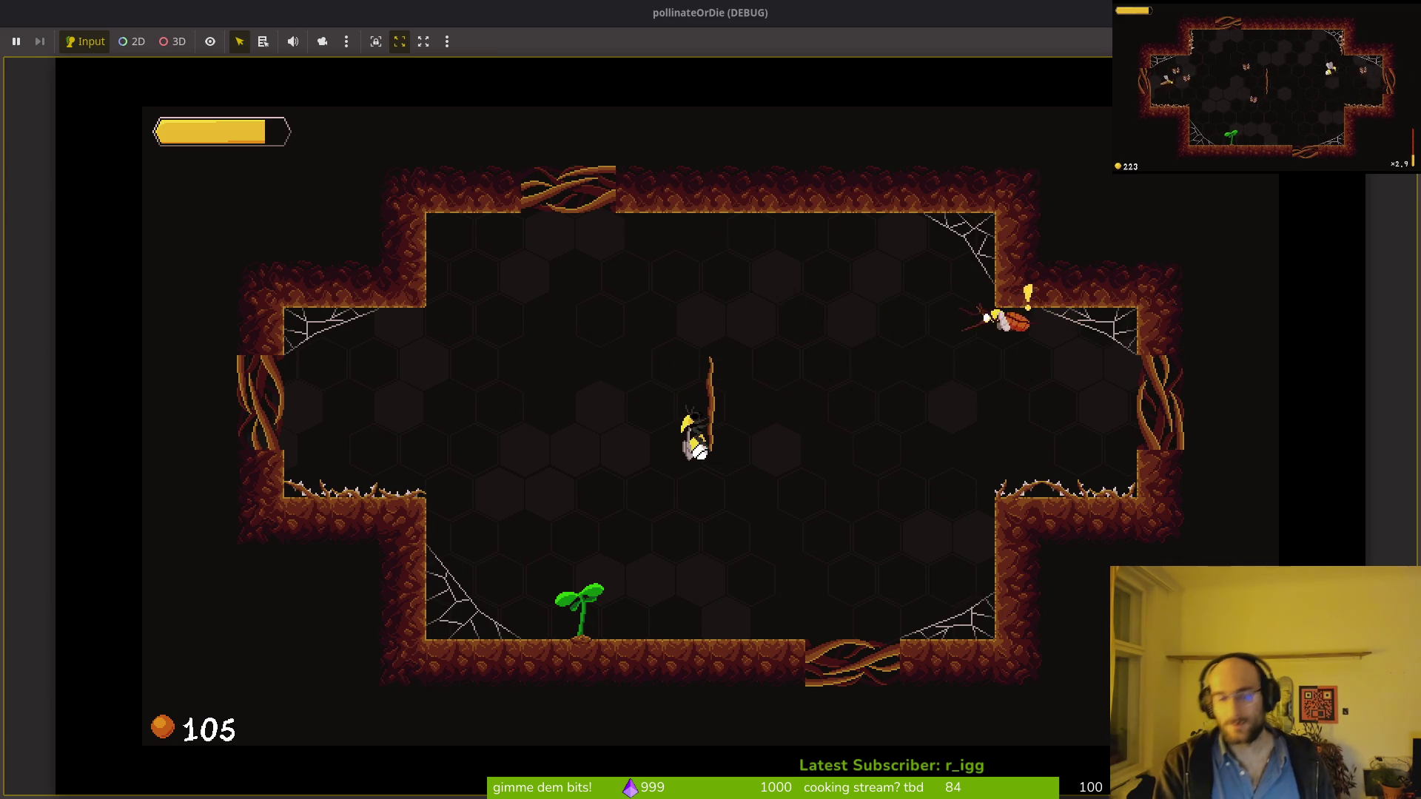
pyautogui.press('w')
pyautogui.press('a')
pyautogui.press('s')
pyautogui.press('a')
pyautogui.press('w')
pyautogui.press('d')
pyautogui.press('s')
pyautogui.press('s')
pyautogui.press('w')
pyautogui.press('a')
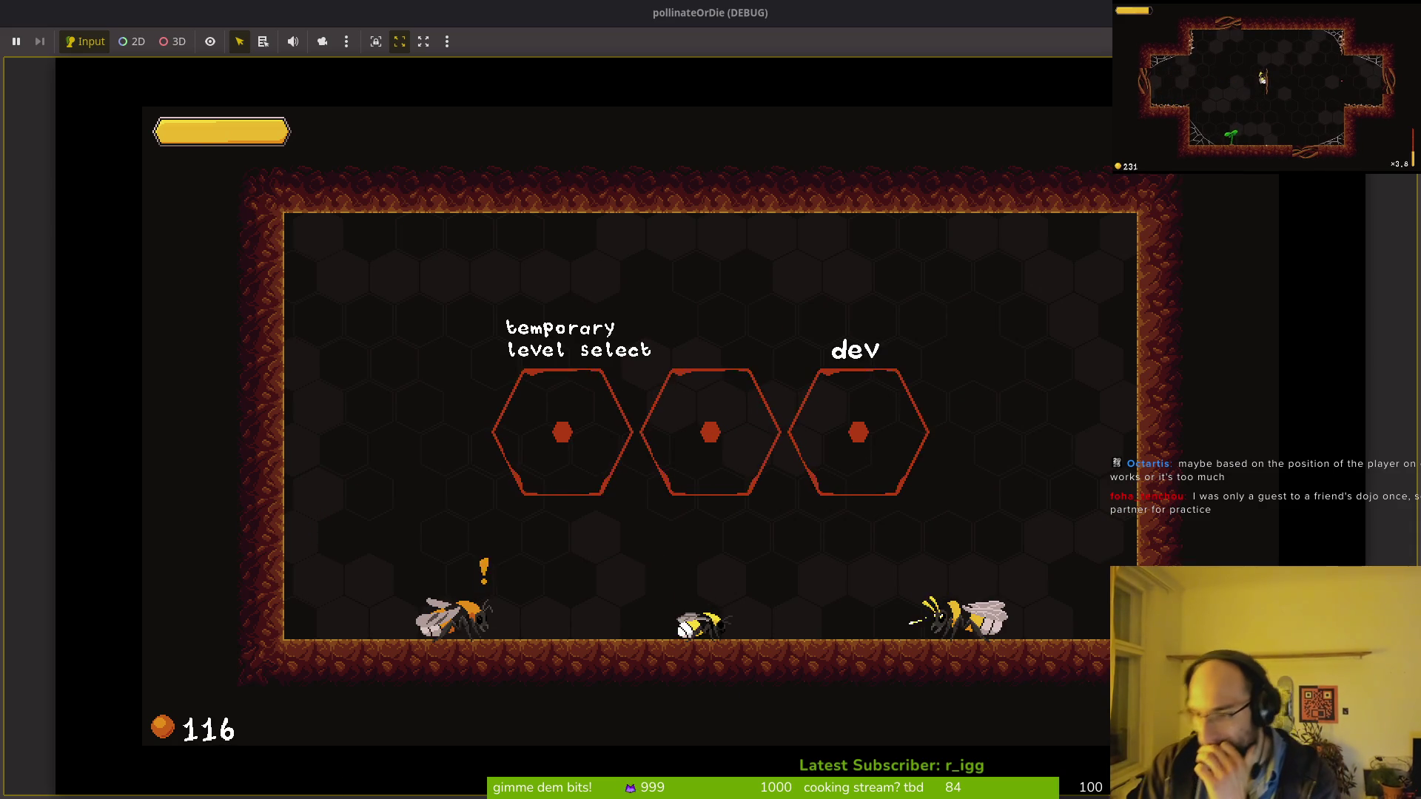
pyautogui.press('F8')
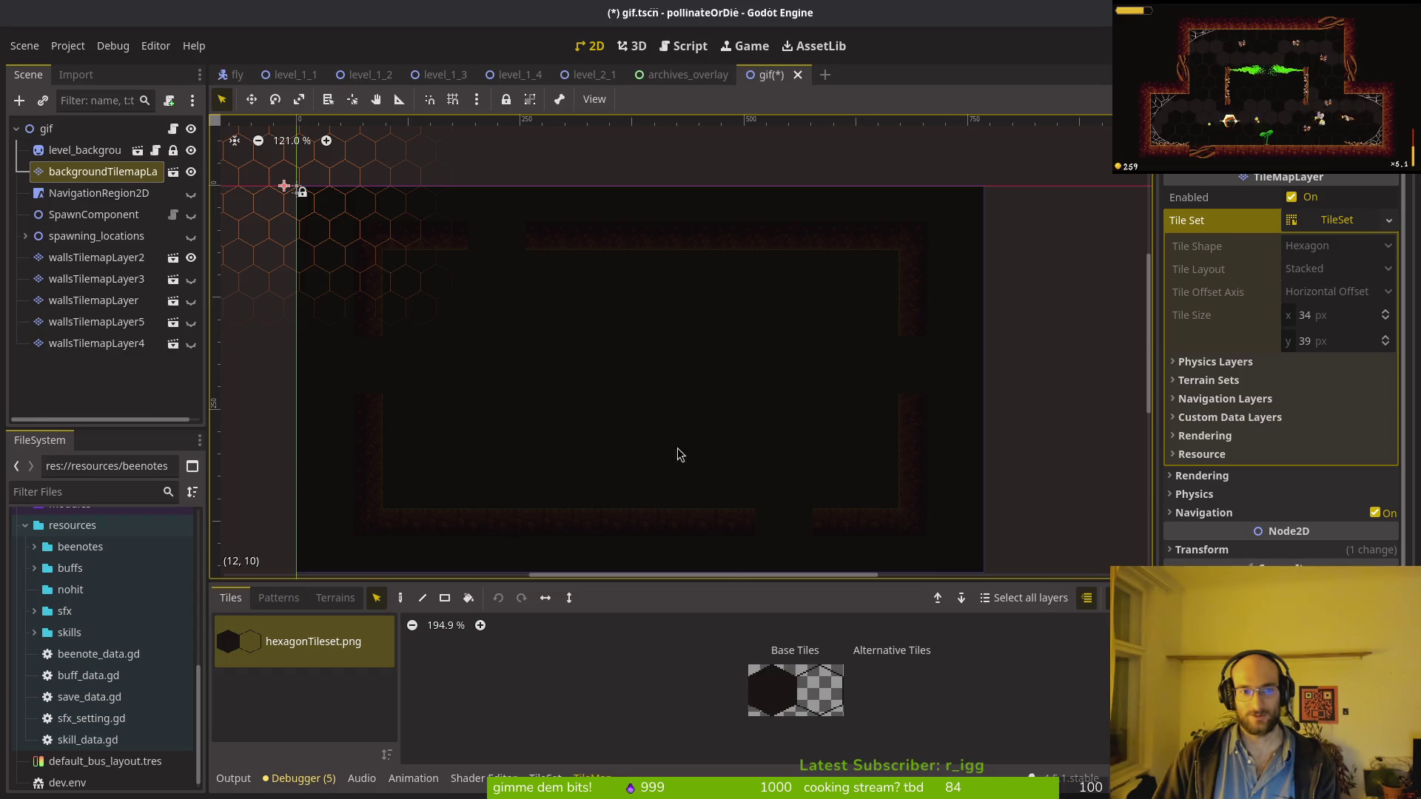
# Step: Select the Paint tool with the hexagon tile and hide the wallsTilemapLayer2 layer
pyautogui.click(401, 597)
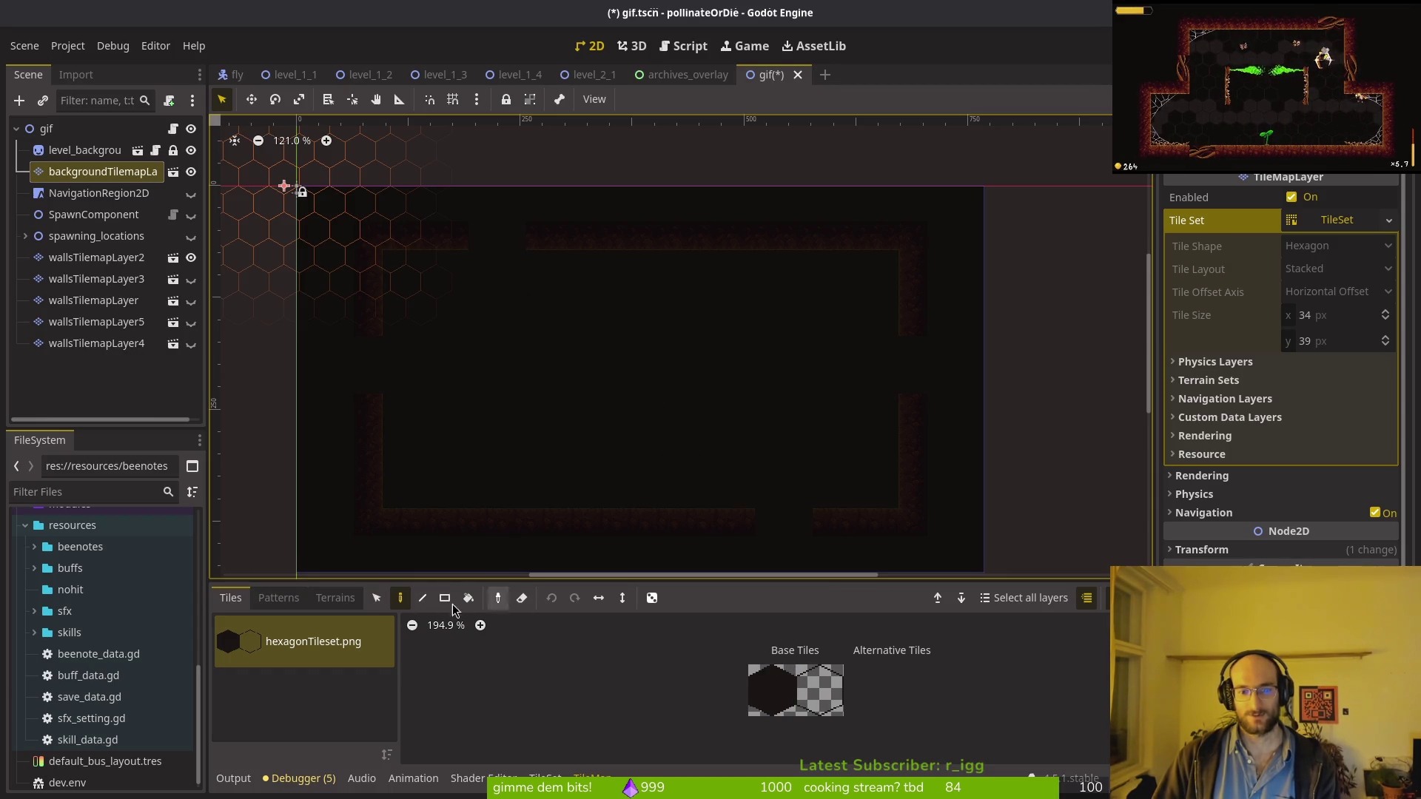
pyautogui.press('f')
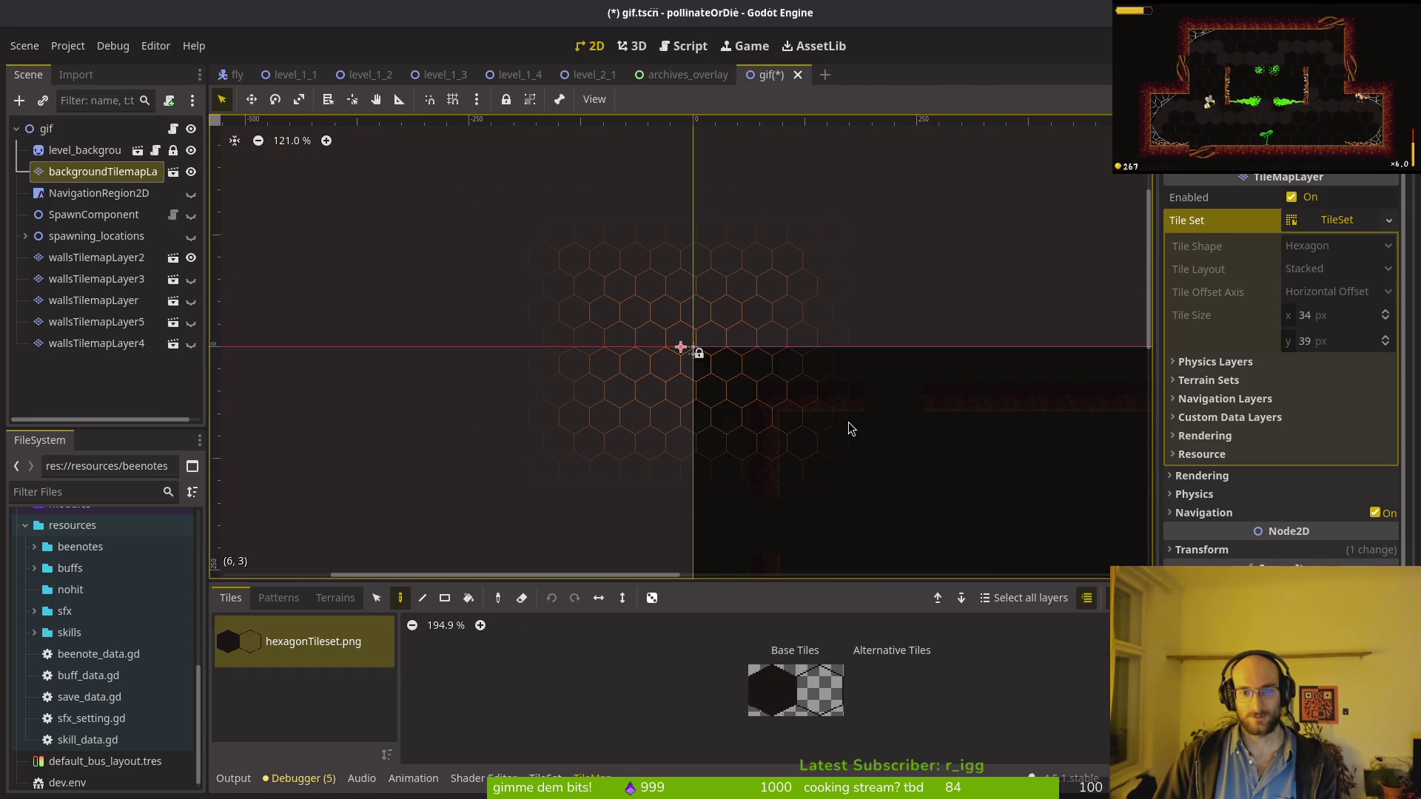
pyautogui.click(771, 690)
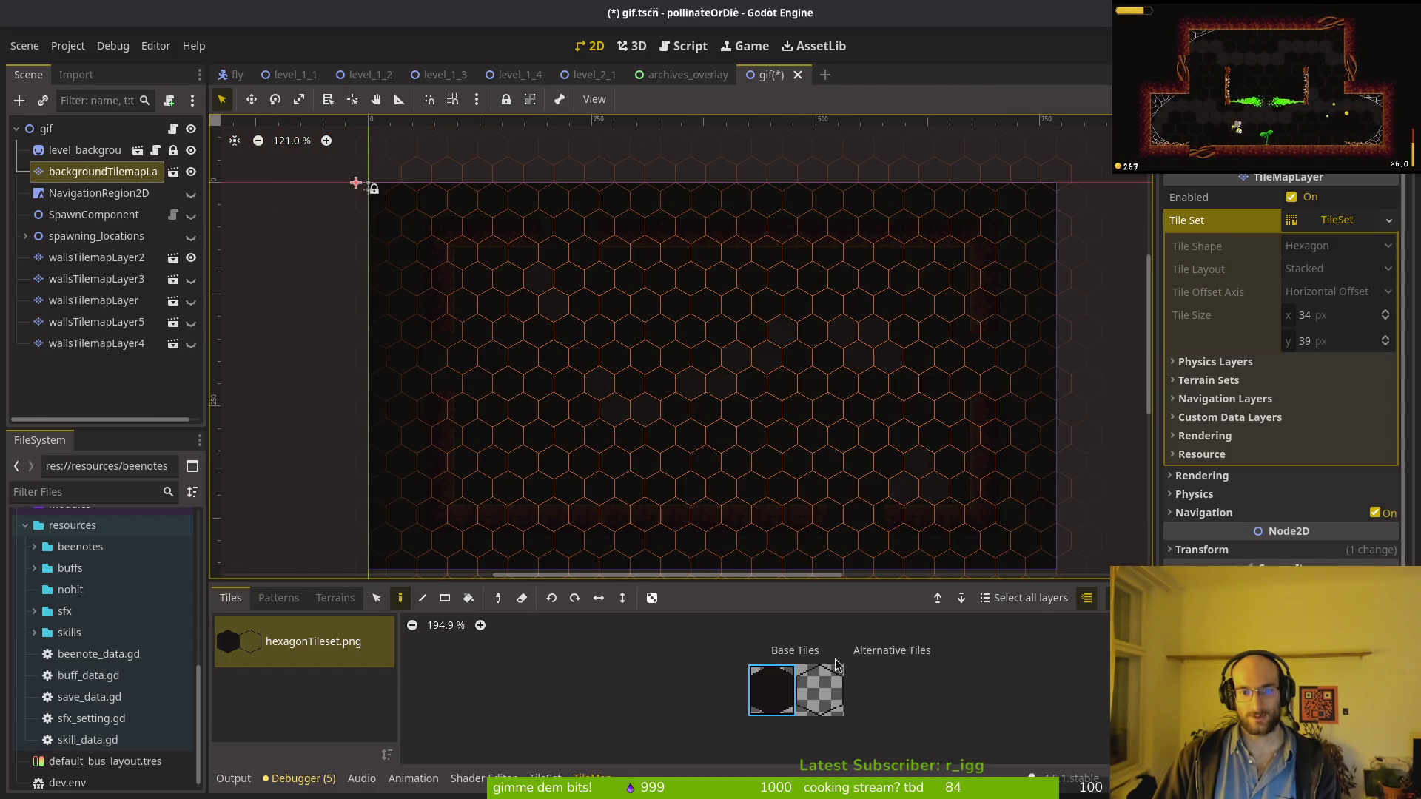
pyautogui.press('Escape')
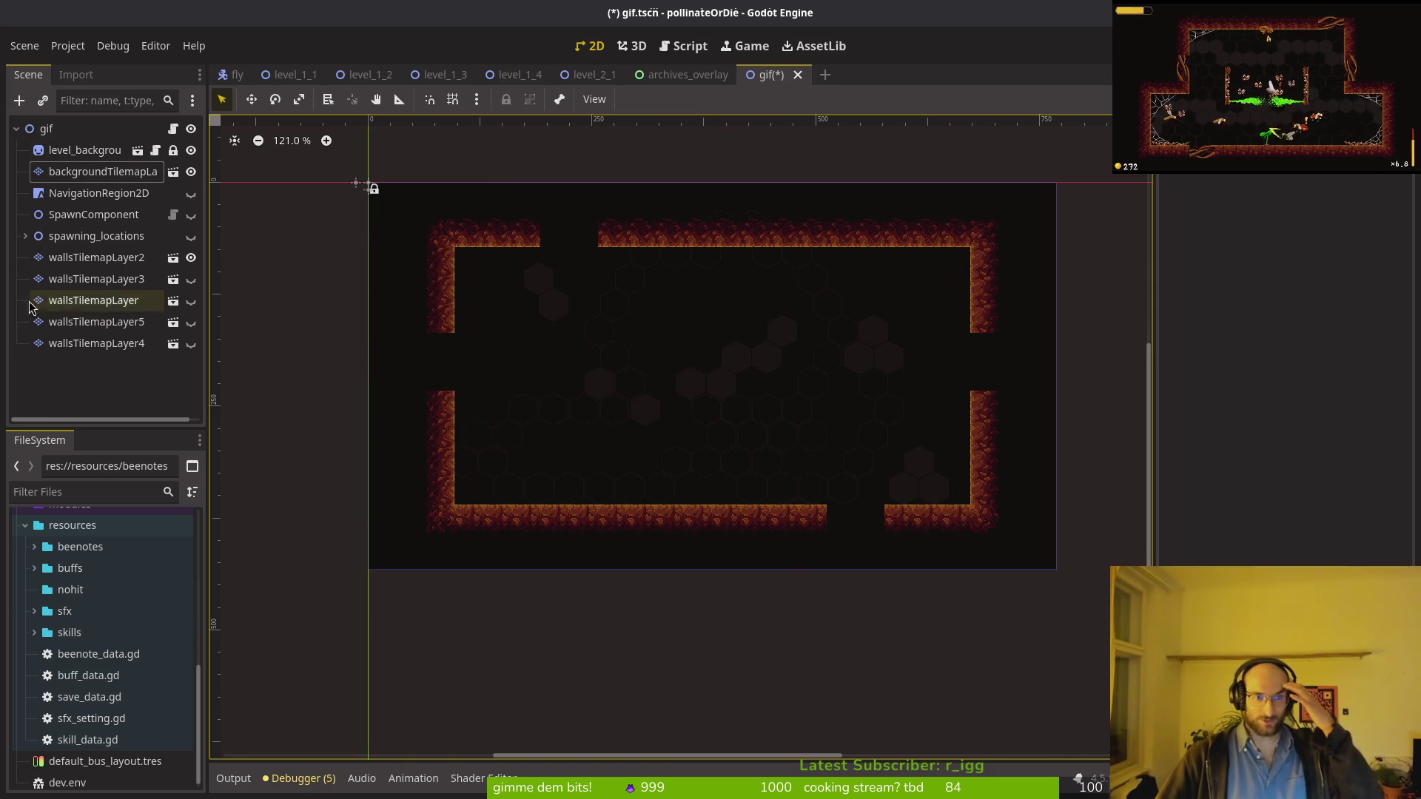
pyautogui.click(190, 260)
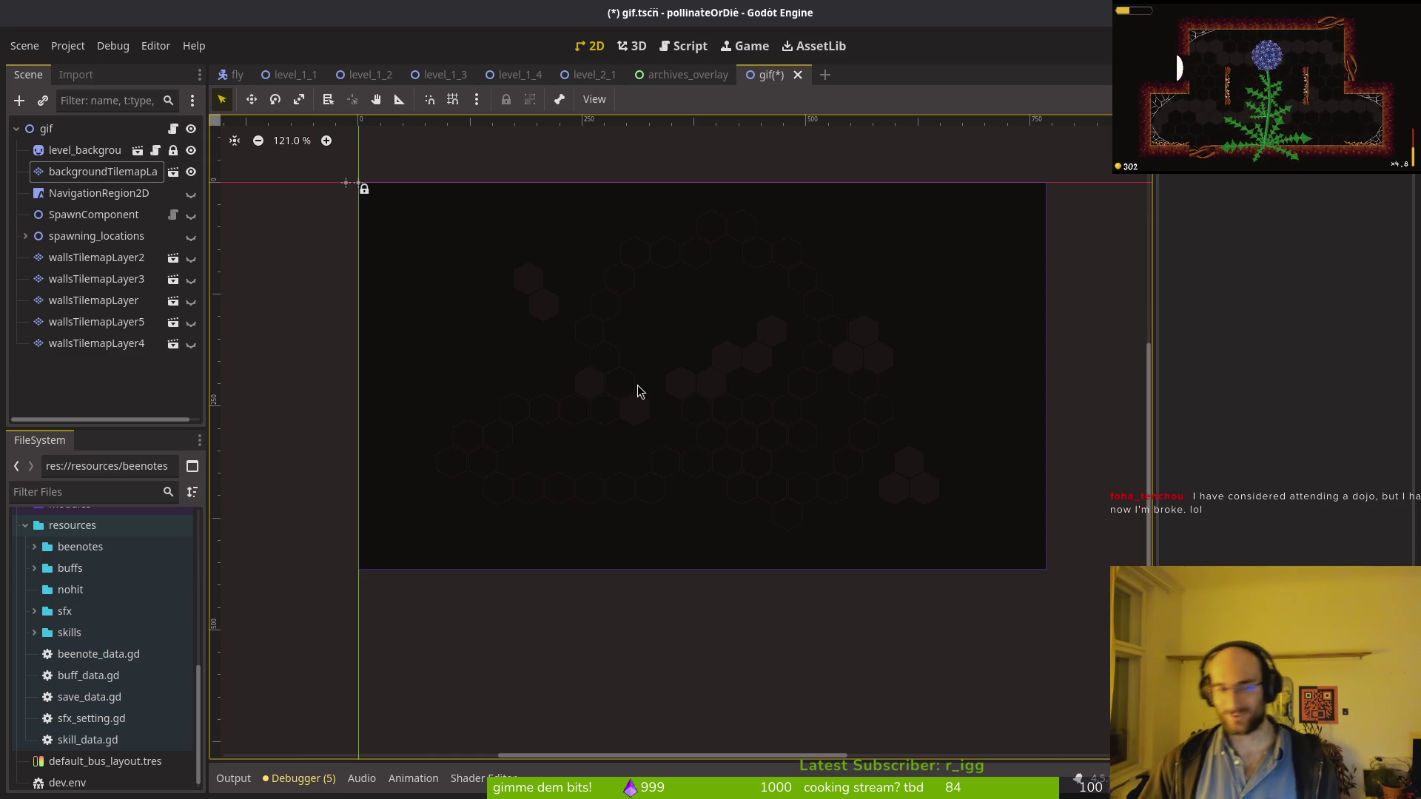
# Step: Save the gif scene, then close the gif, archives_overlay and fly scene tabs
pyautogui.hotkey('ctrl', 's')
pyautogui.click(797, 75)
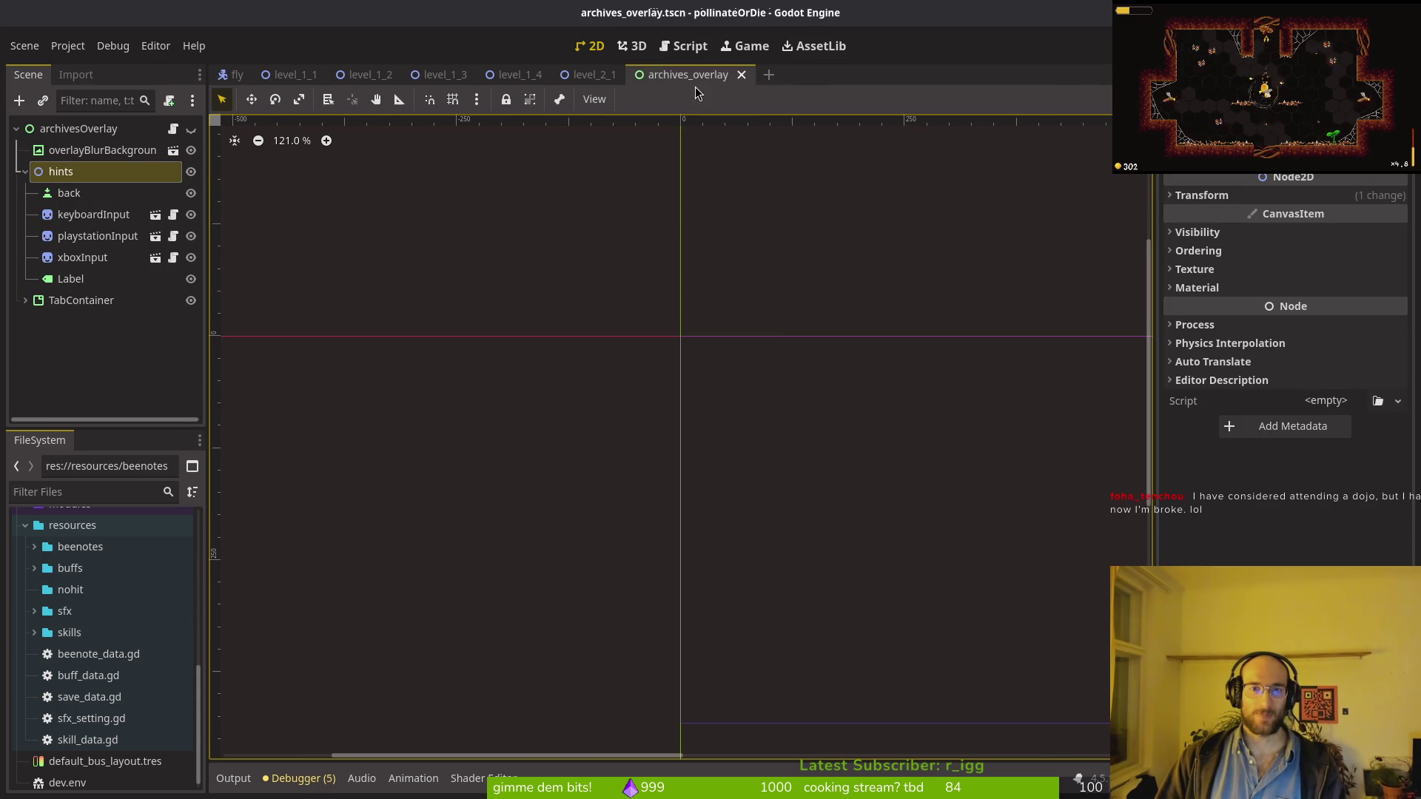
pyautogui.click(741, 75)
pyautogui.click(237, 75)
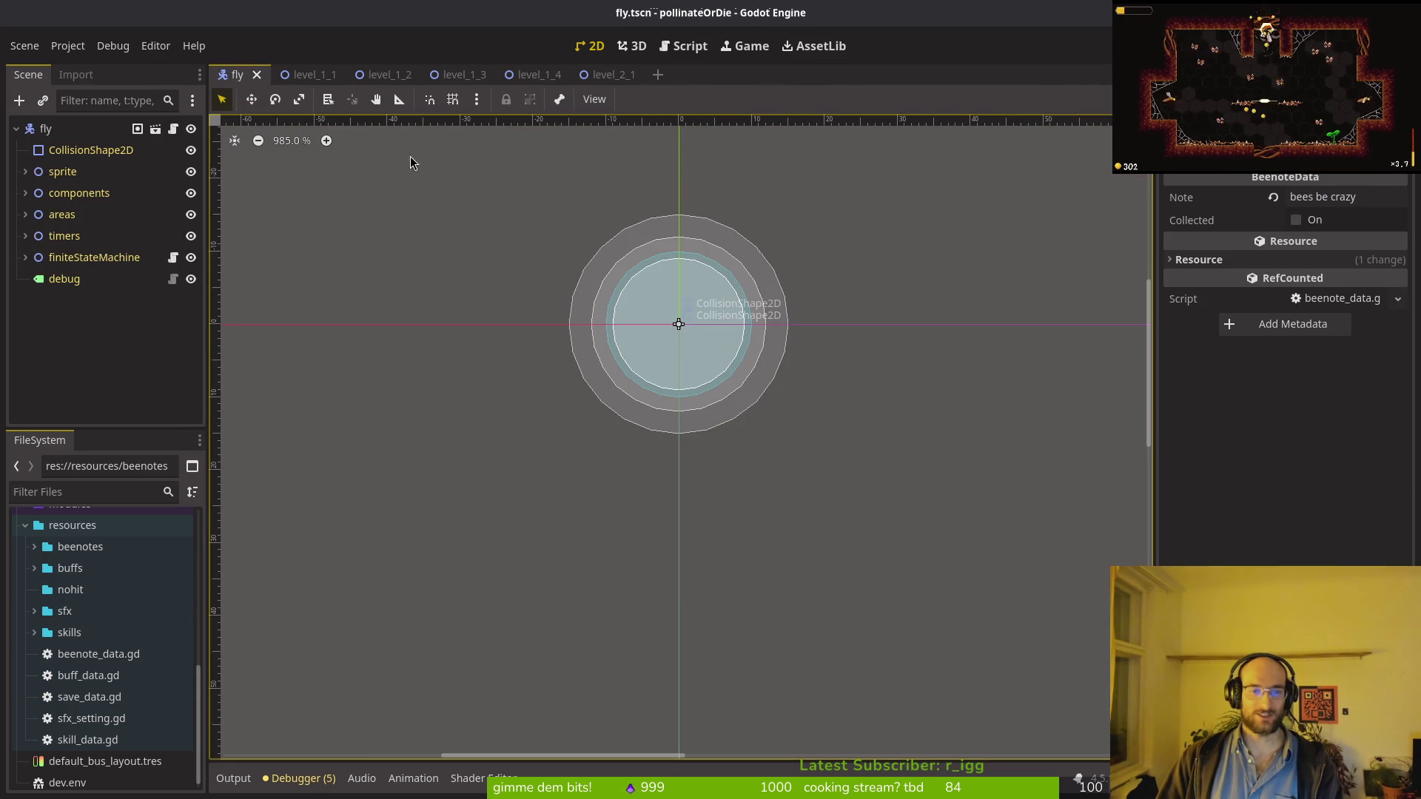
pyautogui.click(257, 76)
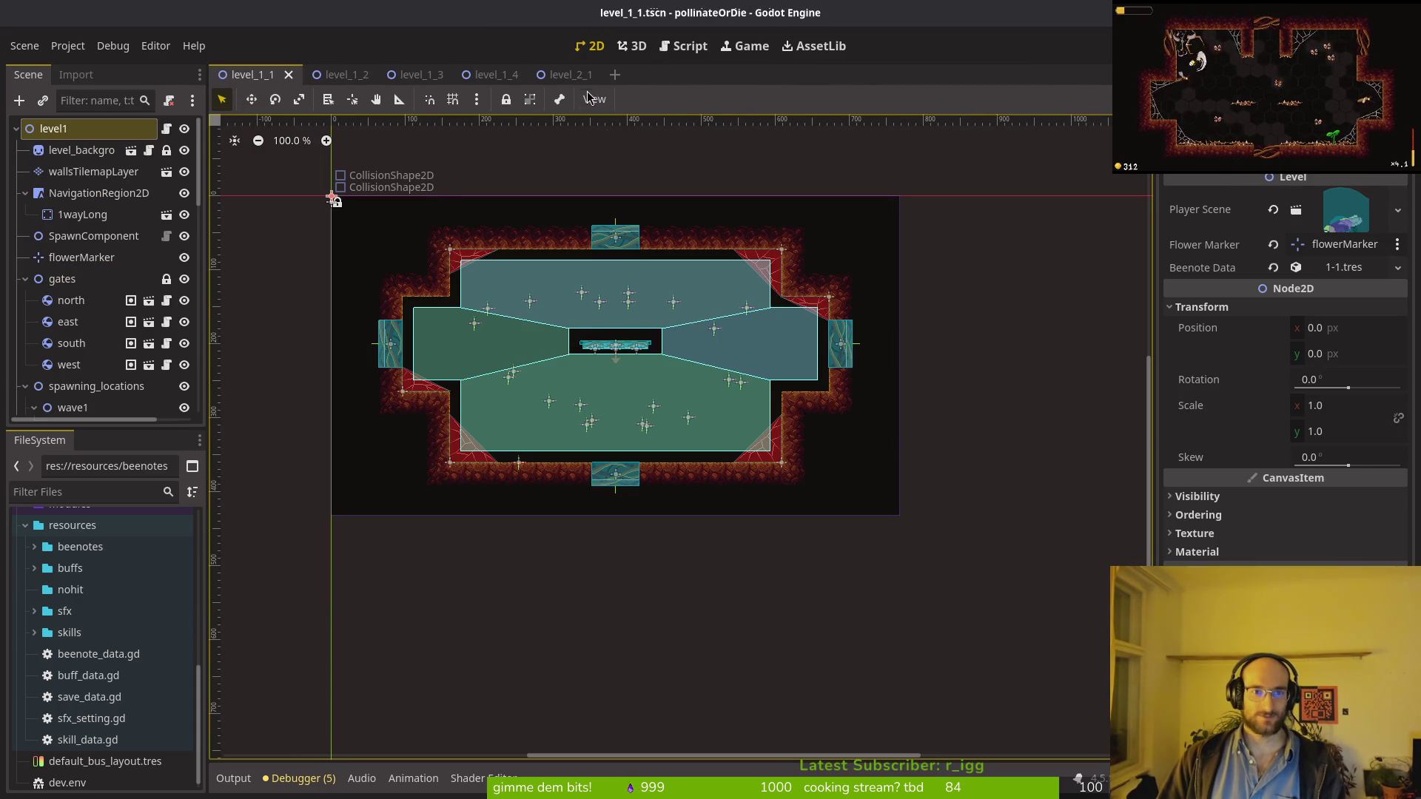
pyautogui.hotkey('alt', 'Tab')
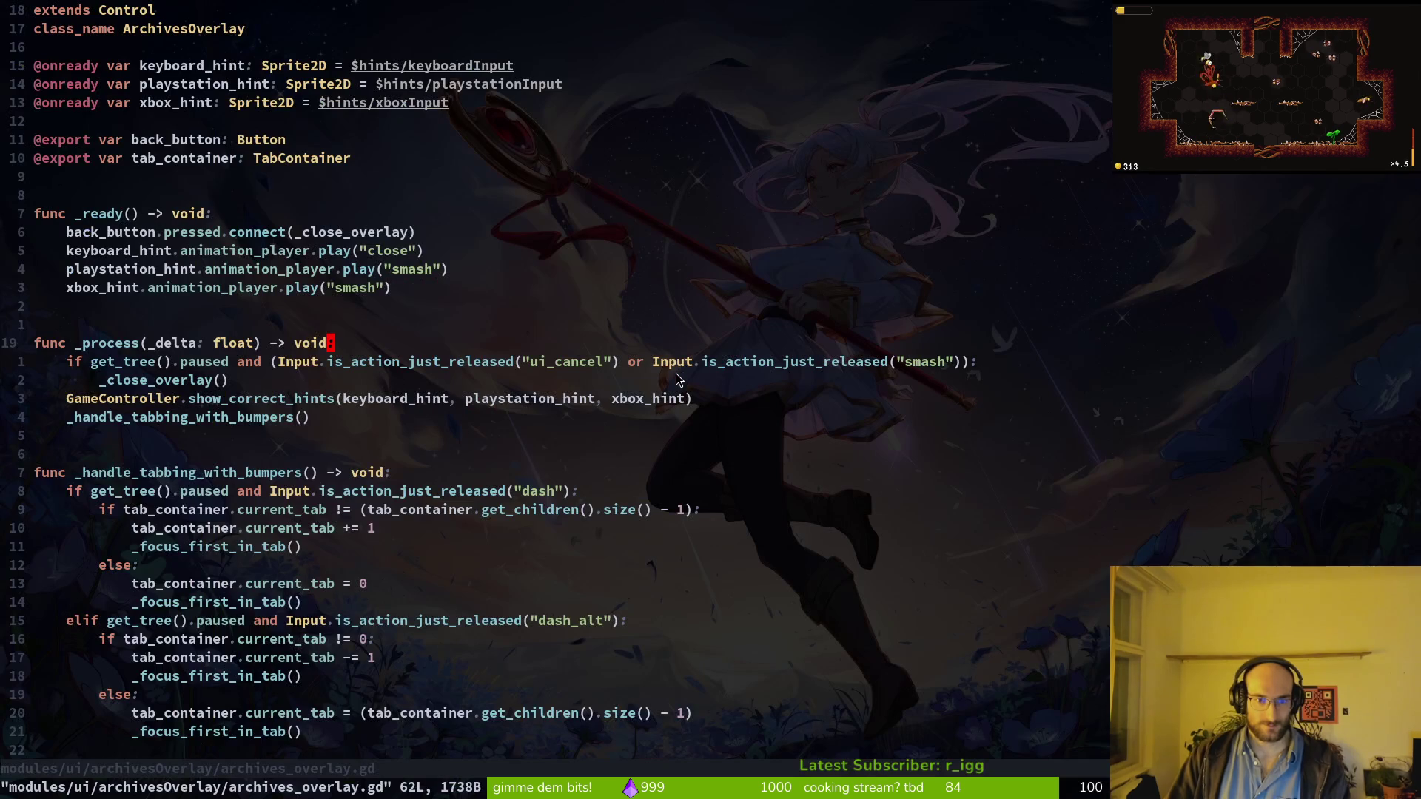
# Step: Move to the end of the input check line in _process of archives_overlay.gd, then return to Godot
pyautogui.click(354, 363)
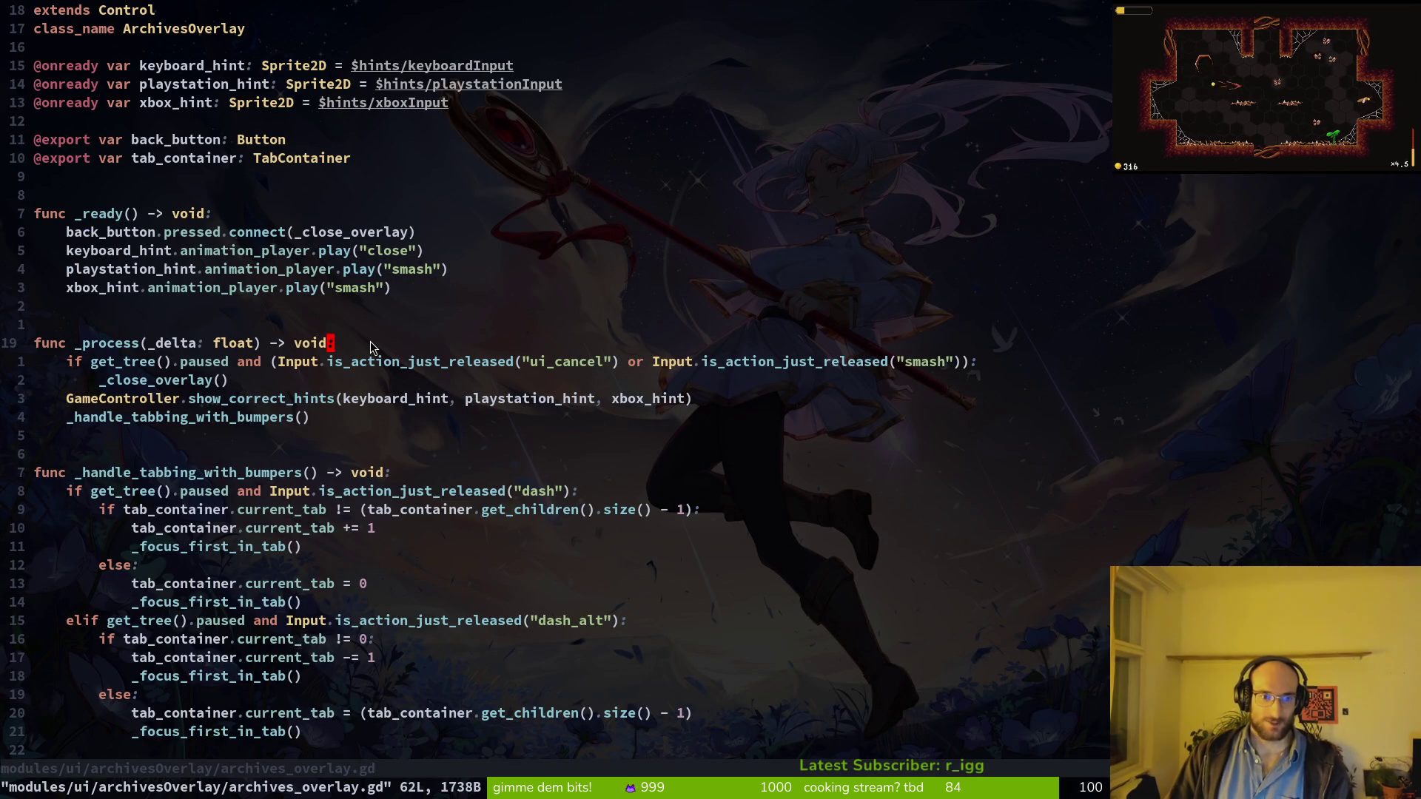
pyautogui.press('$')
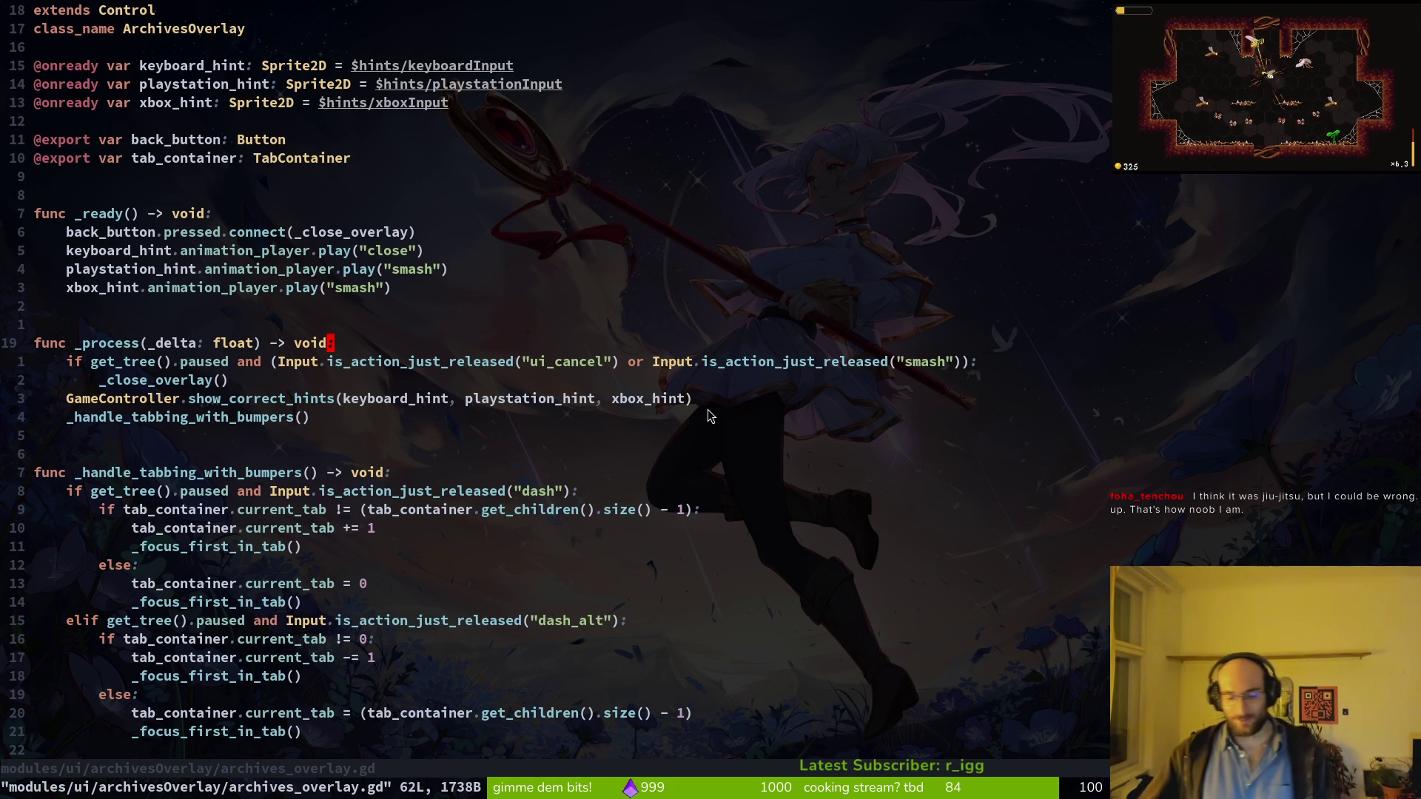
pyautogui.hotkey('alt', 'Tab')
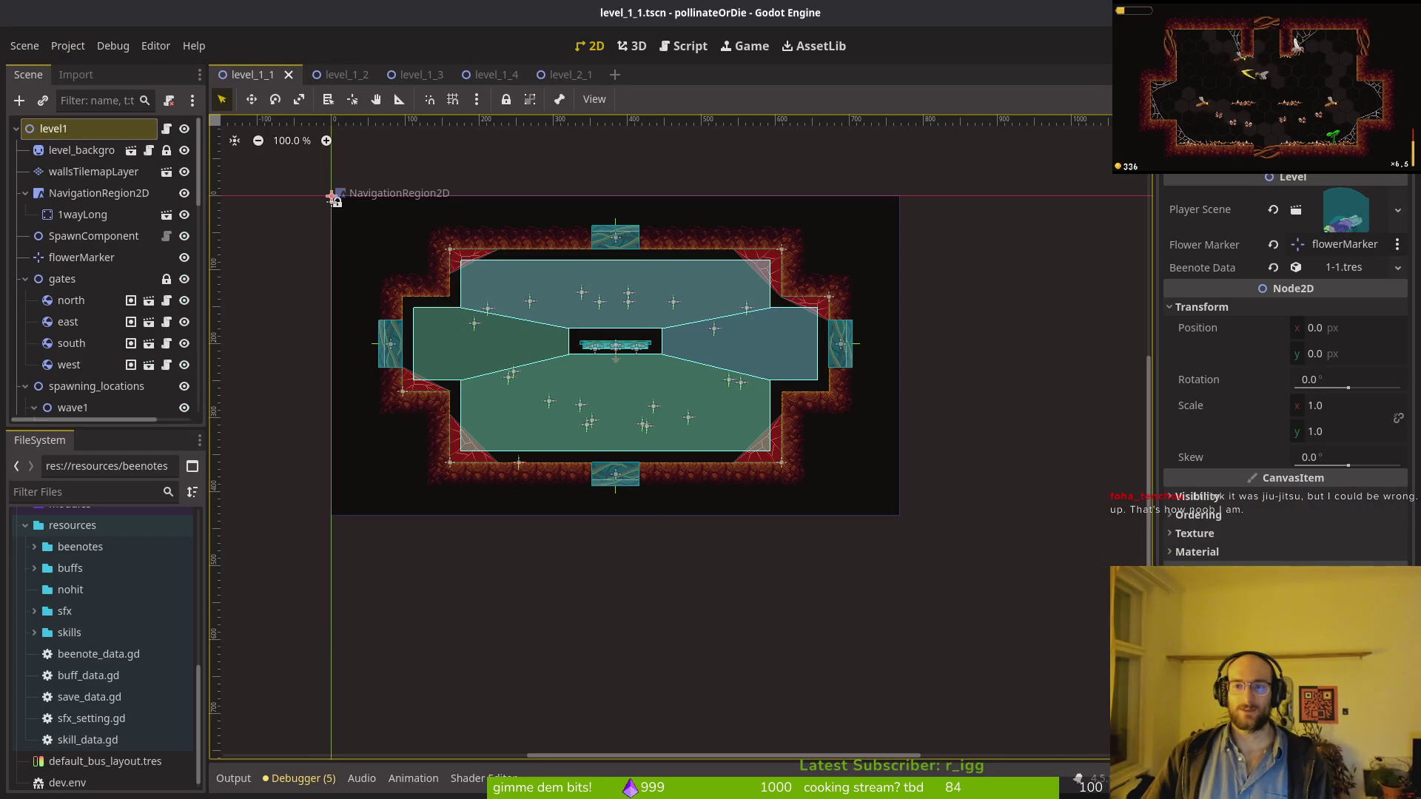
# Step: Run the project with F5, start the game into the hub and maximize the window
pyautogui.press('F5')
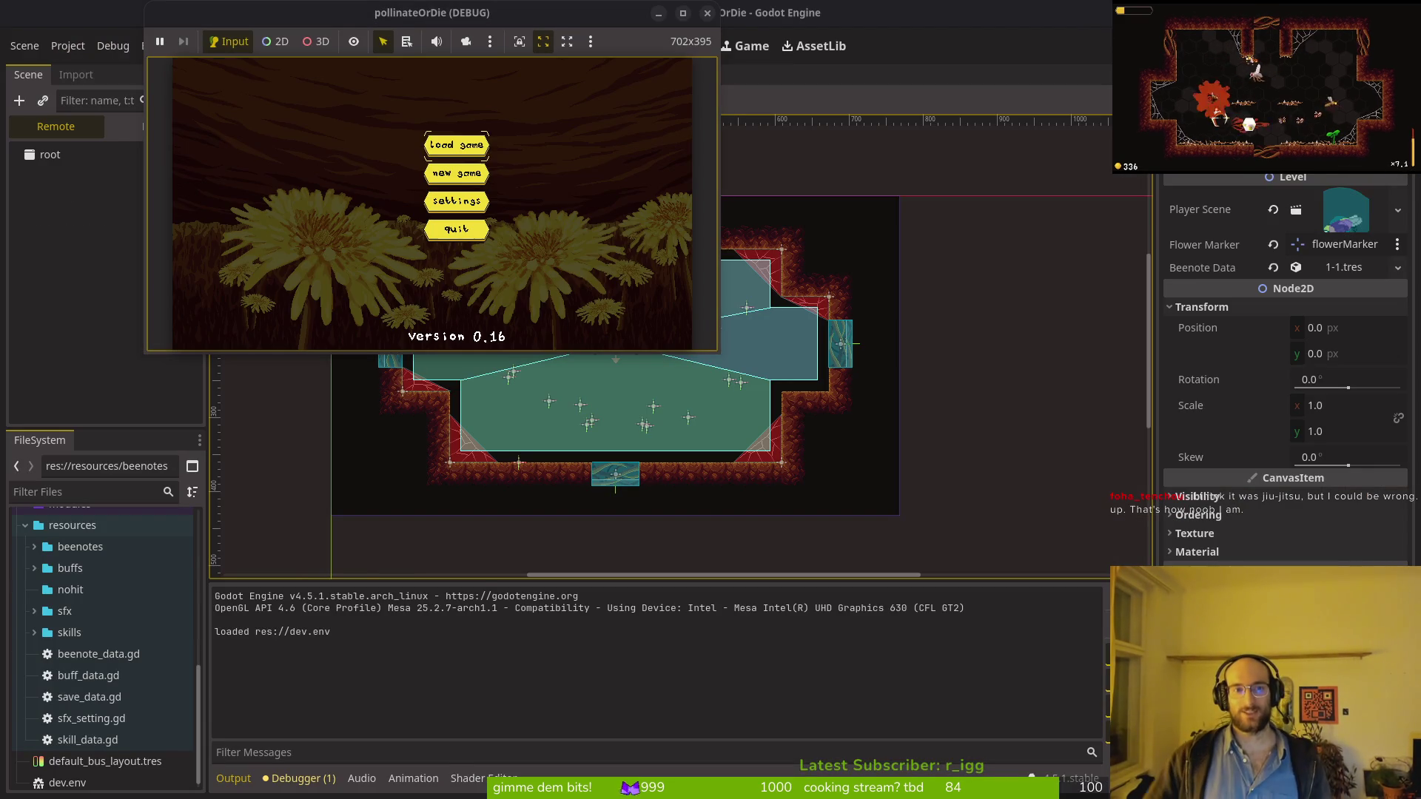
pyautogui.click(418, 15)
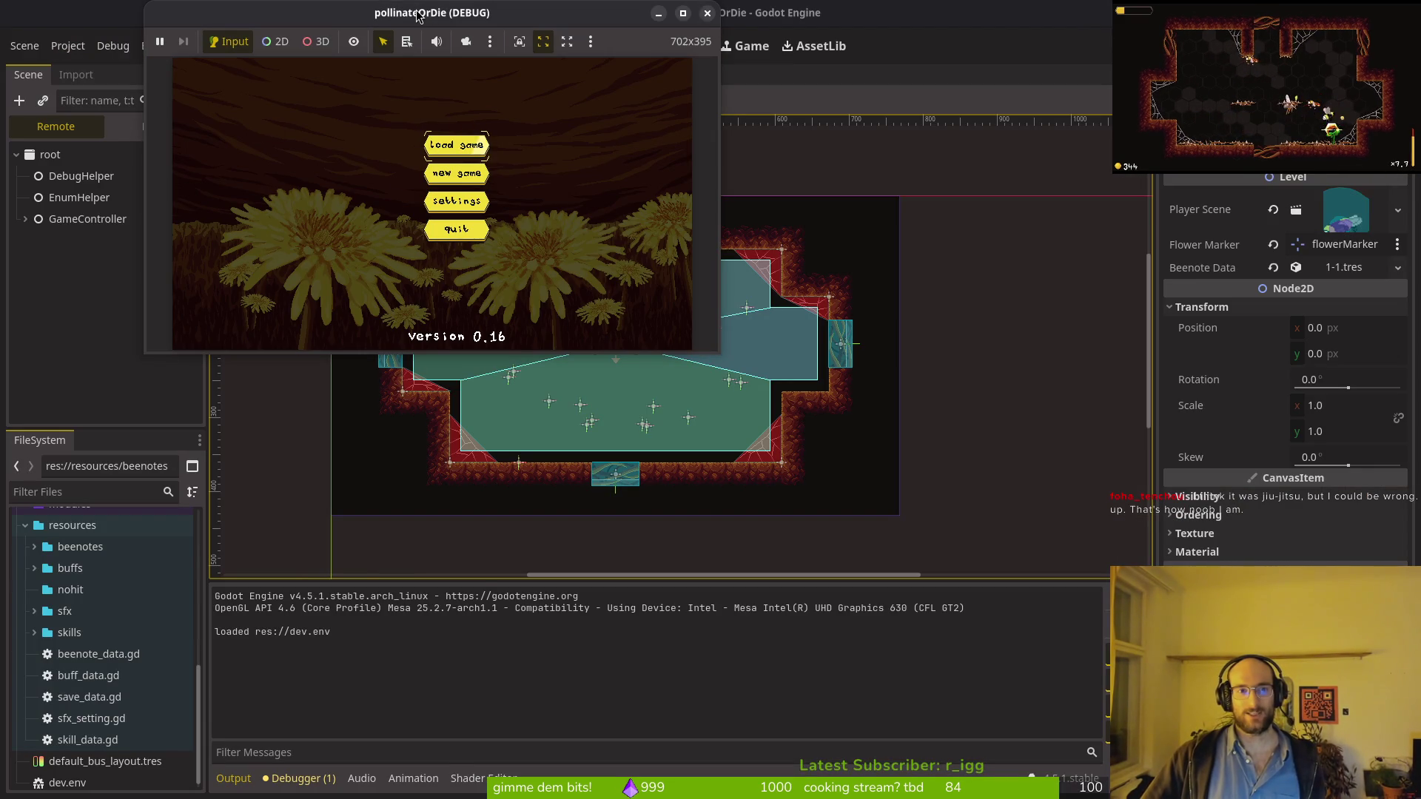
pyautogui.press('Return')
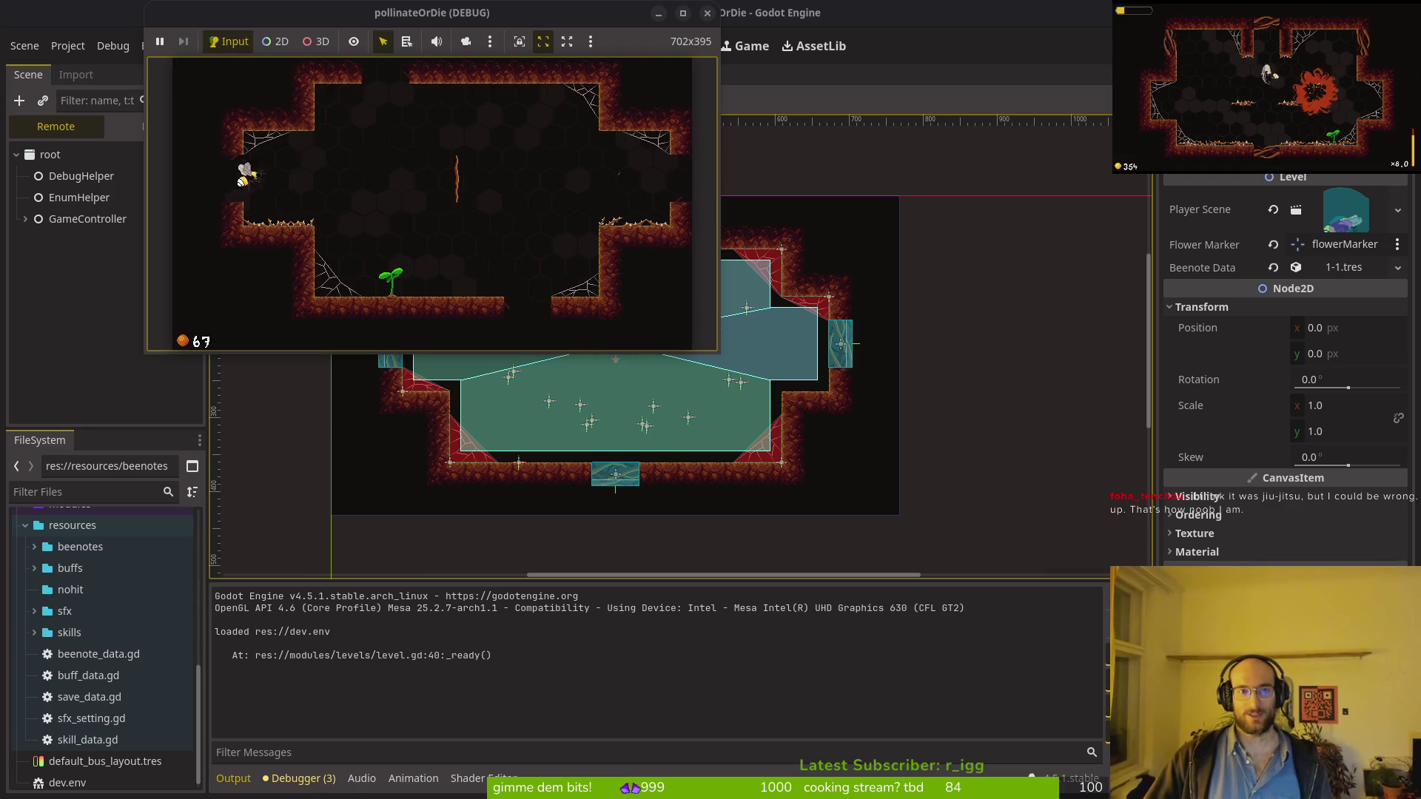
pyautogui.doubleClick(311, 9)
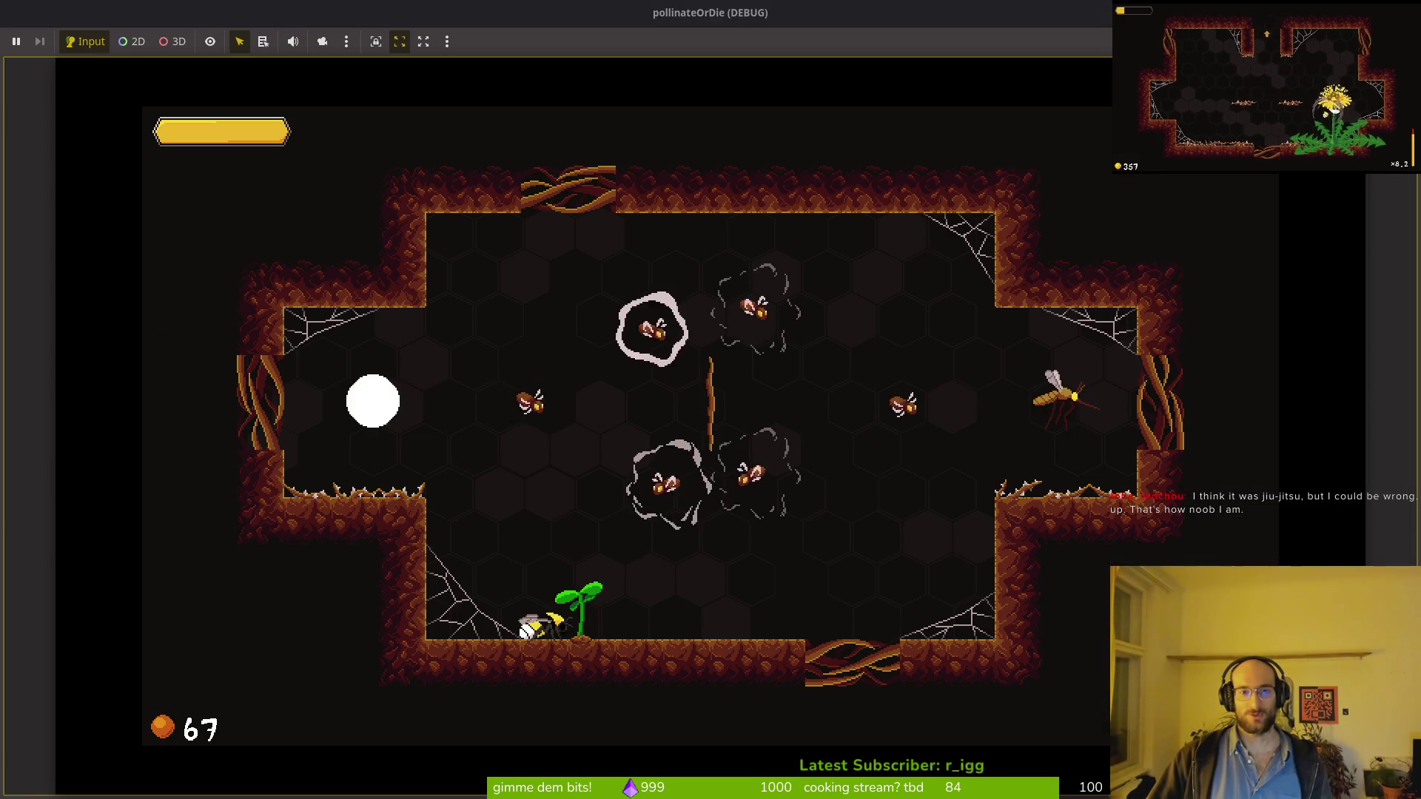
# Step: Weave the bee through the cave up to the central root and back down
pyautogui.press('Up')
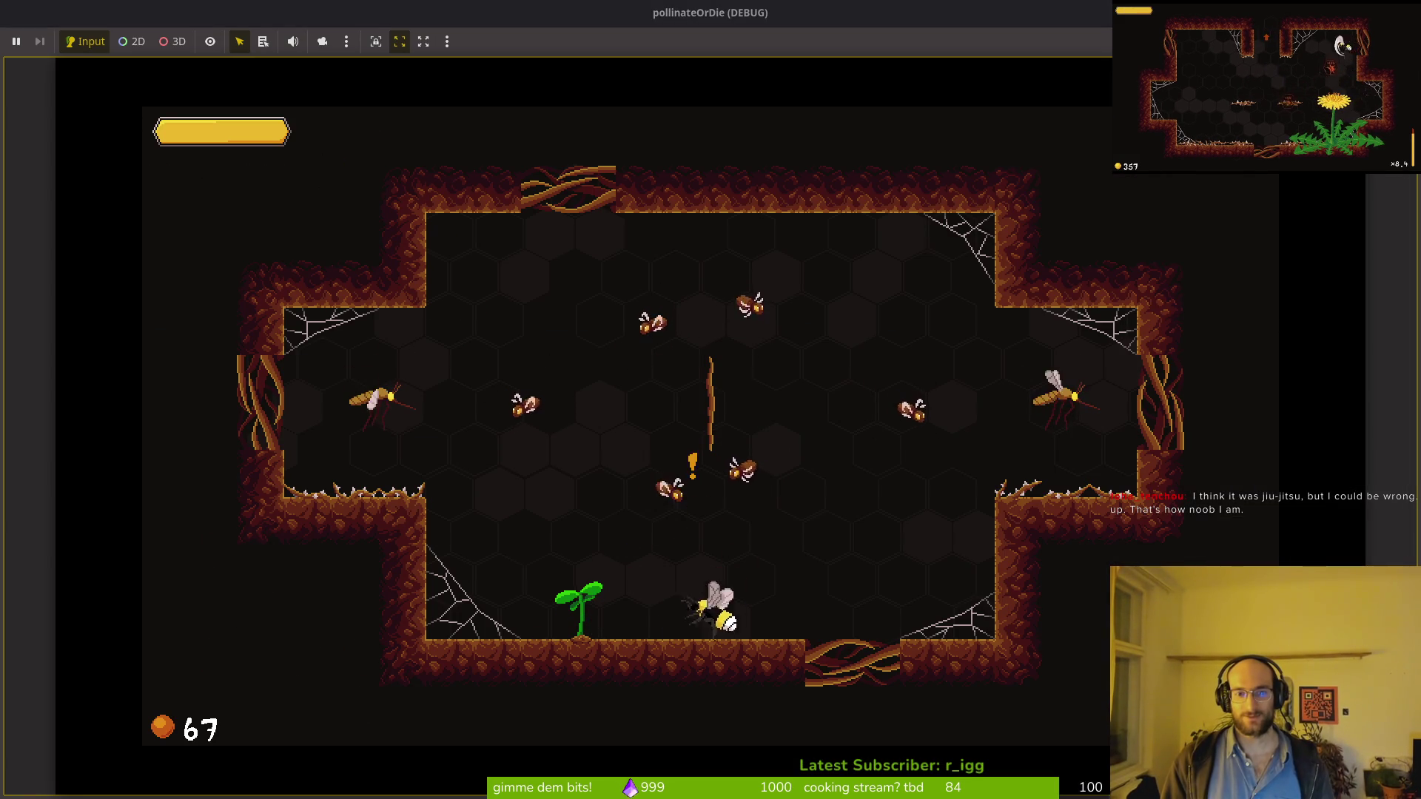
pyautogui.press('Left')
pyautogui.press('Up')
pyautogui.press('Up')
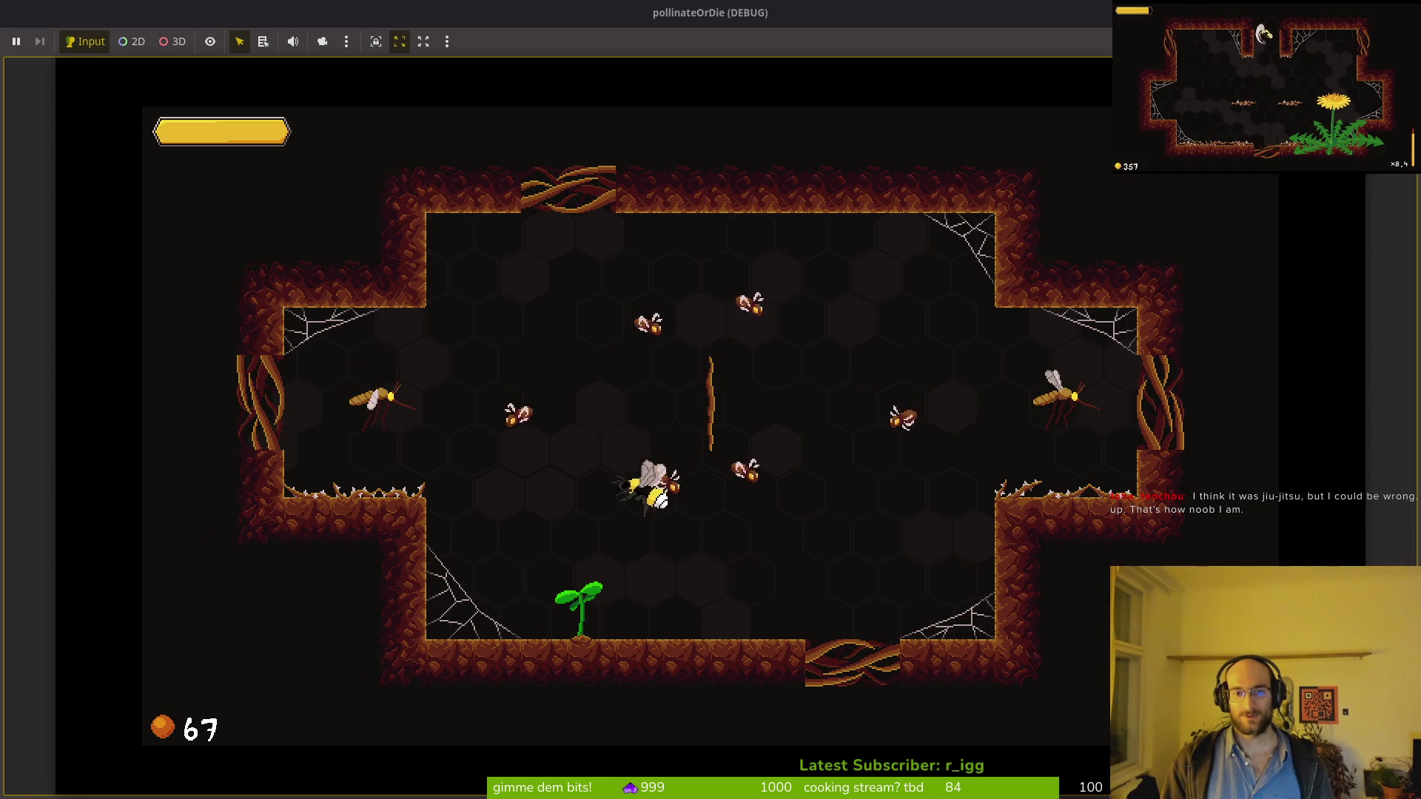
pyautogui.press('Right')
pyautogui.press('Up')
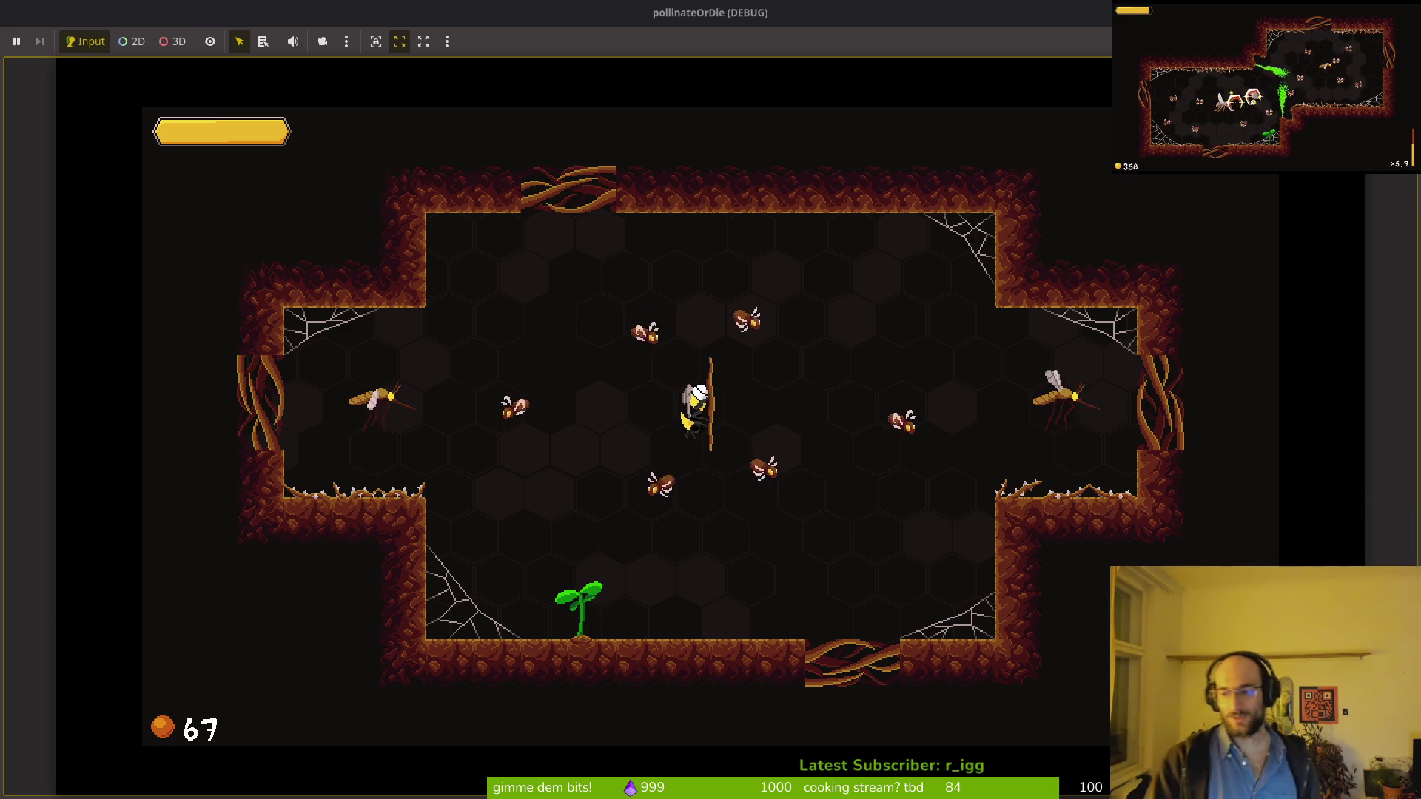
pyautogui.press('Left')
pyautogui.press('Up')
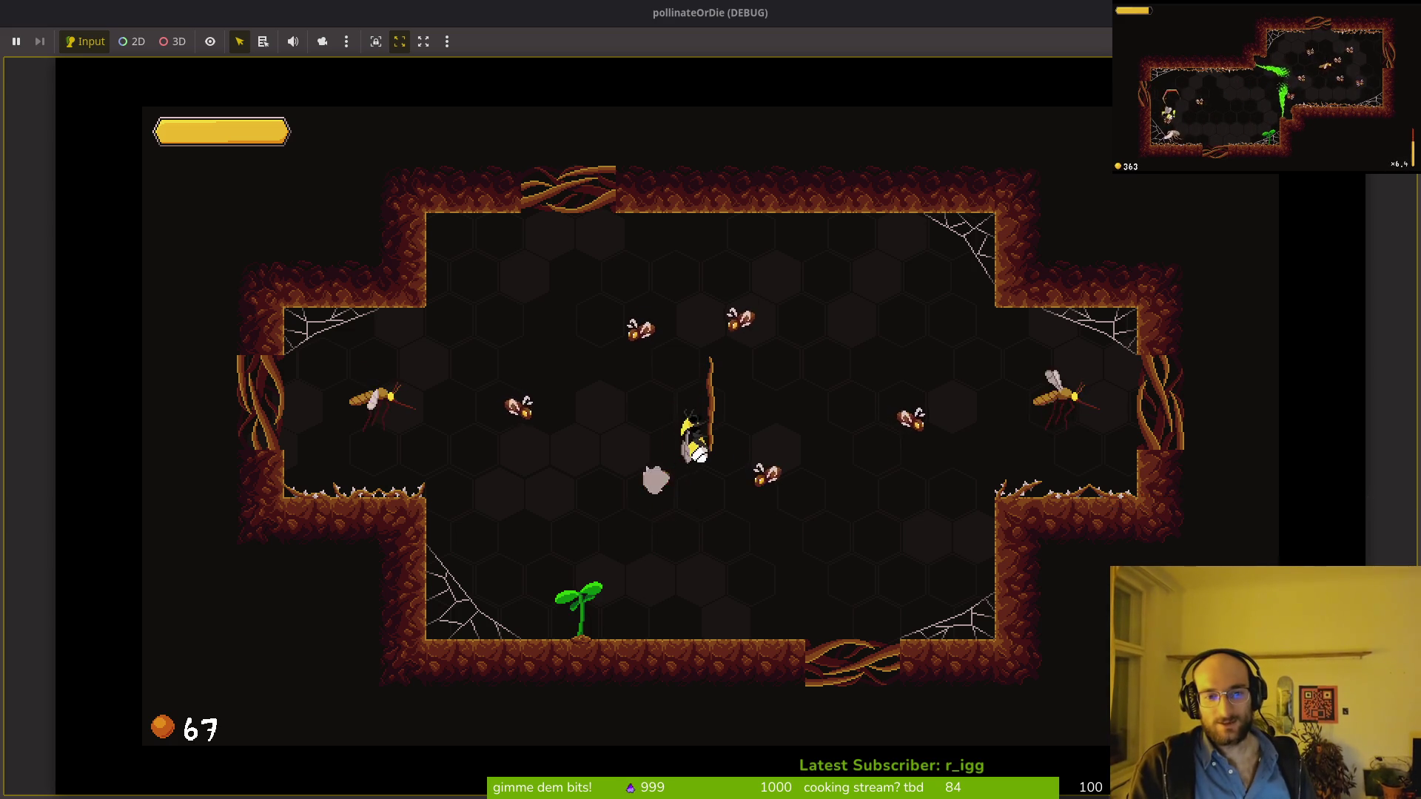
pyautogui.press('Right')
pyautogui.press('Up')
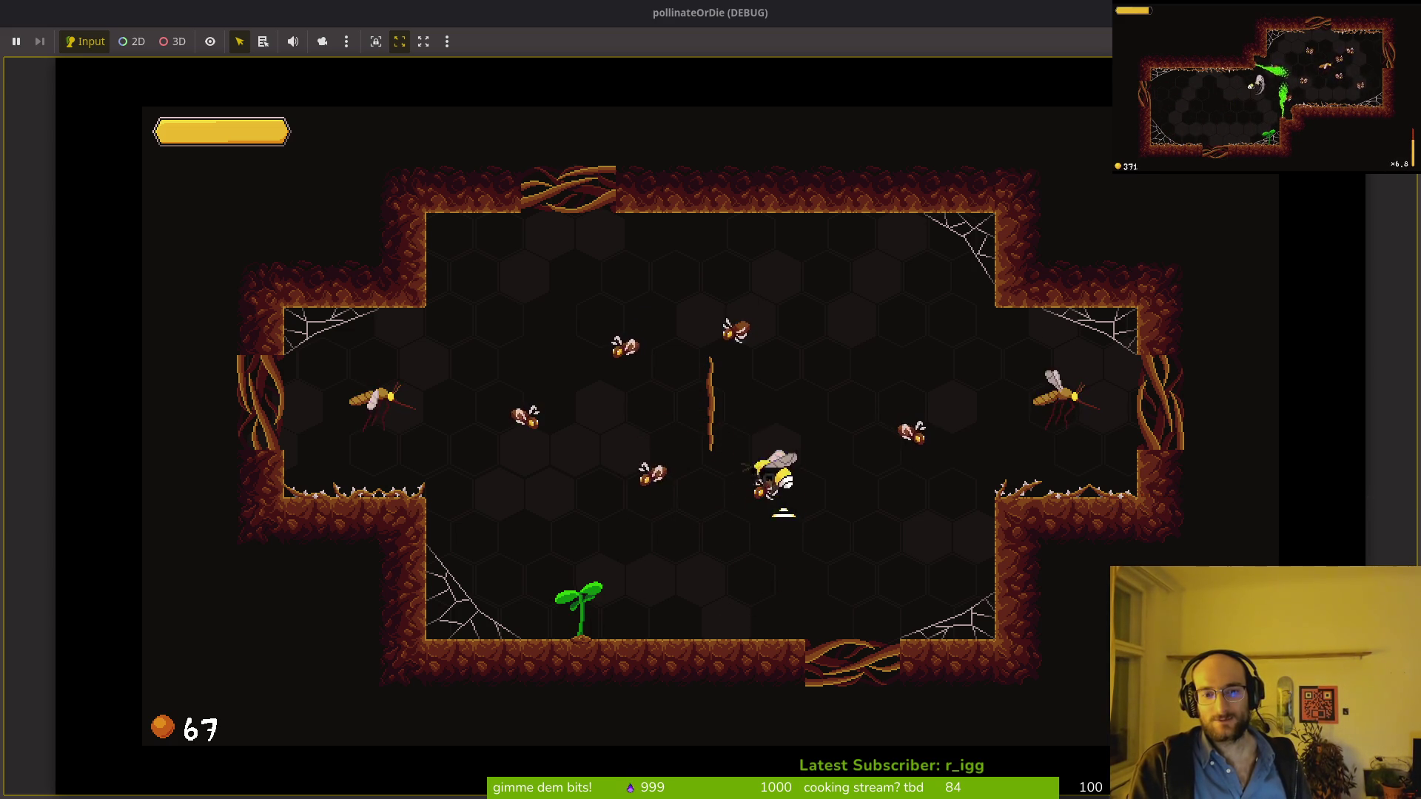
# Step: Dive at bugs, hit the mosquito near the top-right and return to the cave floor
pyautogui.press('Up')
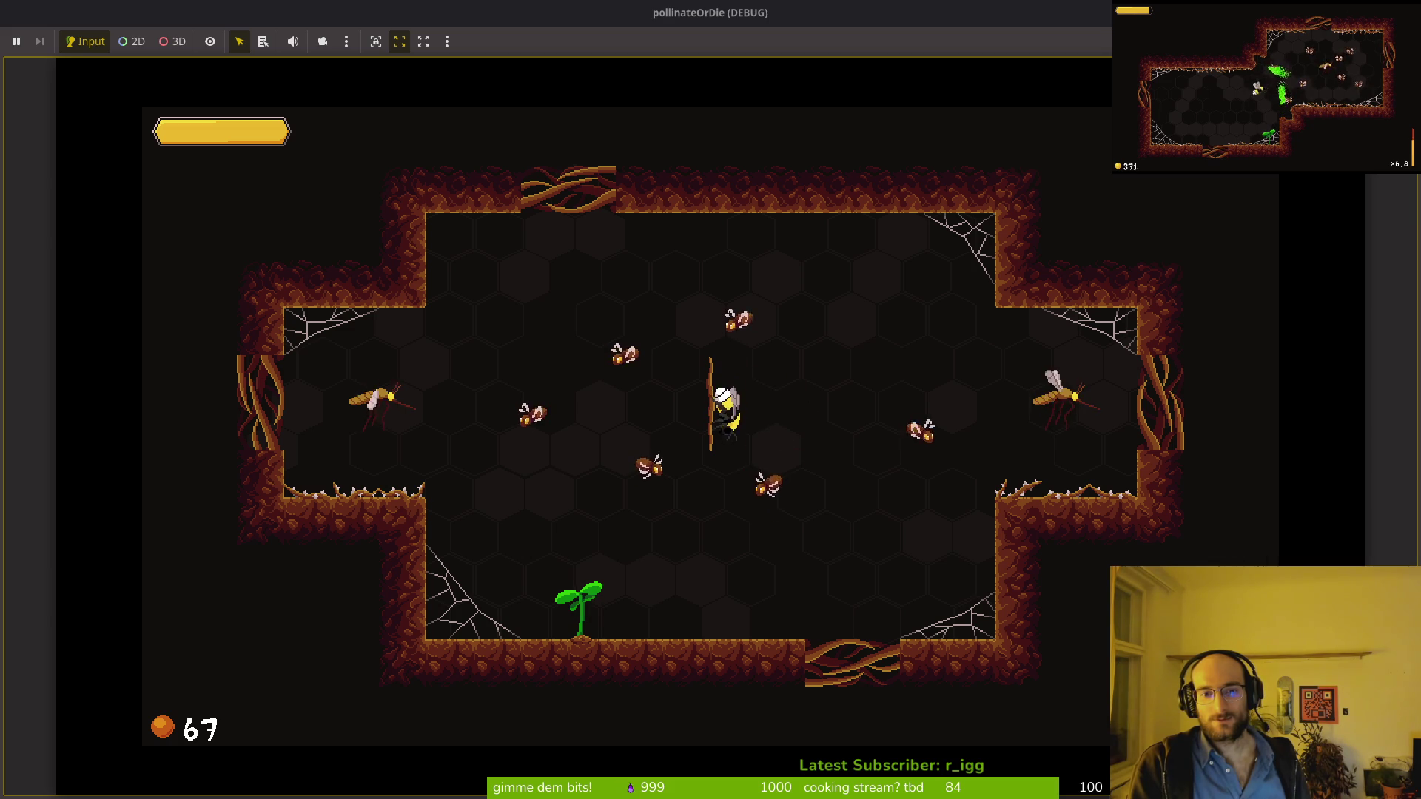
pyautogui.press('Up')
pyautogui.press('Down')
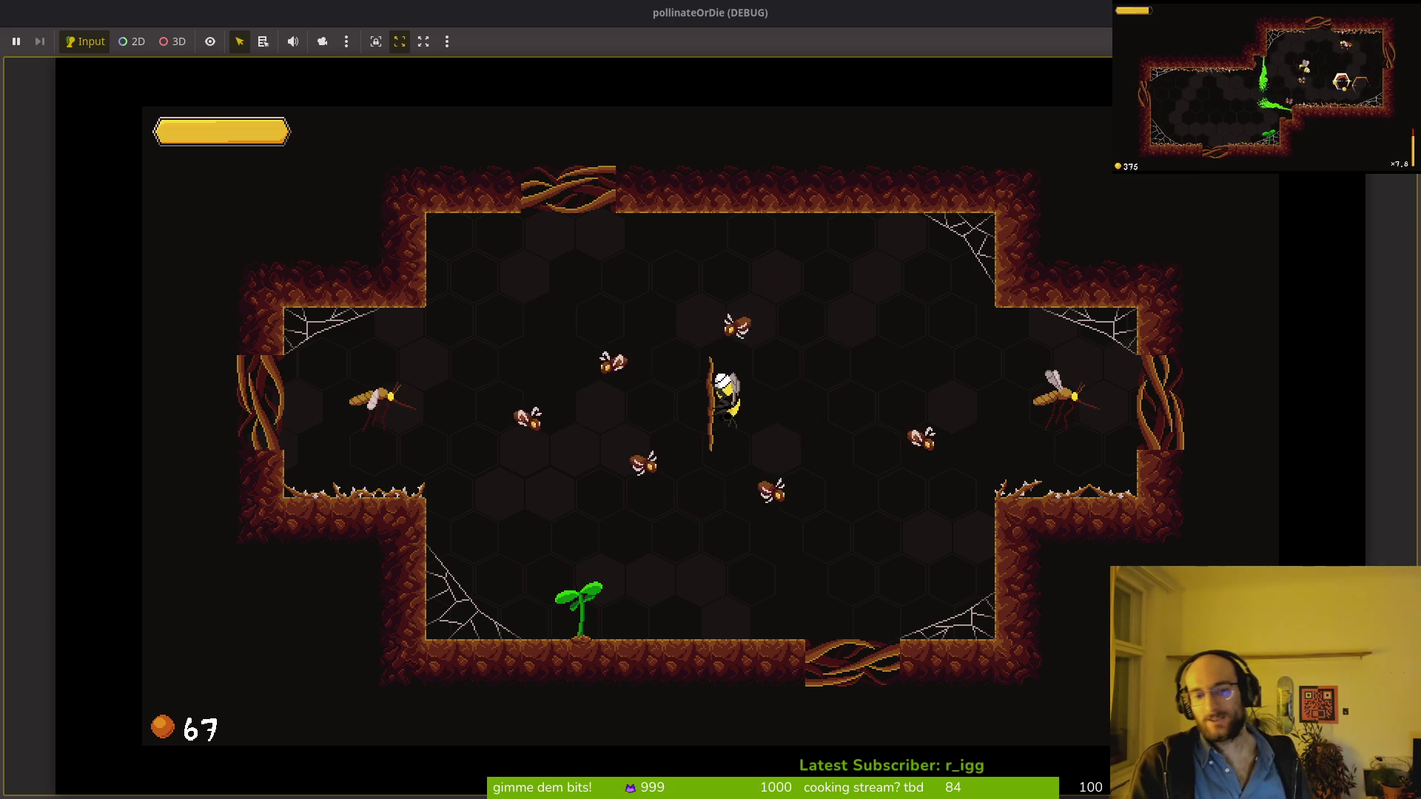
pyautogui.press('Left')
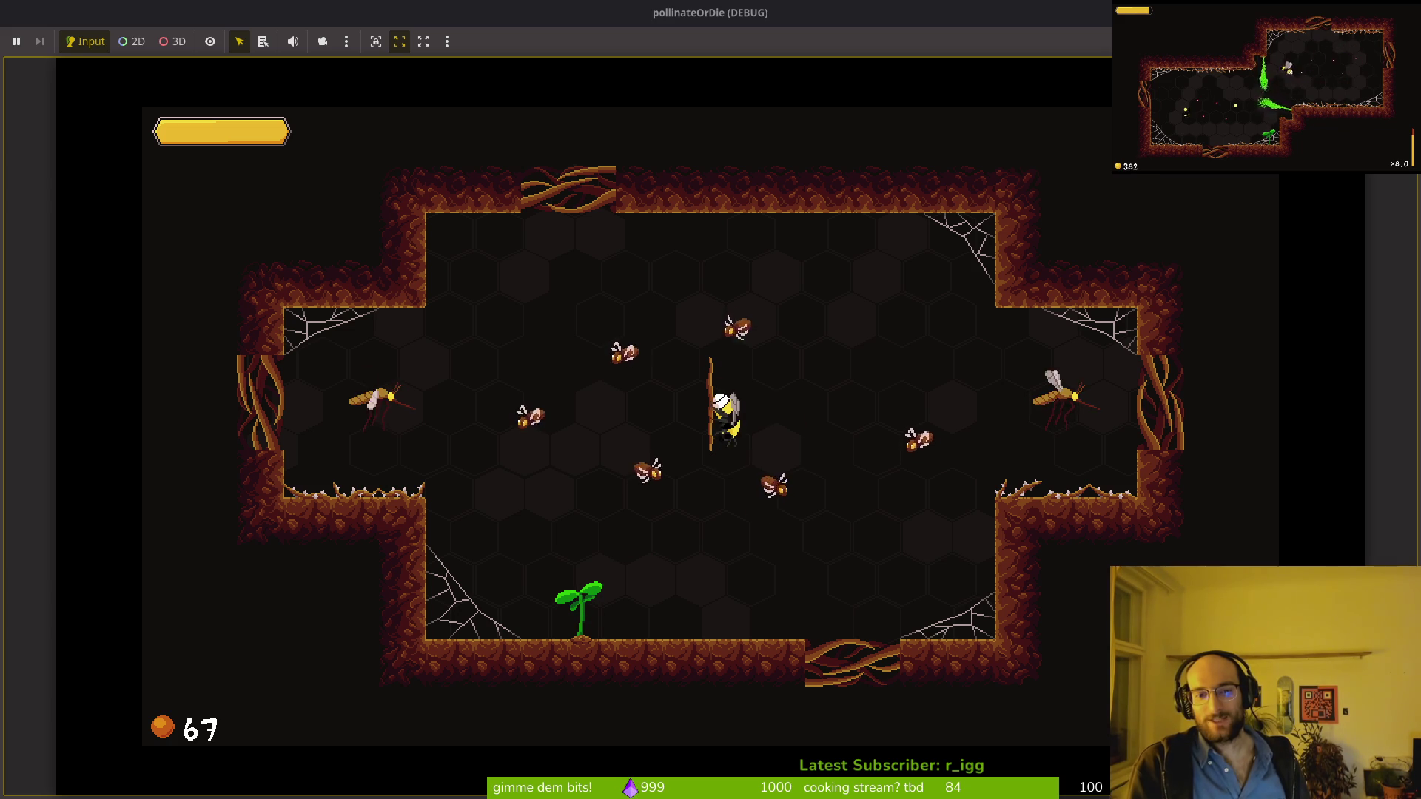
pyautogui.press('Left')
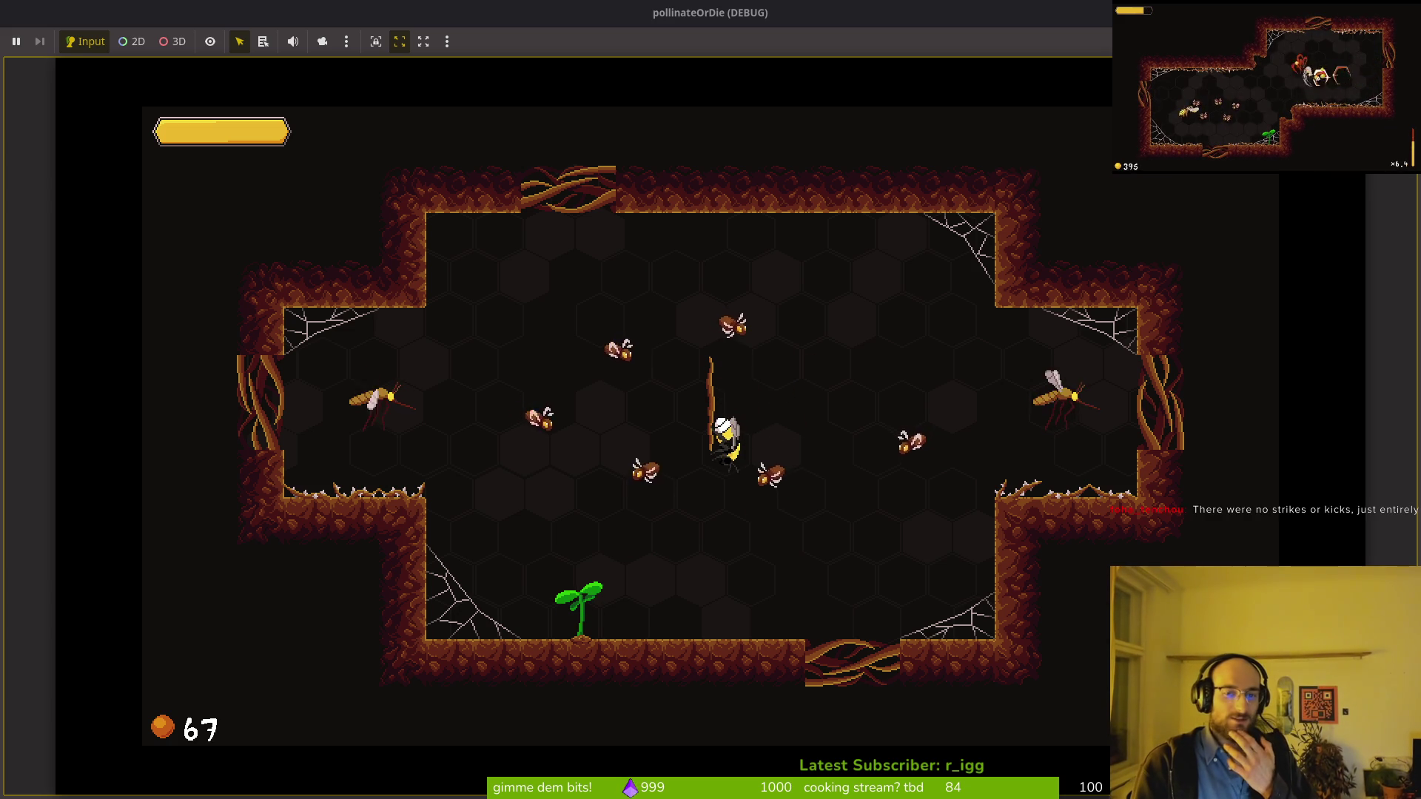
pyautogui.press('Up')
pyautogui.press('Right')
pyautogui.press('Left')
pyautogui.press('Down')
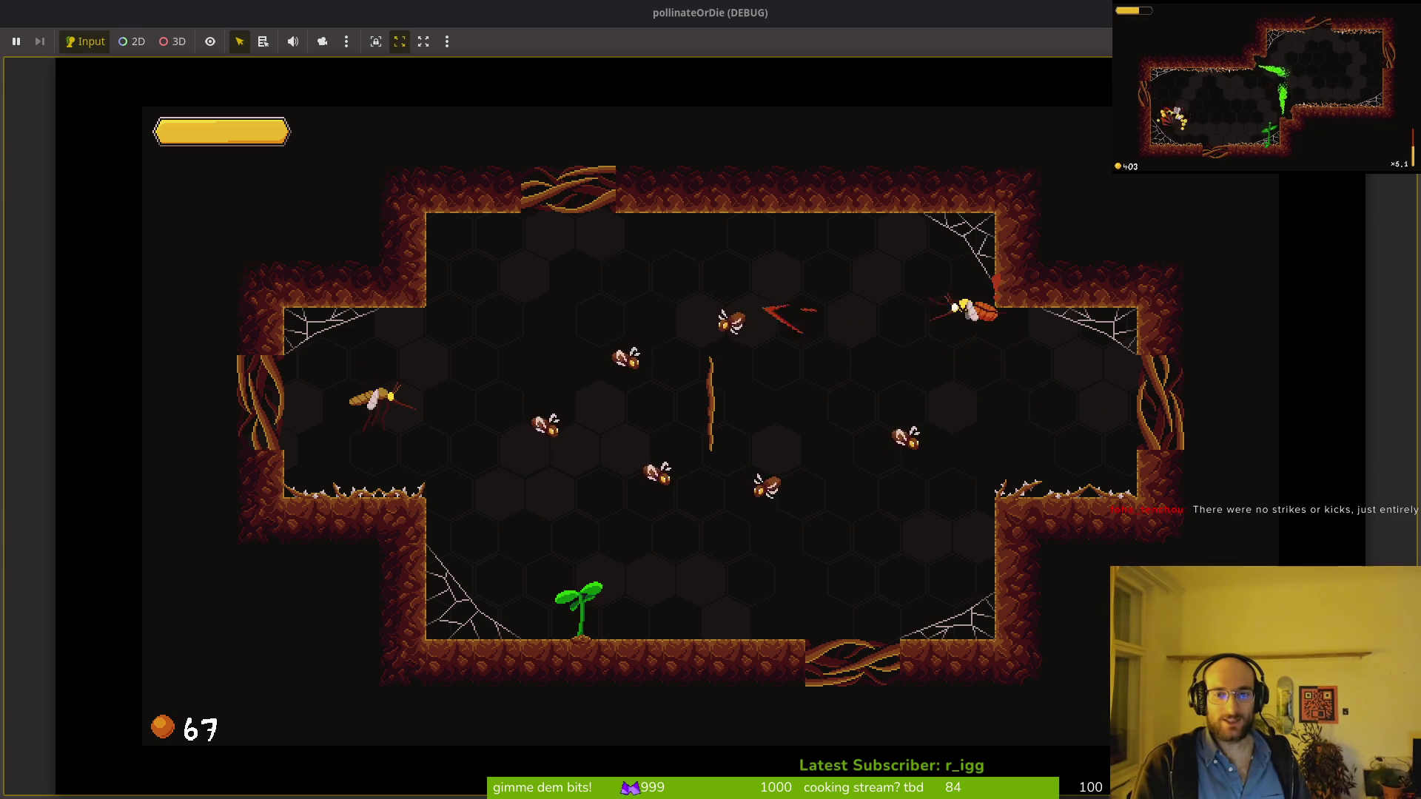
pyautogui.press('Down')
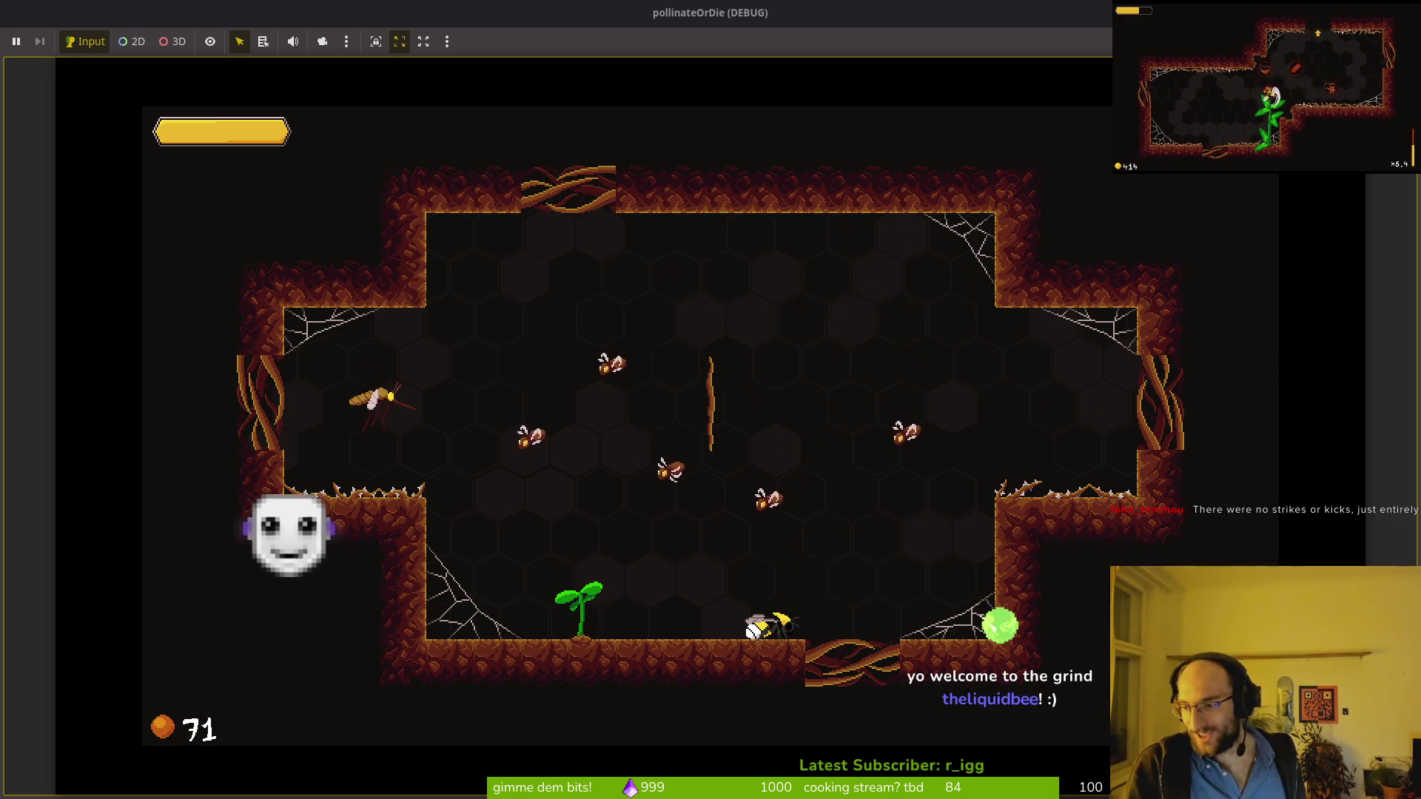
pyautogui.press('Up')
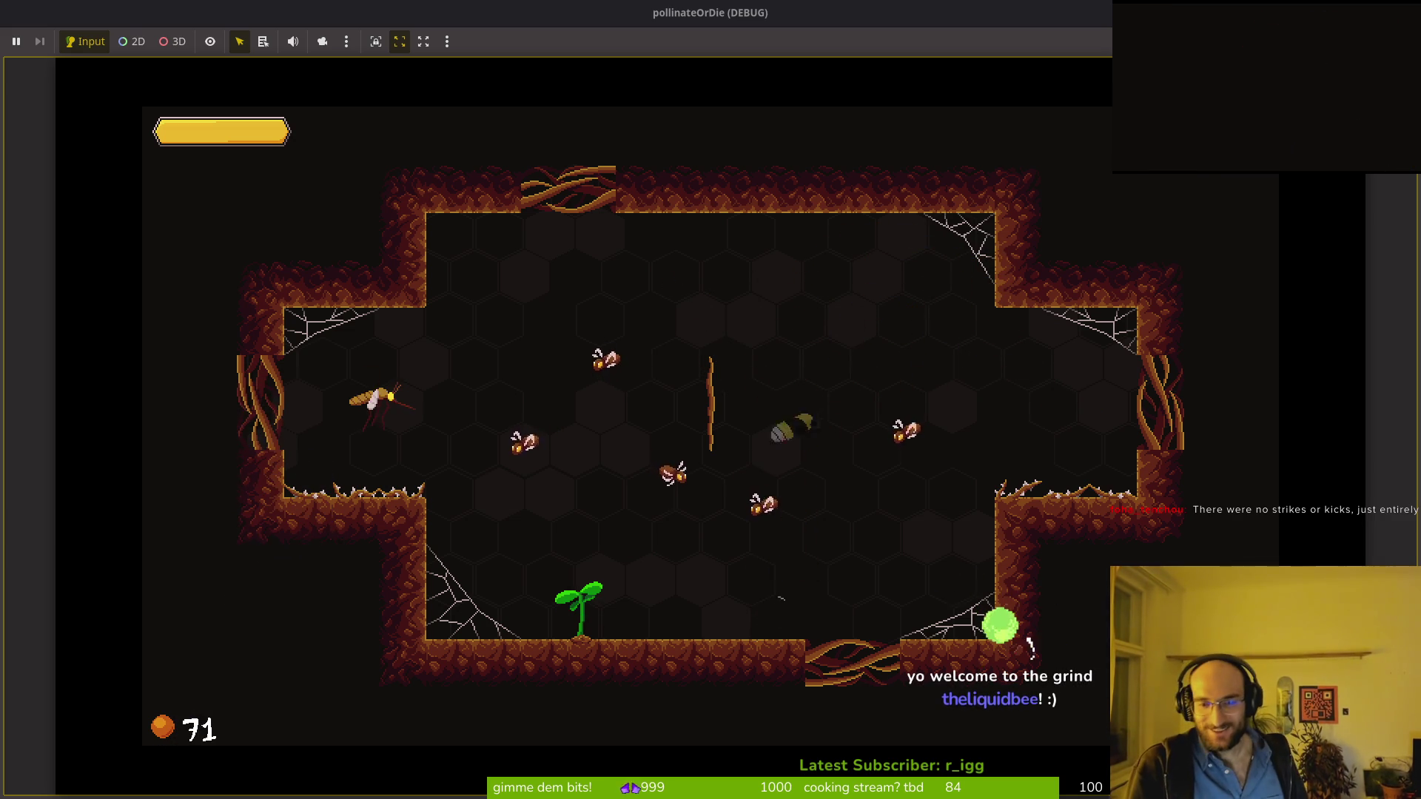
pyautogui.press('Down')
# Step: Fly around the cave attacking the right-hand enemies of the first wave
pyautogui.press('Up')
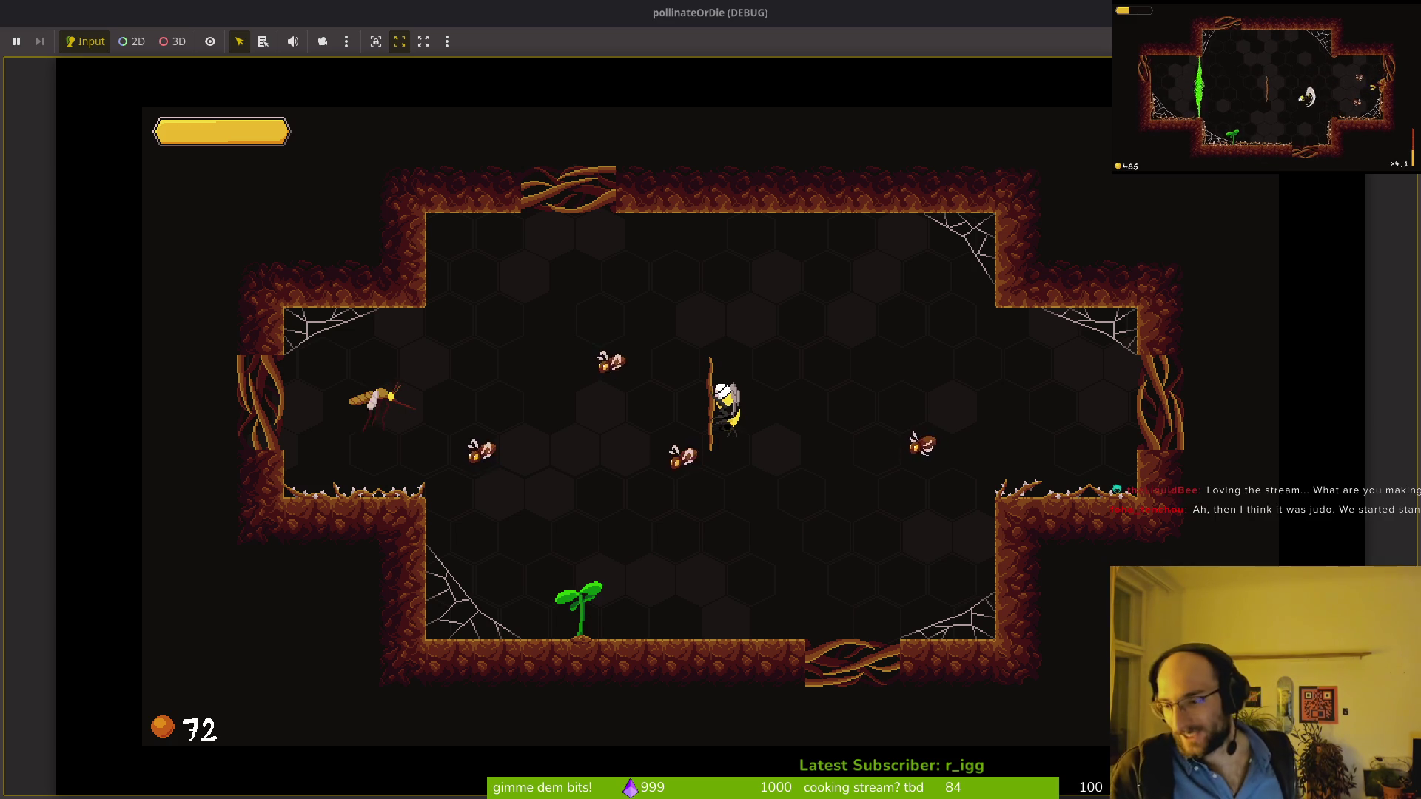
pyautogui.press('w')
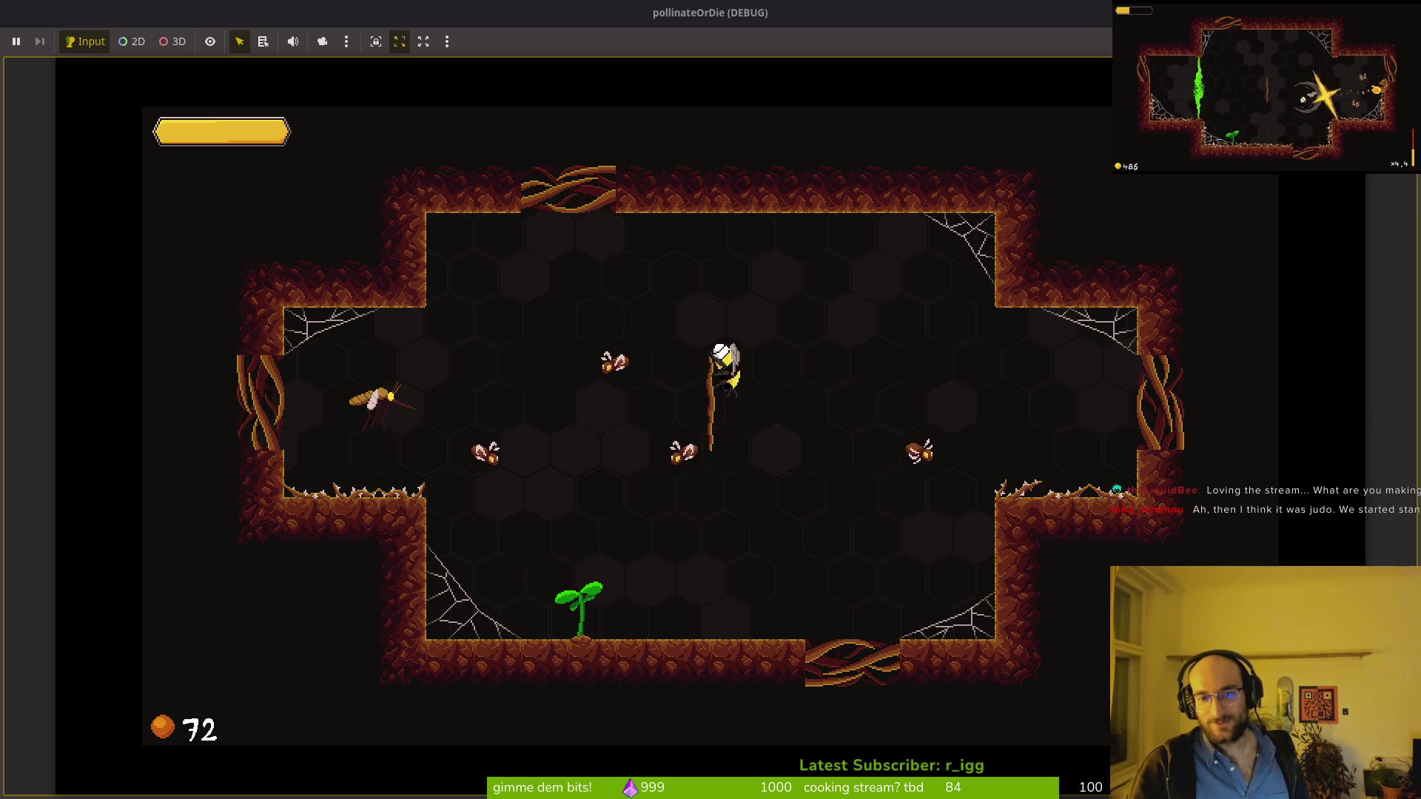
pyautogui.press('d')
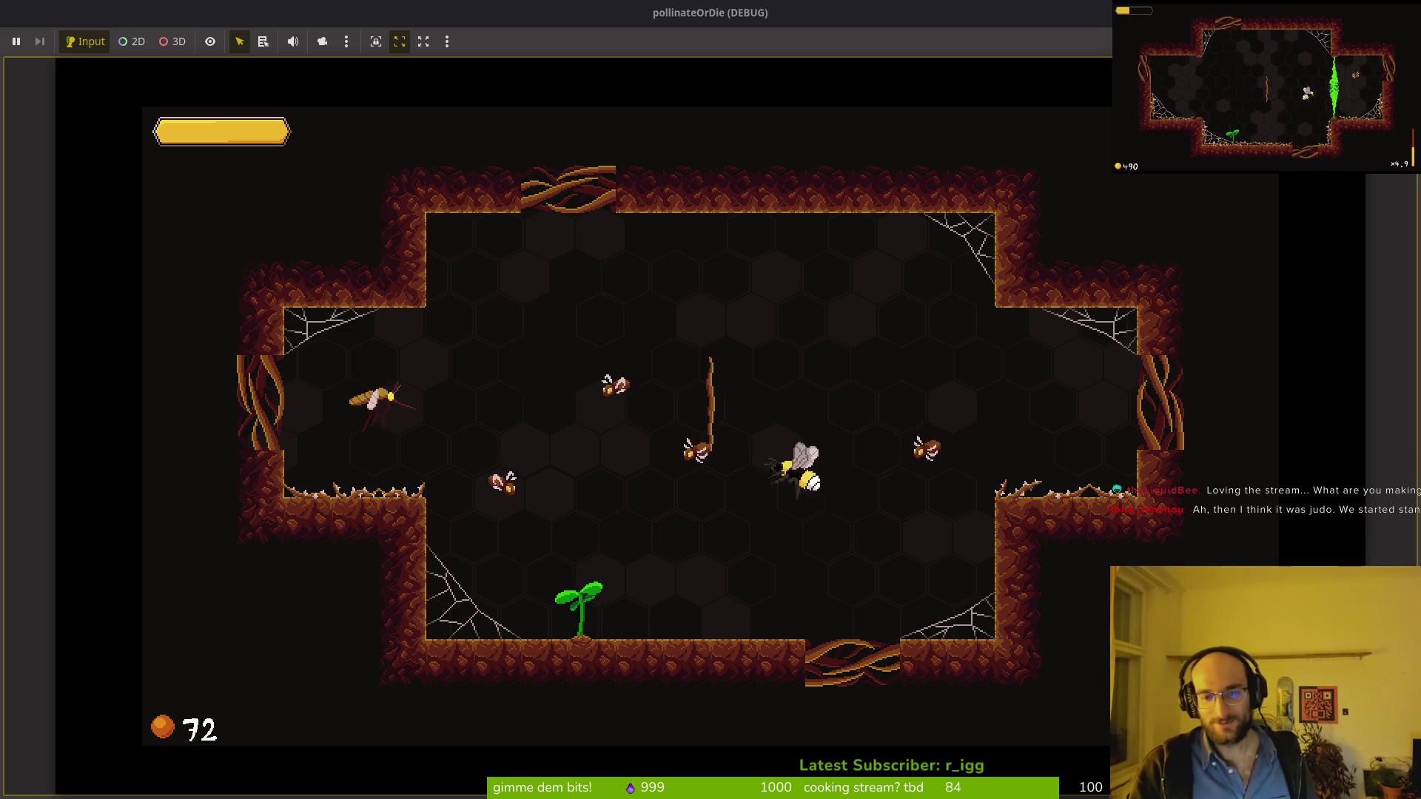
pyautogui.press('w')
pyautogui.press('s')
pyautogui.press('w')
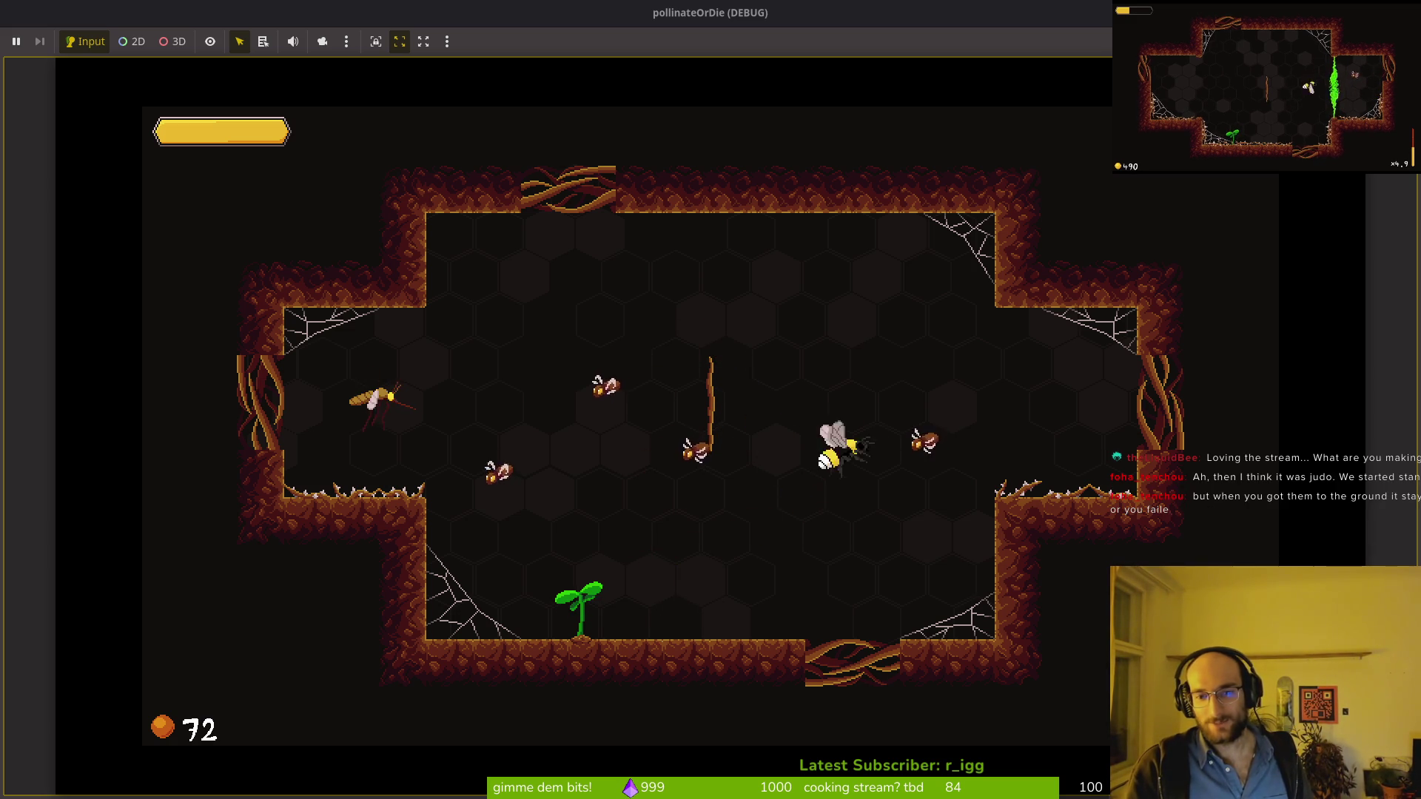
pyautogui.press('a')
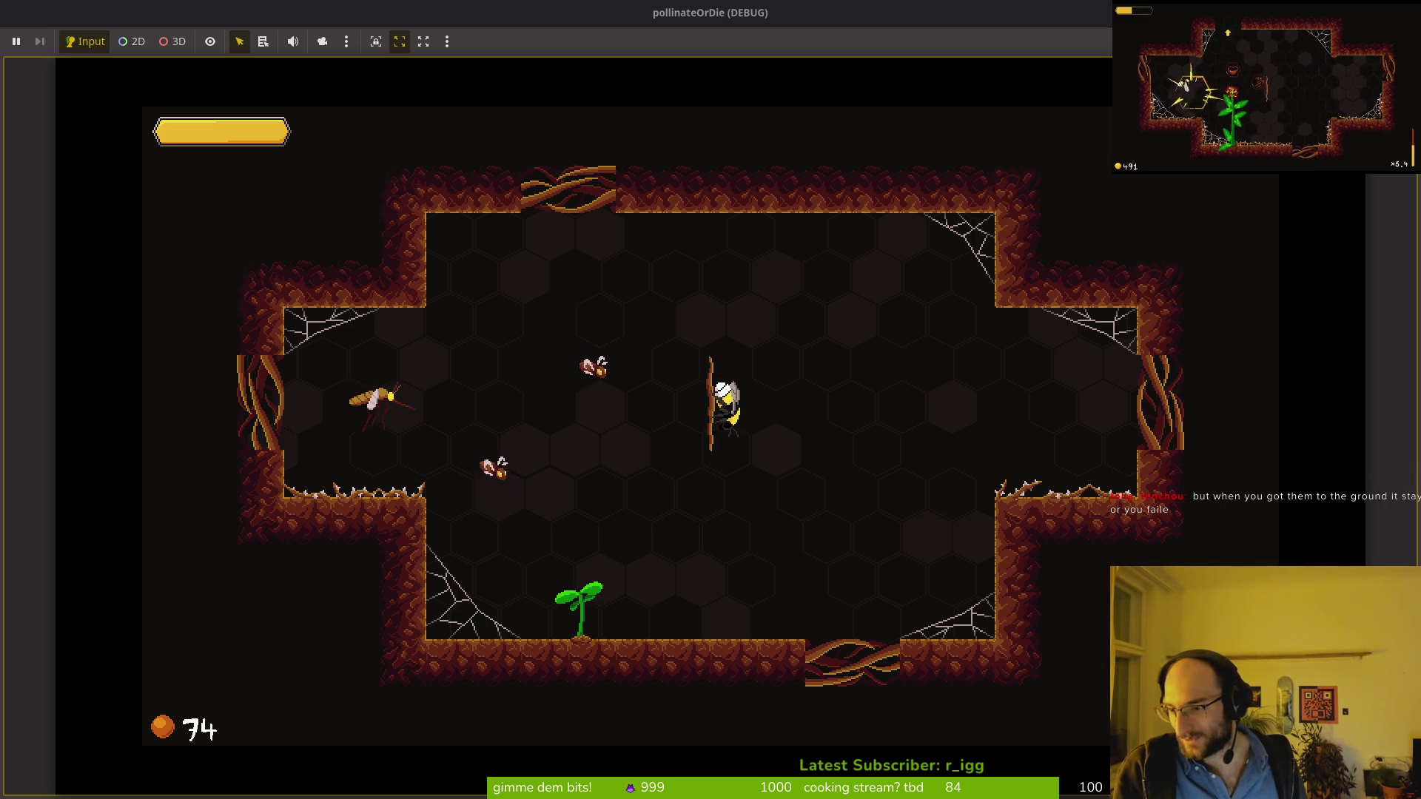
pyautogui.press('s')
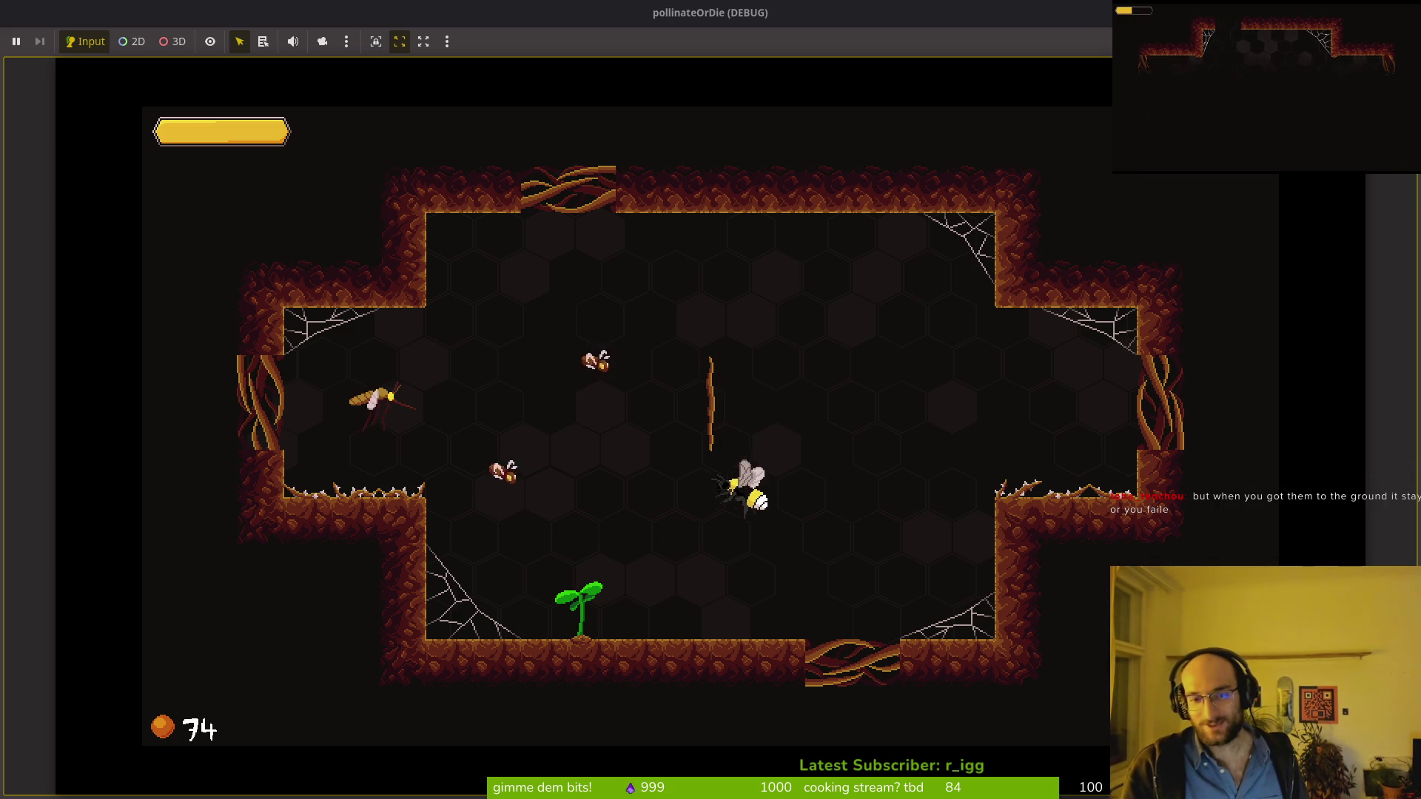
pyautogui.press('w')
# Step: Kill the left enemies and the new wave near the central vine, then stop the game with F8
pyautogui.press('a')
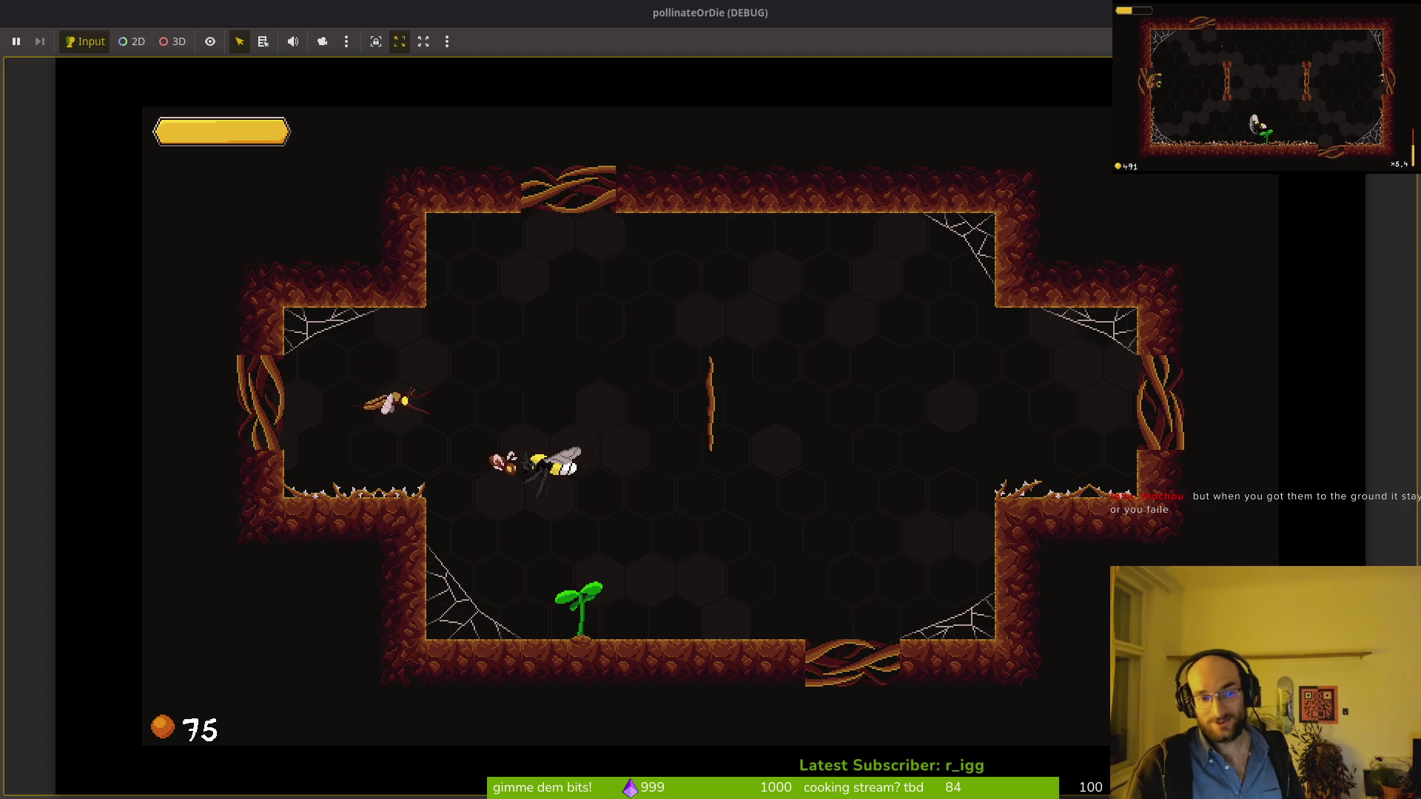
pyautogui.press('d')
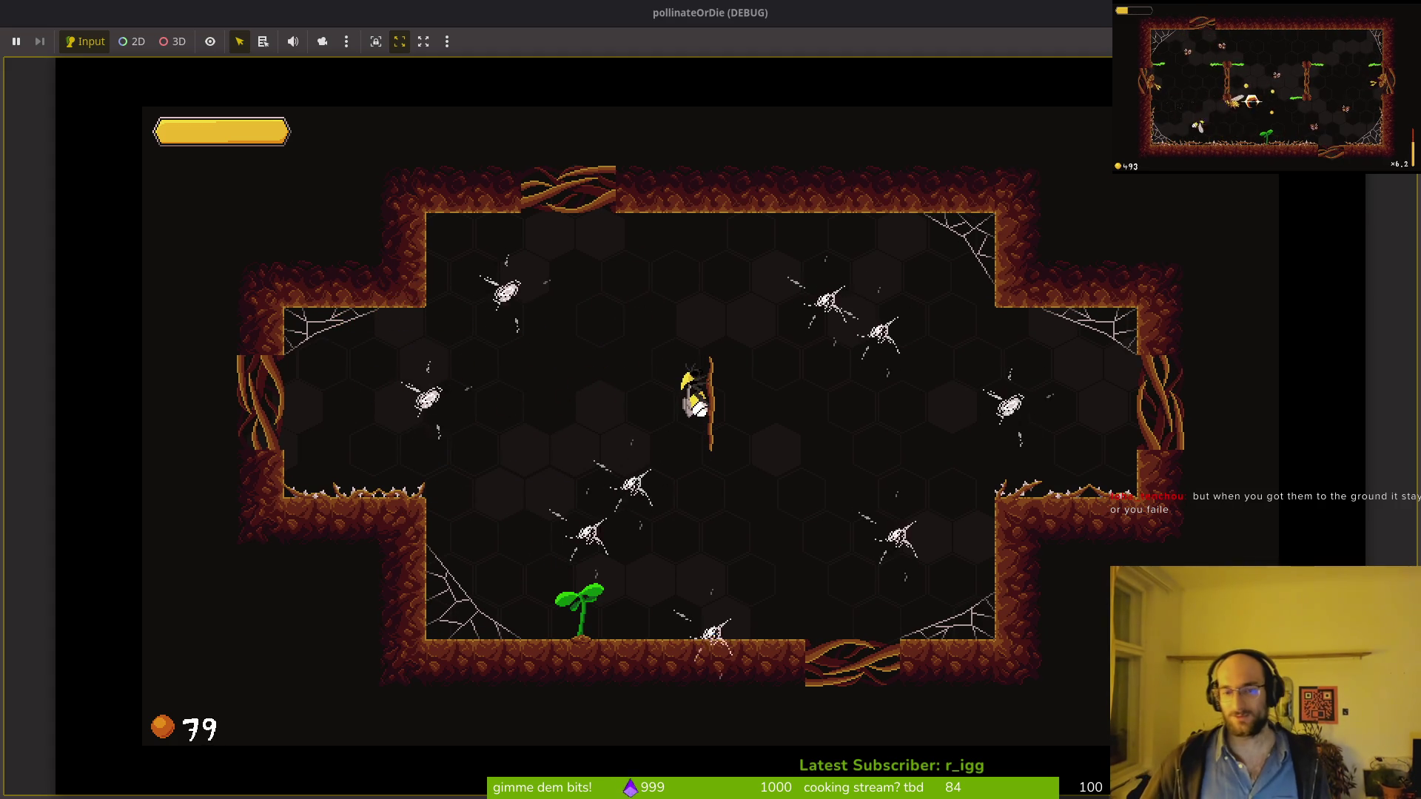
pyautogui.press('s')
pyautogui.press('d')
pyautogui.press('a')
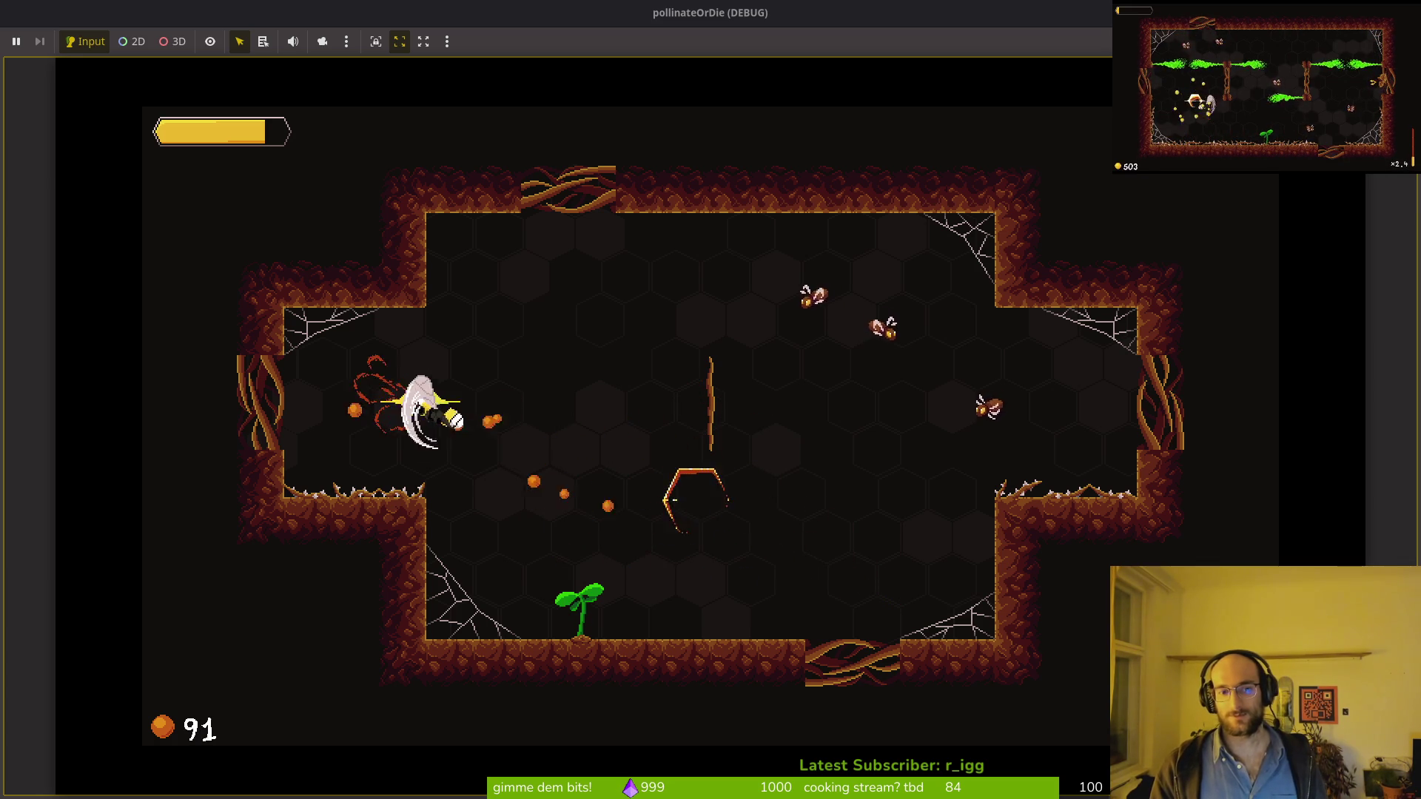
pyautogui.press('s')
pyautogui.press('s')
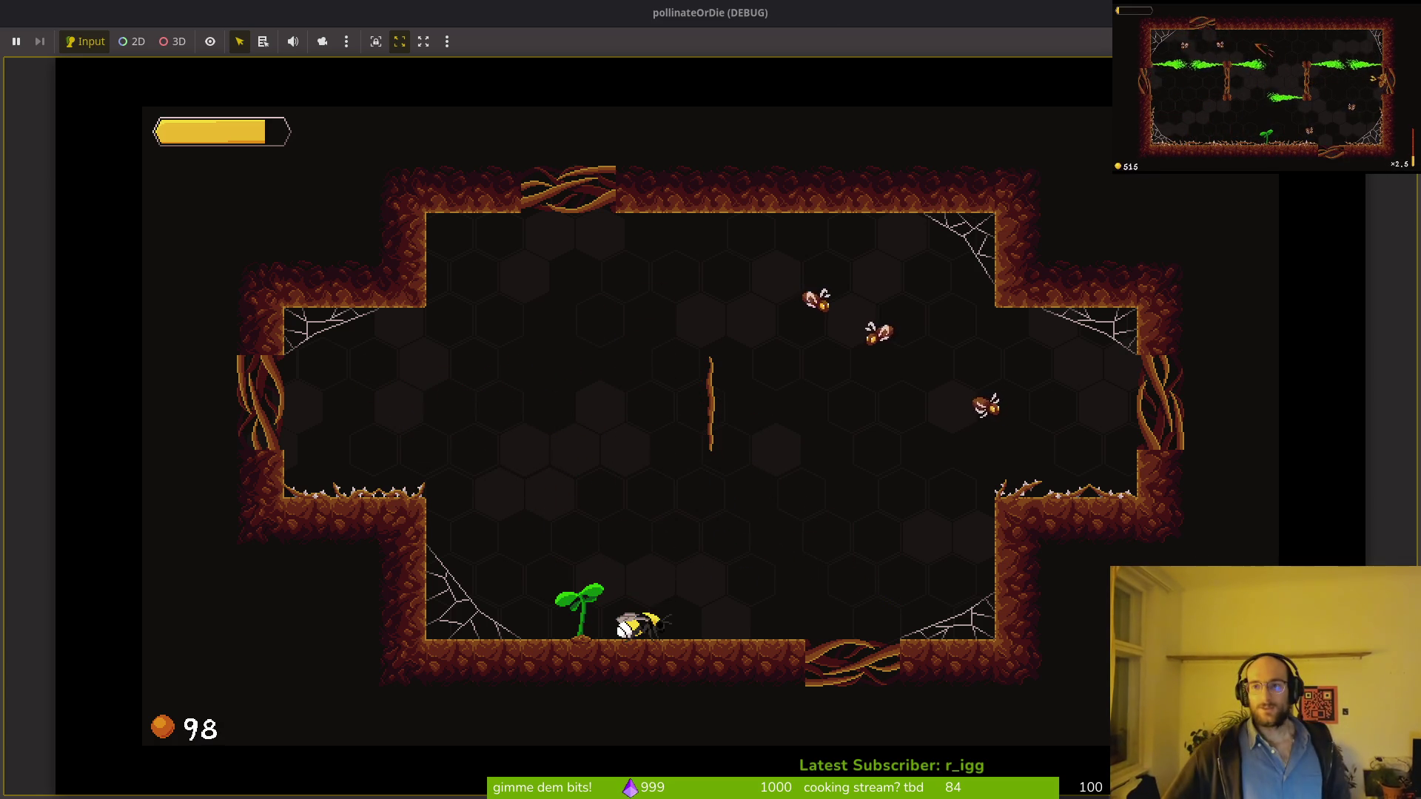
pyautogui.press('F8')
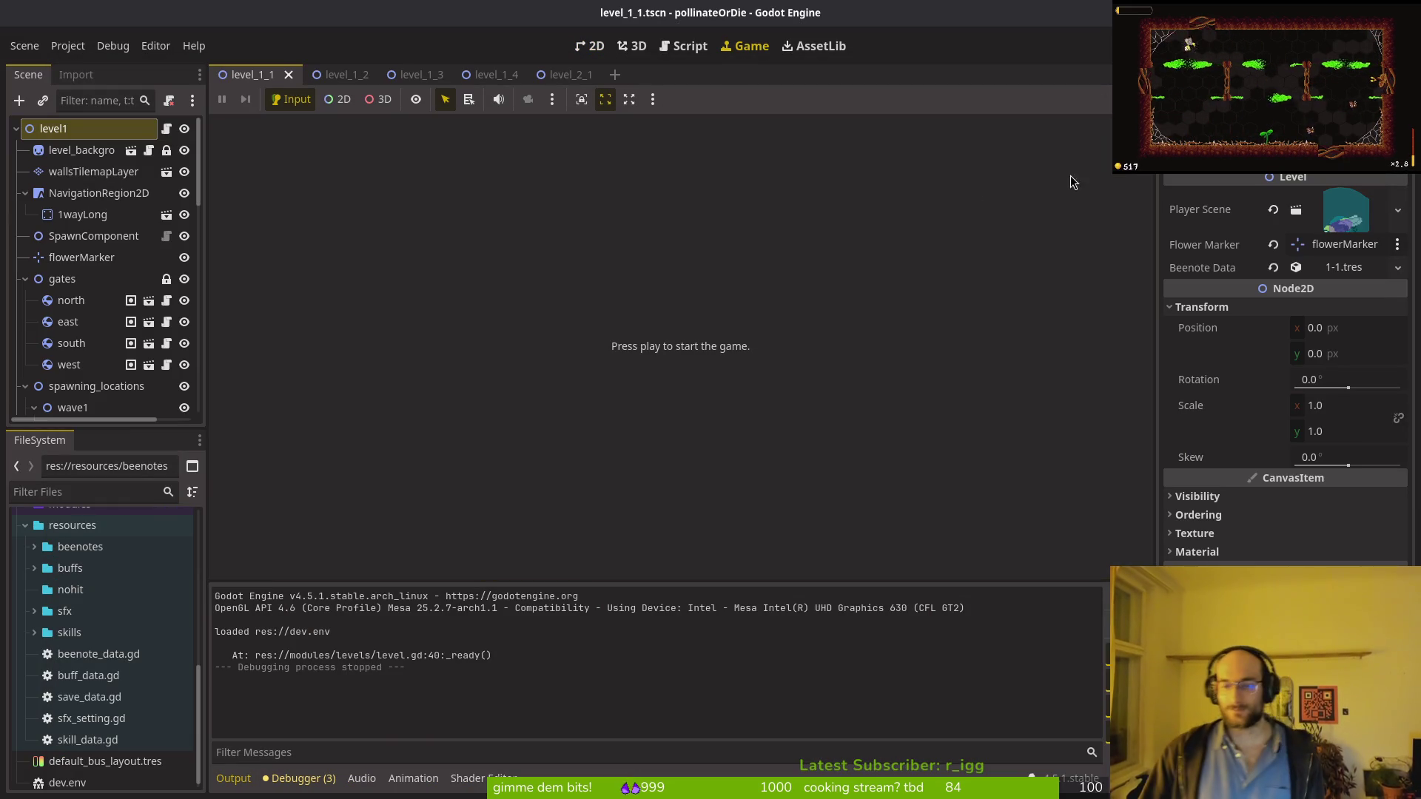
# Step: Collapse the NavigationRegion2D, gates, spawning_locations, decorations and thorns nodes in the scene tree
pyautogui.hotkey('alt', 'Tab')
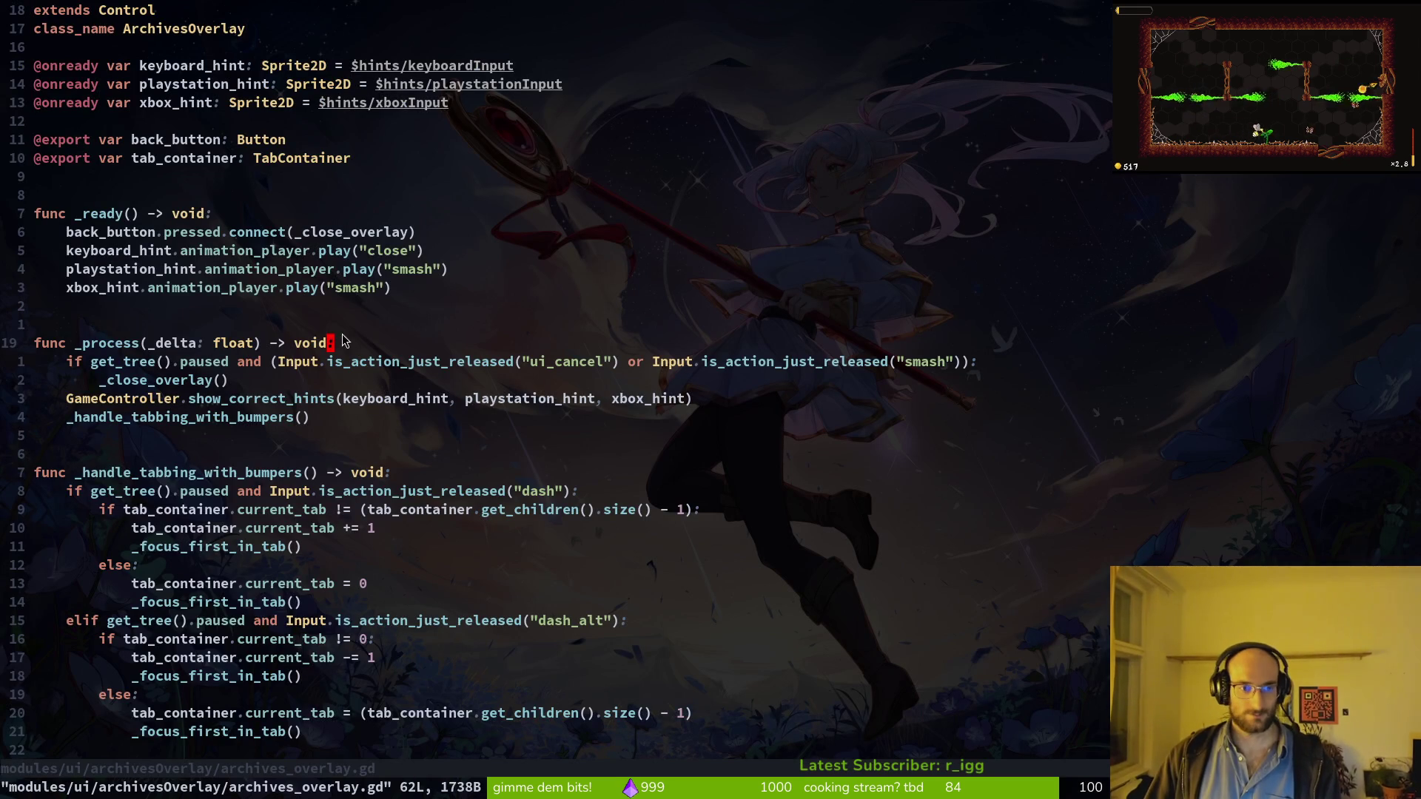
pyautogui.hotkey('alt', 'Tab')
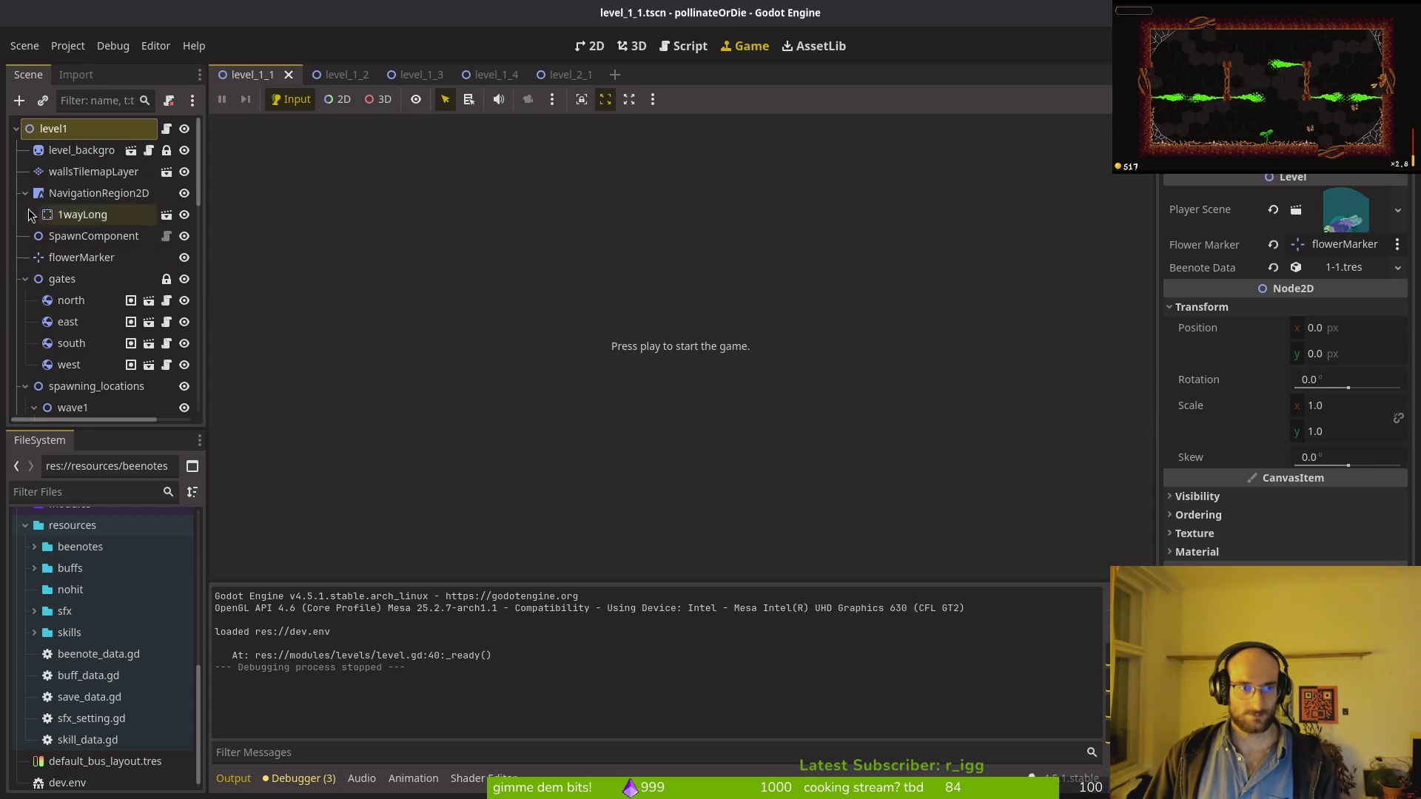
pyautogui.click(25, 194)
pyautogui.click(25, 258)
pyautogui.click(24, 279)
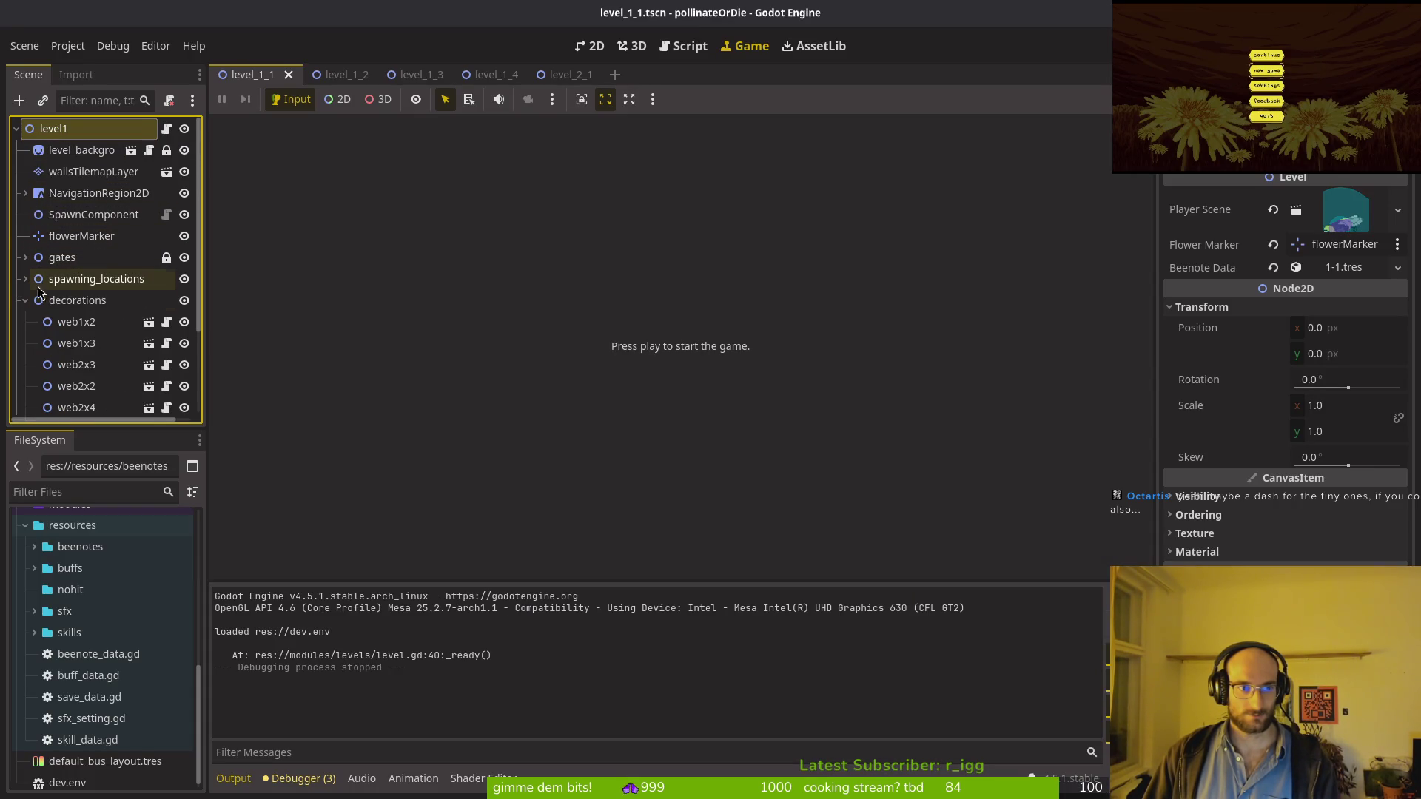
pyautogui.click(25, 300)
pyautogui.click(25, 322)
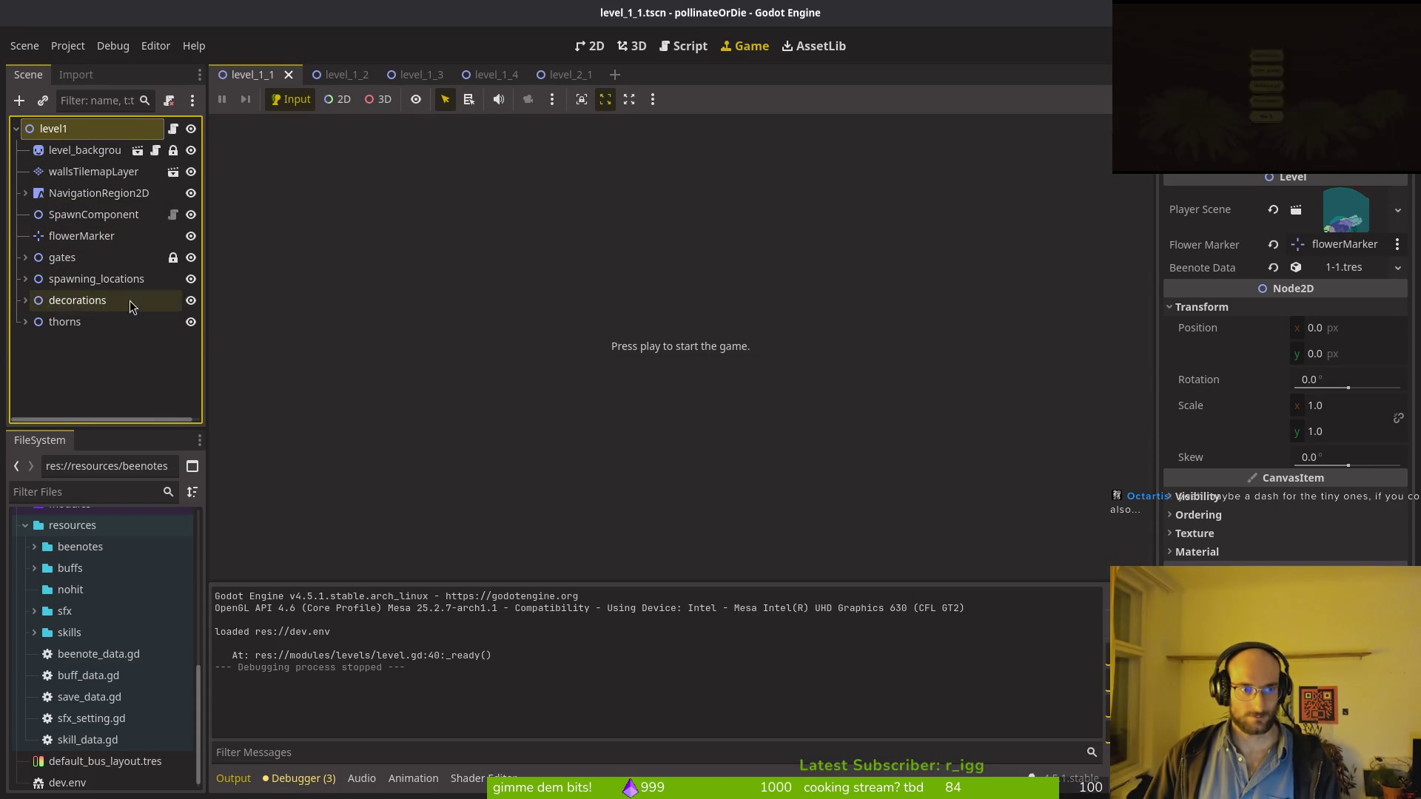
# Step: Open archives_overlay.tscn through the Ctrl+Shift+O quick scene search
pyautogui.hotkey('ctrl', 'shift', 'o')
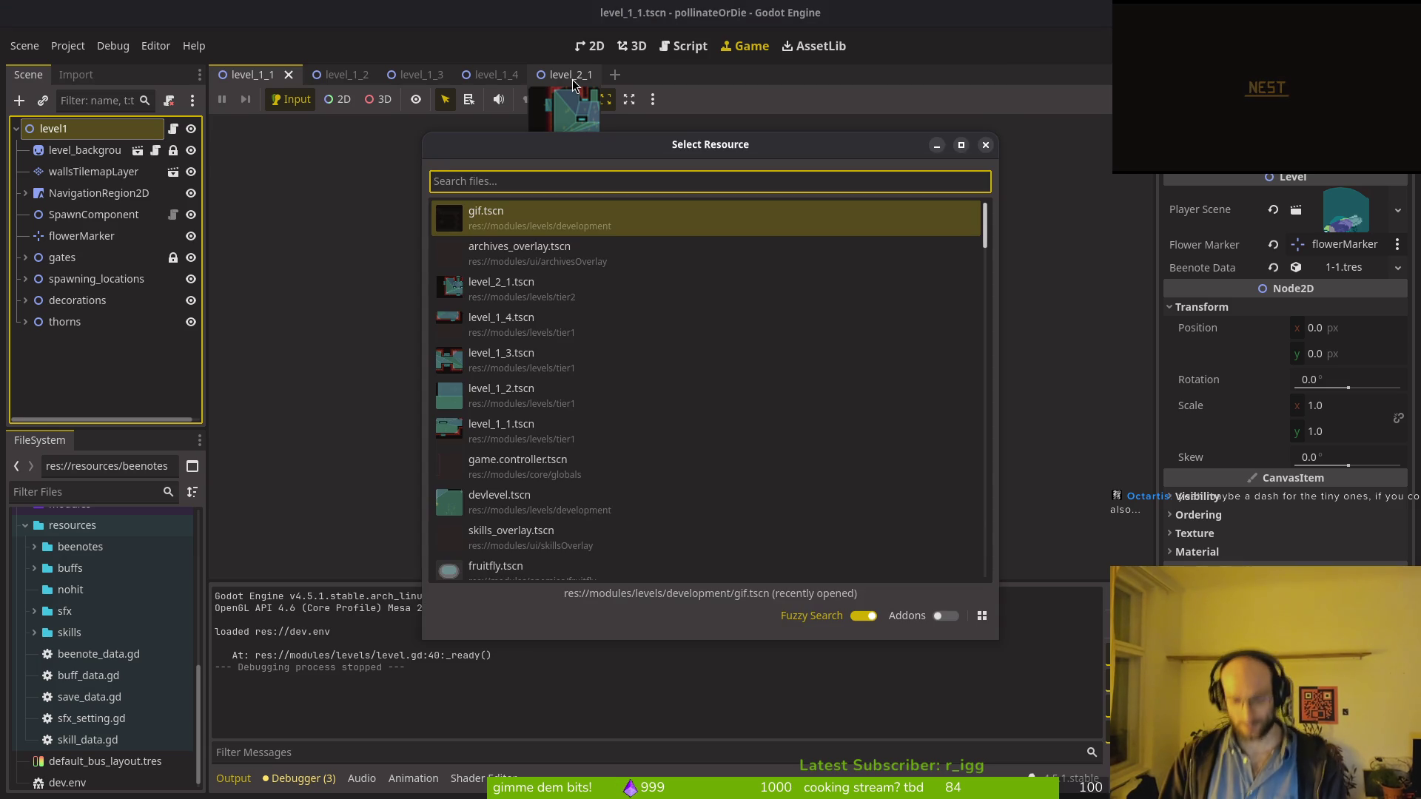
pyautogui.write('archiveovets')
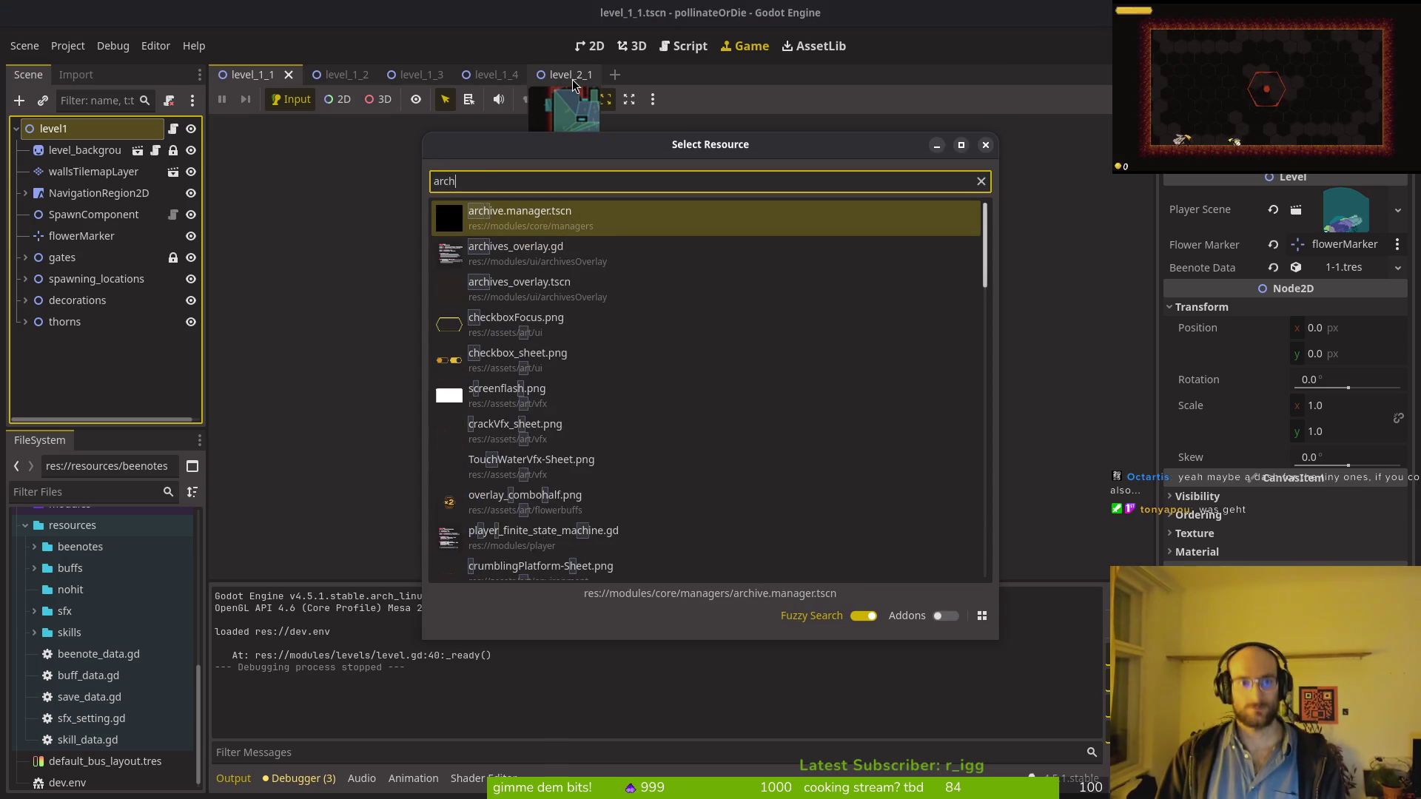
pyautogui.press('Return')
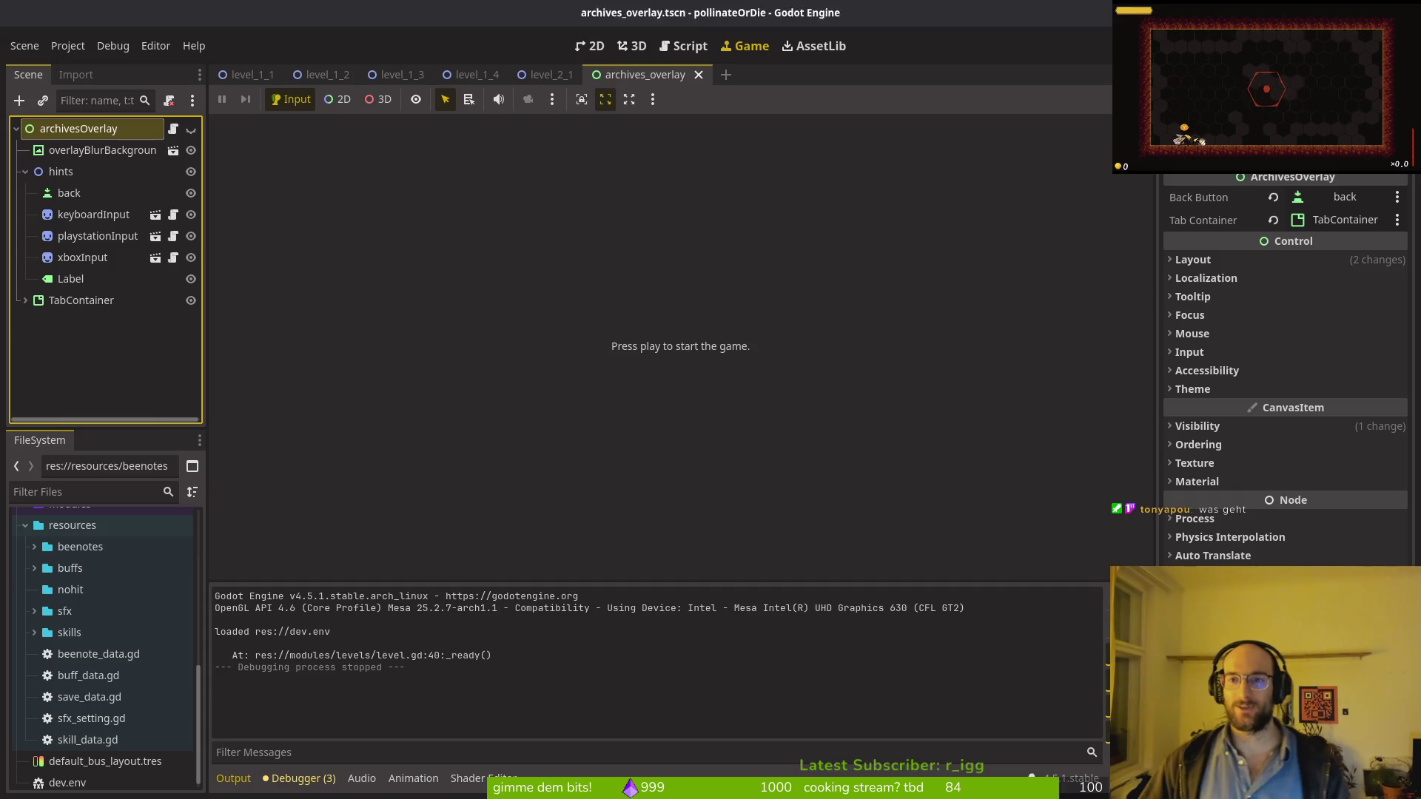
# Step: Launch the game, load the saved game and enter the middle level portal
pyautogui.press('F5')
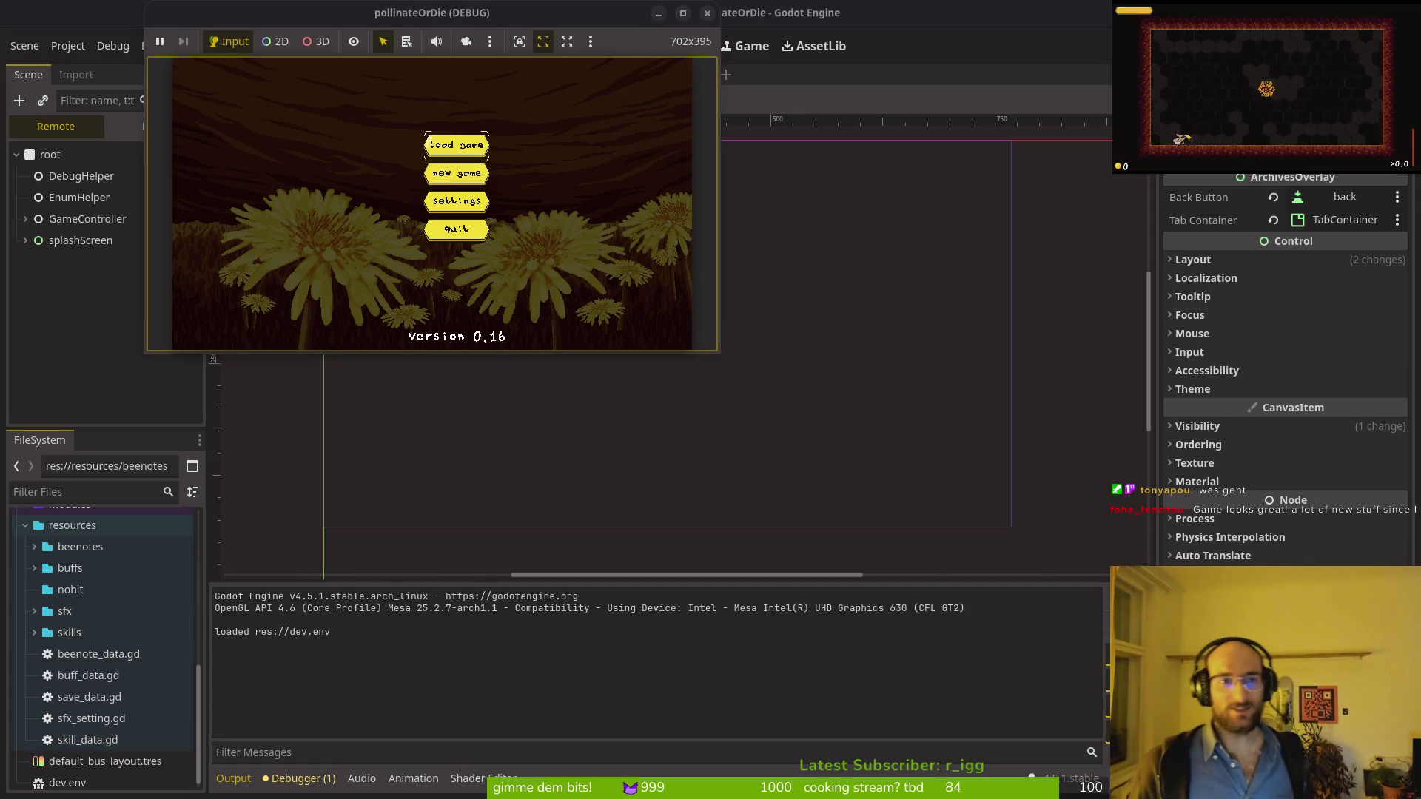
pyautogui.press('Return')
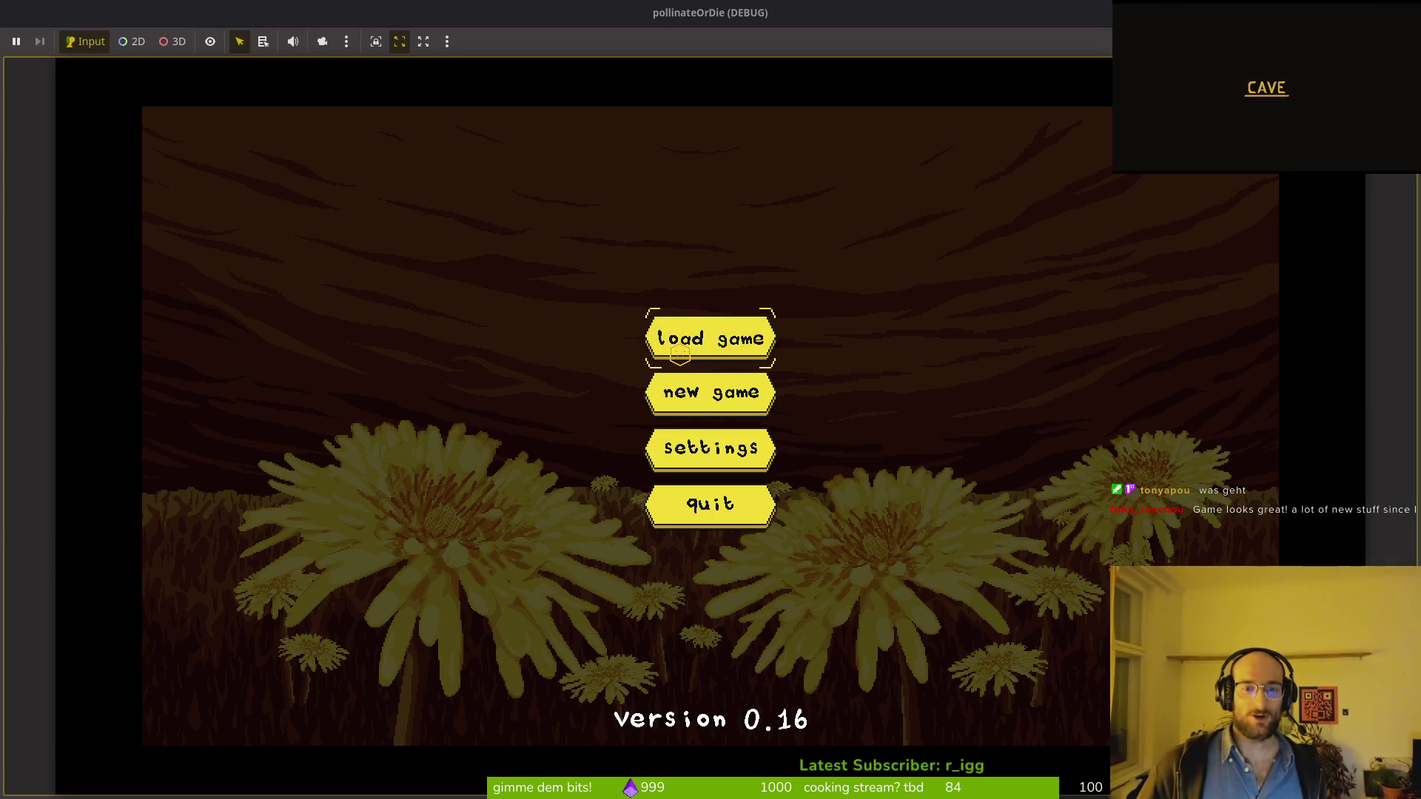
pyautogui.press('Left')
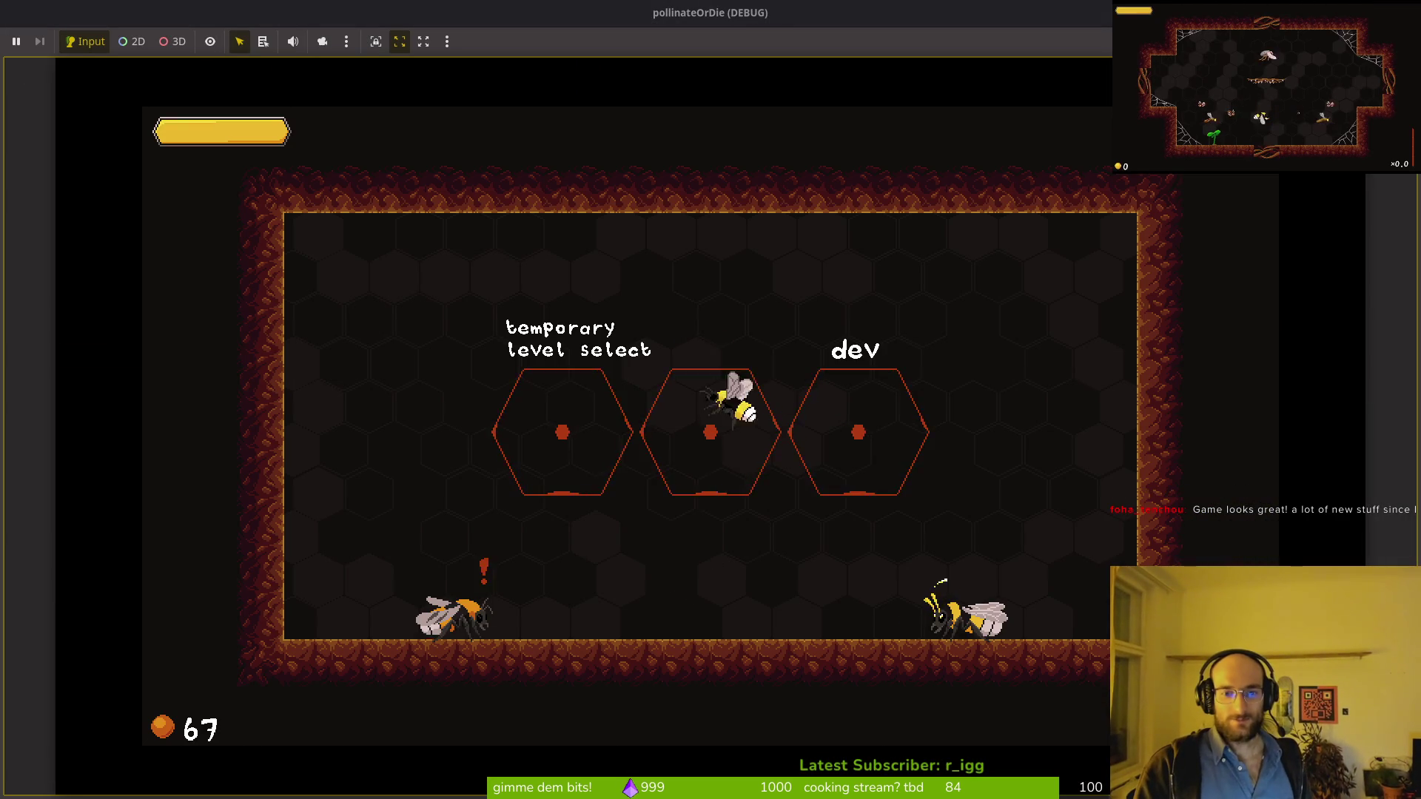
pyautogui.press('Left')
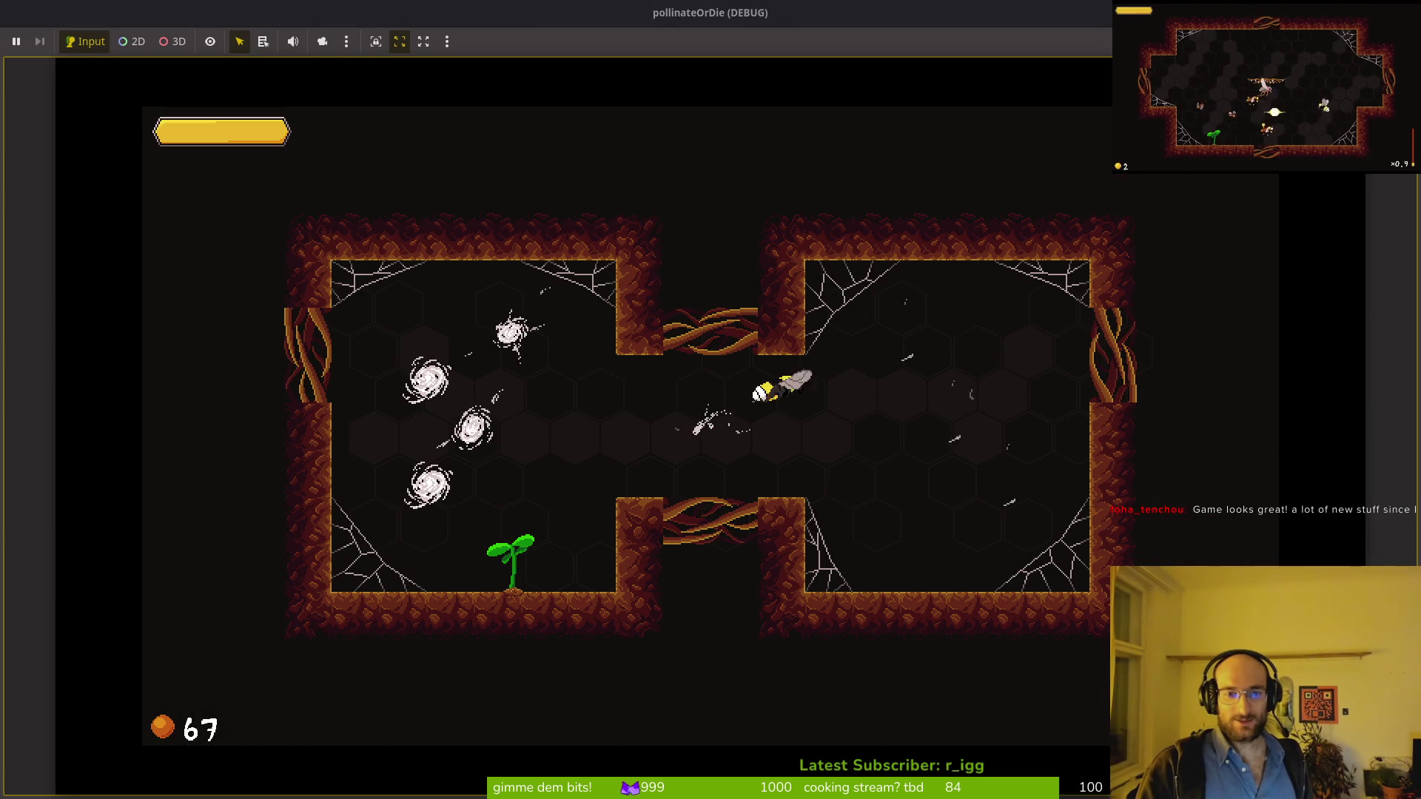
# Step: Slash and kill the enemies in the right room on the way to the sprout
pyautogui.press('Right')
pyautogui.press('space')
pyautogui.press('Left')
pyautogui.press('Left')
pyautogui.press('Down')
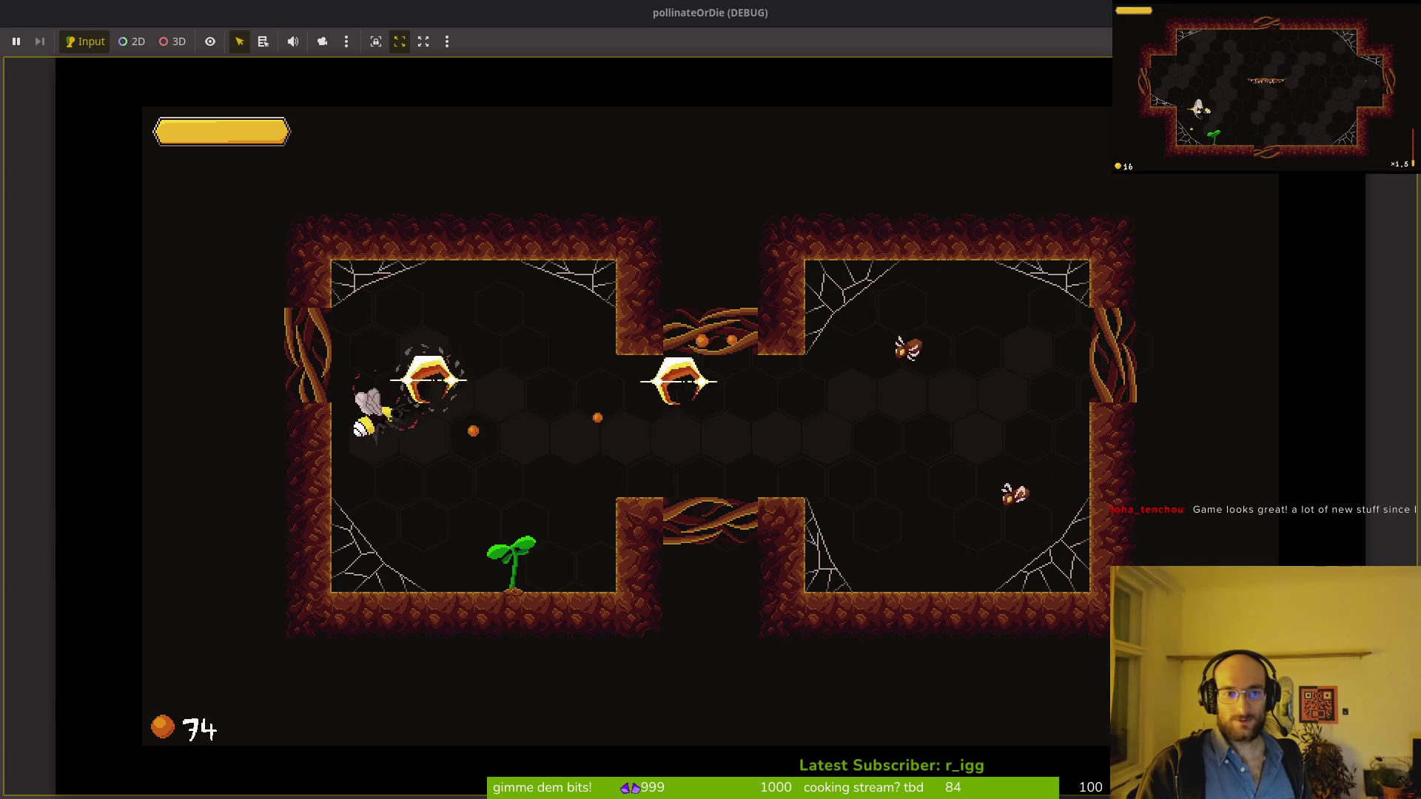
pyautogui.press('Right')
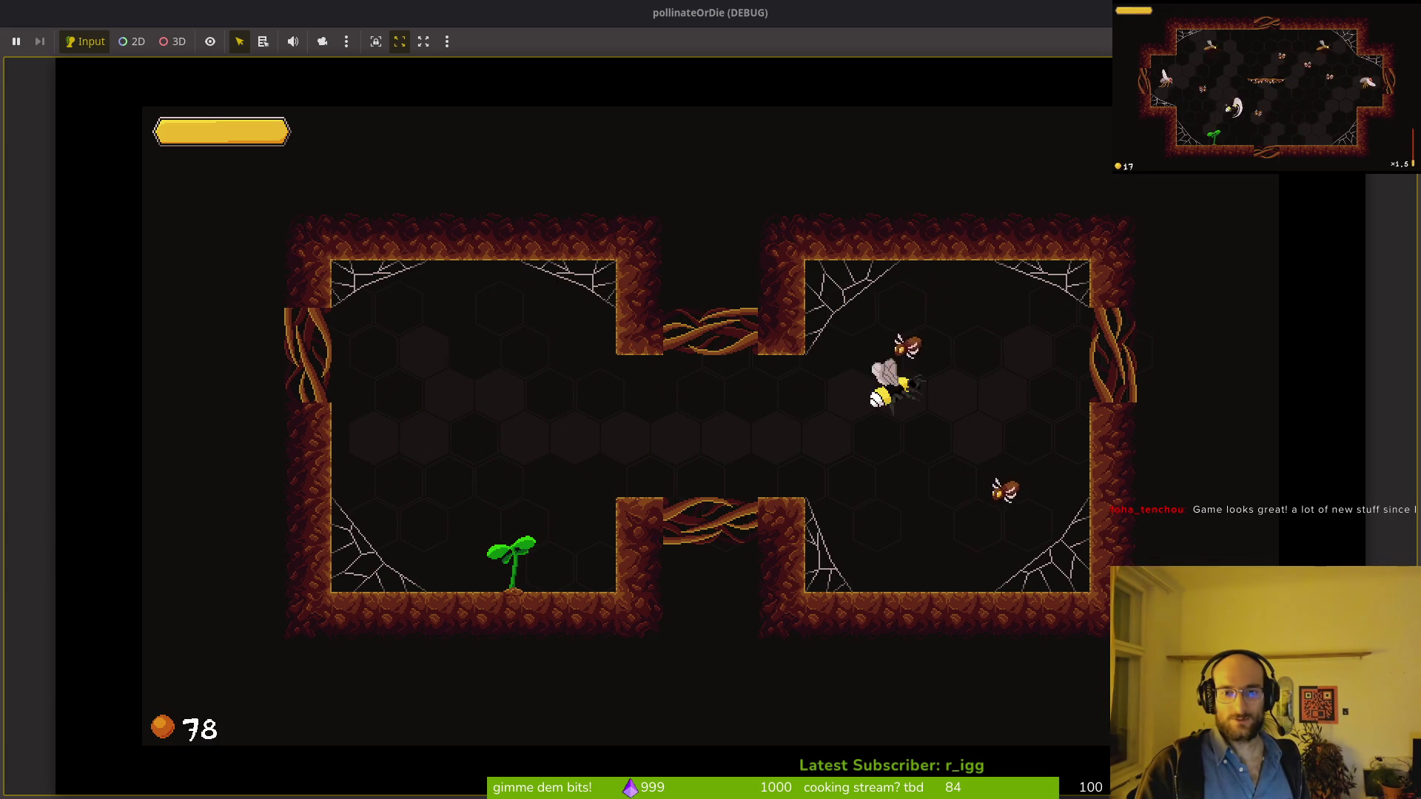
pyautogui.press('Down')
# Step: Fly the bee down to the sprout, then back to the lower centre gap
pyautogui.press('Left')
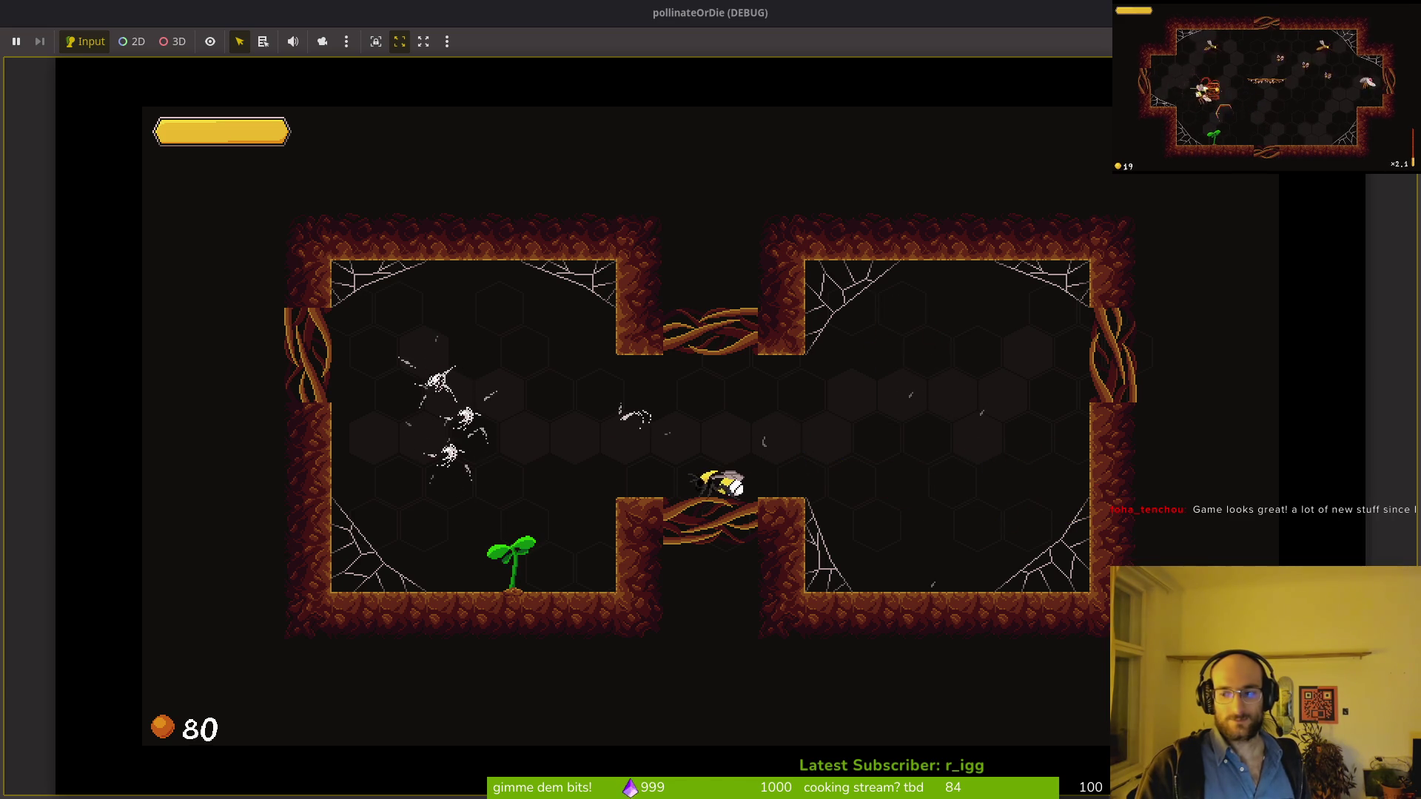
pyautogui.press('Left')
pyautogui.press('Right')
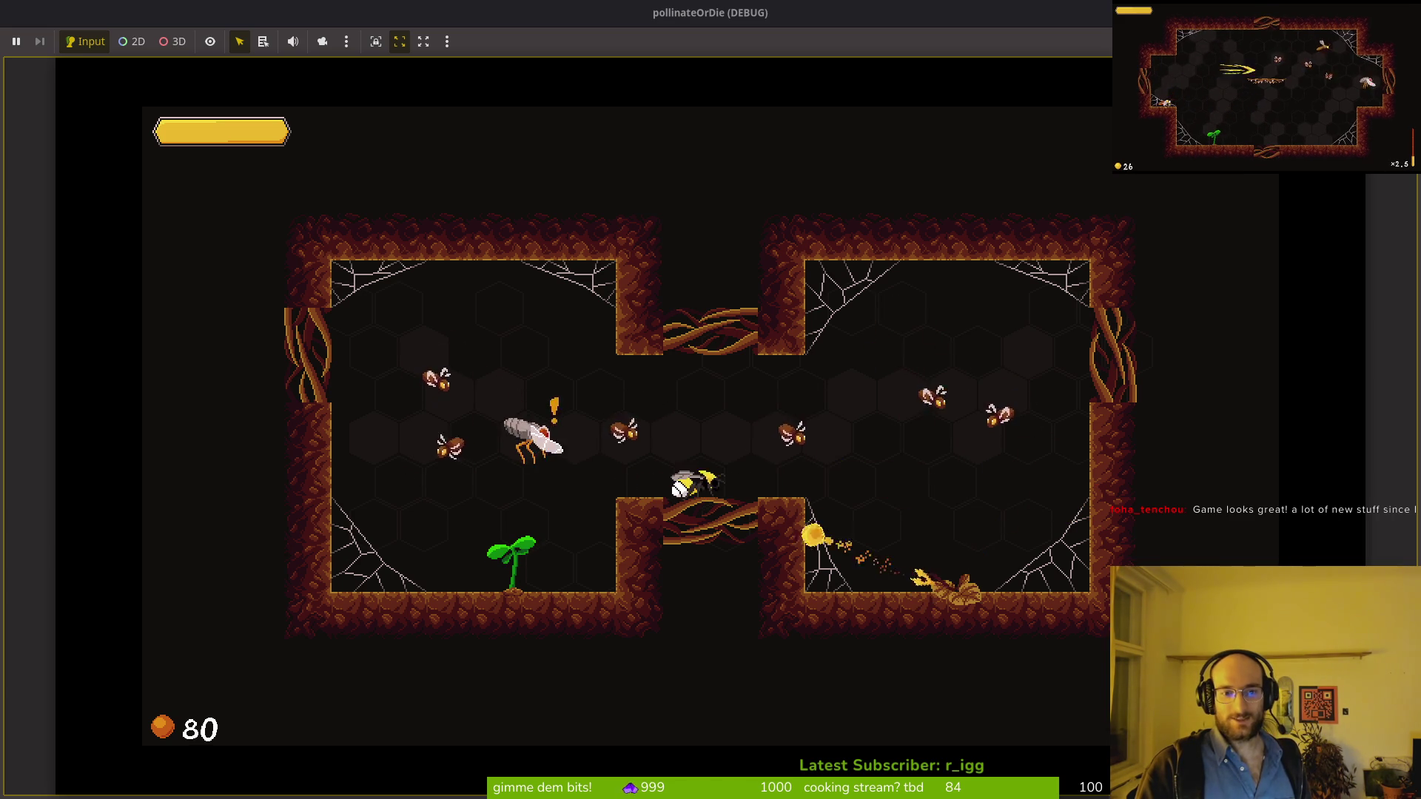
pyautogui.press('Left')
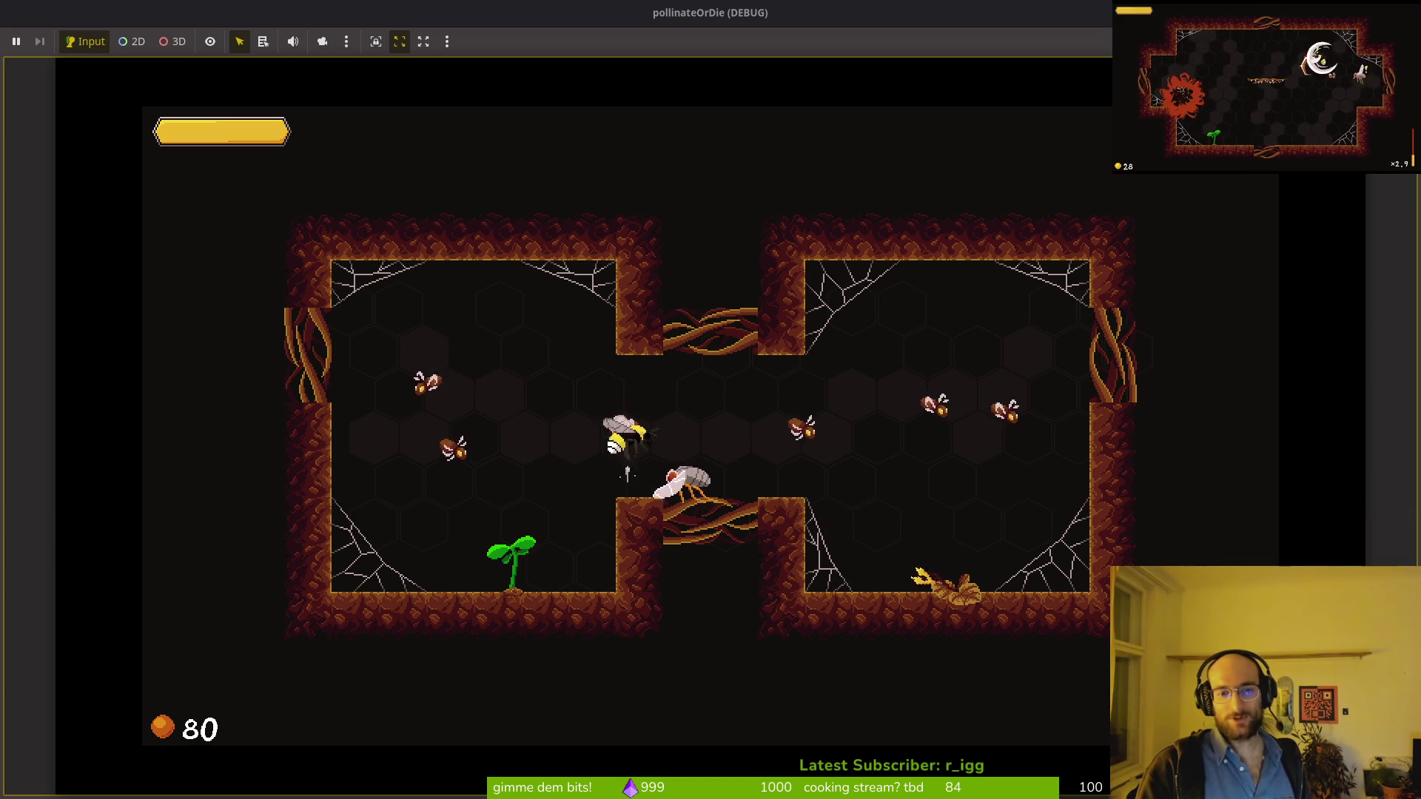
pyautogui.press('Down')
pyautogui.press('Left')
pyautogui.press('Up')
pyautogui.press('Right')
# Step: Charge the white fly, land on the sprout and attack it from there
pyautogui.press('Left')
pyautogui.press('Up')
pyautogui.press('Right')
pyautogui.press('Down')
pyautogui.press('Up')
pyautogui.press('Down')
pyautogui.press('Left')
pyautogui.press('Down')
pyautogui.press('Up')
pyautogui.press('Right')
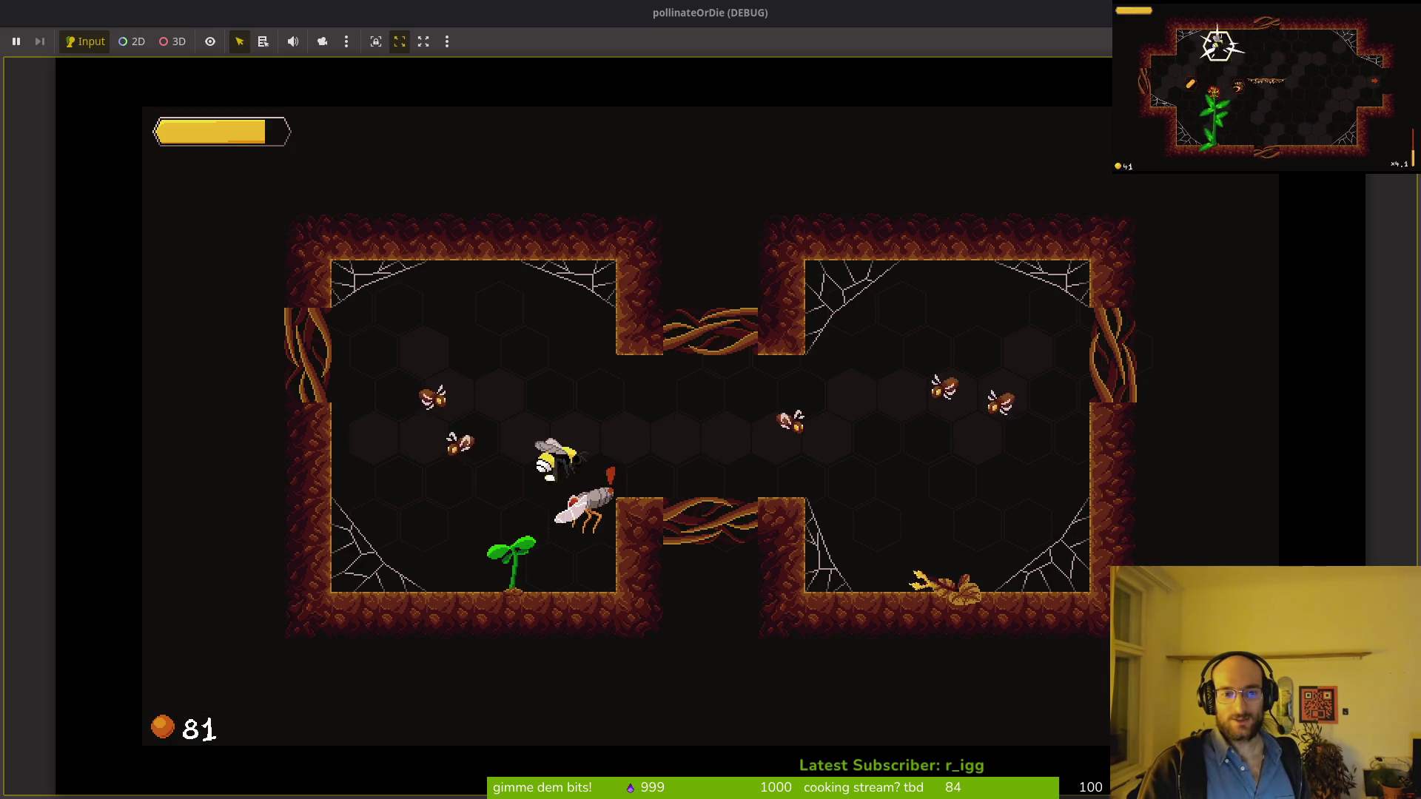
pyautogui.press('Down')
# Step: Dash into the centre gap, dodge the white fly and drop beside the sprout
pyautogui.press('Left')
pyautogui.press('Up')
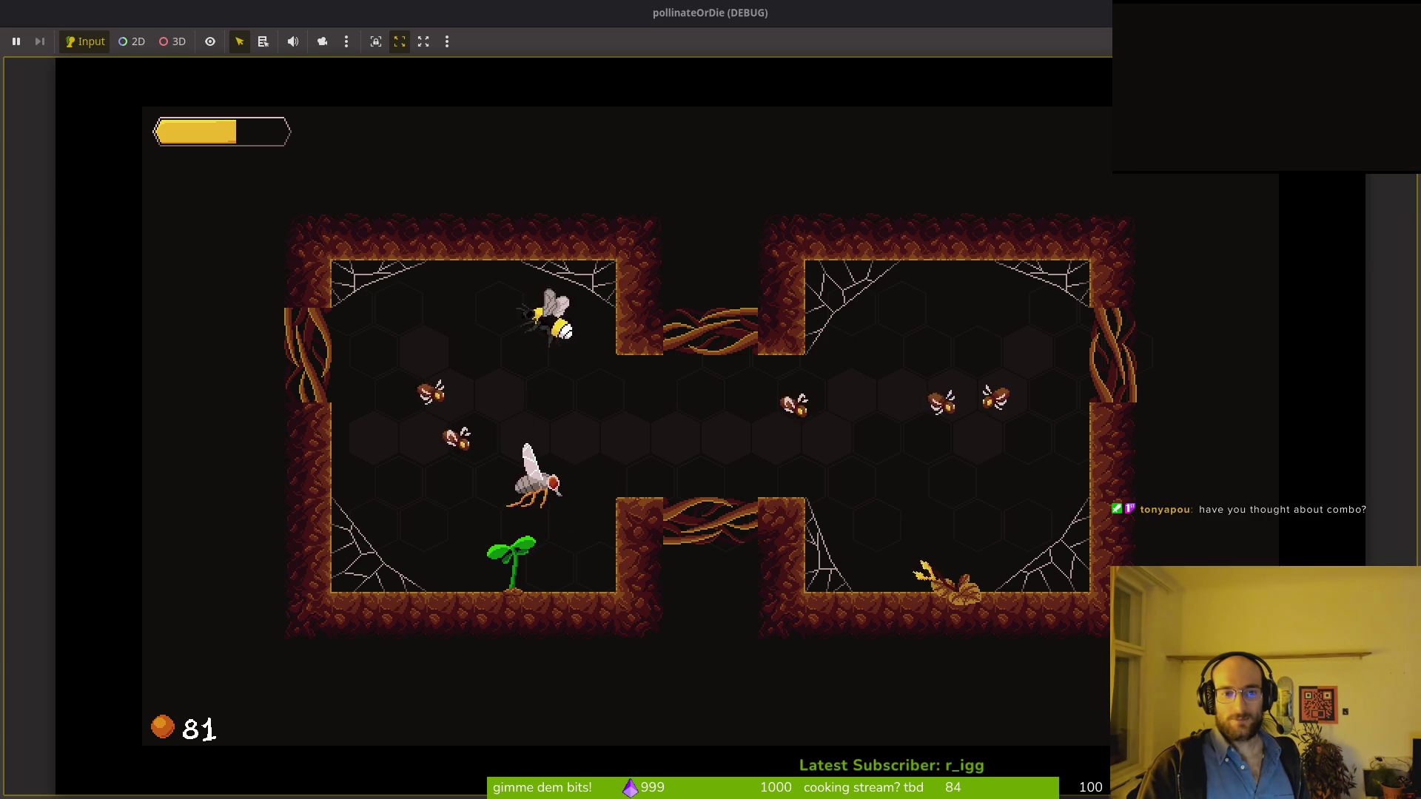
pyautogui.press('Down')
pyautogui.press('Right')
pyautogui.press('Up')
pyautogui.press('Down')
pyautogui.press('Left')
pyautogui.press('Left')
pyautogui.press('Up')
pyautogui.press('Down')
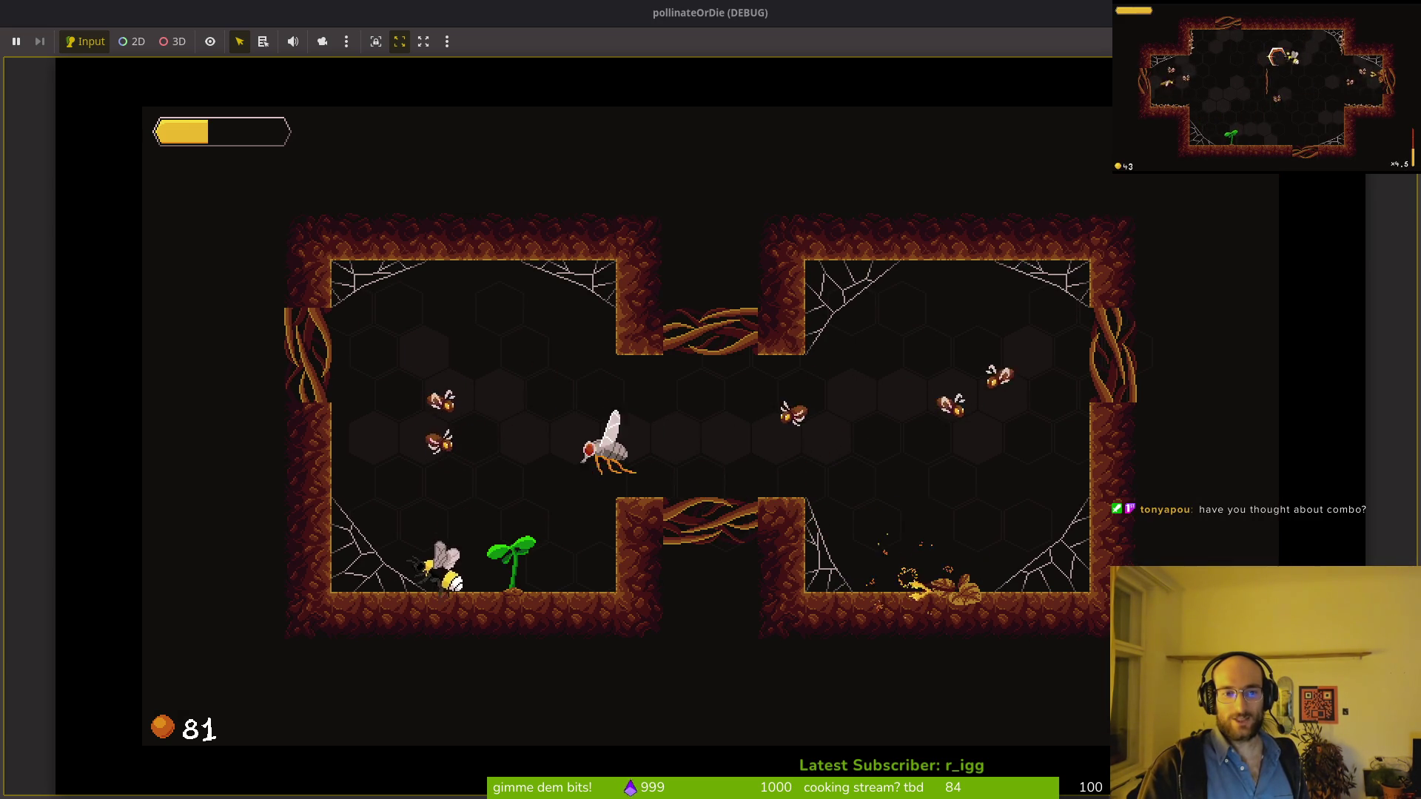
# Step: Collect and deliver more pollen to the sprout, then pause with pollen at 83
pyautogui.press('Up')
pyautogui.press('Up')
pyautogui.press('Down')
pyautogui.press('Right')
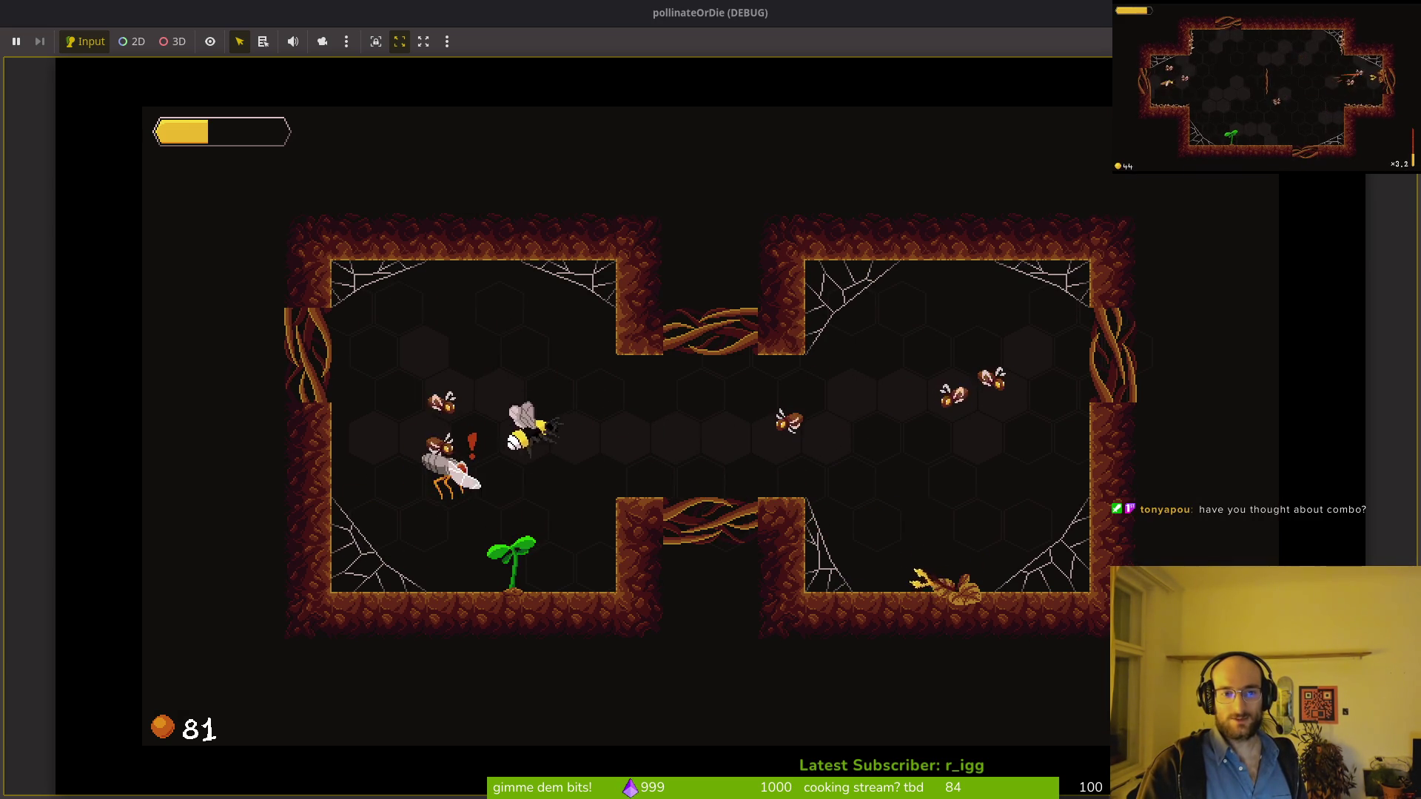
pyautogui.press('Up')
pyautogui.press('Left')
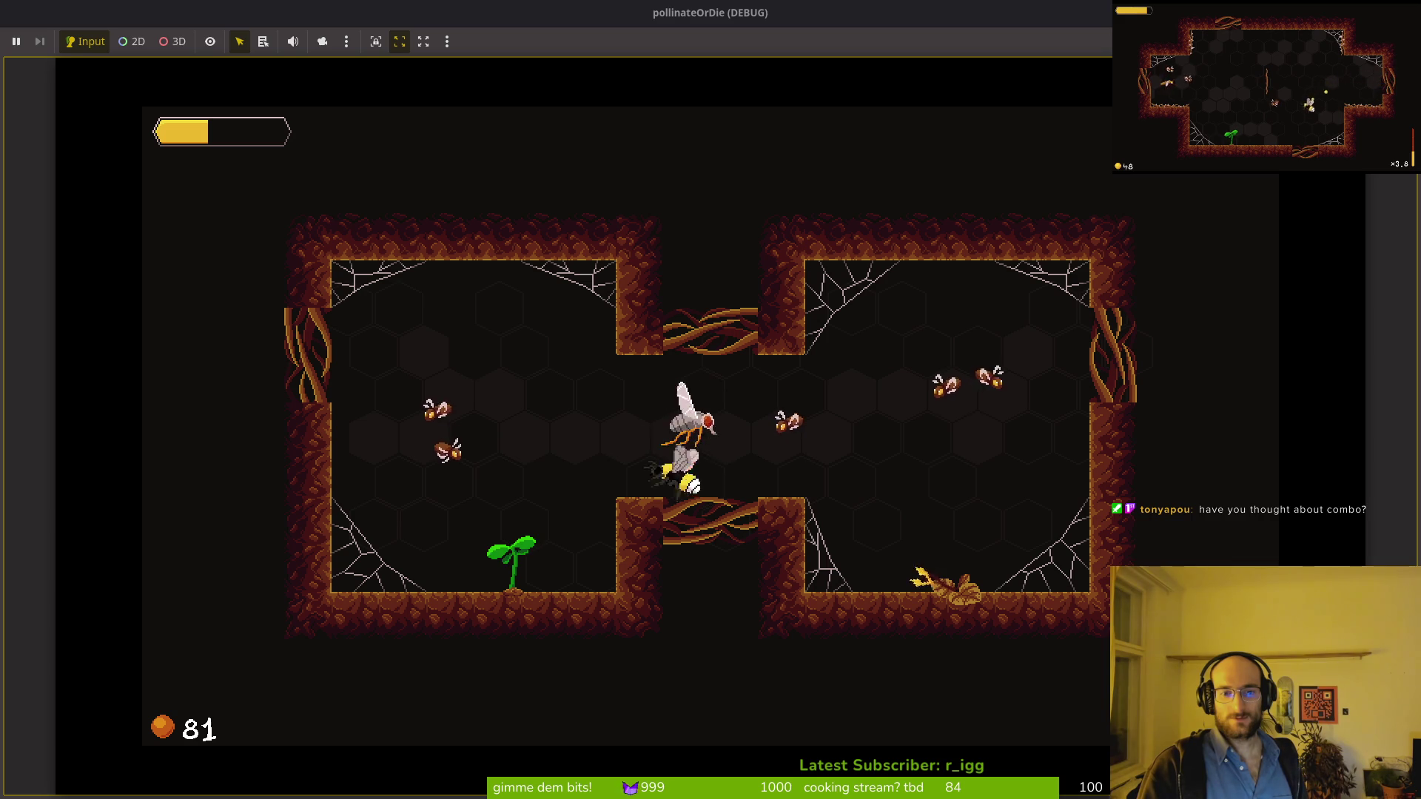
pyautogui.press('Left')
pyautogui.press('Down')
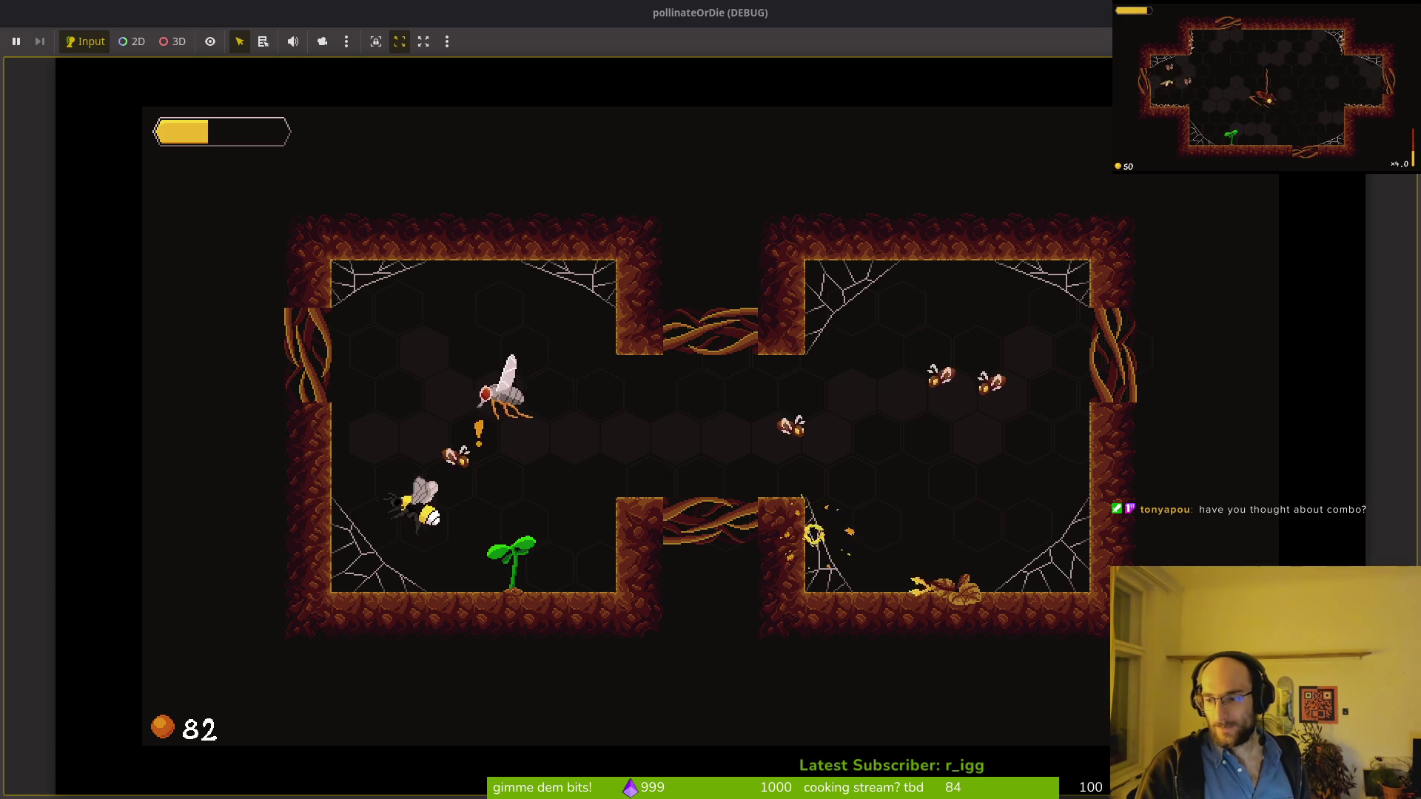
pyautogui.press('Up')
pyautogui.press('Down')
pyautogui.press('Right')
pyautogui.press('Escape')
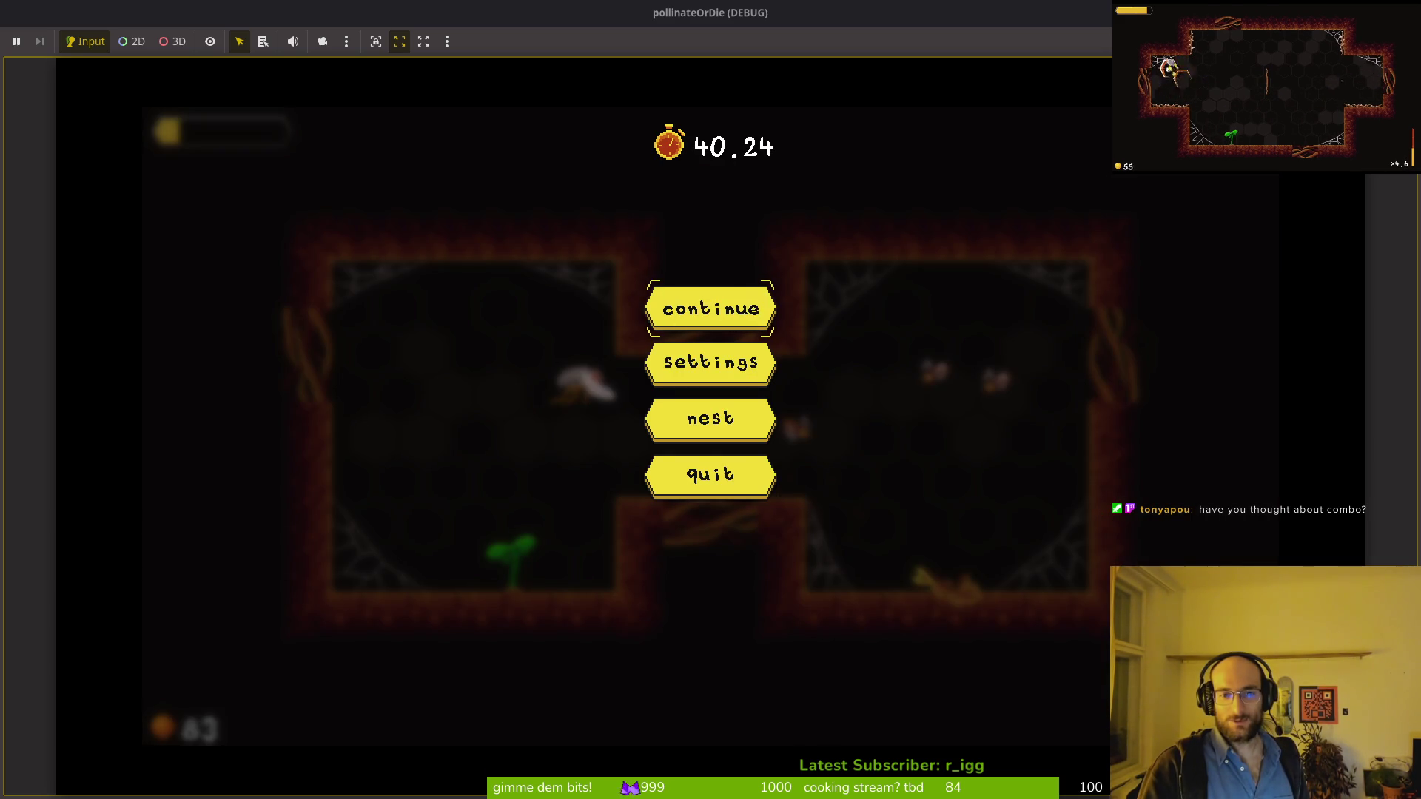
# Step: Return to the nest hub and buy then refund Increase Health at the '!' bee
pyautogui.press('Return')
pyautogui.press('Left')
pyautogui.press('Down')
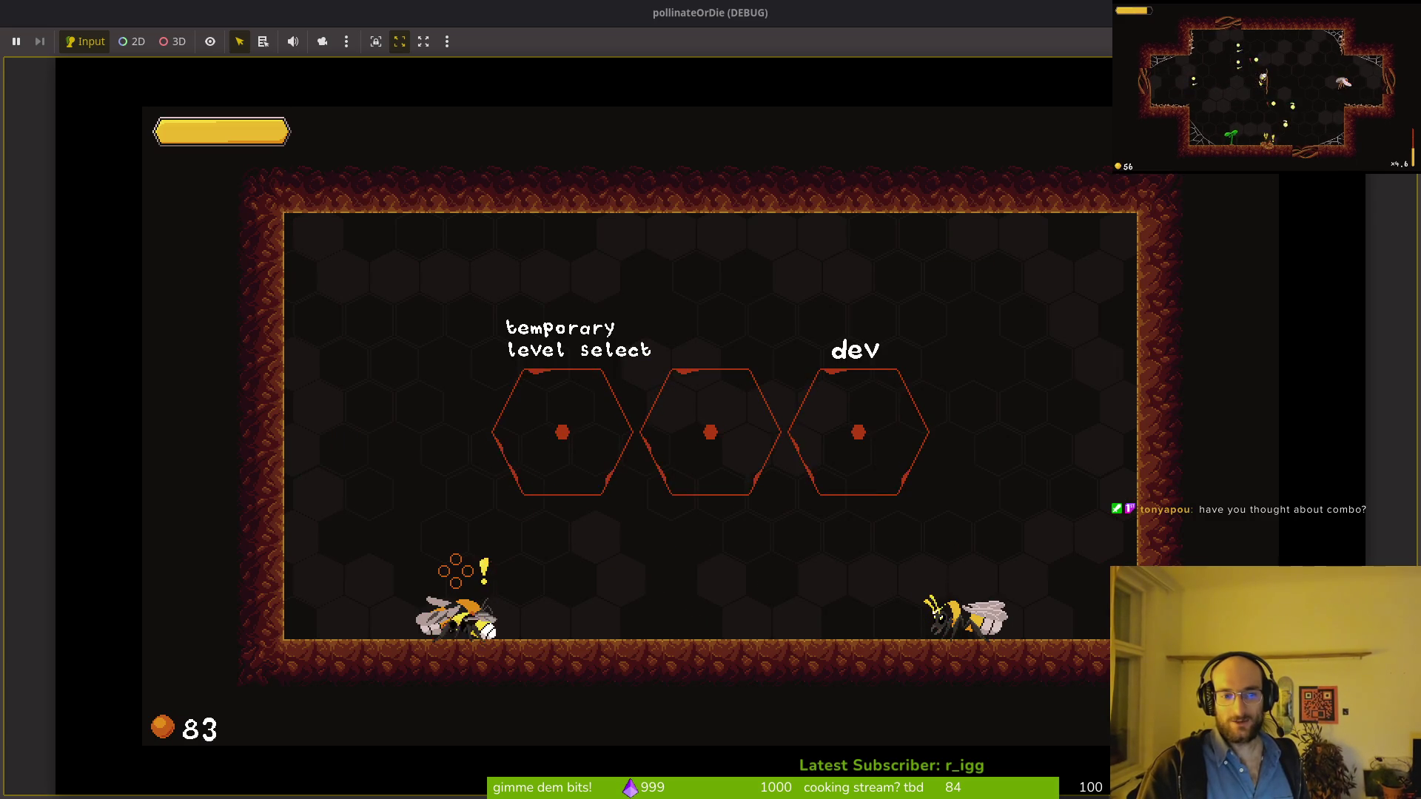
pyautogui.press('e')
pyautogui.press('Right')
pyautogui.press('Left')
pyautogui.press('Left')
pyautogui.press('e')
pyautogui.press('q')
pyautogui.press('Escape')
# Step: Fly the bee around the hub floor and back to the '!' bee
pyautogui.press('Right')
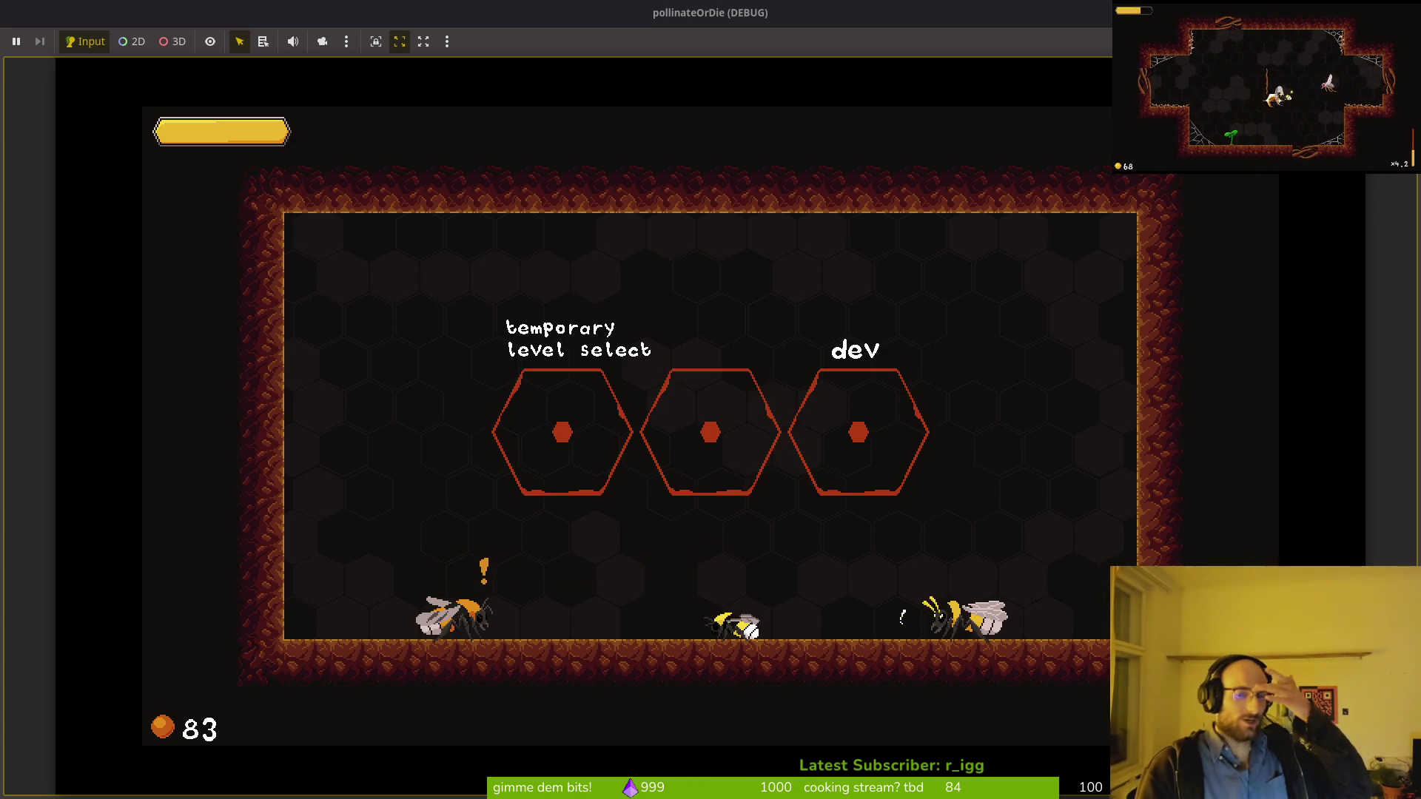
pyautogui.press('Left')
pyautogui.press('space')
pyautogui.press('Right')
pyautogui.press('space')
pyautogui.press('Left')
pyautogui.press('space')
# Step: Buy the Shockwave skill, close the skill tree and fly into the dev hexagon
pyautogui.press('Up')
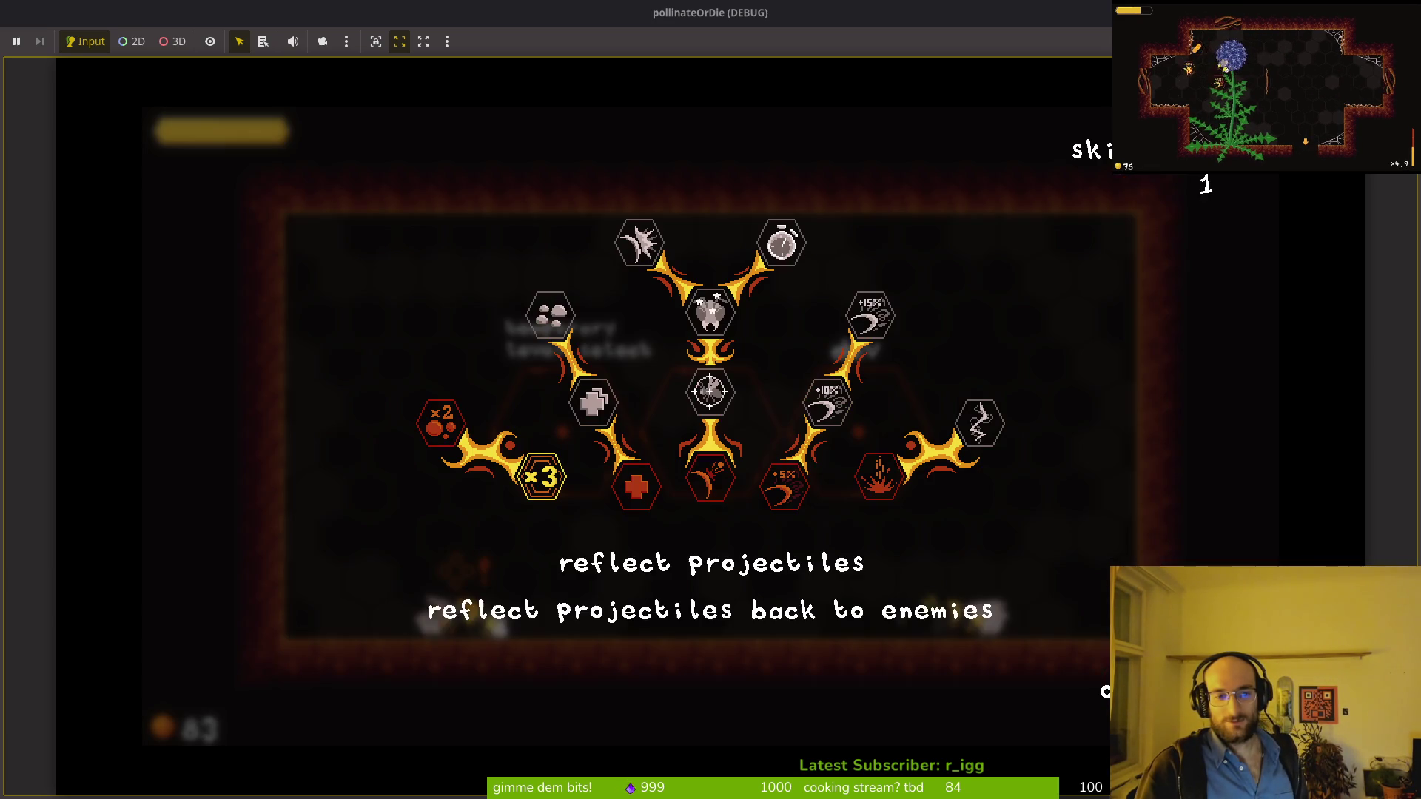
pyautogui.press('Right')
pyautogui.press('space')
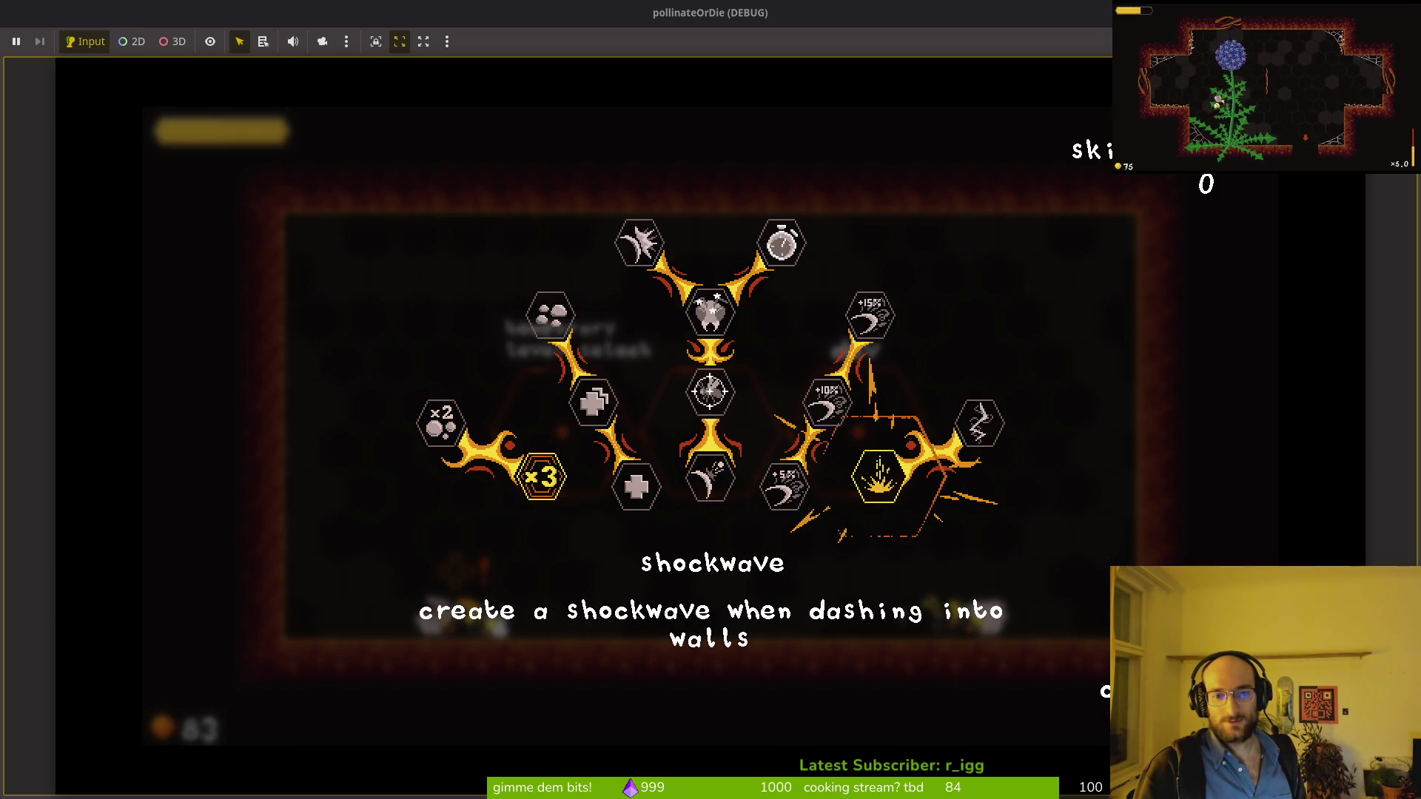
pyautogui.press('Right')
pyautogui.press('Escape')
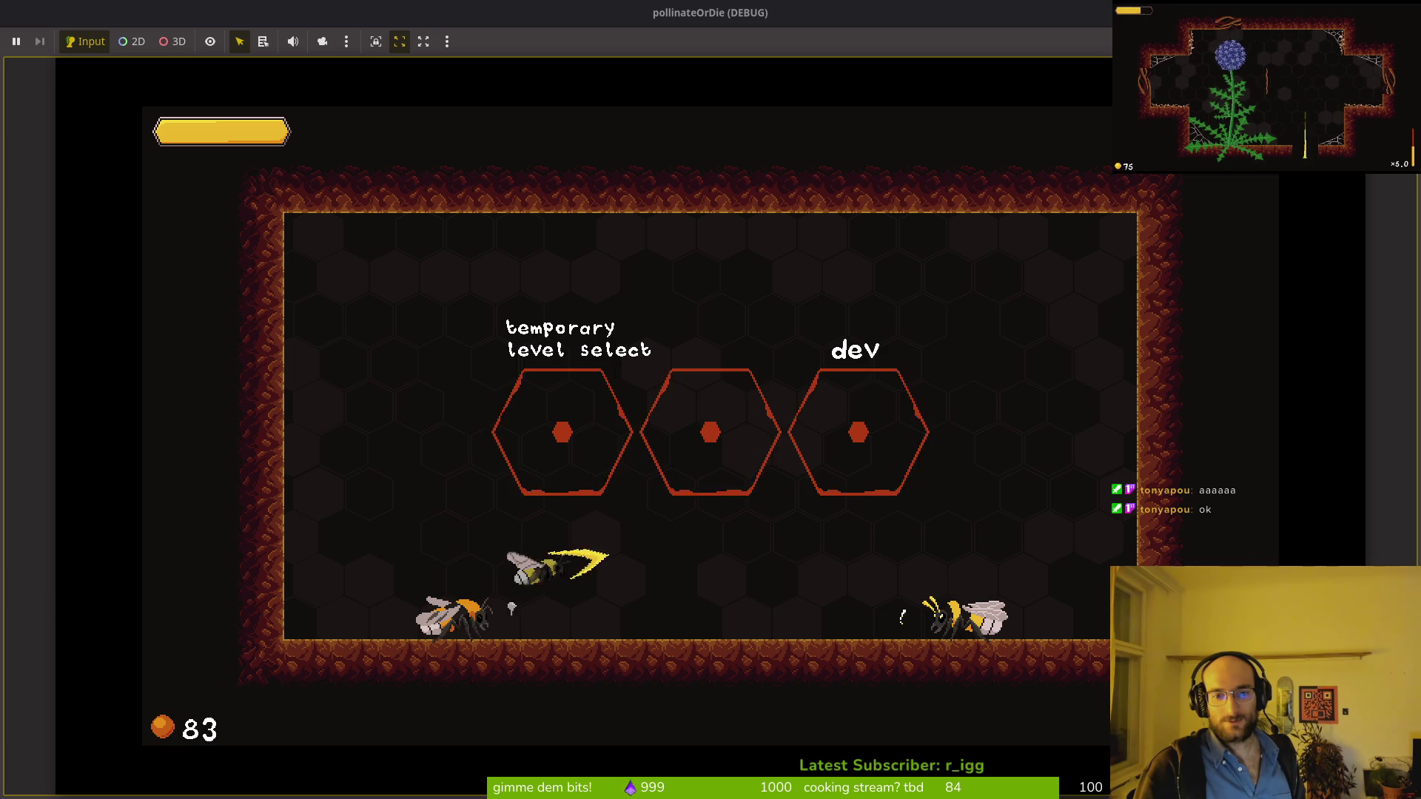
pyautogui.press('Up')
pyautogui.press('Right')
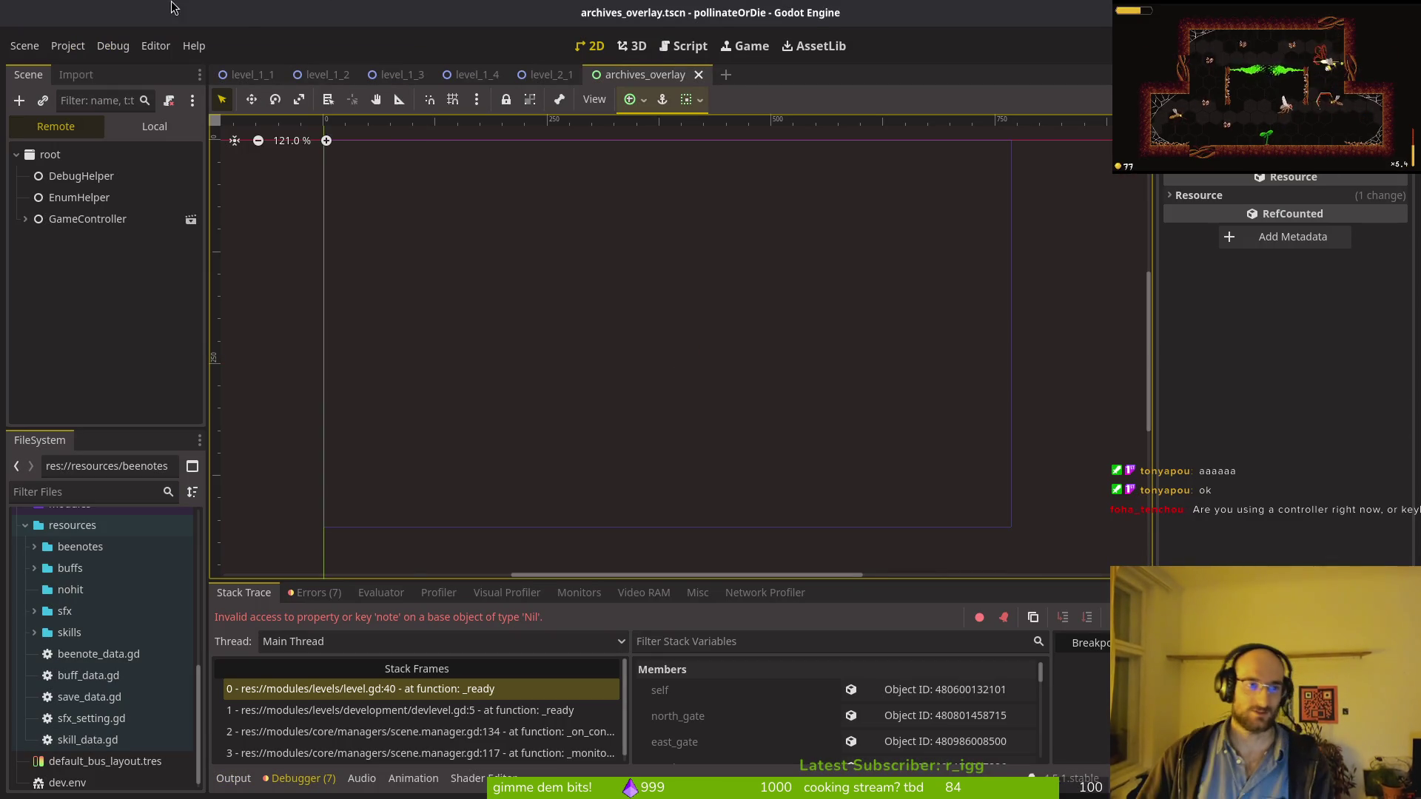
# Step: Quick-open devlevel.tscn, set its Beenote Data to 1-4.tres, then save and run
pyautogui.hotkey('alt', 'shift', 'o')
pyautogui.write('devlev')
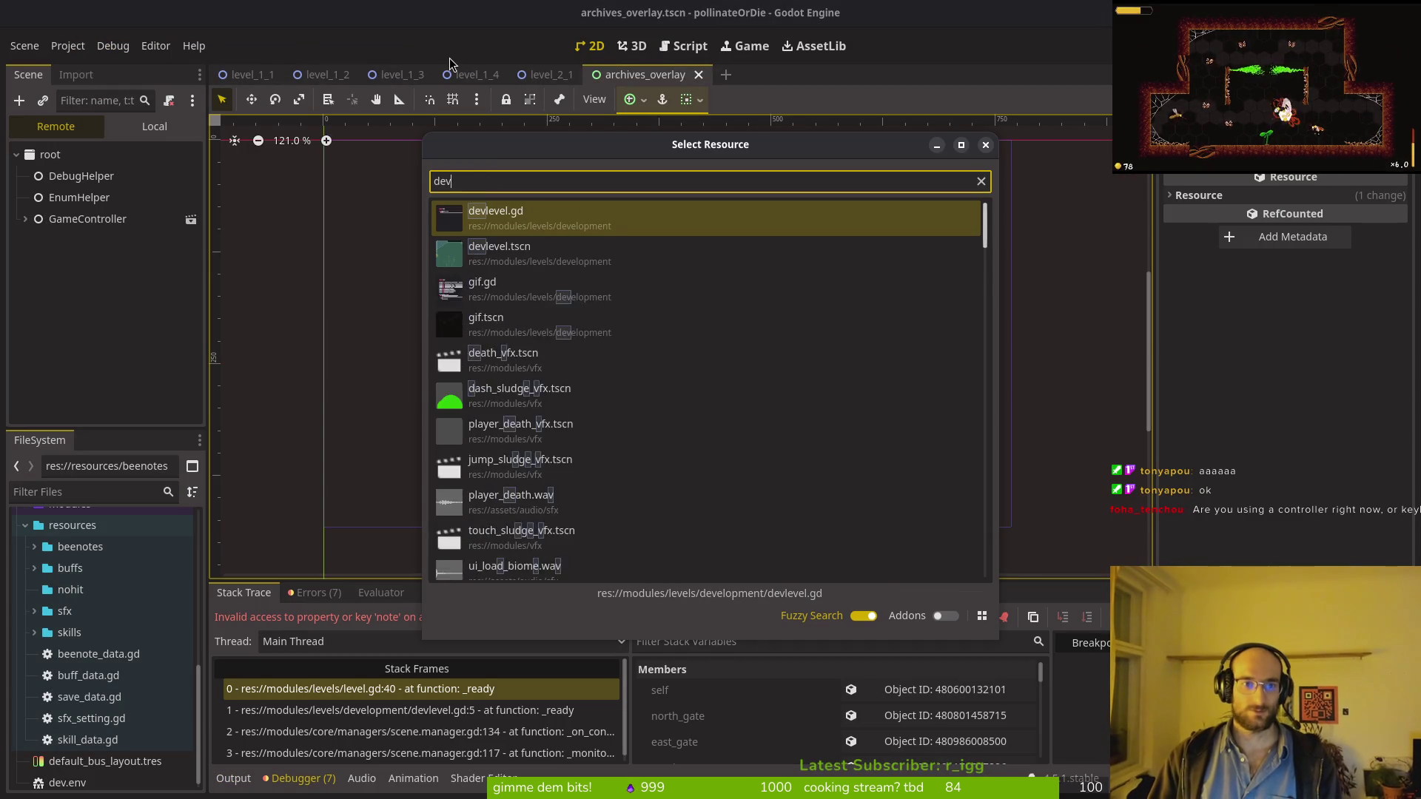
pyautogui.press('Down')
pyautogui.press('Return')
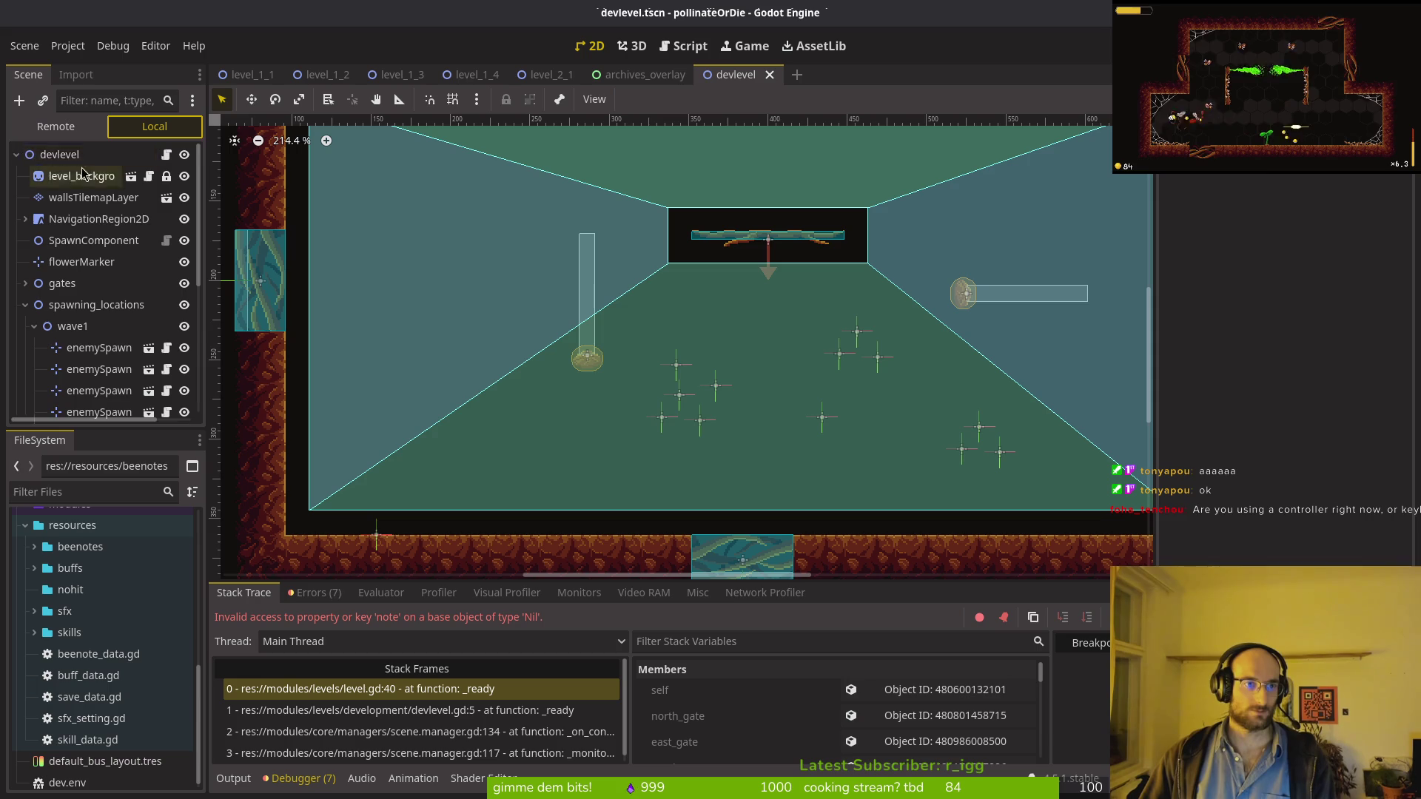
pyautogui.click(1398, 267)
pyautogui.click(1354, 344)
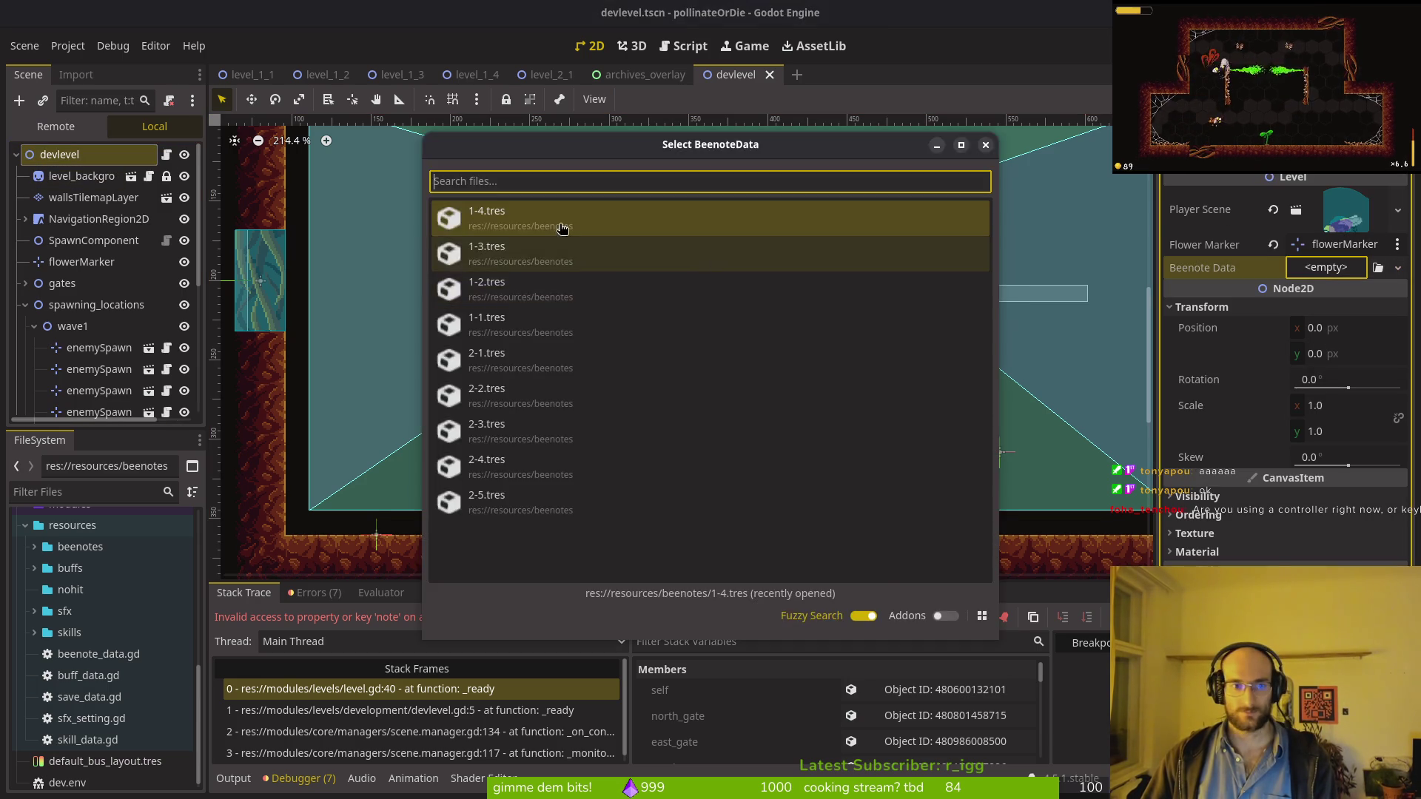
pyautogui.doubleClick(584, 247)
pyautogui.press('F6')
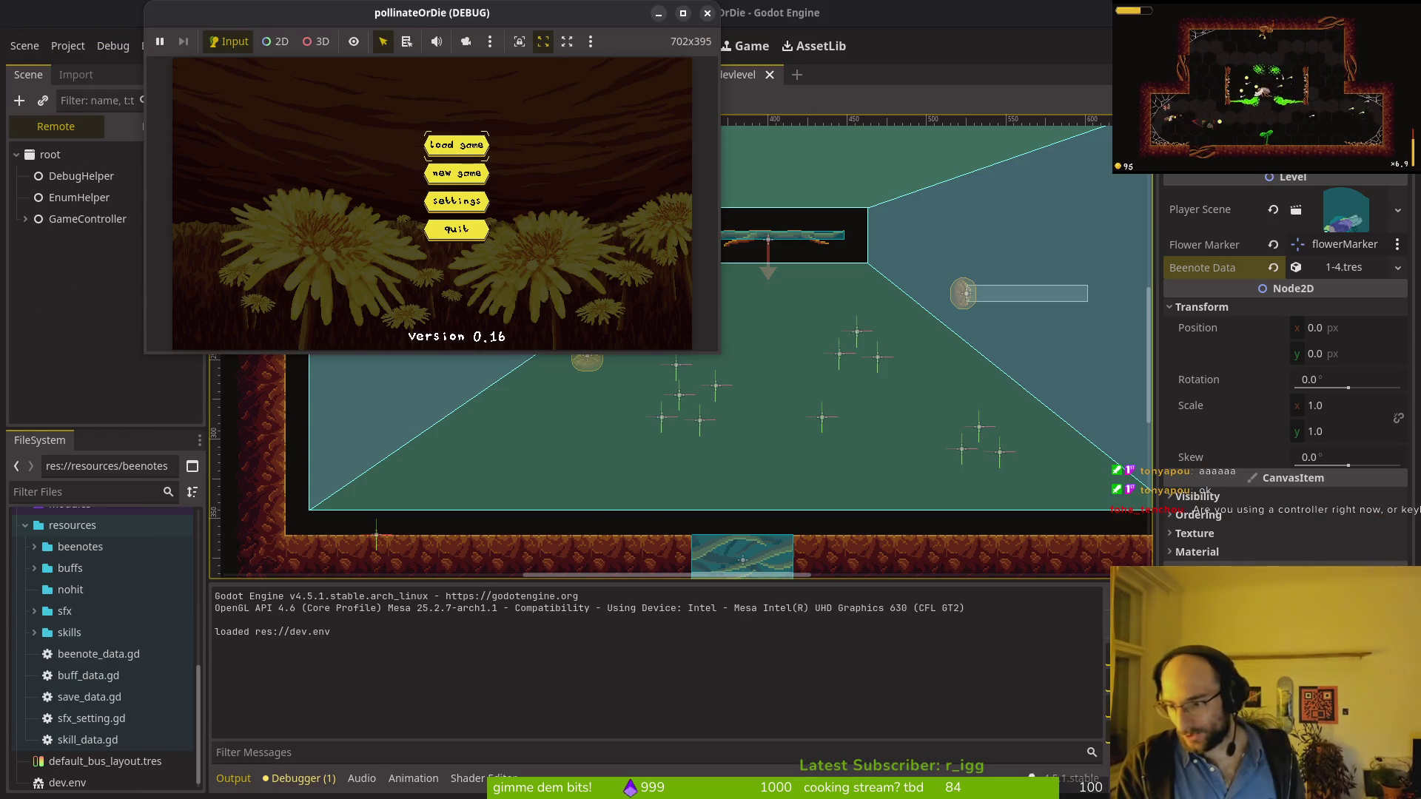
# Step: Start the game, maximize the game window and browse the skill tree
pyautogui.press('Return')
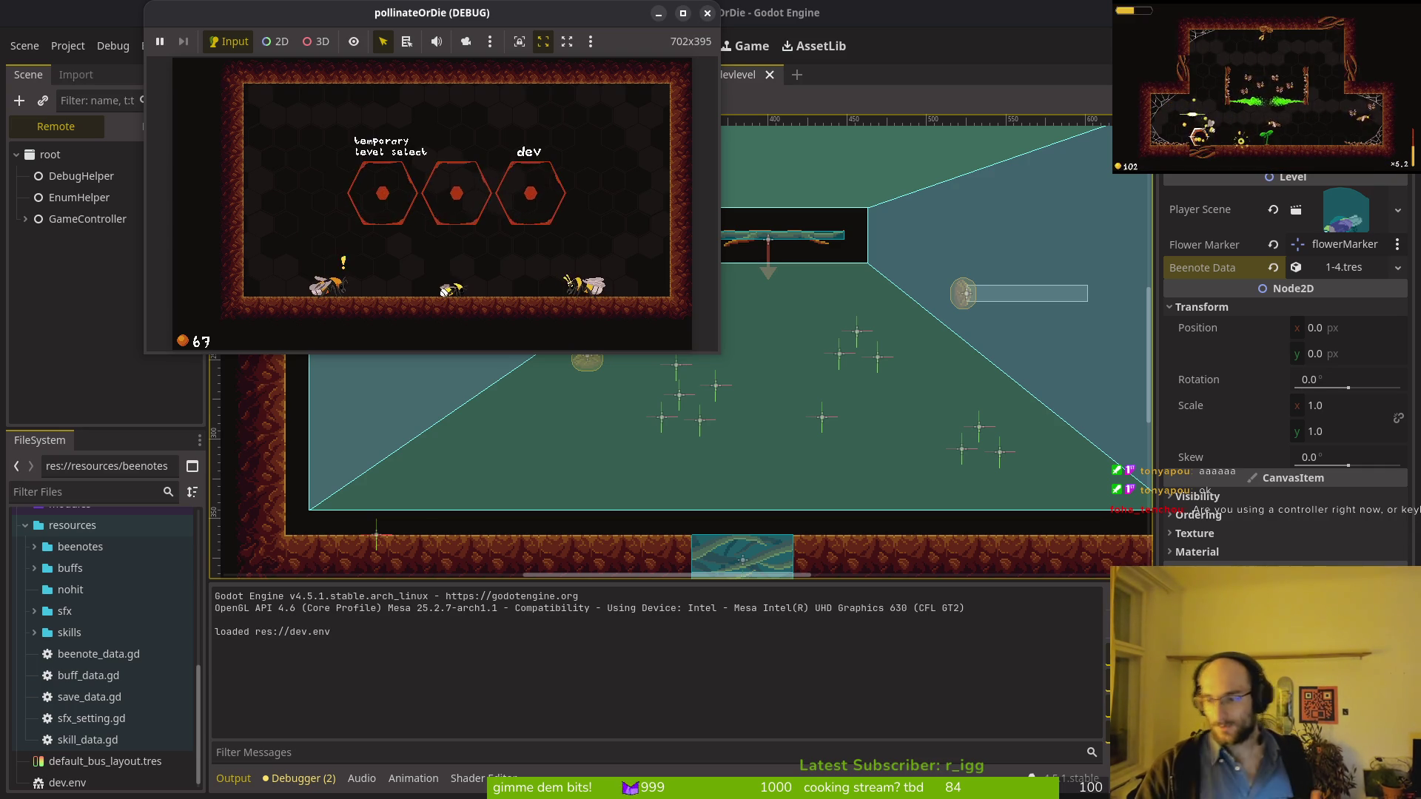
pyautogui.doubleClick(254, 15)
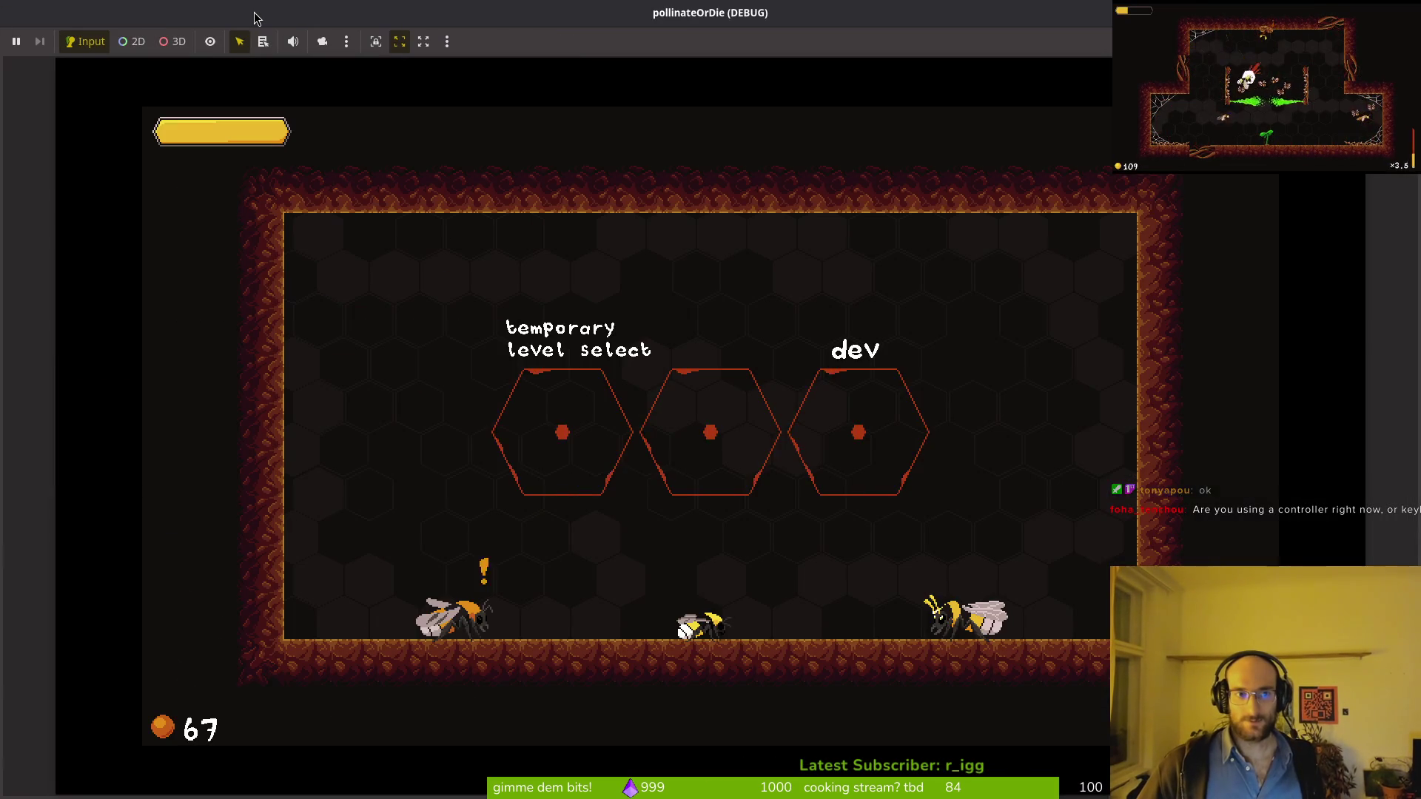
pyautogui.press('Tab')
pyautogui.press('Right')
pyautogui.press('Right')
pyautogui.press('Tab')
pyautogui.press('Right')
# Step: Enter the dev hexagon and defeat the flies until the dandelion blooms at 84 pollen
pyautogui.press('Up')
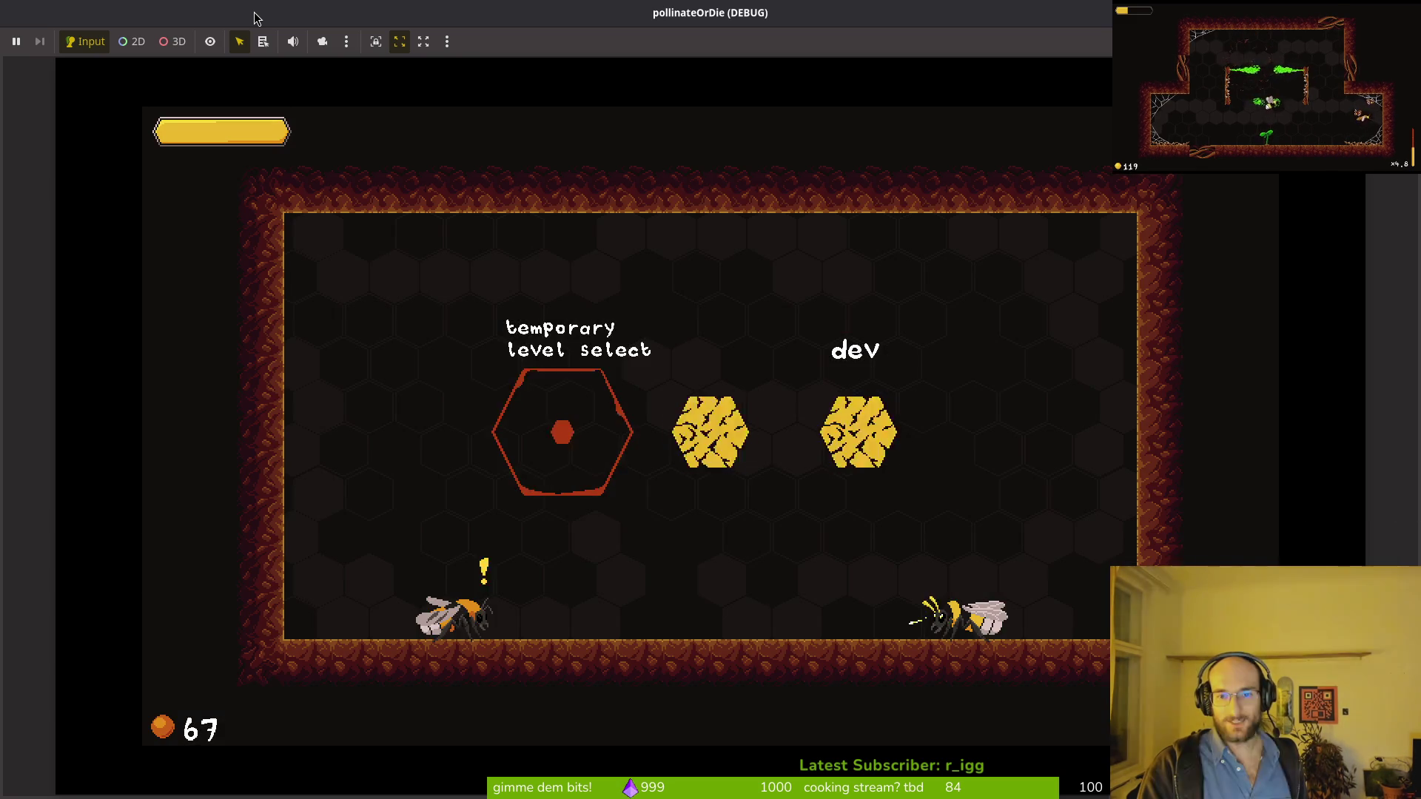
pyautogui.press('Right')
pyautogui.press('Up')
pyautogui.press('Up')
pyautogui.press('Left')
pyautogui.press('Right')
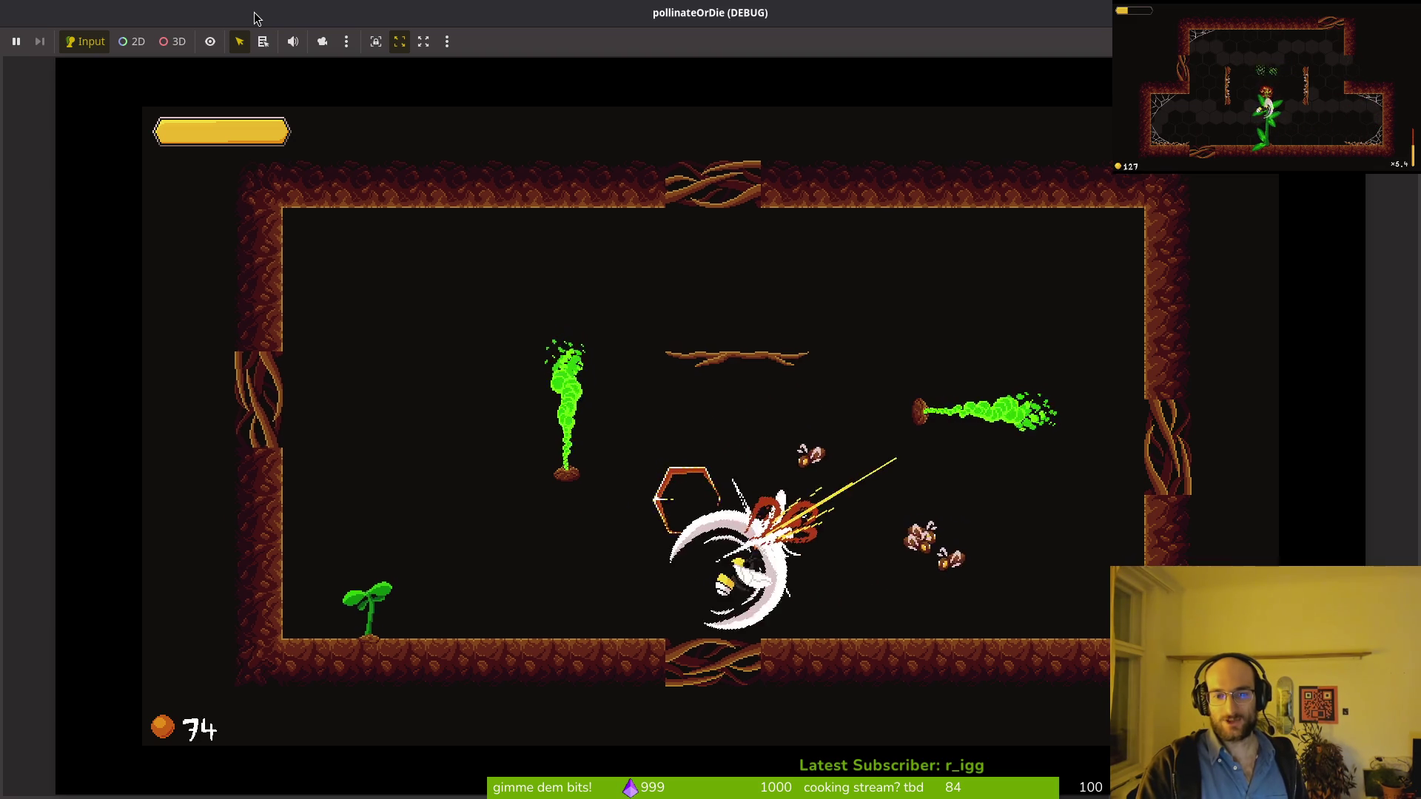
pyautogui.press('Up')
pyautogui.press('Down')
pyautogui.press('Right')
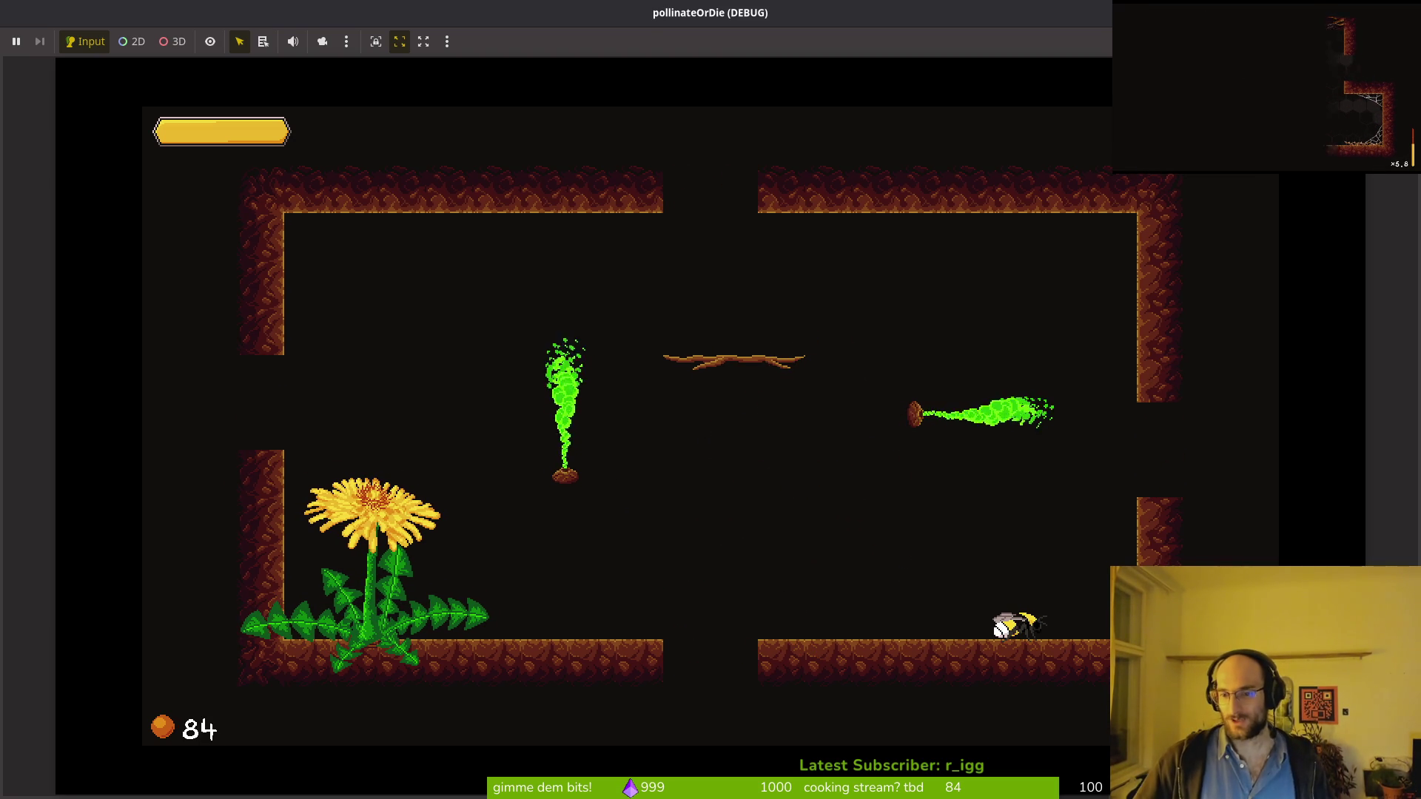
pyautogui.hotkey('alt', 'Tab')
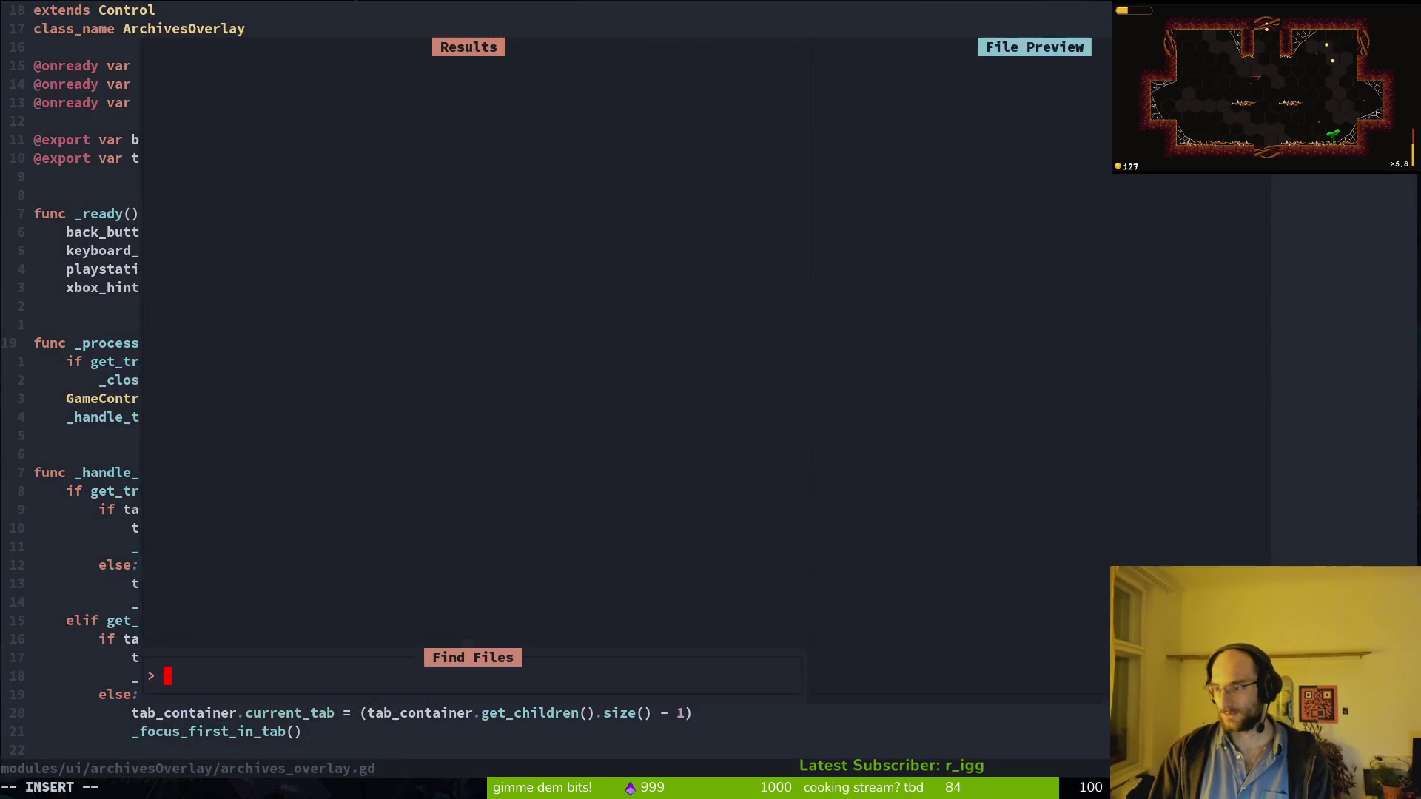
# Step: Find and open combo_bar.gd, changing the SLASH combo_value gain from 1.1 to .1
pyautogui.write('combor')
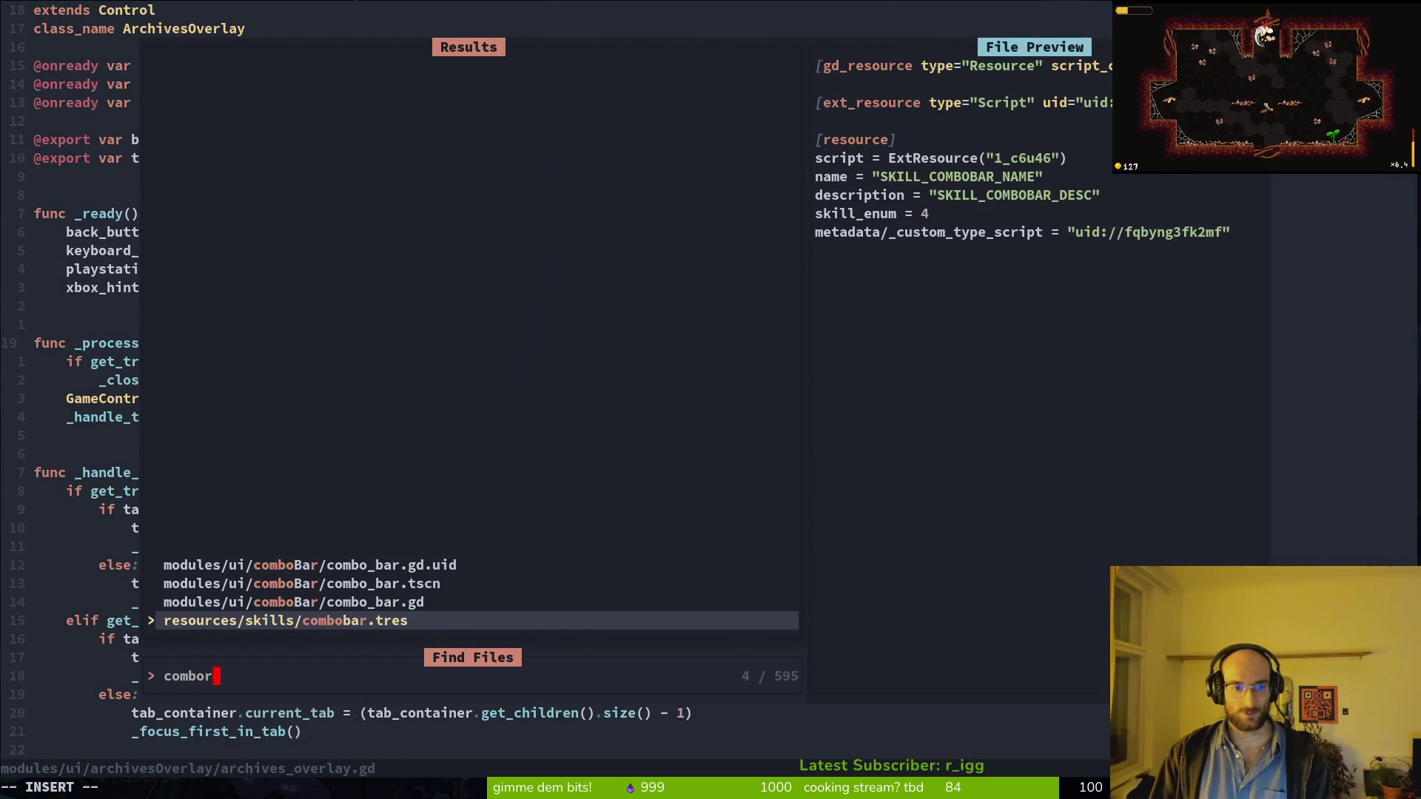
pyautogui.press('Up')
pyautogui.press('Return')
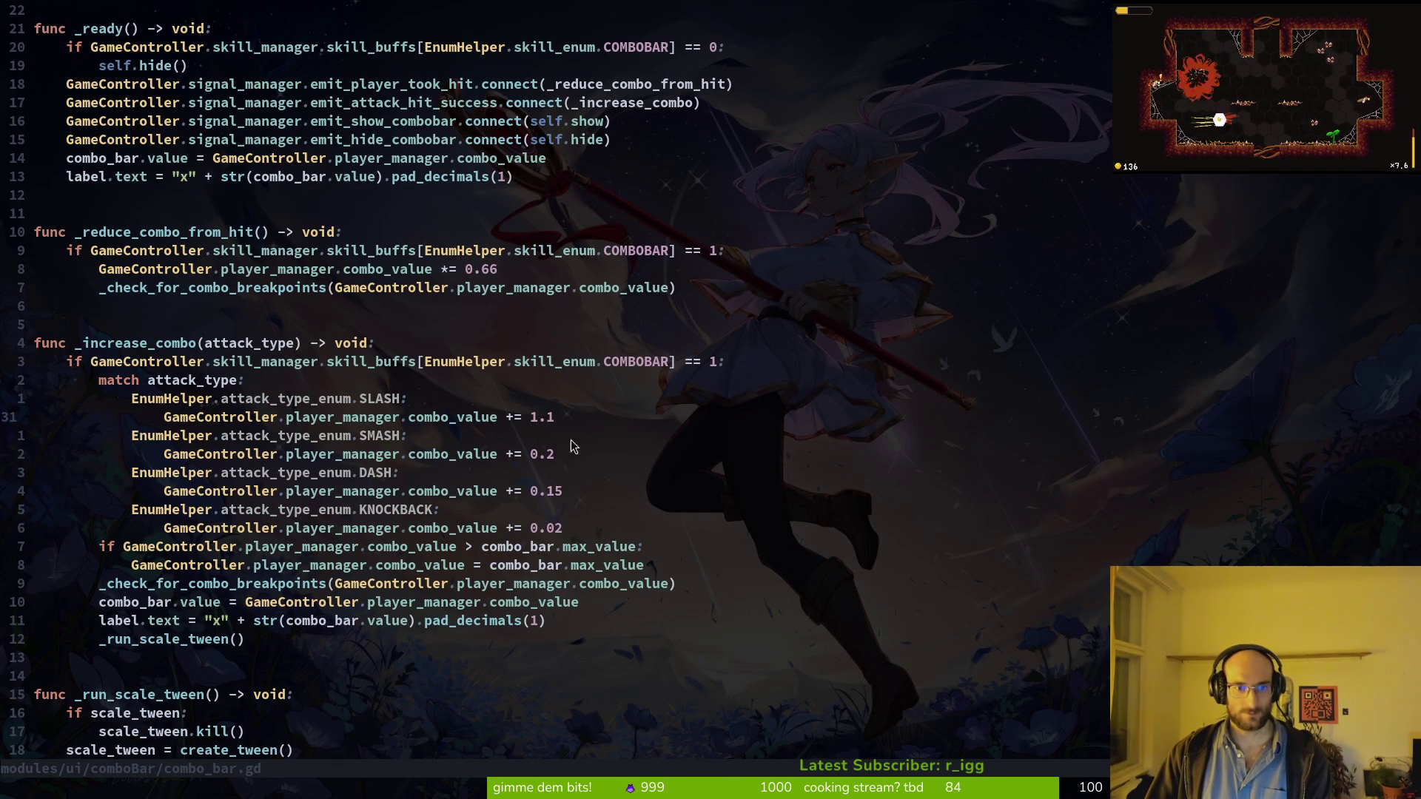
pyautogui.press('s')
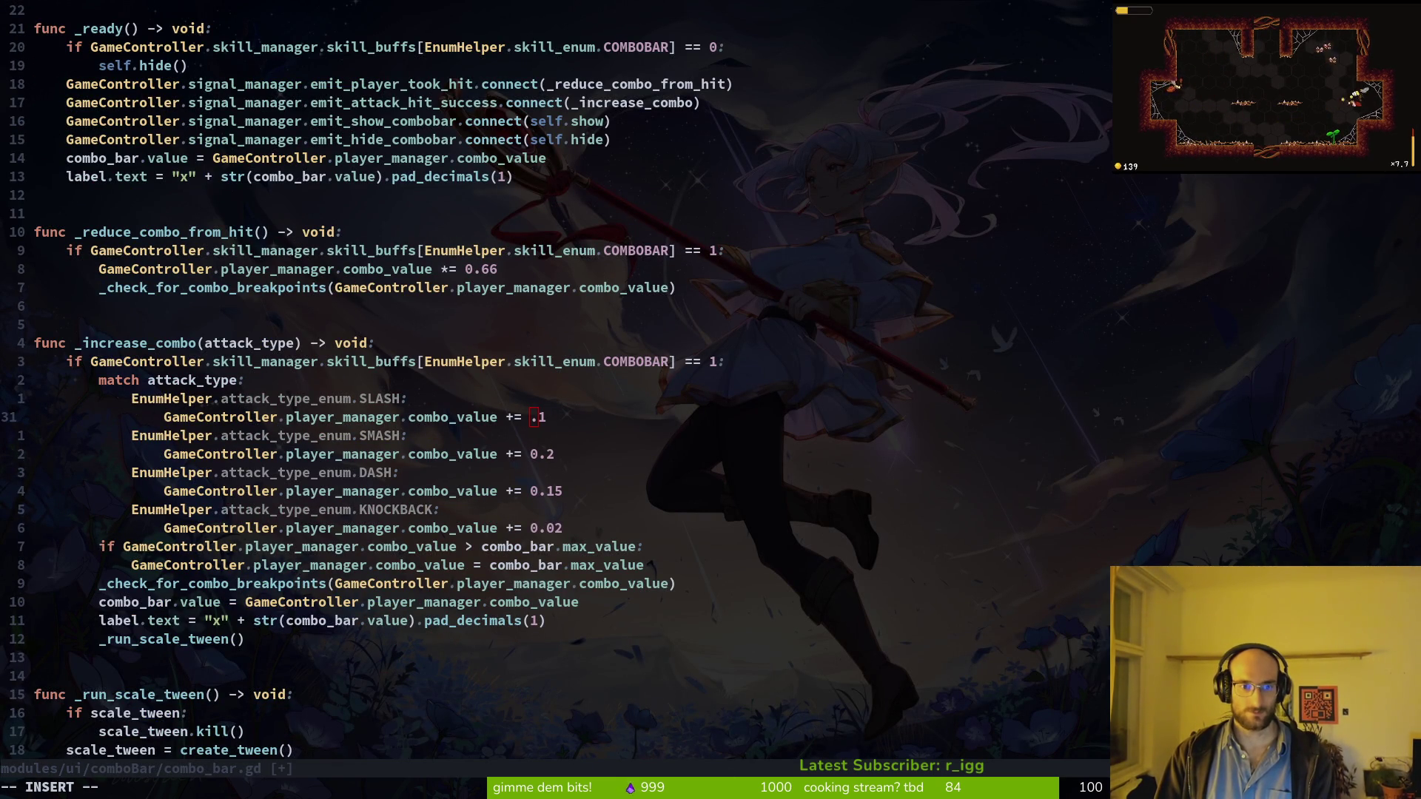
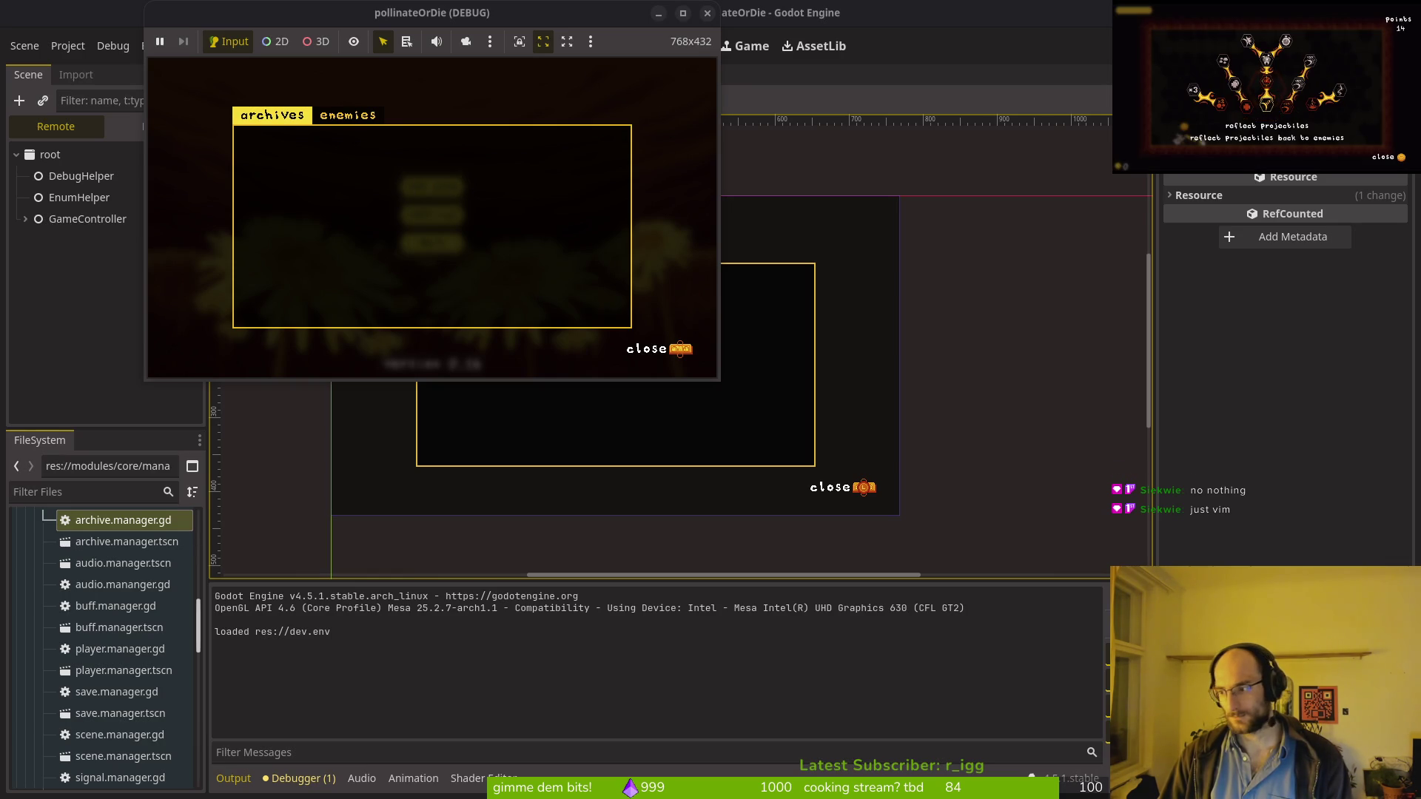
# Step: Relaunch the debug game with F5 from the terminal workspace and return to the Godot editor
pyautogui.press('super+1')
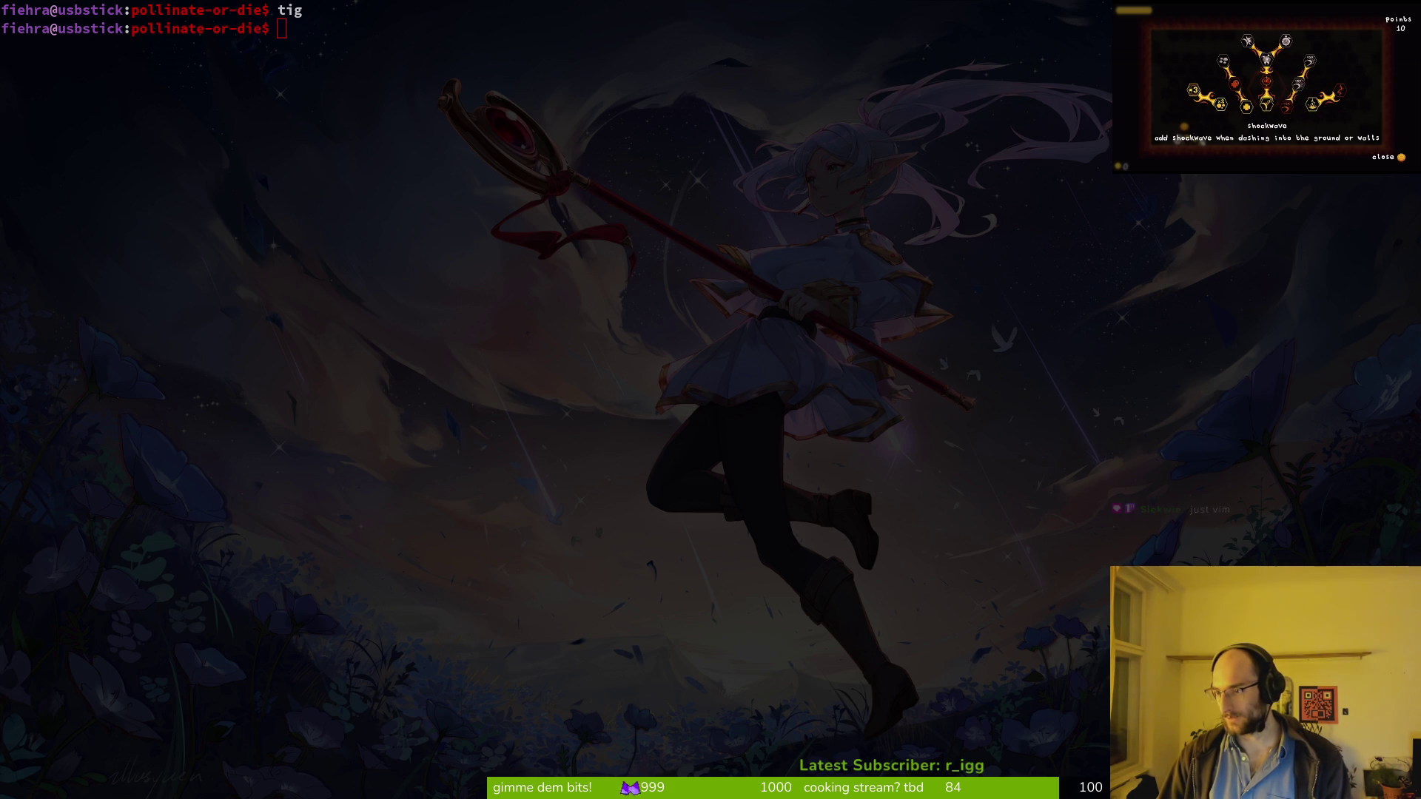
pyautogui.press('F5')
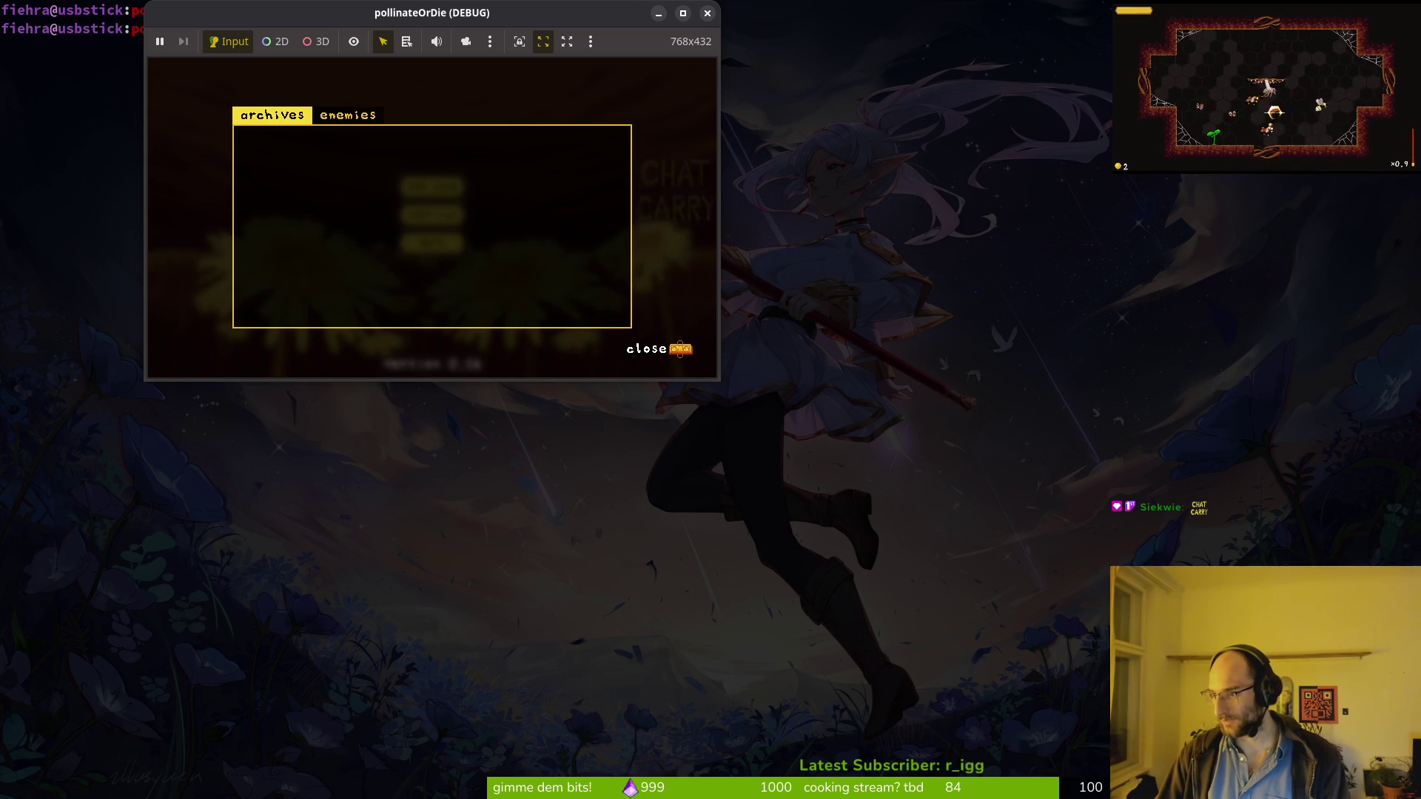
pyautogui.hotkey('alt', 'Tab')
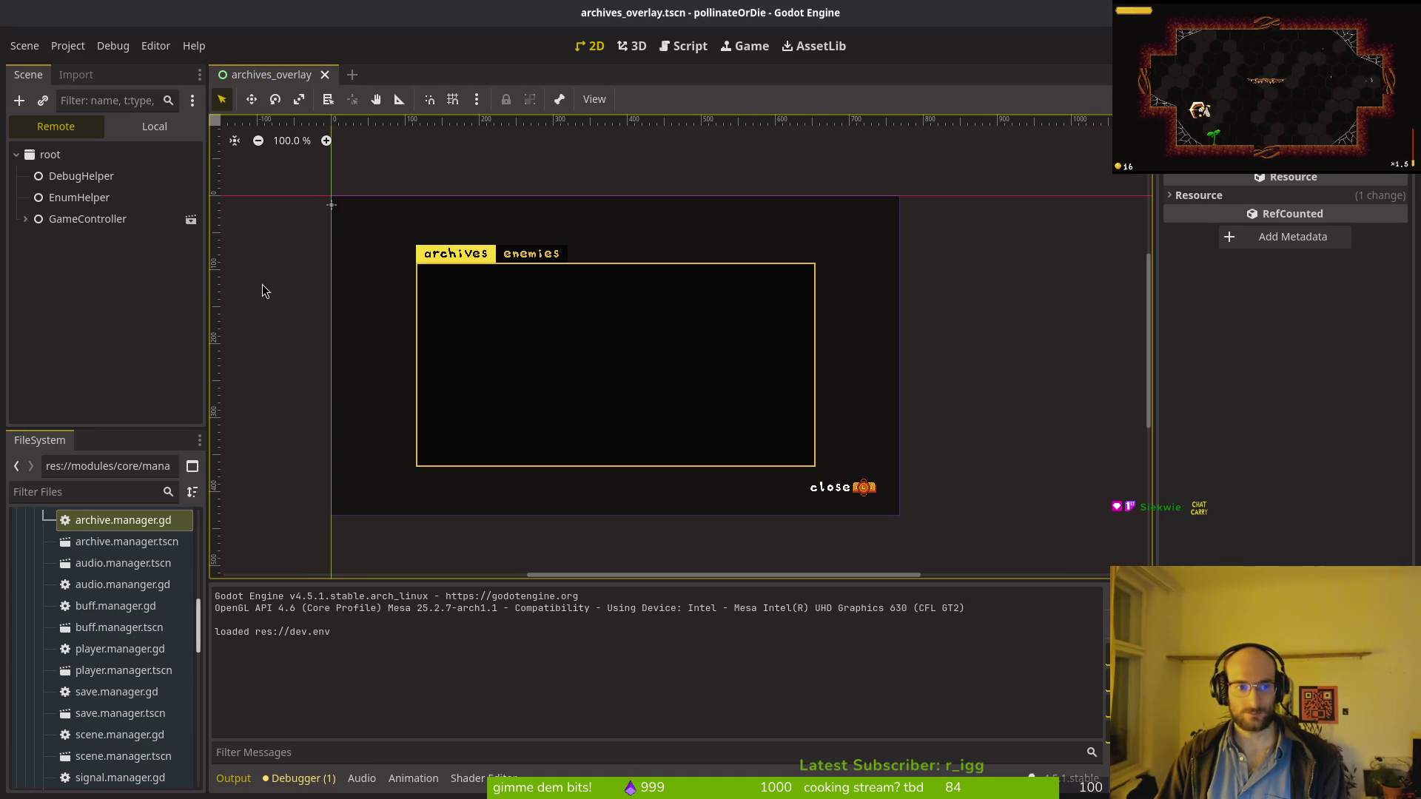
# Step: Close the running debug game and open archive.manager.tscn from the FileSystem dock
pyautogui.hotkey('alt', 'Tab')
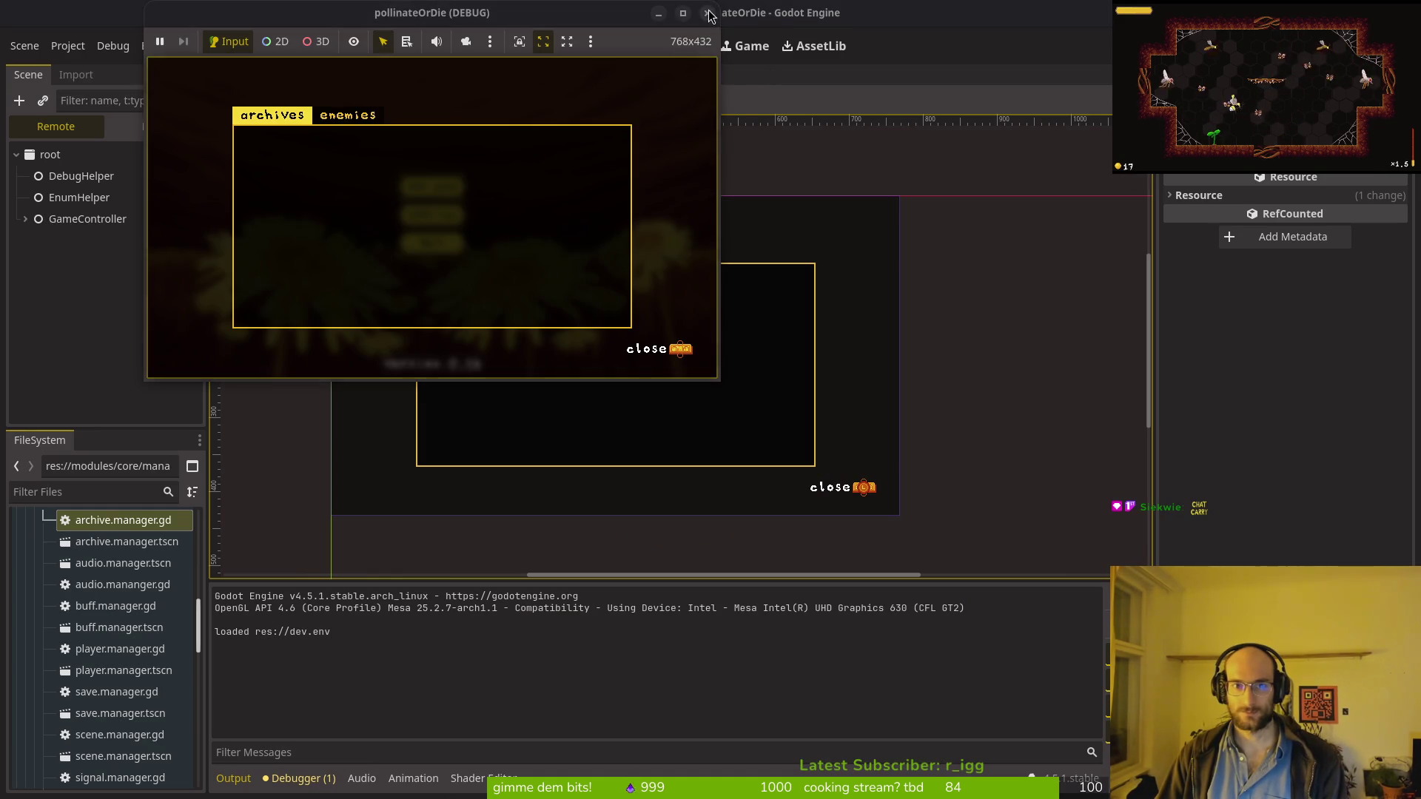
pyautogui.hotkey('alt', 'F4')
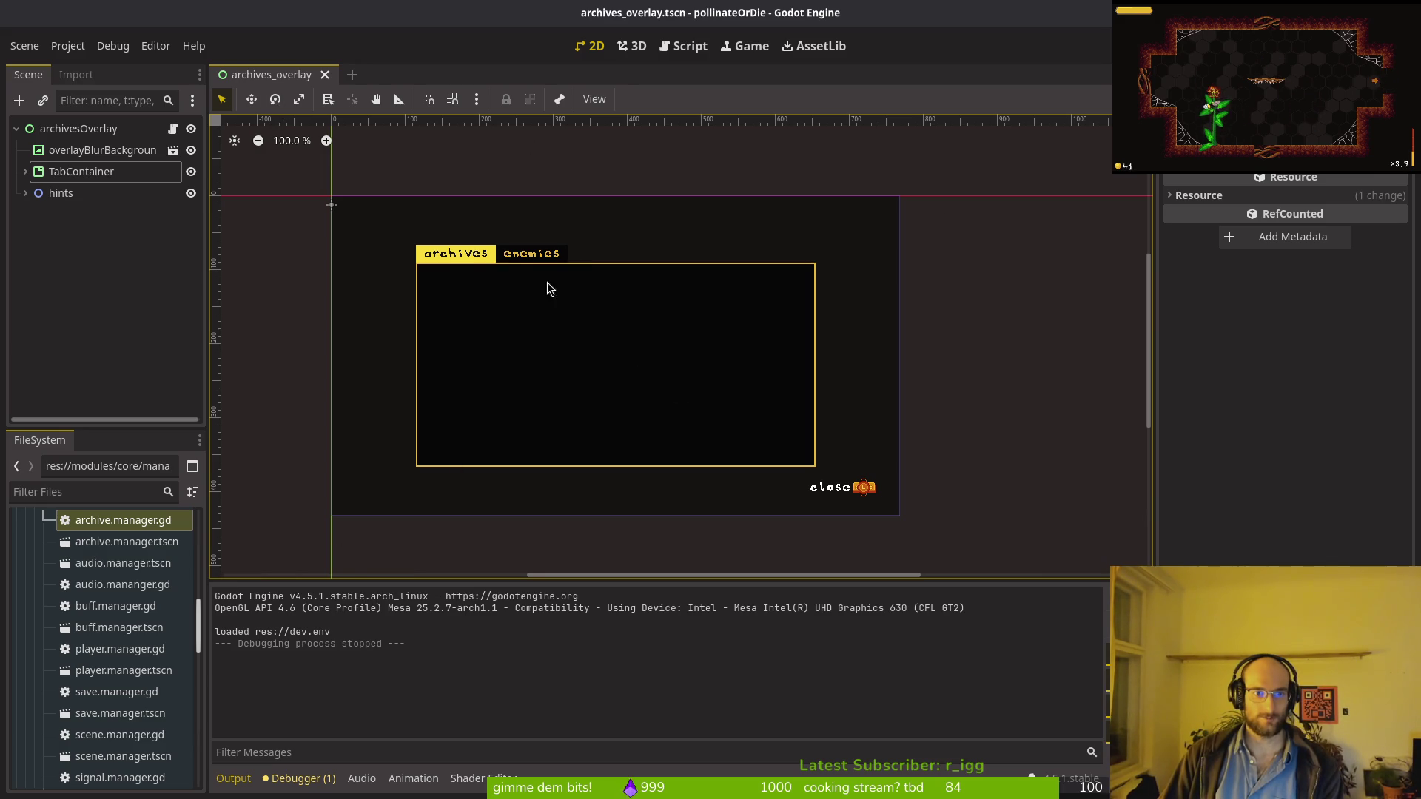
pyautogui.scroll(-2, 581, 329)
pyautogui.scroll(3, 141, 666)
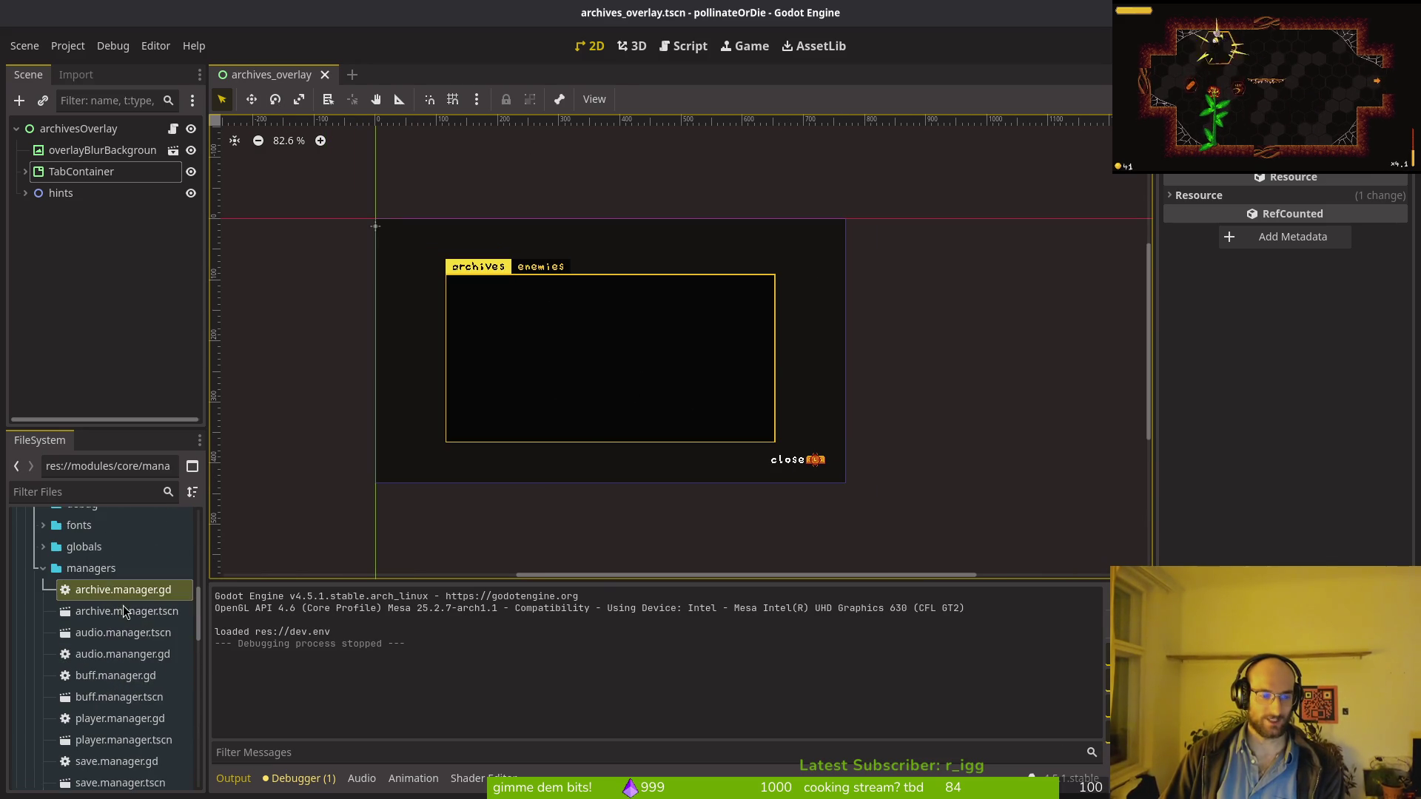
pyautogui.click(127, 614)
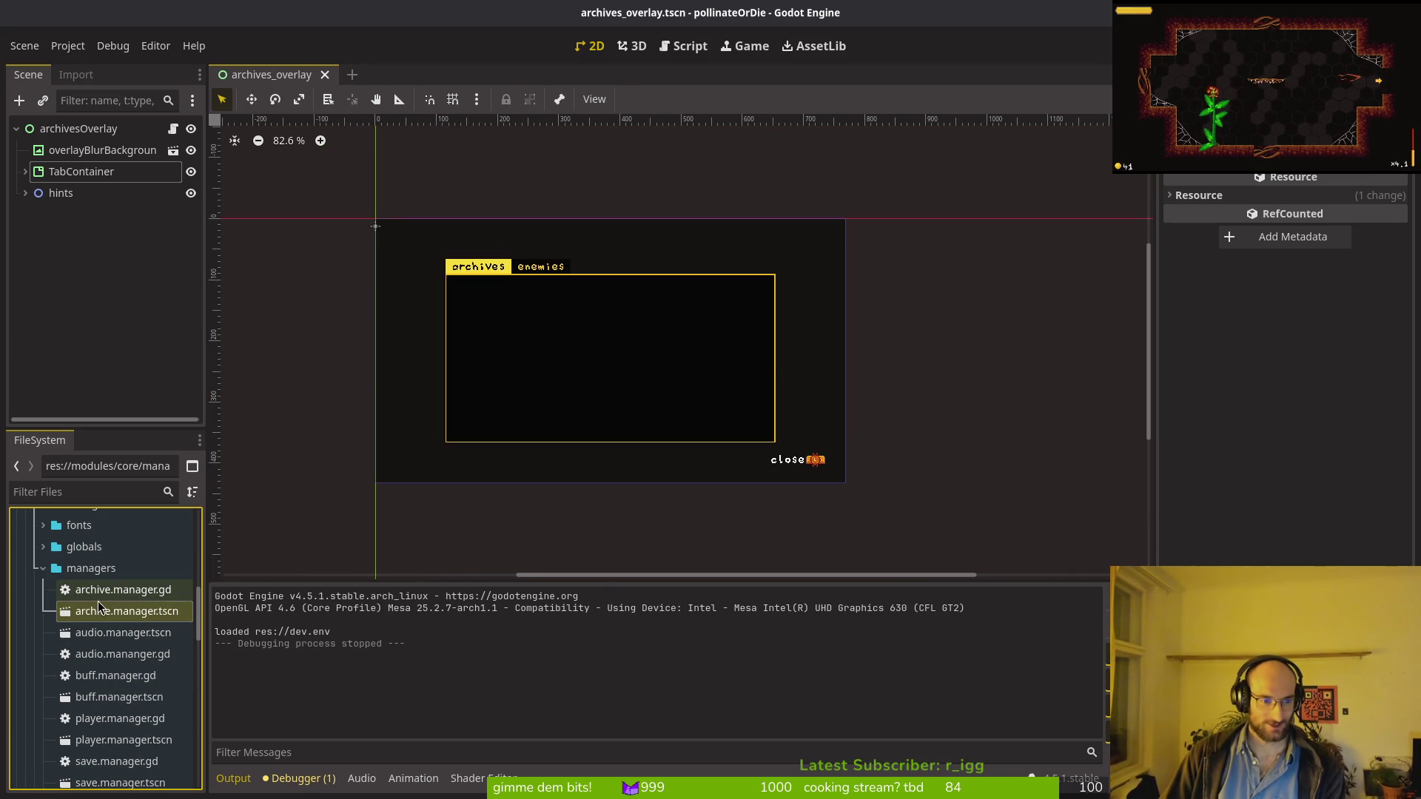
pyautogui.doubleClick(127, 611)
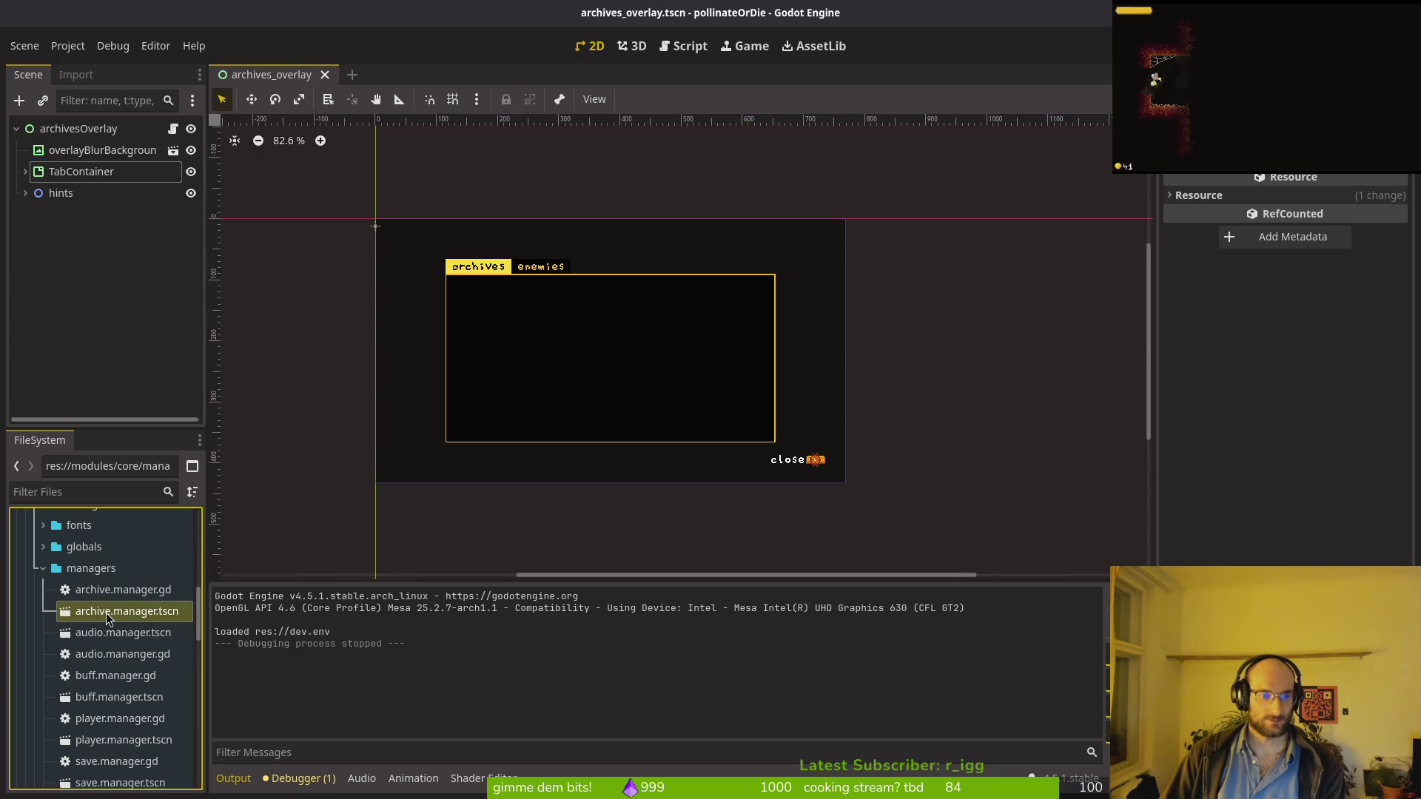
# Step: Check archiveManager's nine Bee Notes entries, hide the Output panel, and rerun the game with F5
pyautogui.click(77, 130)
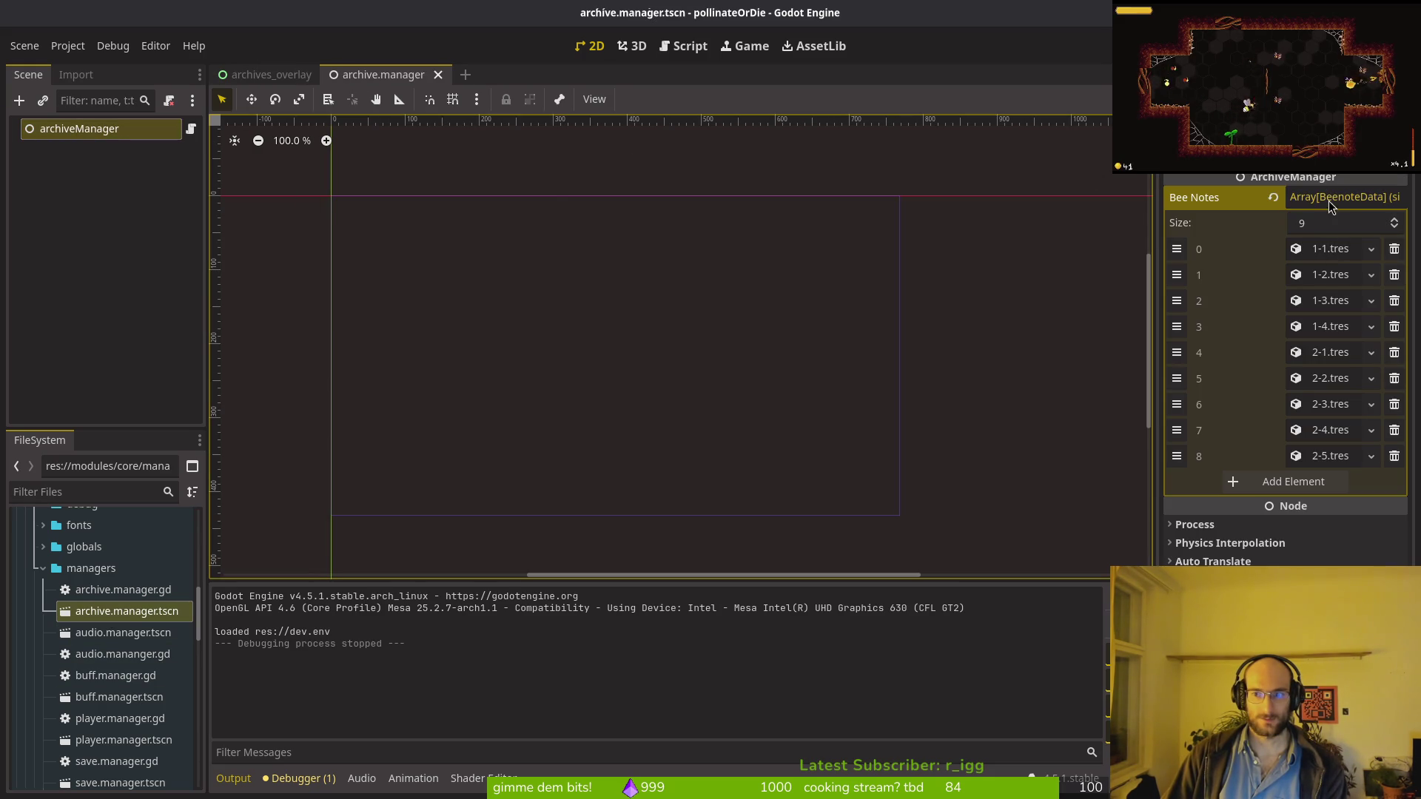
pyautogui.click(233, 779)
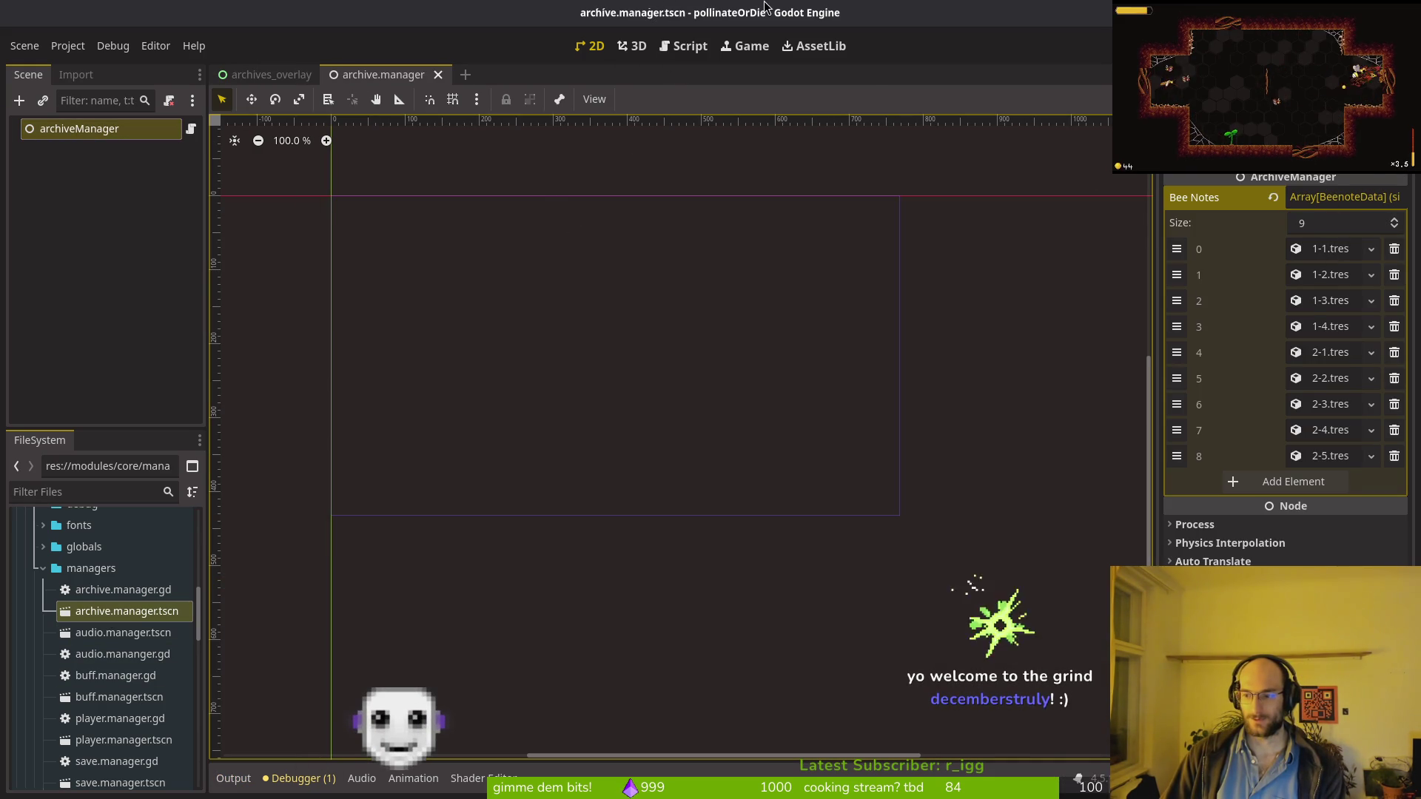
pyautogui.press('F5')
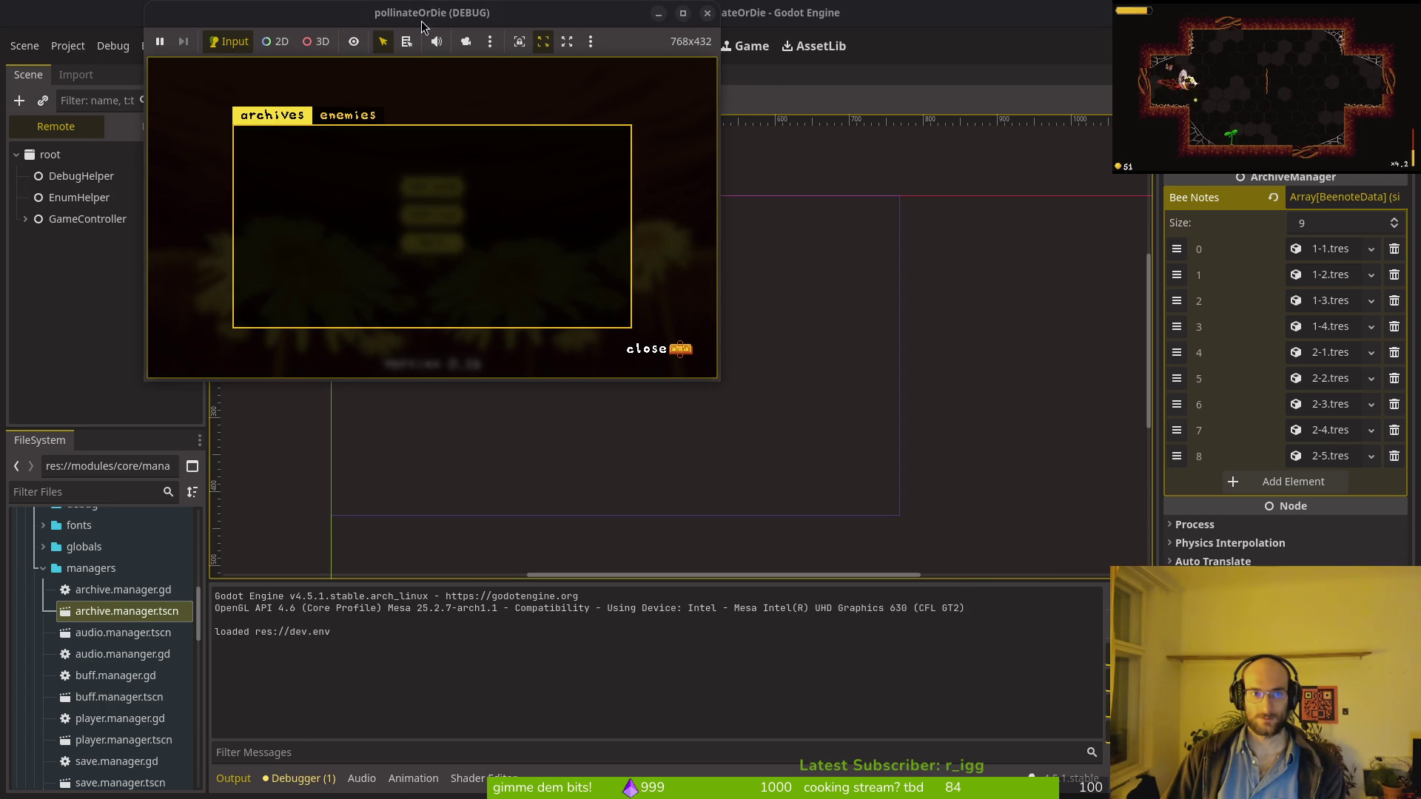
# Step: Move the game window aside and hide the archivesOverlay node in the editor
pyautogui.moveTo(425, 14); pyautogui.dragTo(755, 190)
pyautogui.click(142, 128)
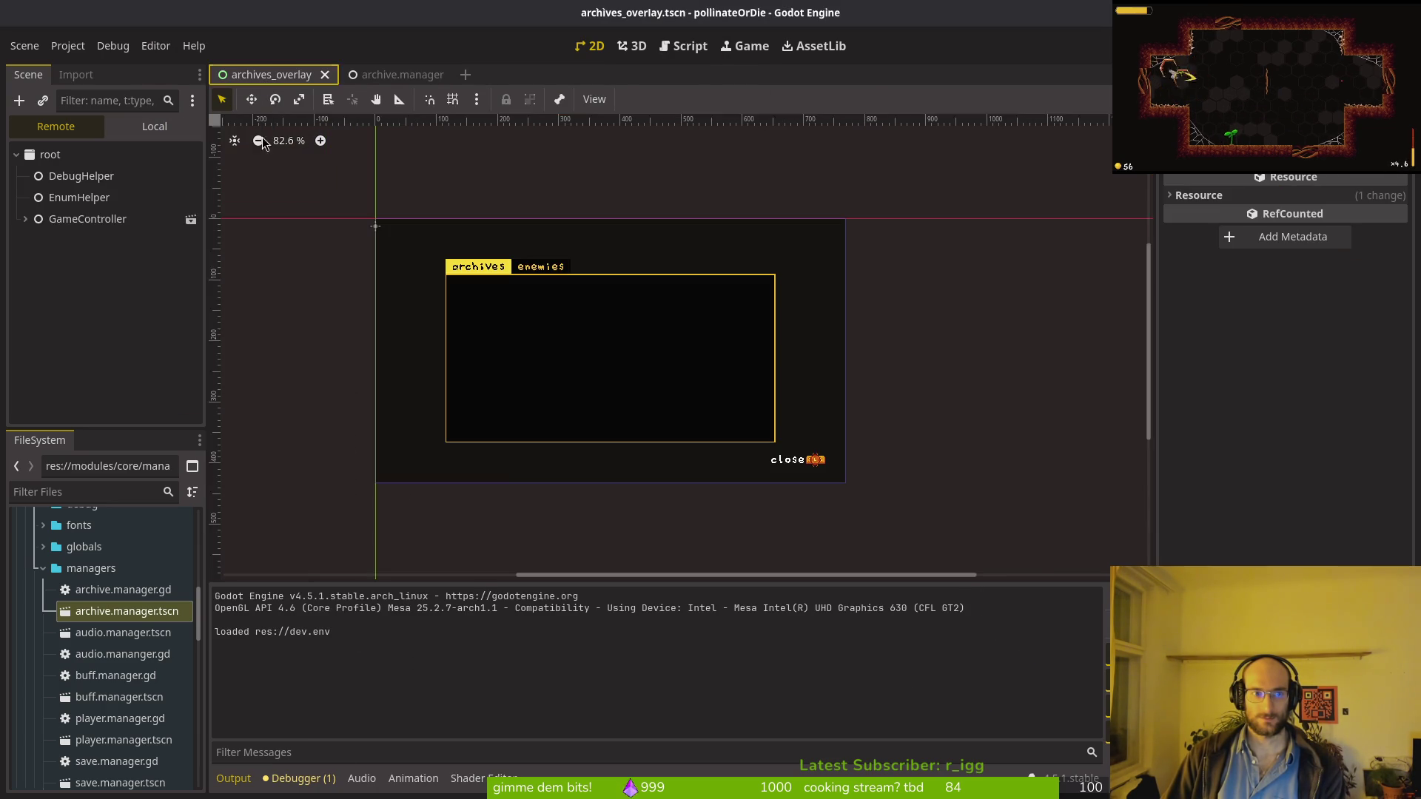
pyautogui.click(191, 154)
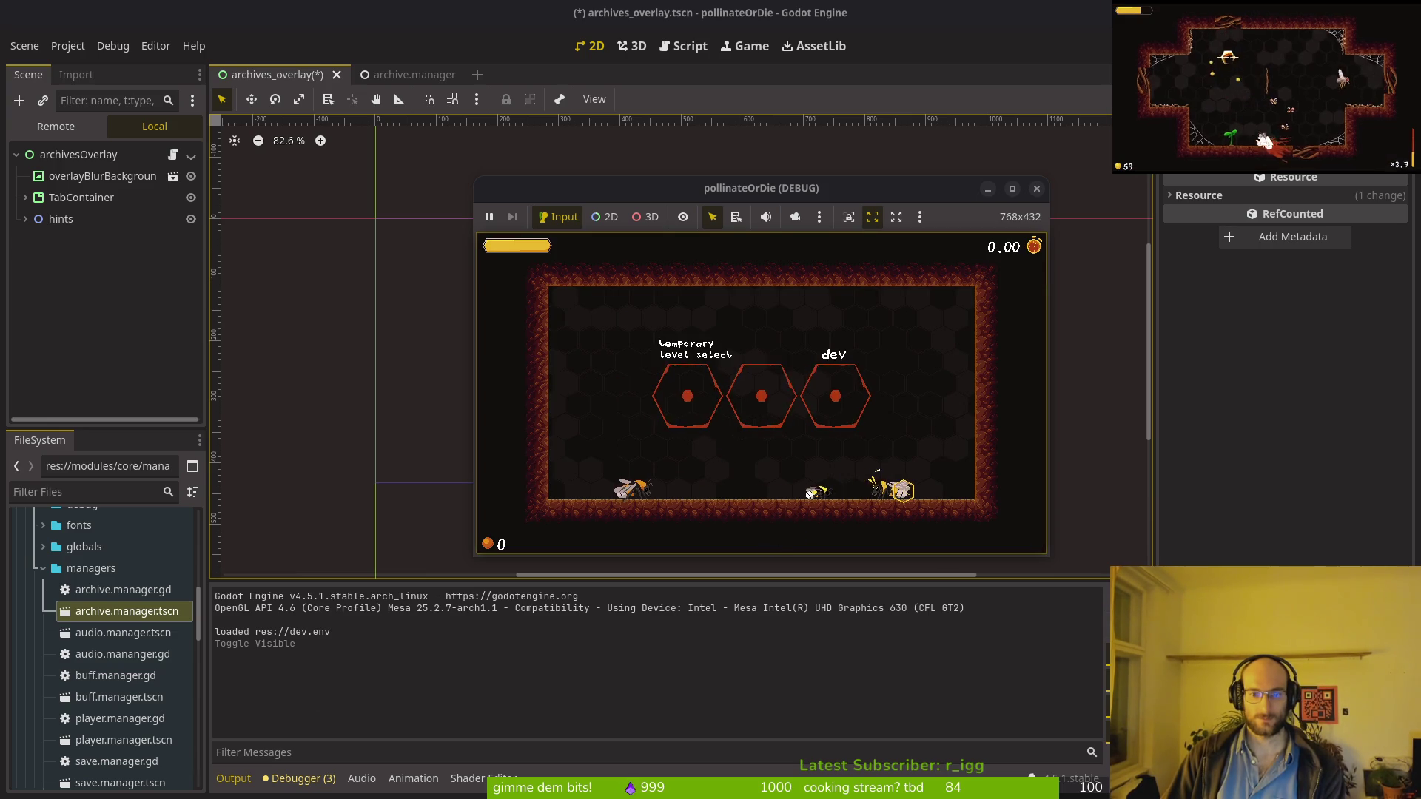
# Step: Test the archives and skill tree overlays in-game with E, Tab and Escape, then close the game
pyautogui.press('e')
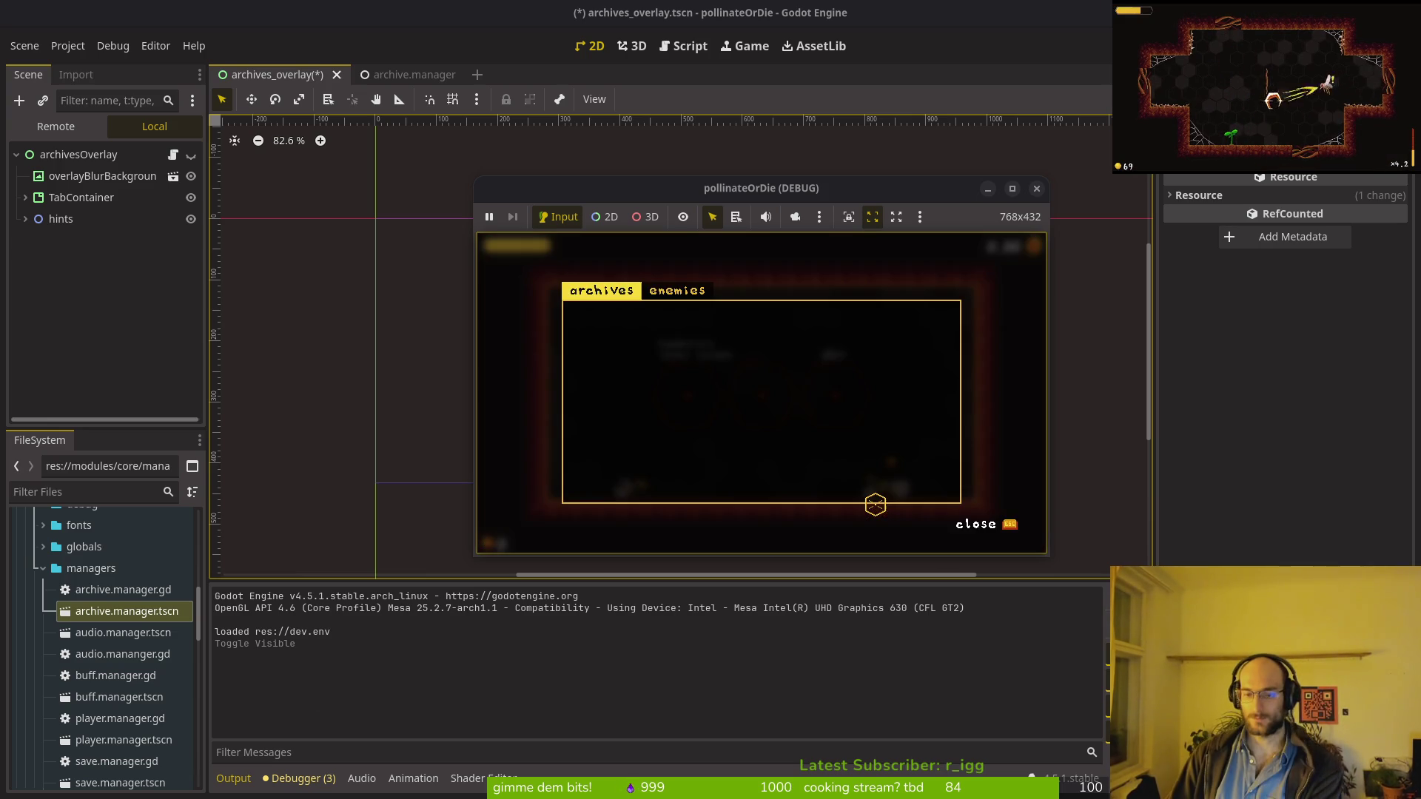
pyautogui.press('Escape')
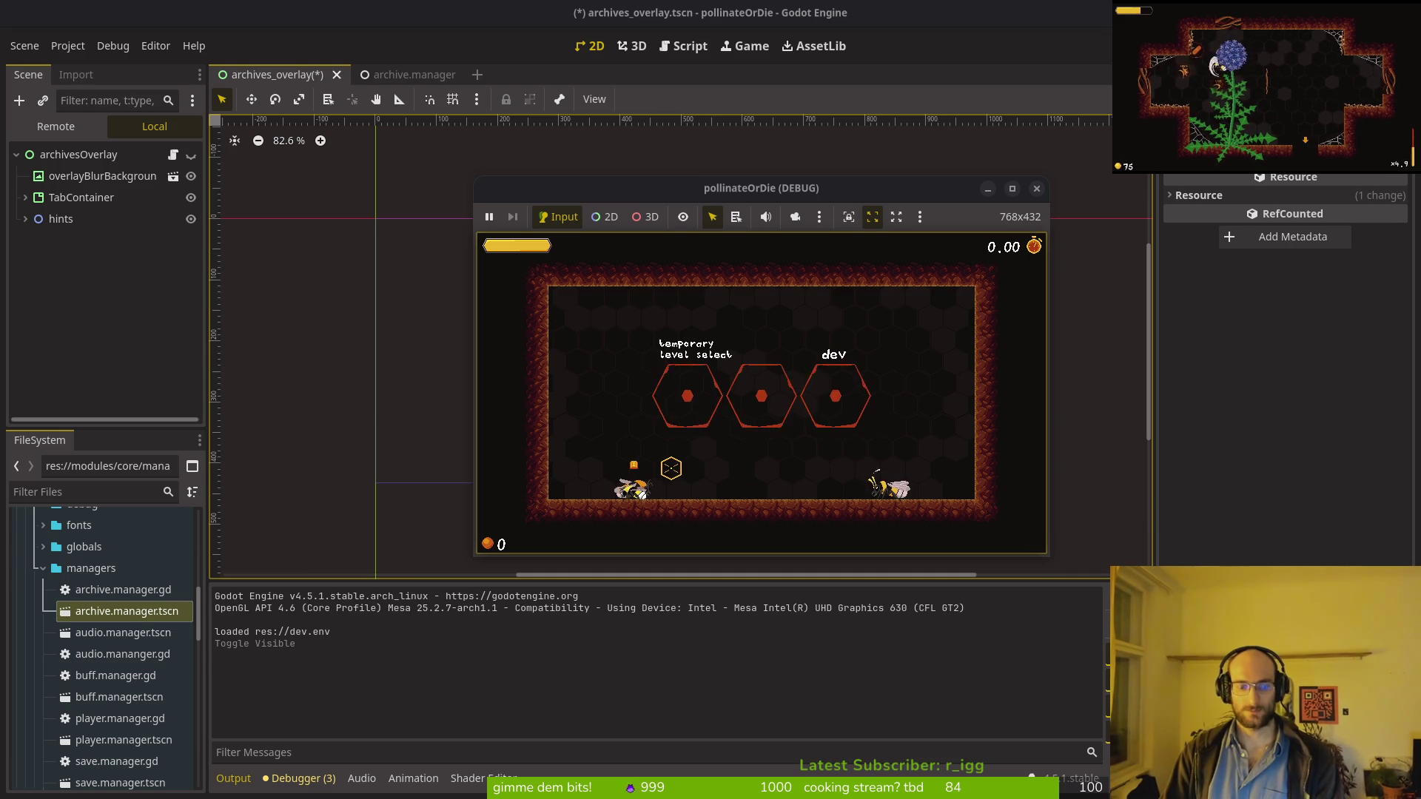
pyautogui.press('Tab')
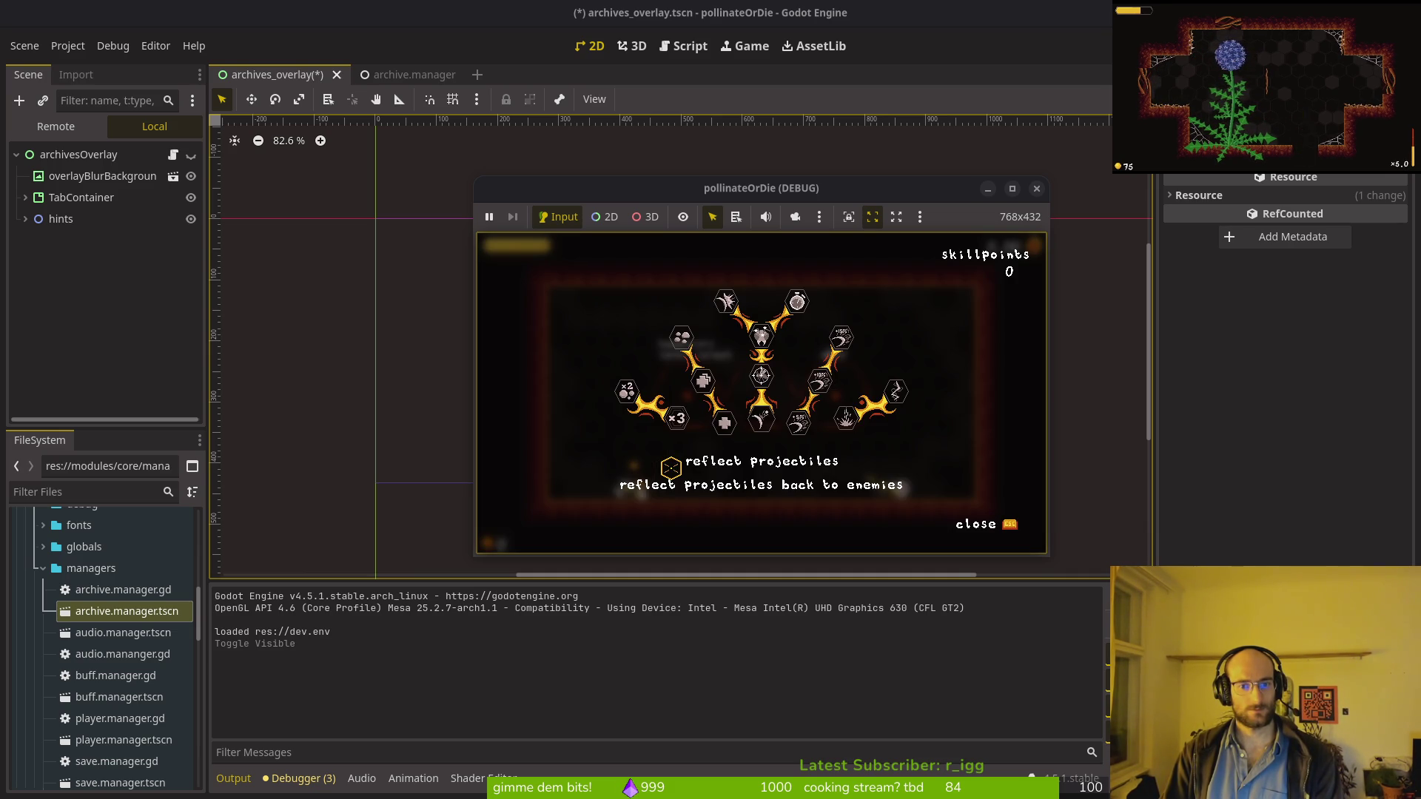
pyautogui.press('Escape')
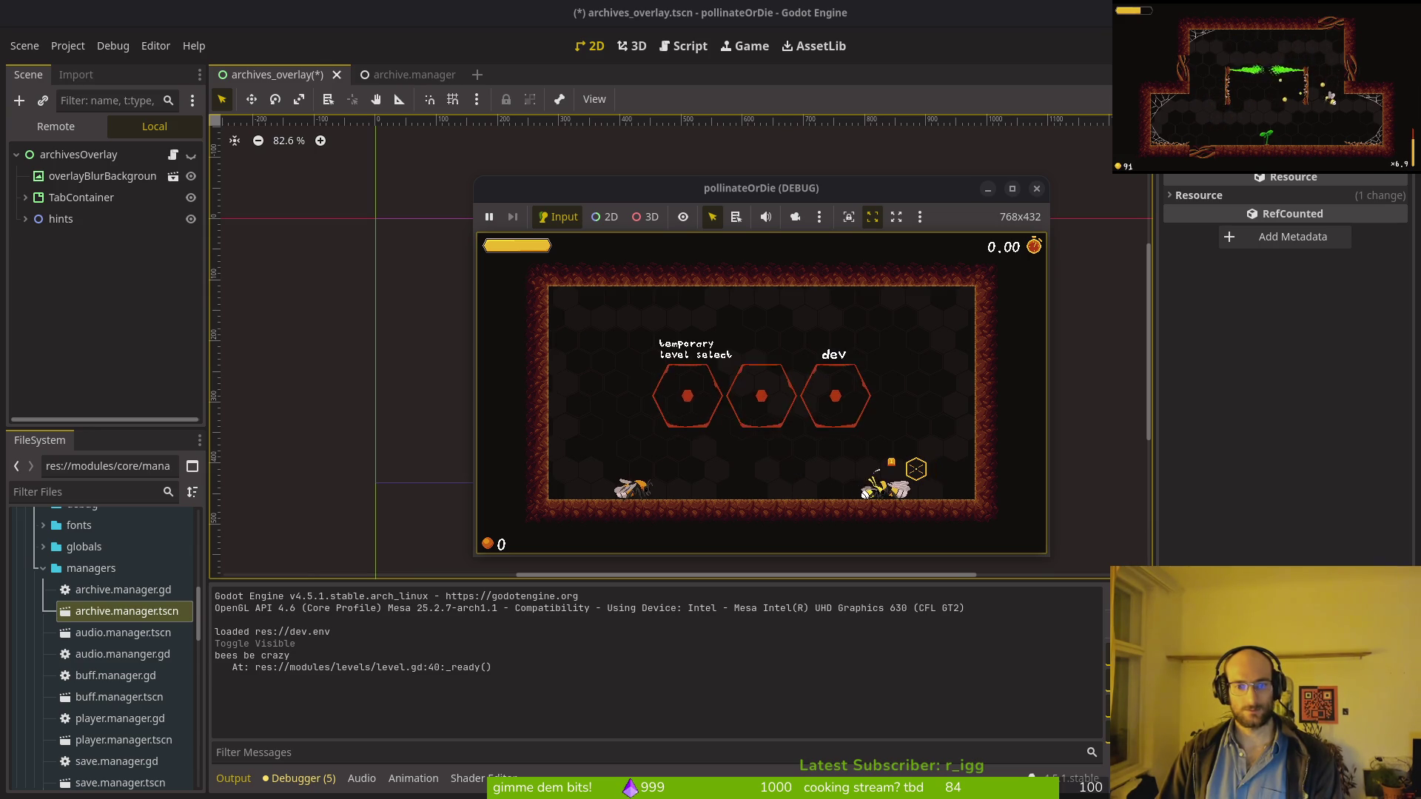
pyautogui.press('Tab')
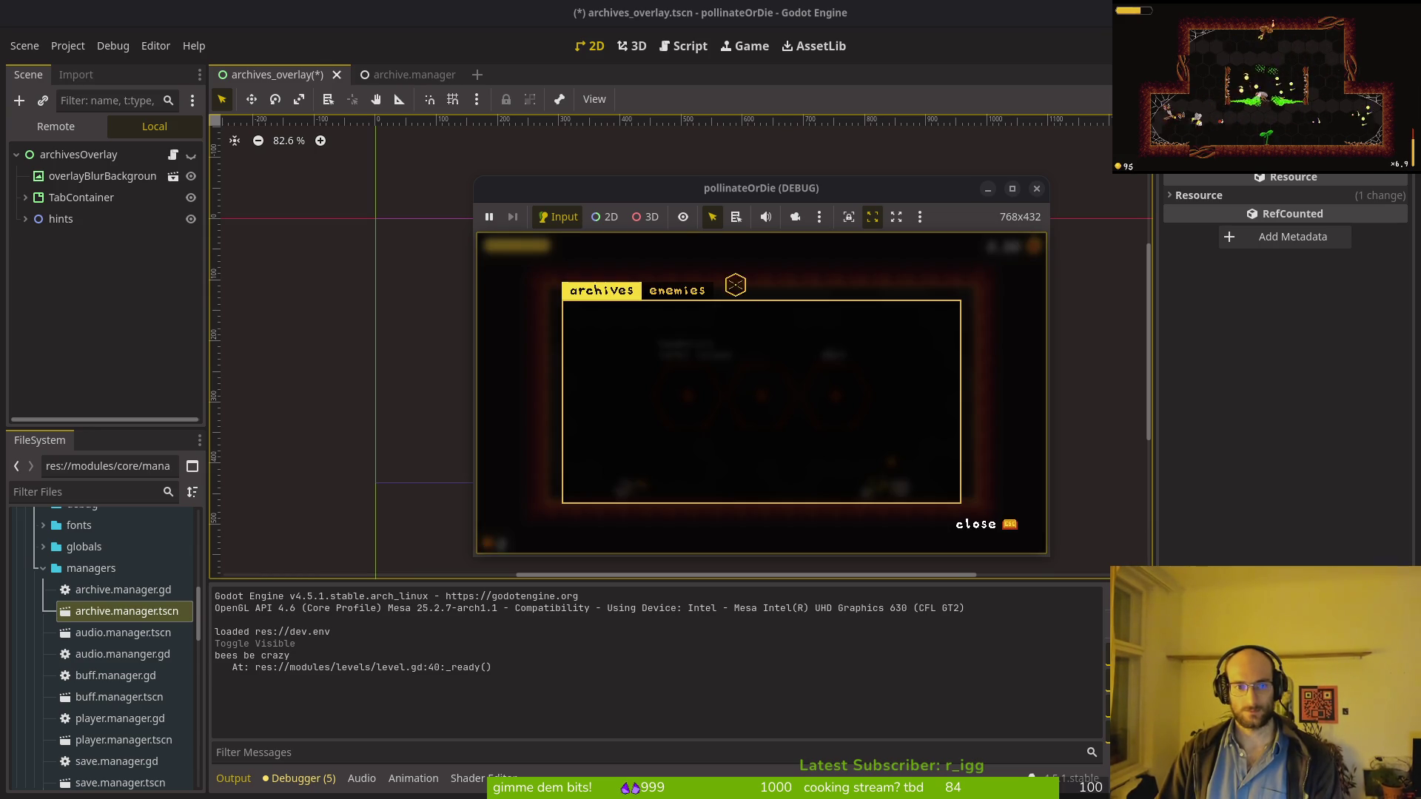
pyautogui.press('Escape')
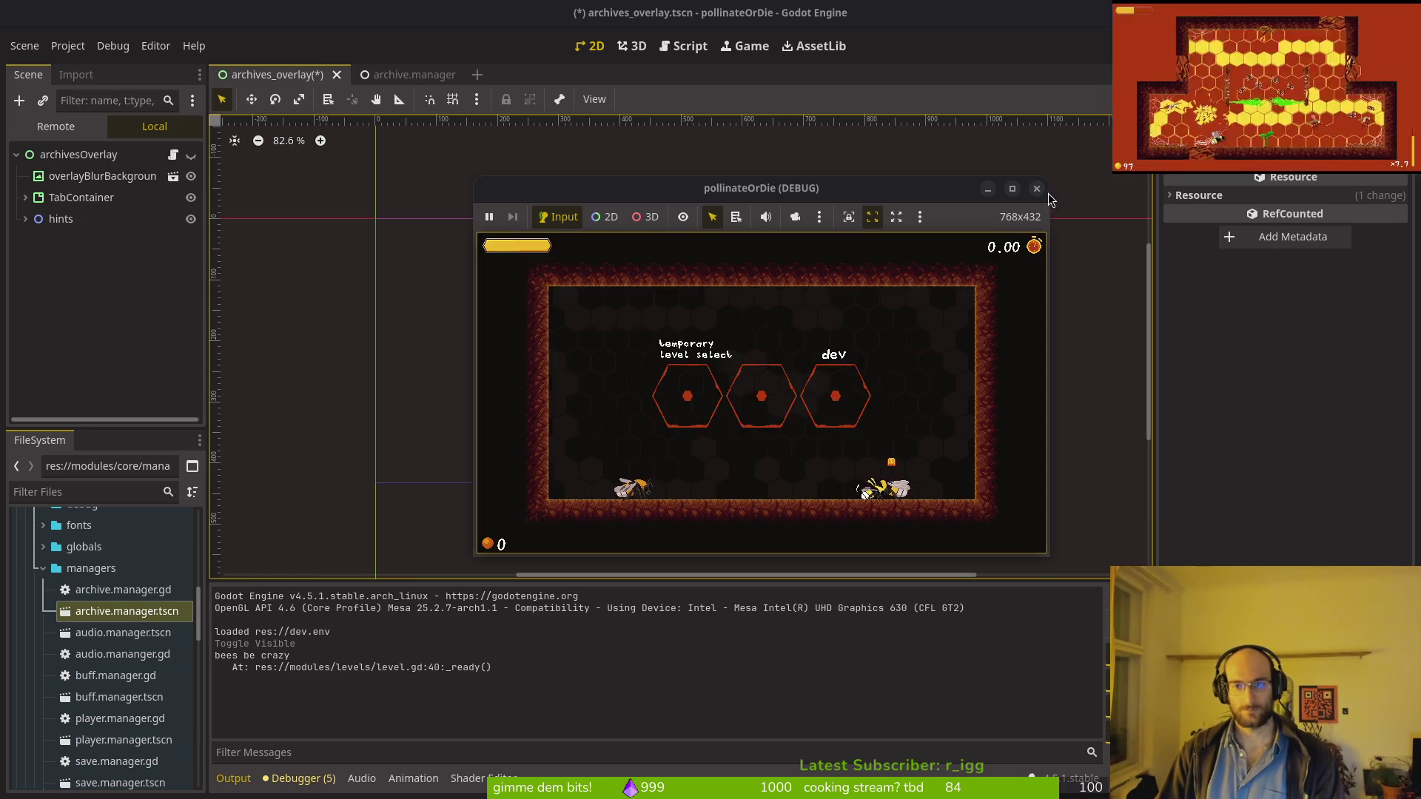
pyautogui.click(1036, 188)
# Step: Save archives_overlay.tscn from the 2D view and switch over to Aseprite
pyautogui.hotkey('ctrl', 's')
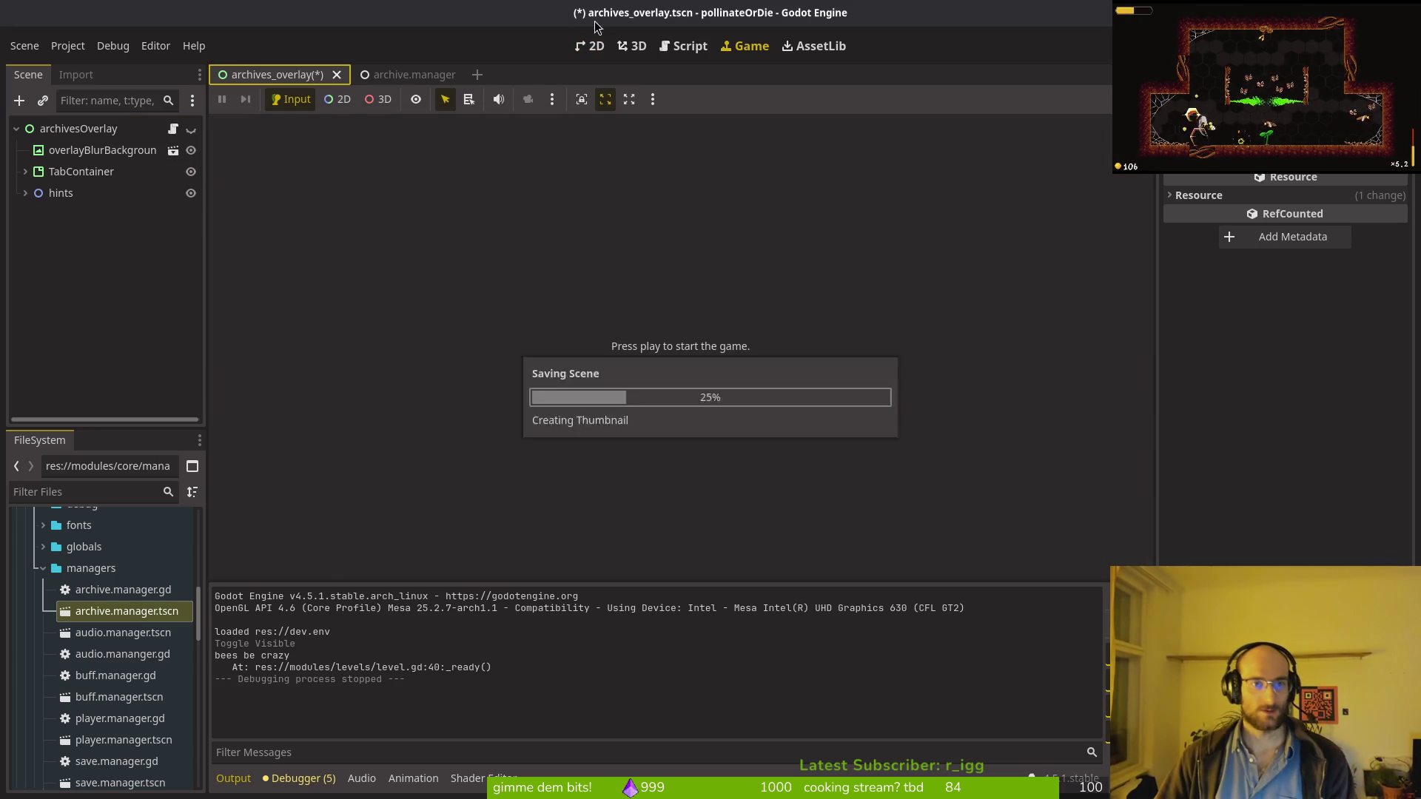
pyautogui.click(595, 46)
pyautogui.hotkey('ctrl', 's')
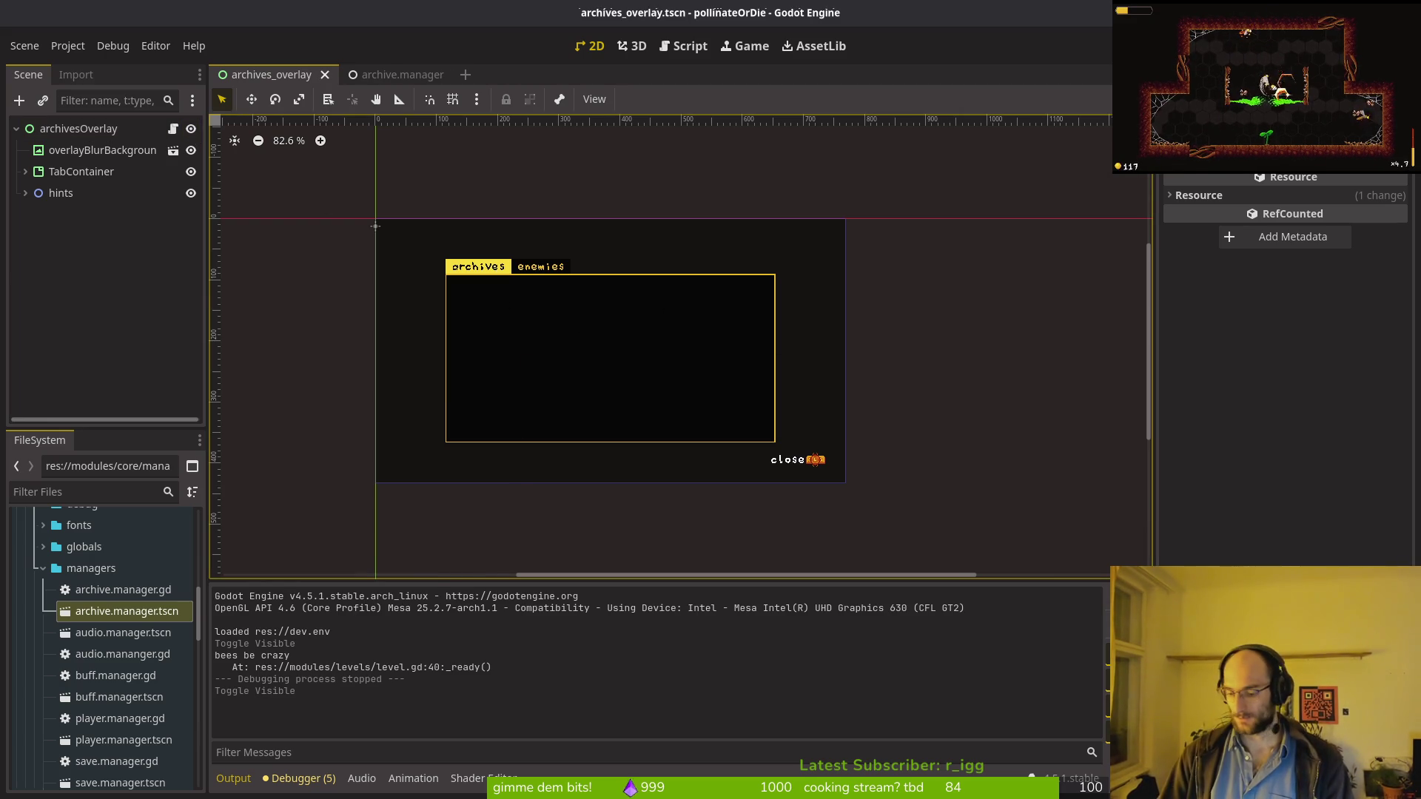
pyautogui.press('super')
pyautogui.press('super+2')
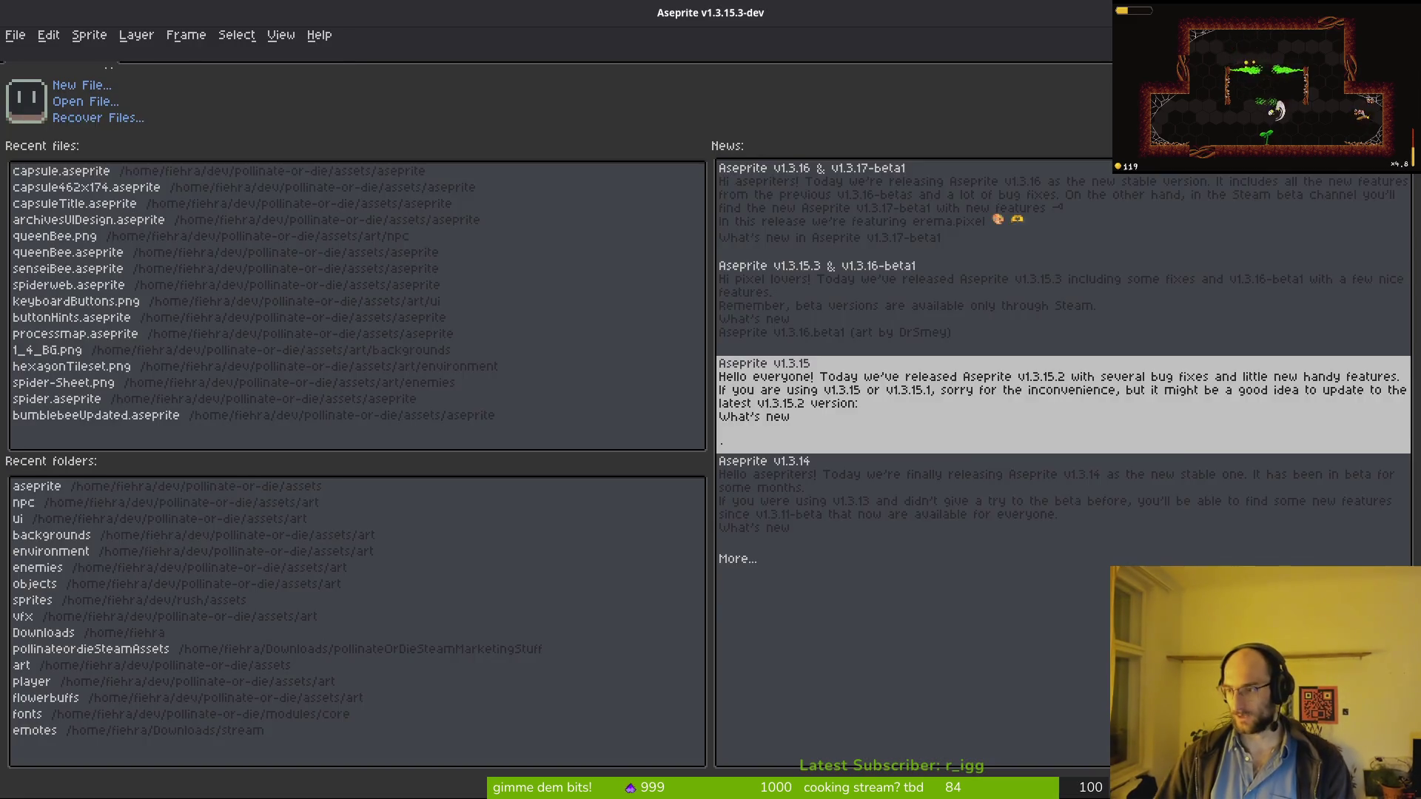
# Step: Open archivesUIDesign and select frame 2 of Layer 2 with the Enemy tab in view
pyautogui.click(66, 239)
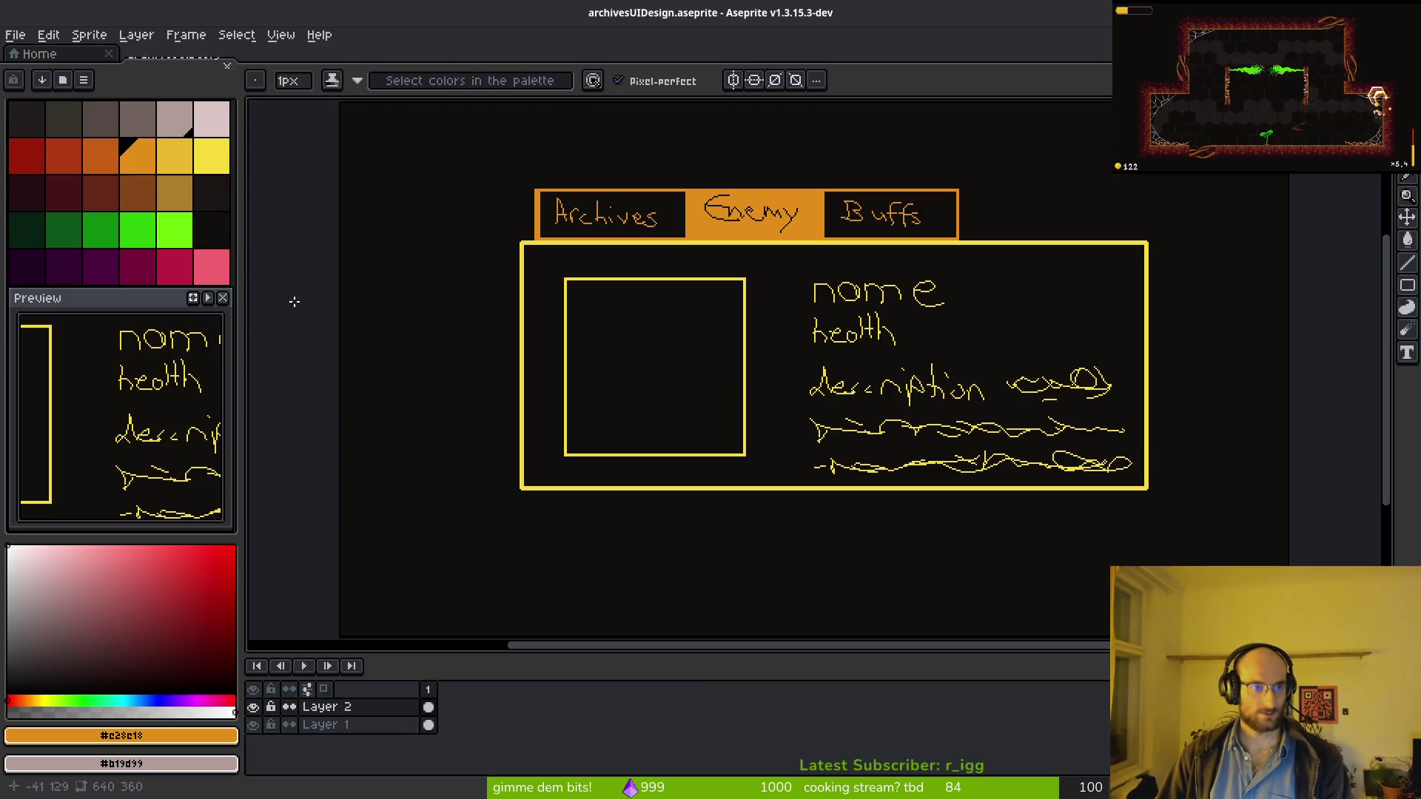
pyautogui.scroll(-3, 684, 269)
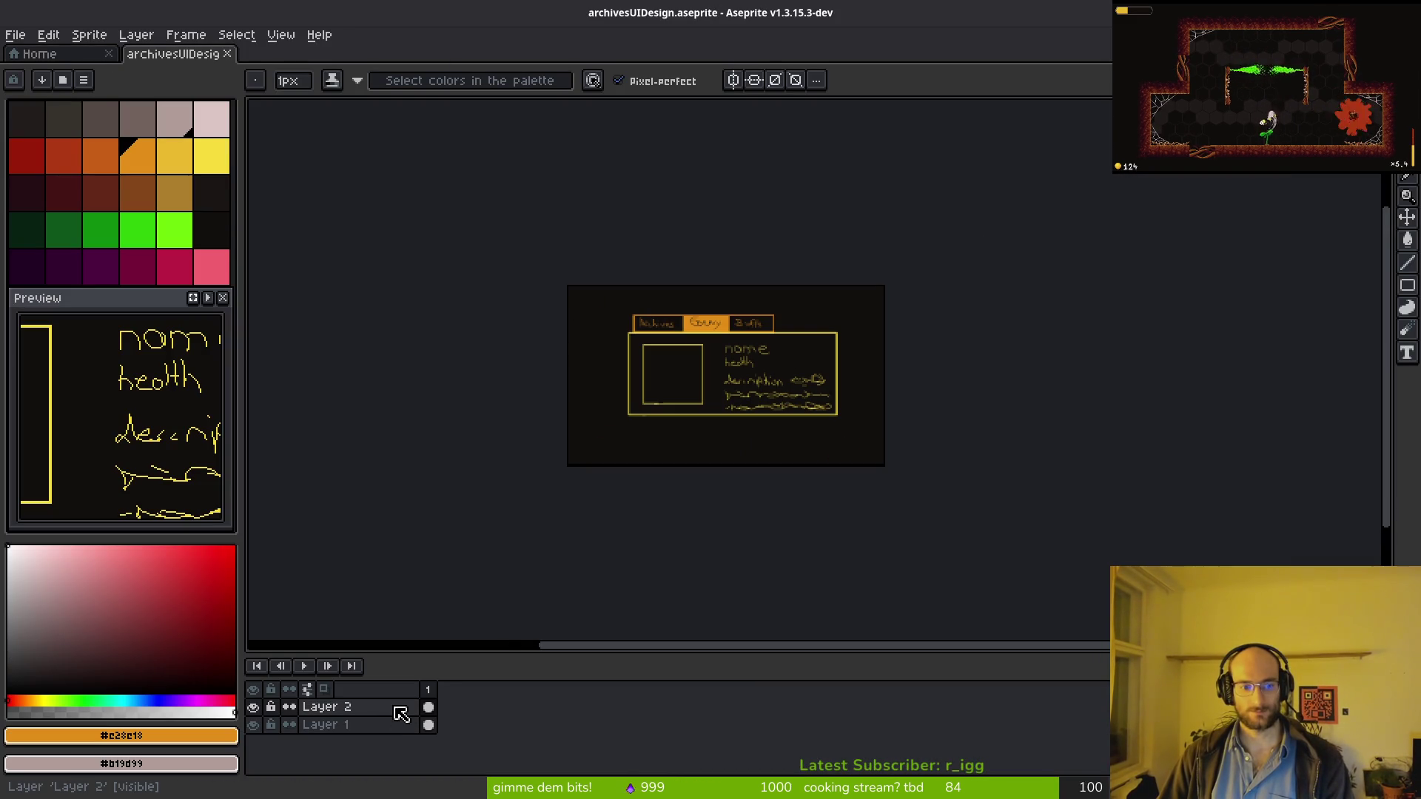
pyautogui.click(445, 707)
pyautogui.scroll(8, 738, 387)
pyautogui.moveTo(738, 387)
pyautogui.mouseDown()
pyautogui.moveTo(929, 498)
pyautogui.moveTo(878, 478)
pyautogui.mouseUp()
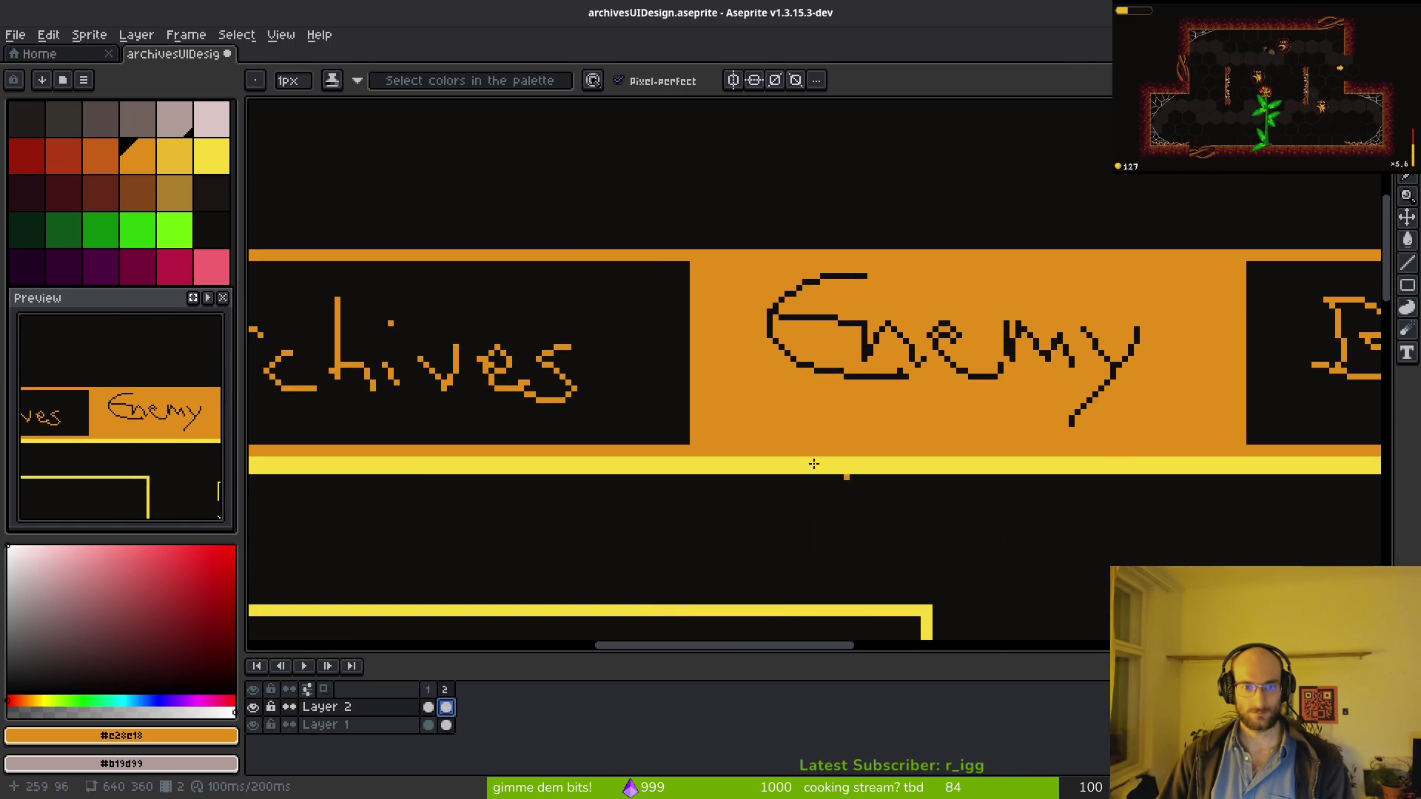
pyautogui.scroll(-3, 878, 479)
pyautogui.scroll(3, 785, 449)
# Step: Draw a 1px yellow rectangle outline around the Enemy tab
pyautogui.click(211, 157)
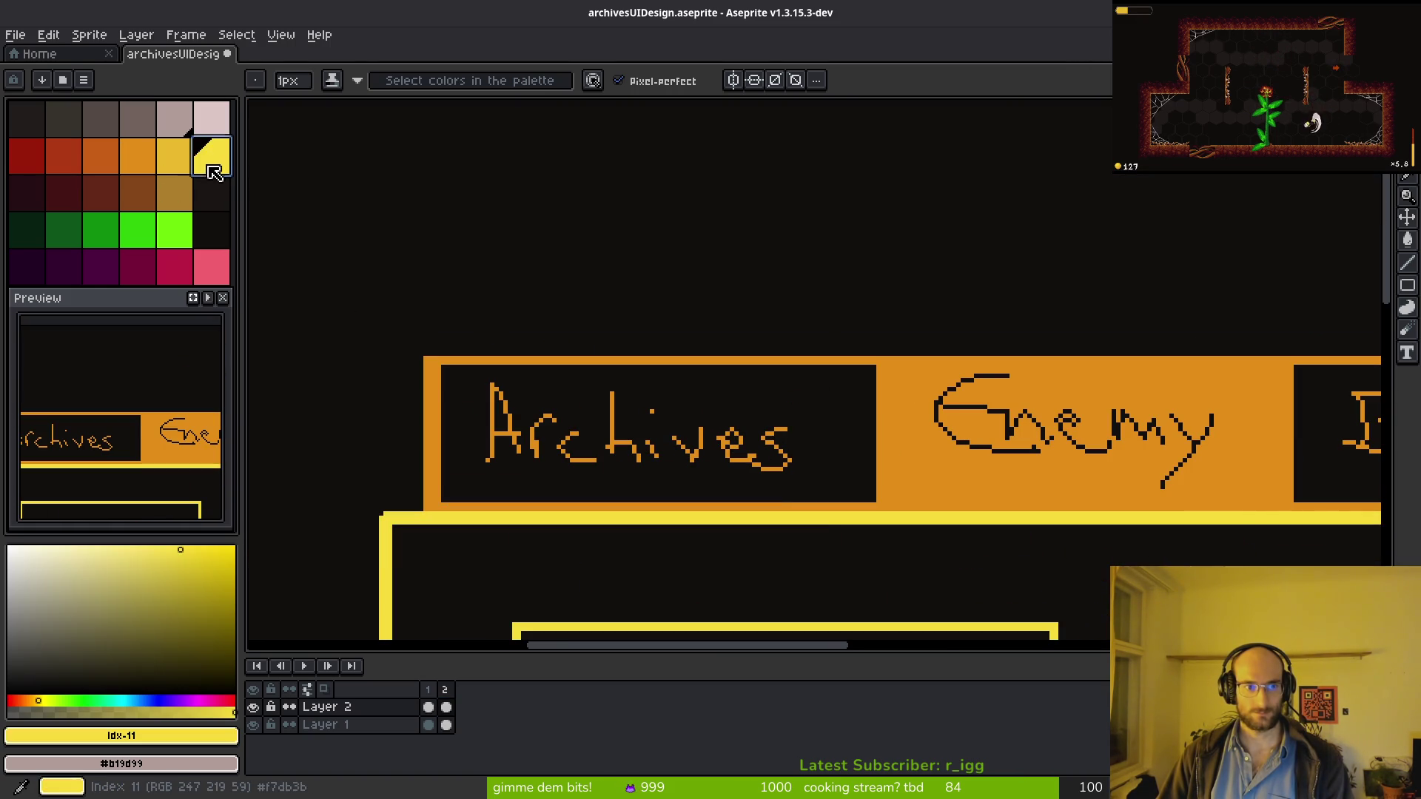
pyautogui.moveTo(878, 419); pyautogui.dragTo(817, 412)
pyautogui.scroll(2, 817, 412)
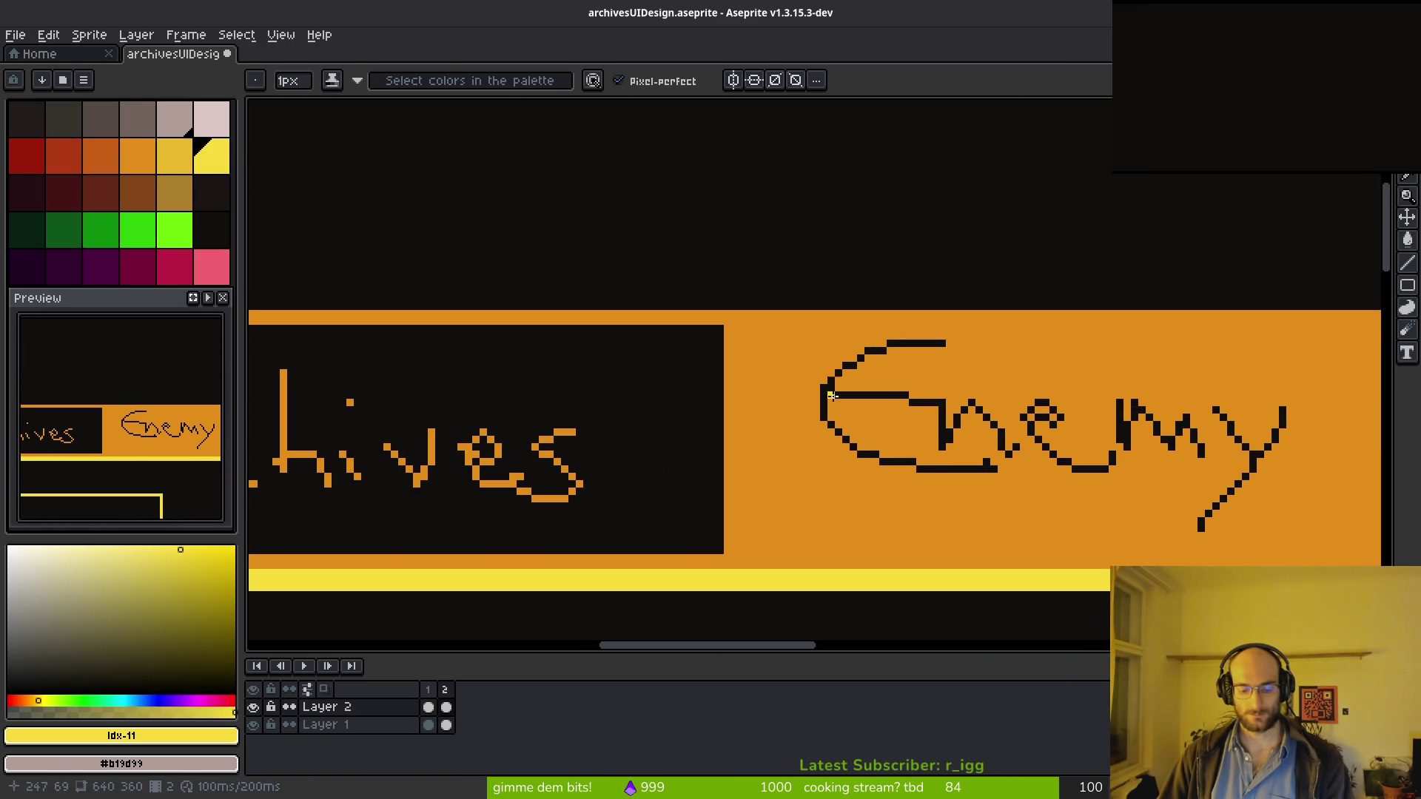
pyautogui.press('r')
pyautogui.press('-')
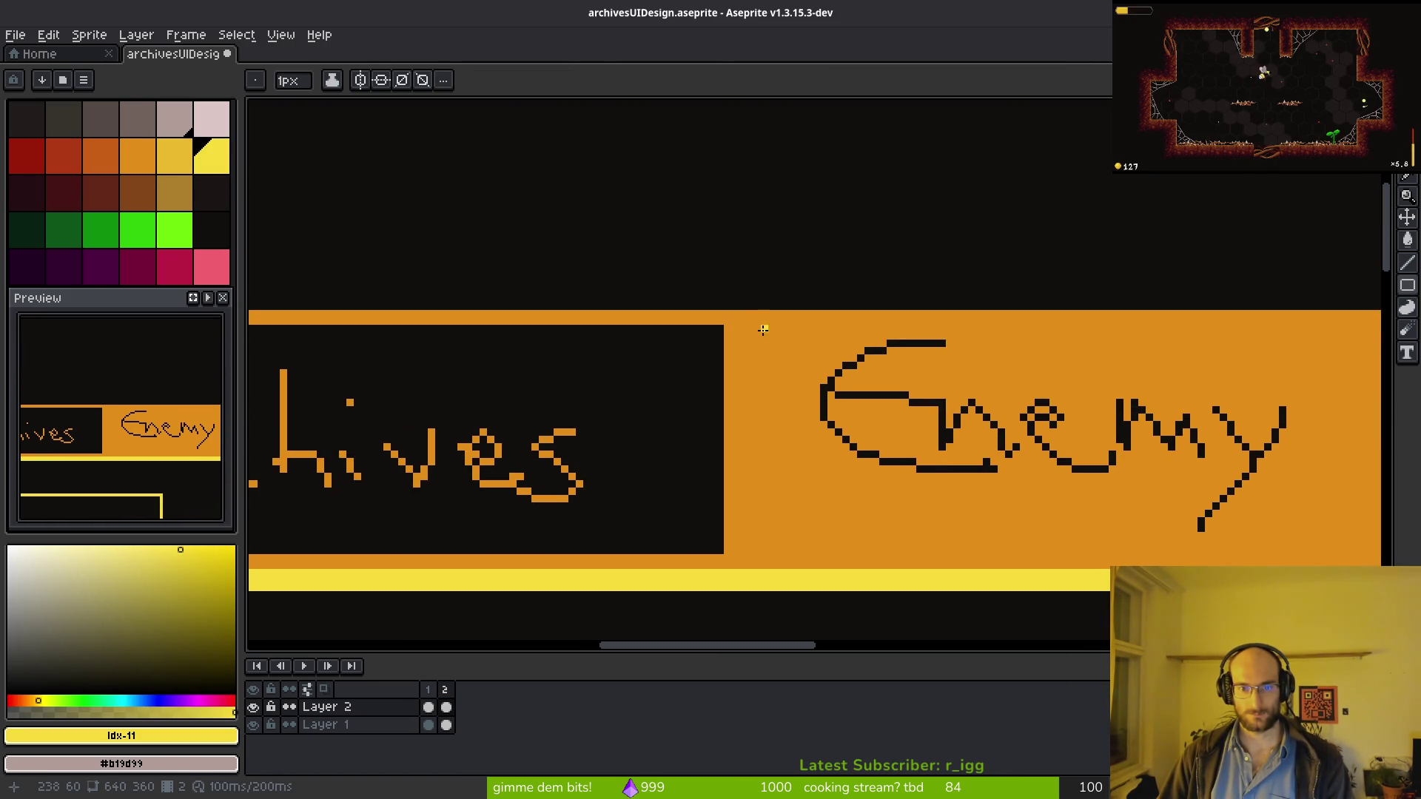
pyautogui.moveTo(755, 330)
pyautogui.mouseDown()
pyautogui.moveTo(1021, 476)
pyautogui.moveTo(1276, 527)
pyautogui.mouseUp()
pyautogui.scroll(-2, 1021, 476)
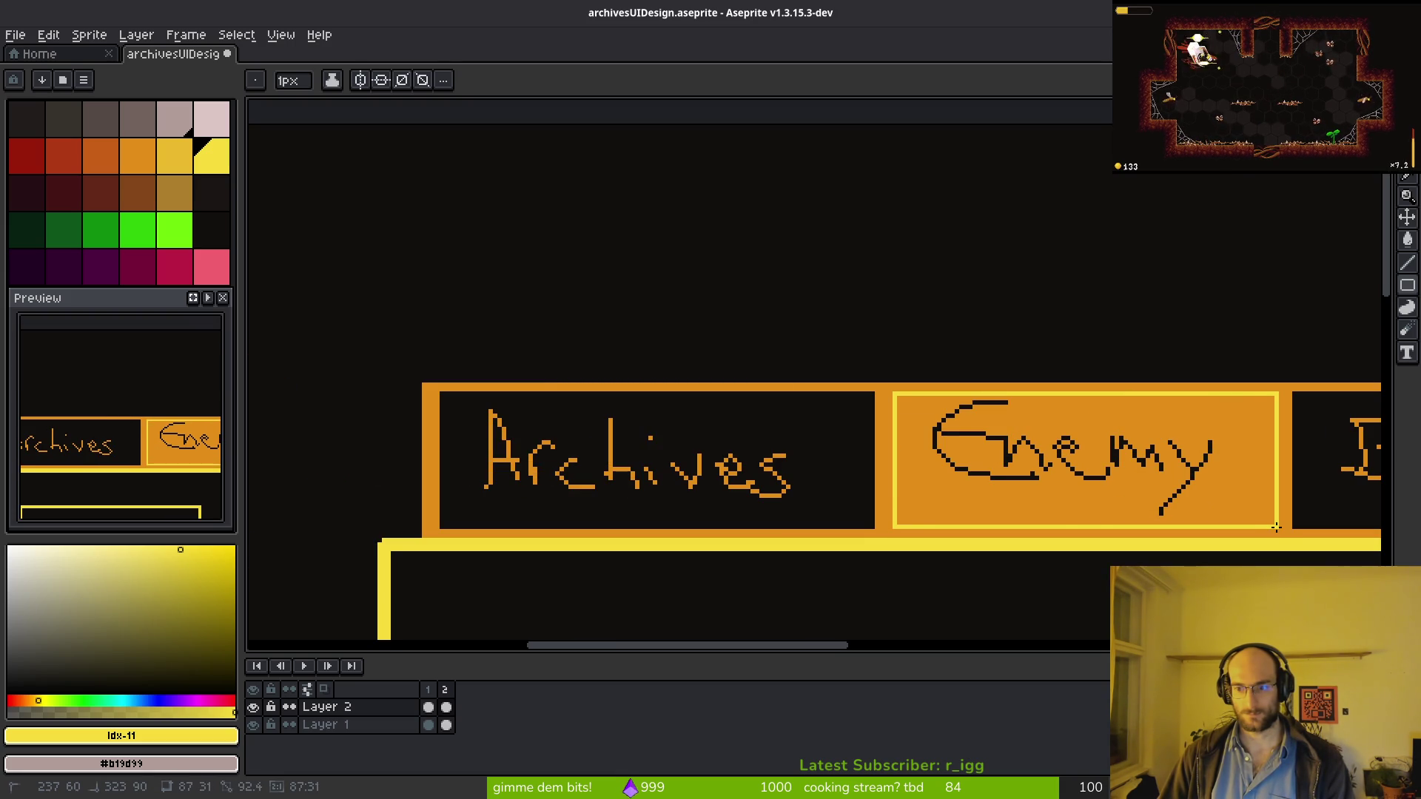
# Step: Flood-fill the Enemy tab background yellow with contiguous fill, patching the gaps in the e
pyautogui.press('g')
pyautogui.click(1214, 492)
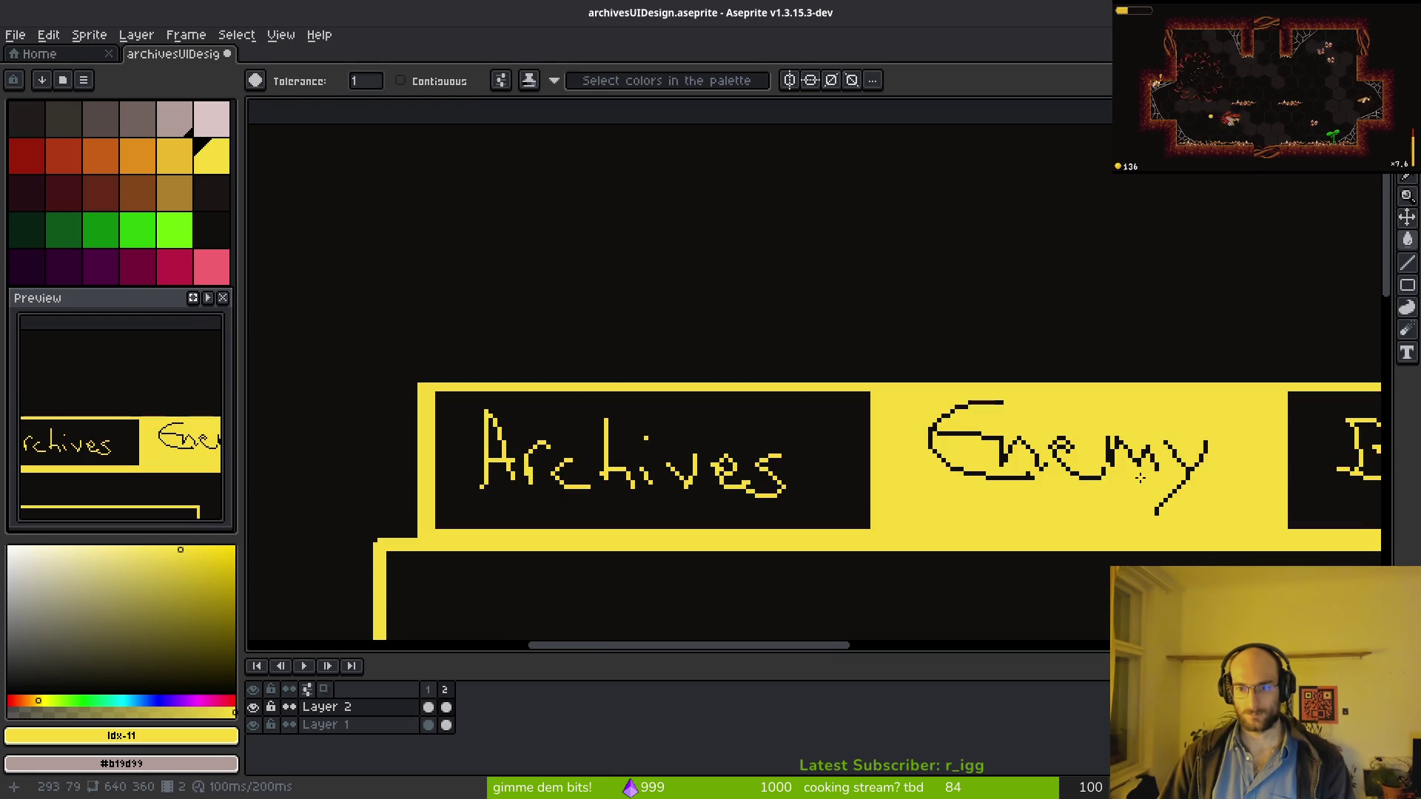
pyautogui.hotkey('ctrl', 'z')
pyautogui.click(400, 80)
pyautogui.click(1070, 456)
pyautogui.scroll(4, 1069, 456)
pyautogui.scroll(1, 1070, 455)
pyautogui.click(977, 314)
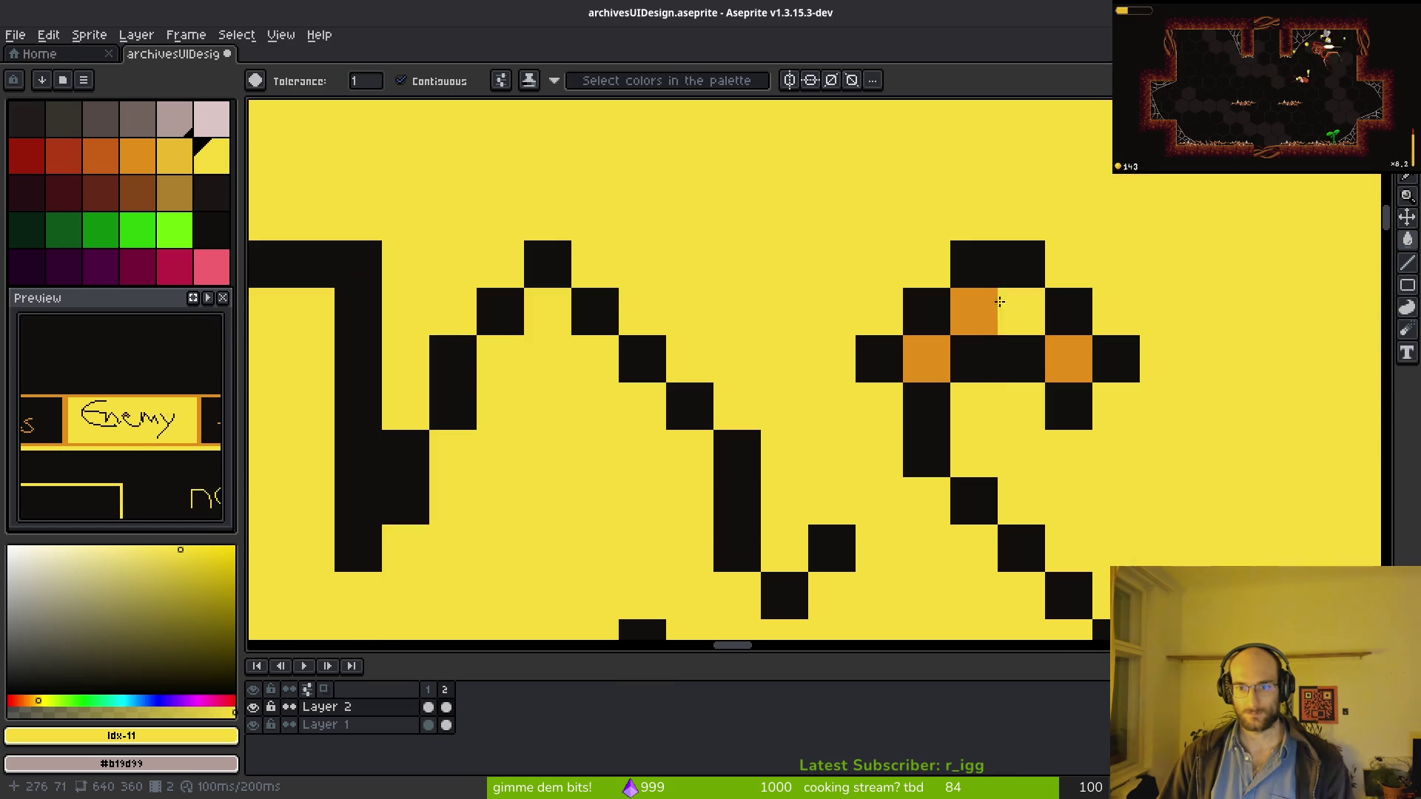
pyautogui.click(920, 356)
pyautogui.scroll(-2, 956, 475)
pyautogui.scroll(-2, 719, 413)
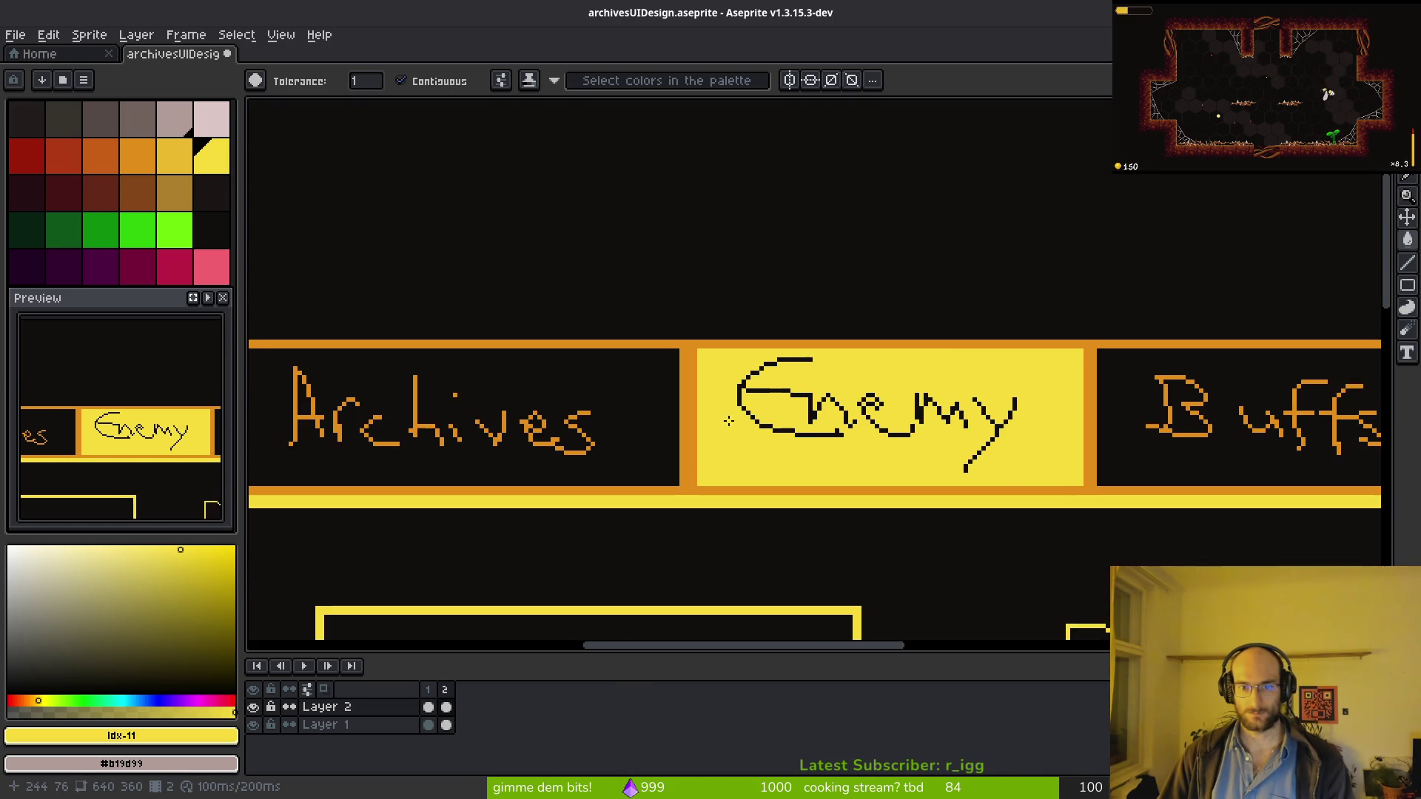
pyautogui.click(213, 195)
pyautogui.click(839, 364)
pyautogui.hotkey('ctrl', 'z')
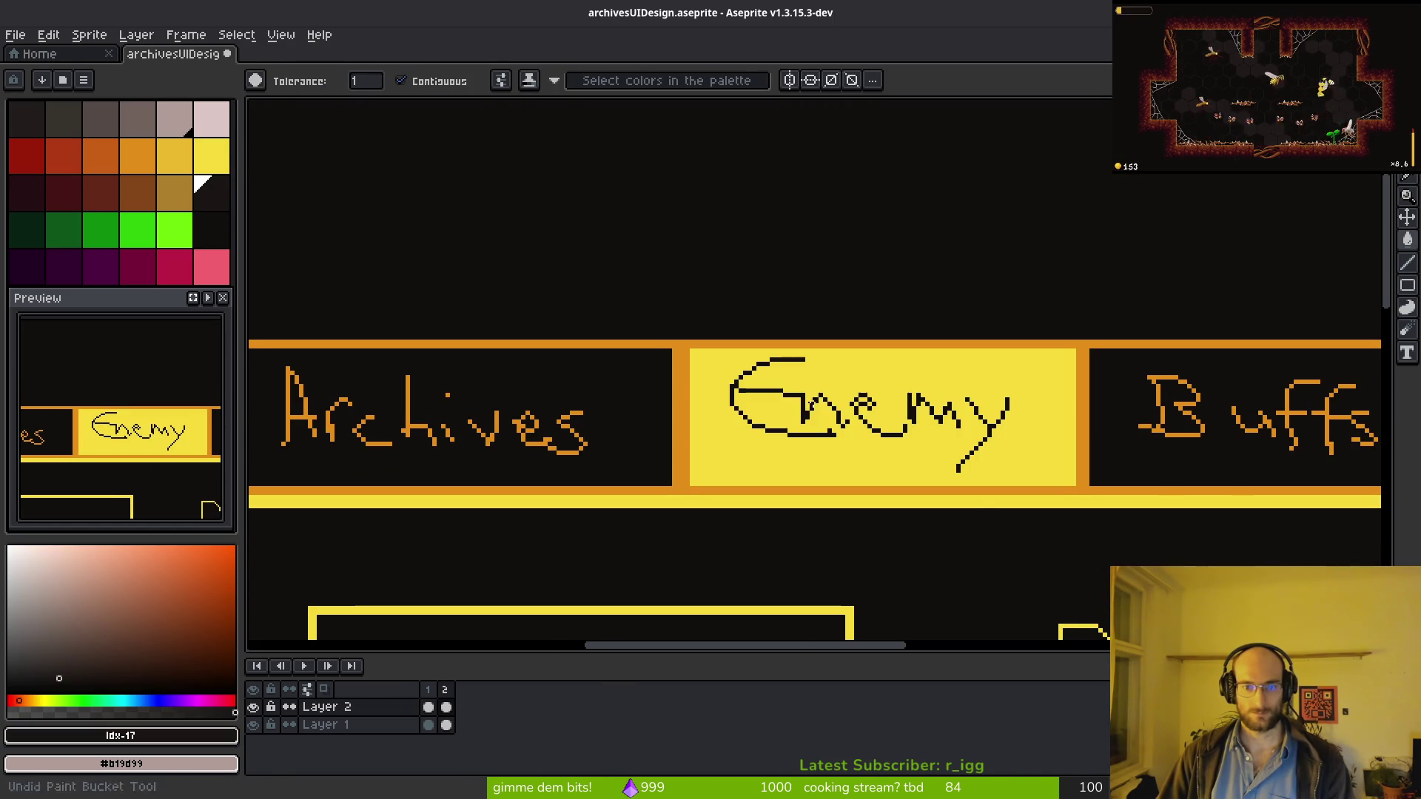
# Step: Lasso the Enemy word and sample black and orange as the replacement colours
pyautogui.press('i')
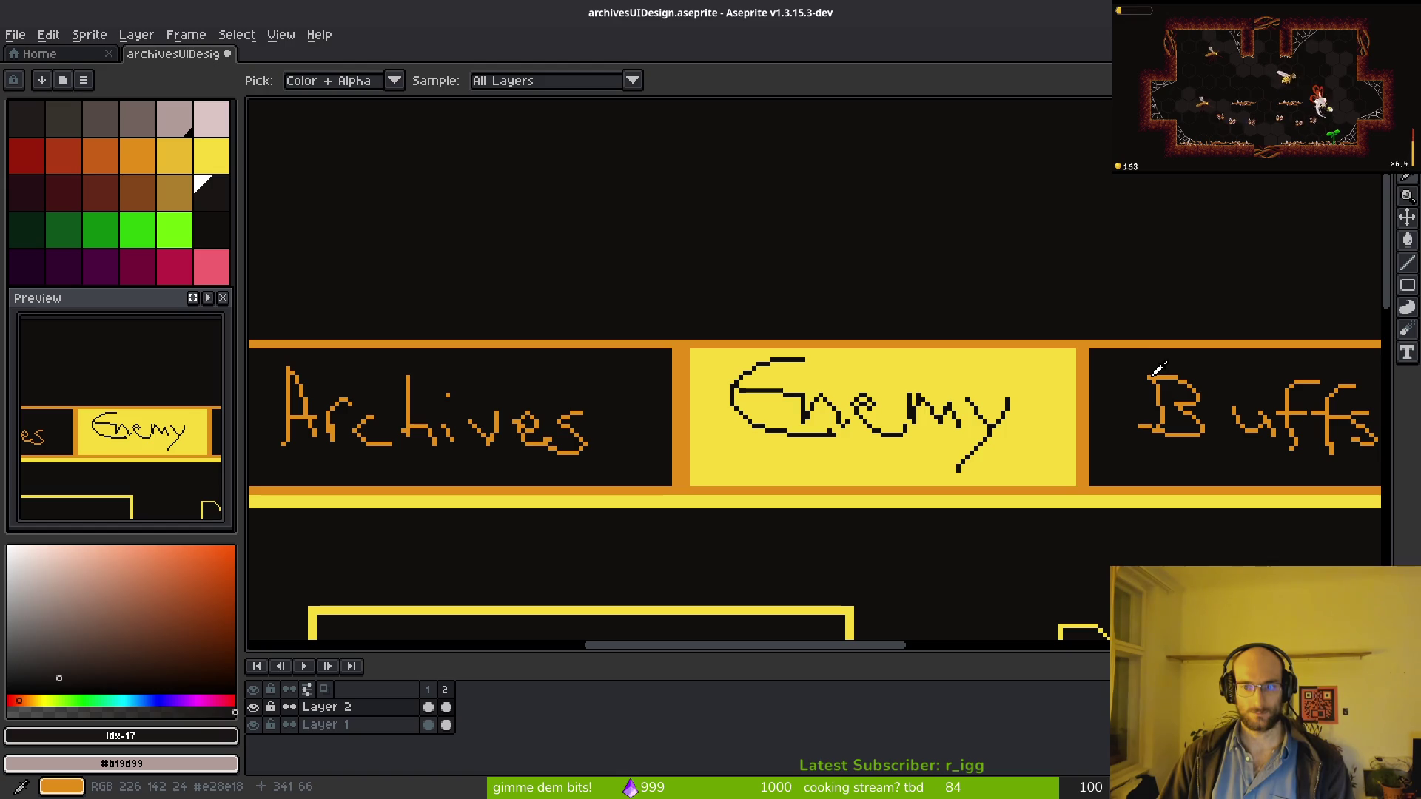
pyautogui.click(1159, 367)
pyautogui.press('w')
pyautogui.hotkey('shift', 'w')
pyautogui.moveTo(1000, 405)
pyautogui.mouseDown()
pyautogui.moveTo(673, 412)
pyautogui.moveTo(991, 418)
pyautogui.mouseUp()
pyautogui.scroll(3, 991, 455)
pyautogui.press('i')
pyautogui.click(992, 453)
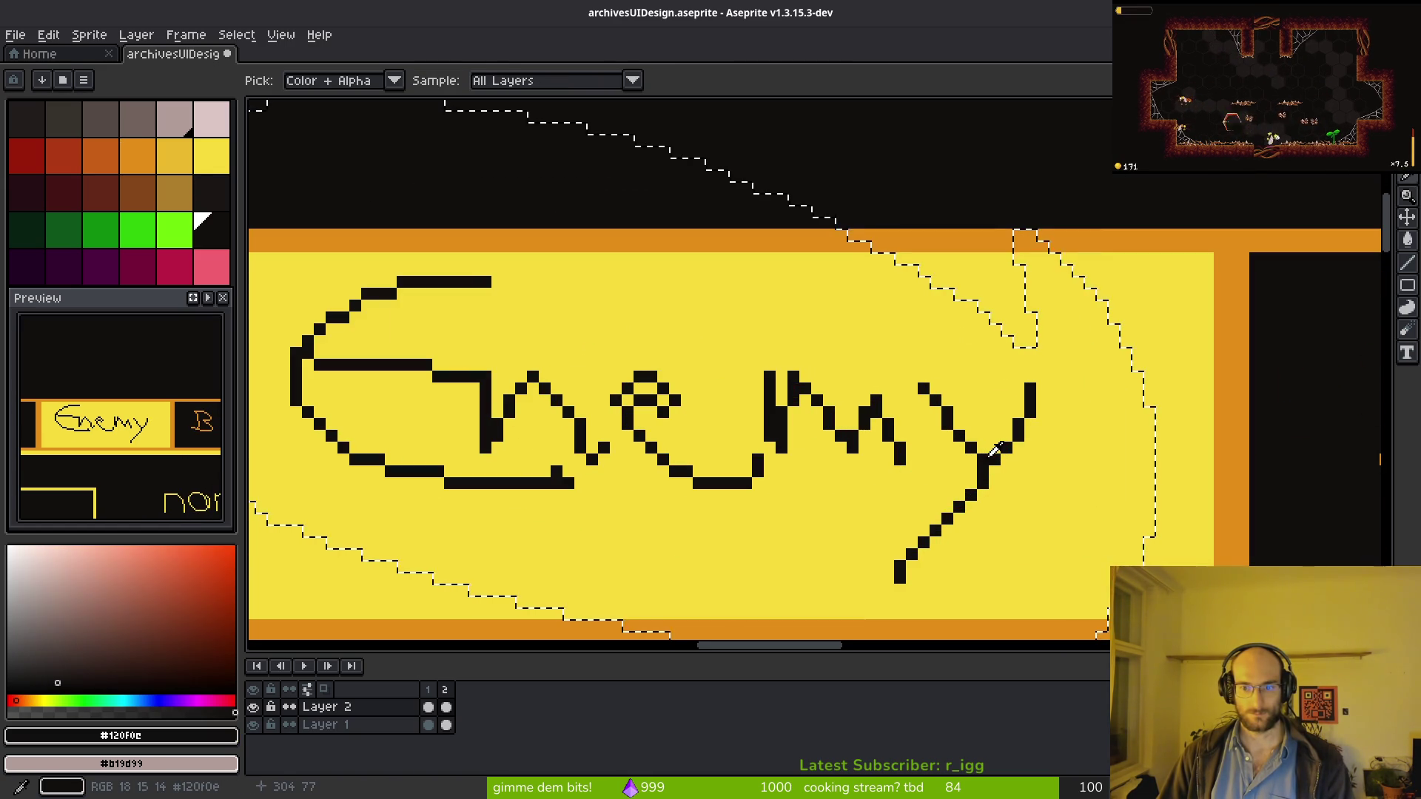
pyautogui.rightClick(1232, 396)
# Step: Try Replace Color on the Enemy selection, then cancel it and clear the selection
pyautogui.hotkey('shift', 'r')
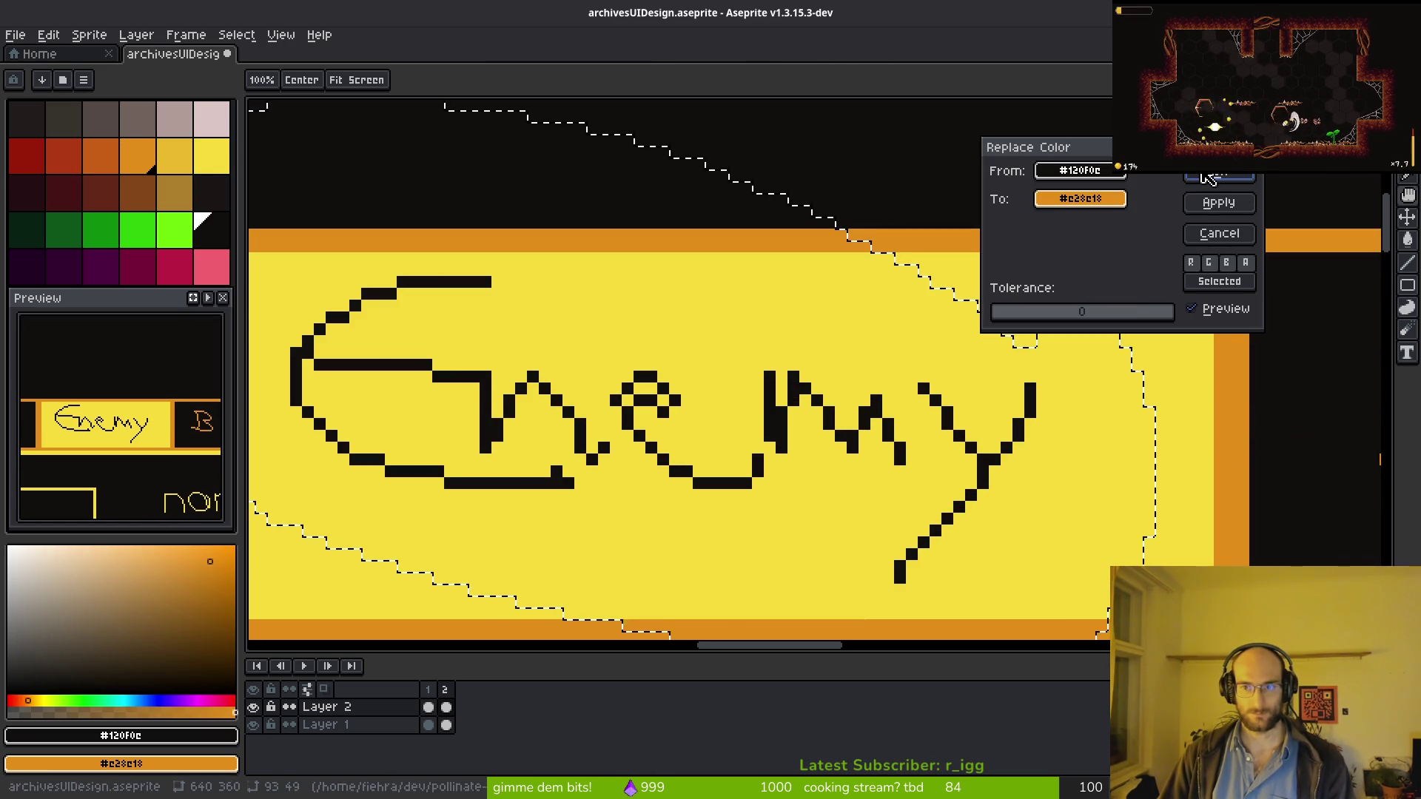
pyautogui.press('Escape')
pyautogui.scroll(-2, 784, 440)
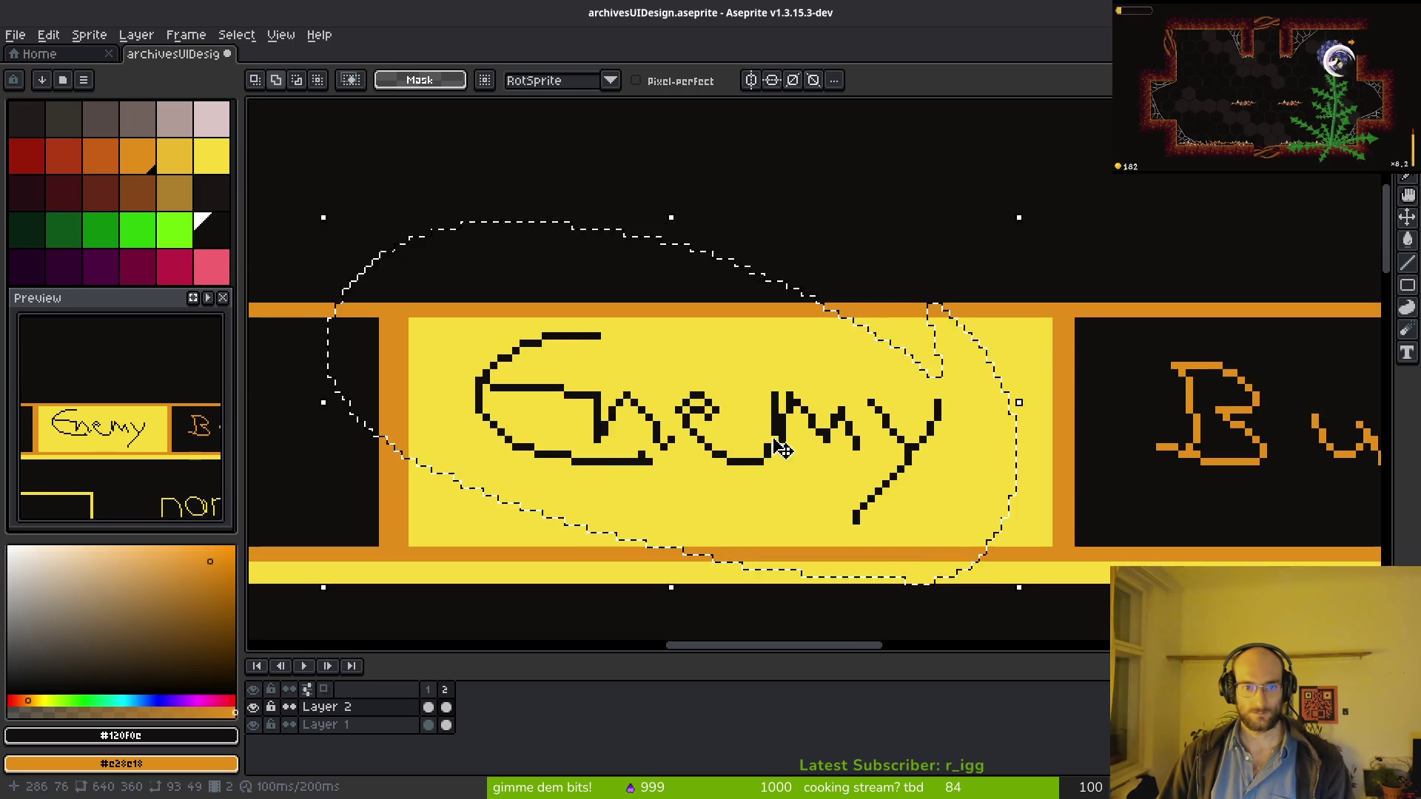
pyautogui.moveTo(1018, 398); pyautogui.dragTo(1040, 402)
pyautogui.hotkey('shift', 'r')
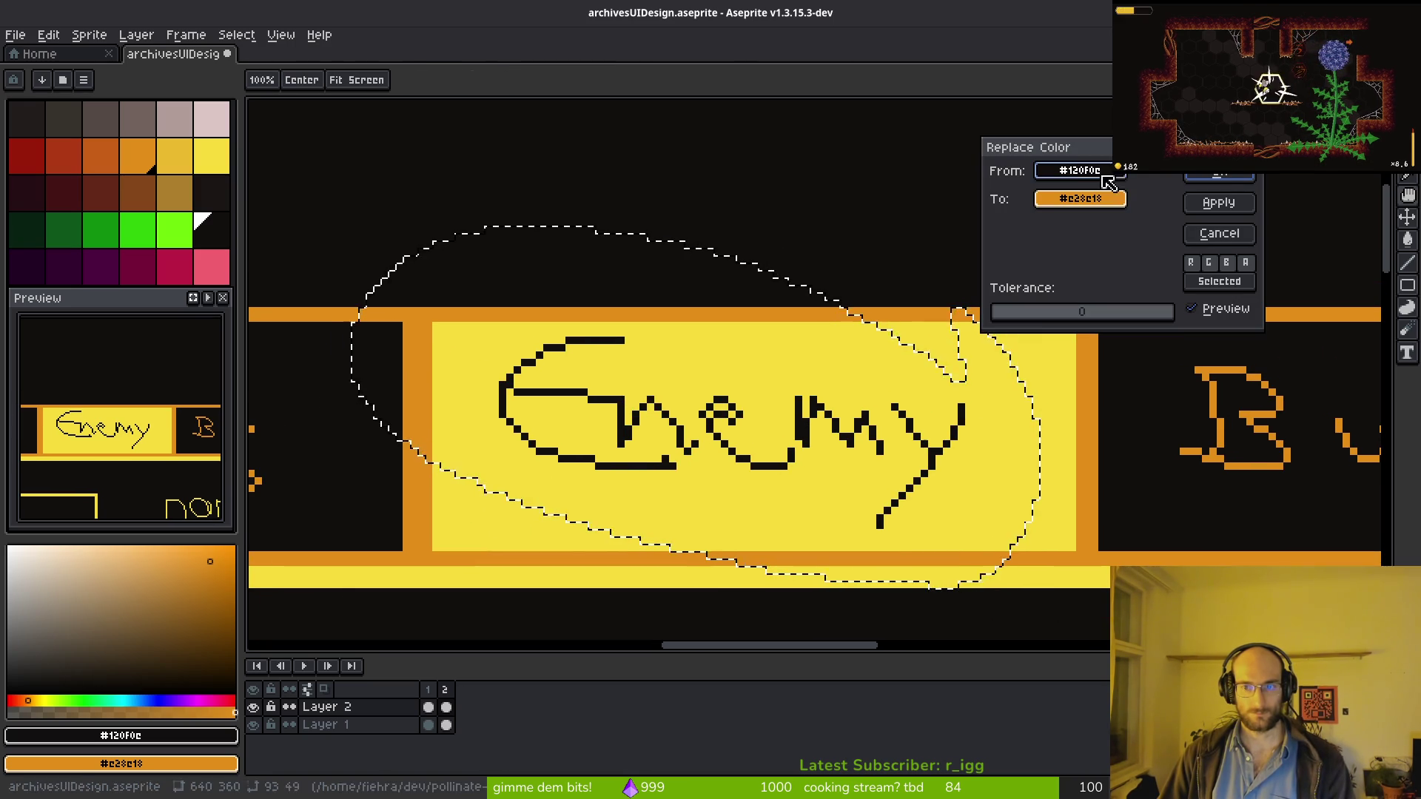
pyautogui.click(1219, 184)
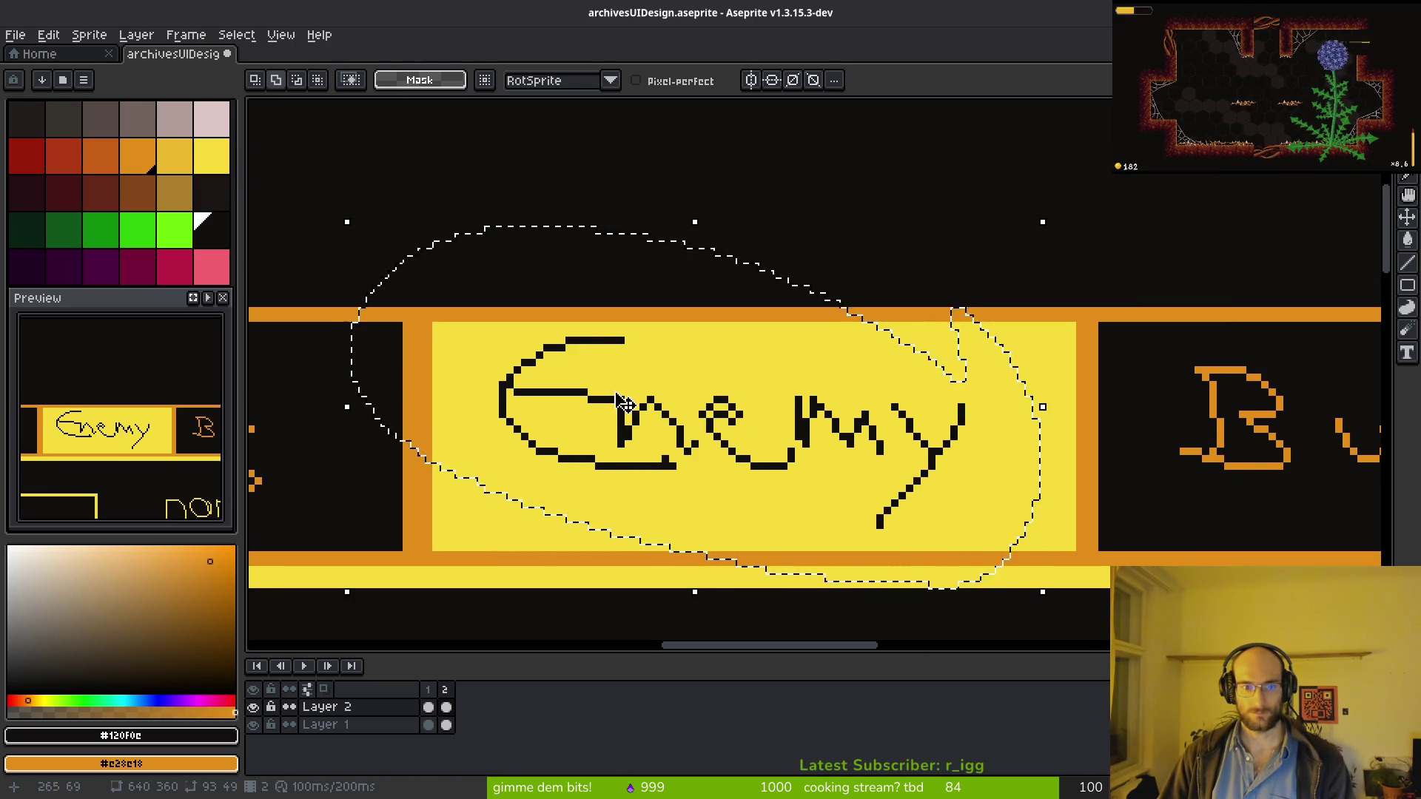
pyautogui.hotkey('ctrl', 'd')
# Step: Run Replace Color on the whole image, switching the source colour from yellow to black
pyautogui.scroll(-2, 962, 460)
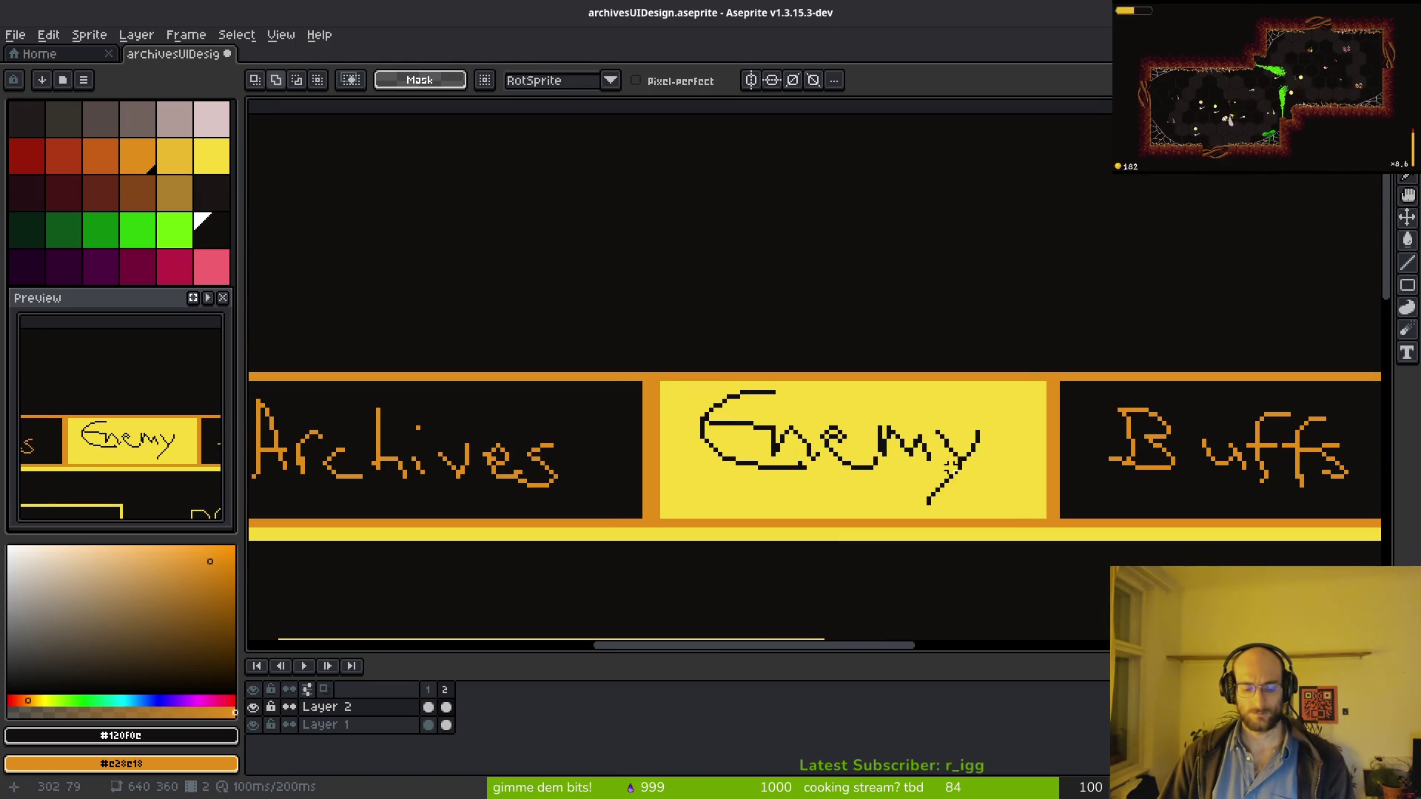
pyautogui.hotkey('shift', 'r')
pyautogui.press('Escape')
pyautogui.hotkey('shift', 'r')
pyautogui.click(945, 463)
pyautogui.click(982, 436)
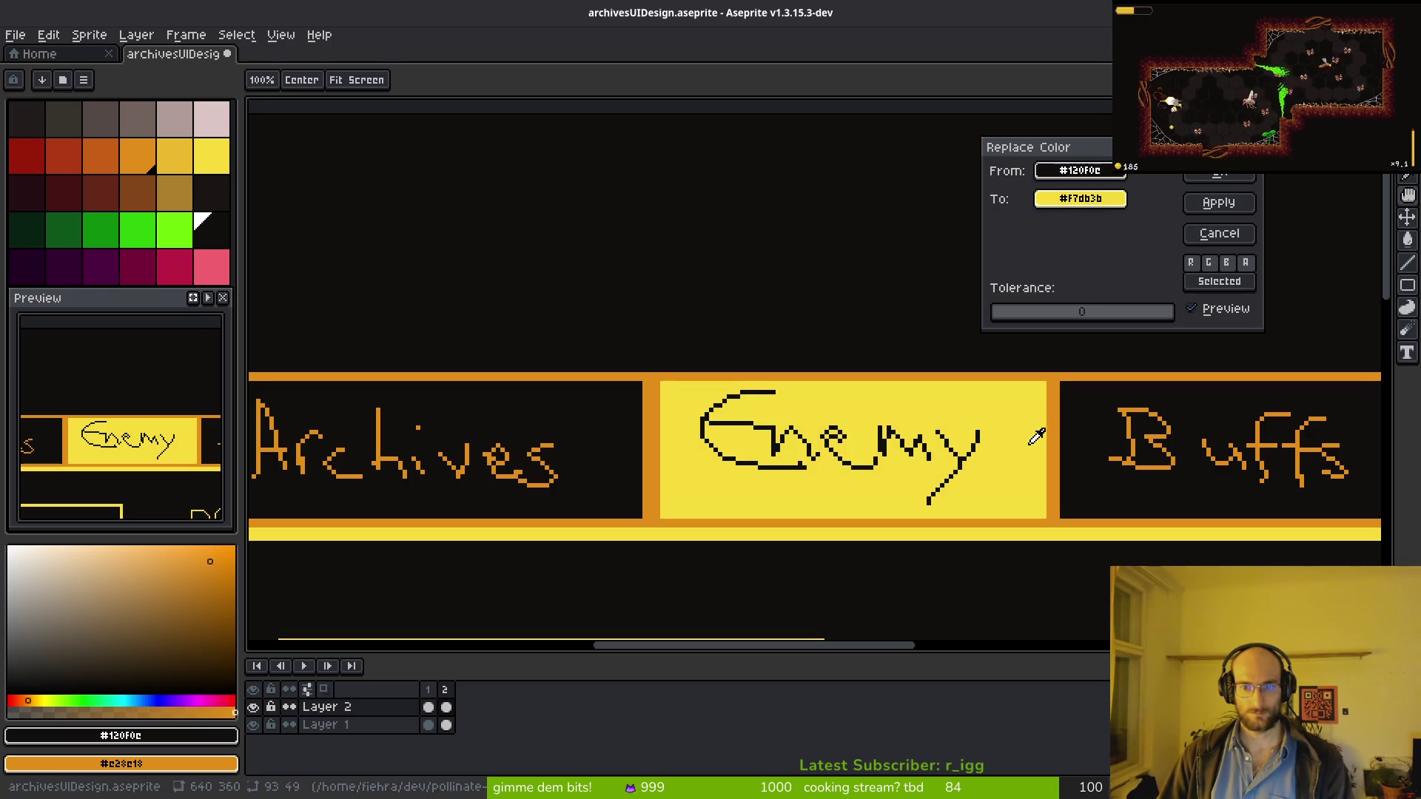
pyautogui.click(1219, 202)
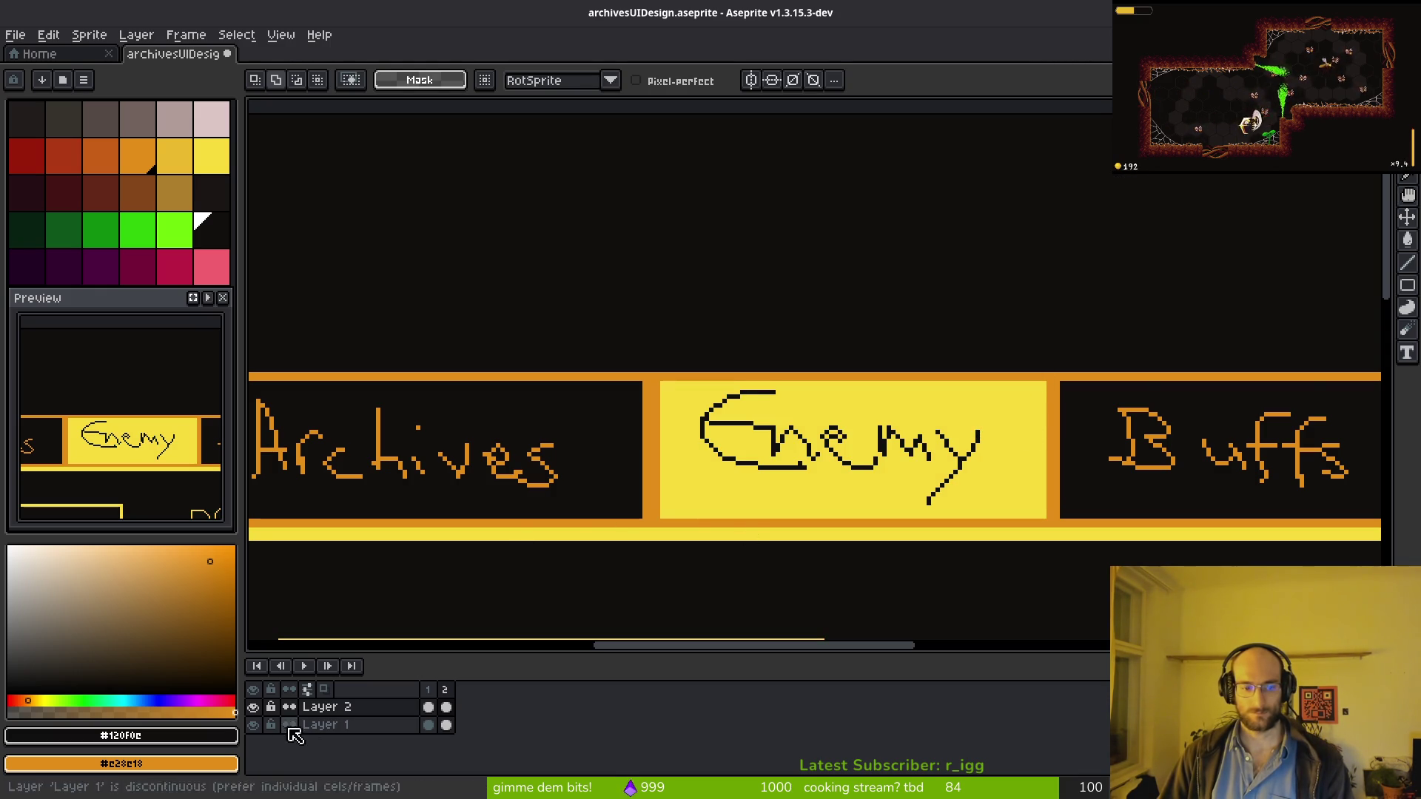
# Step: Toggle layer visibility to compare, leaving the dark background Layer 1 hidden
pyautogui.click(254, 708)
pyautogui.click(254, 708)
pyautogui.click(254, 725)
pyautogui.click(254, 725)
pyautogui.click(253, 725)
pyautogui.click(253, 725)
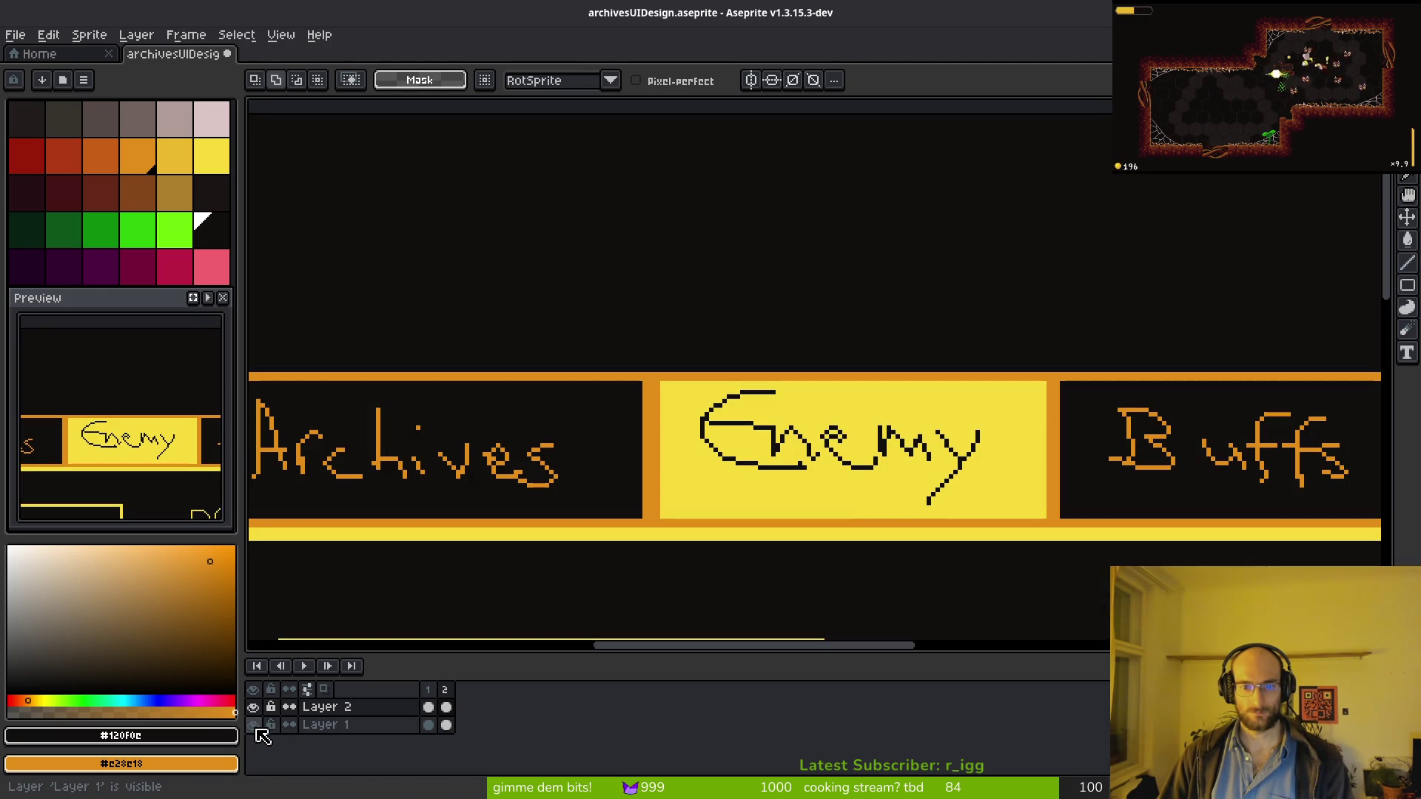
pyautogui.click(253, 725)
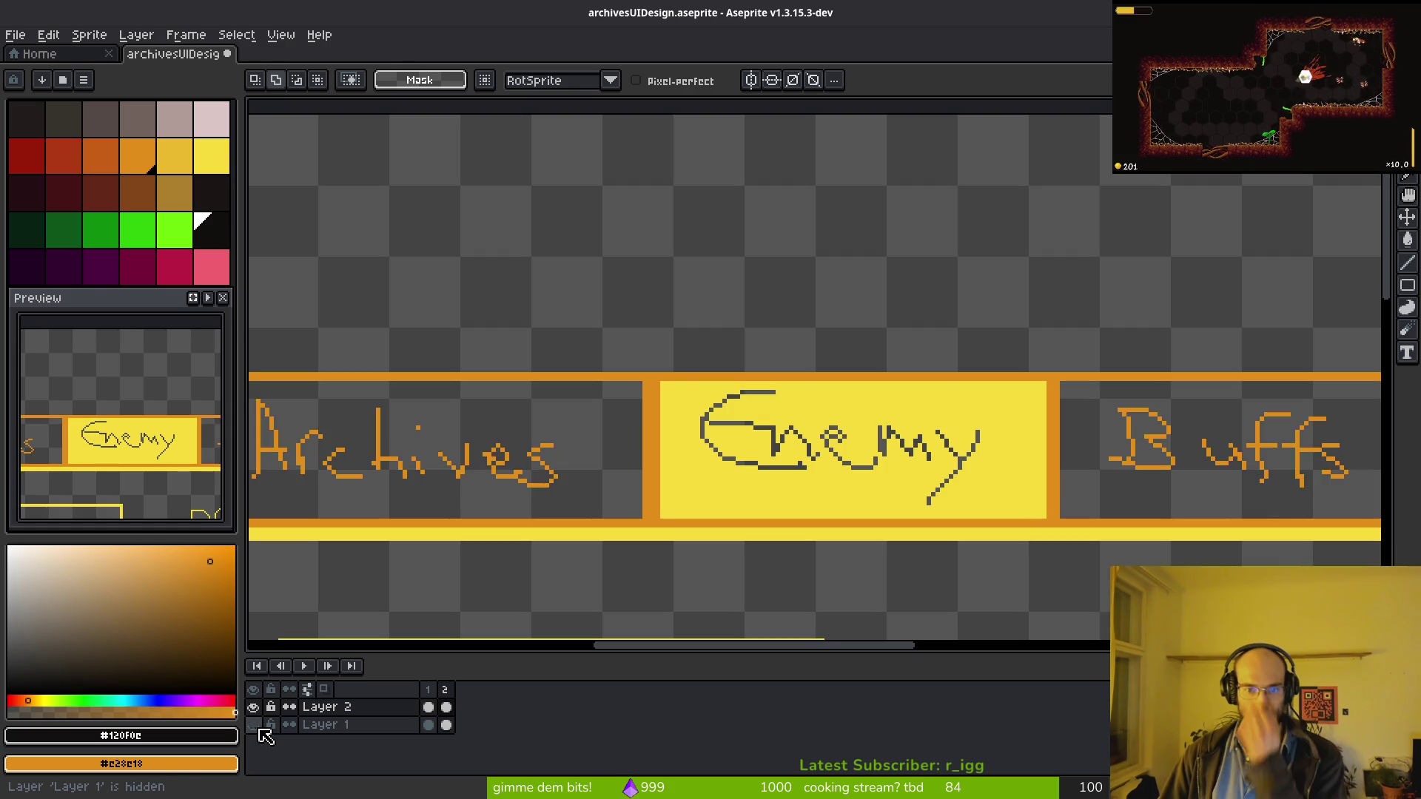
# Step: Sample the transparent background and trial a Replace Color around Enemy, then undo it
pyautogui.scroll(3, 760, 475)
pyautogui.press('alt')
pyautogui.keyDown('alt'); pyautogui.click(803, 361); pyautogui.keyUp('alt')
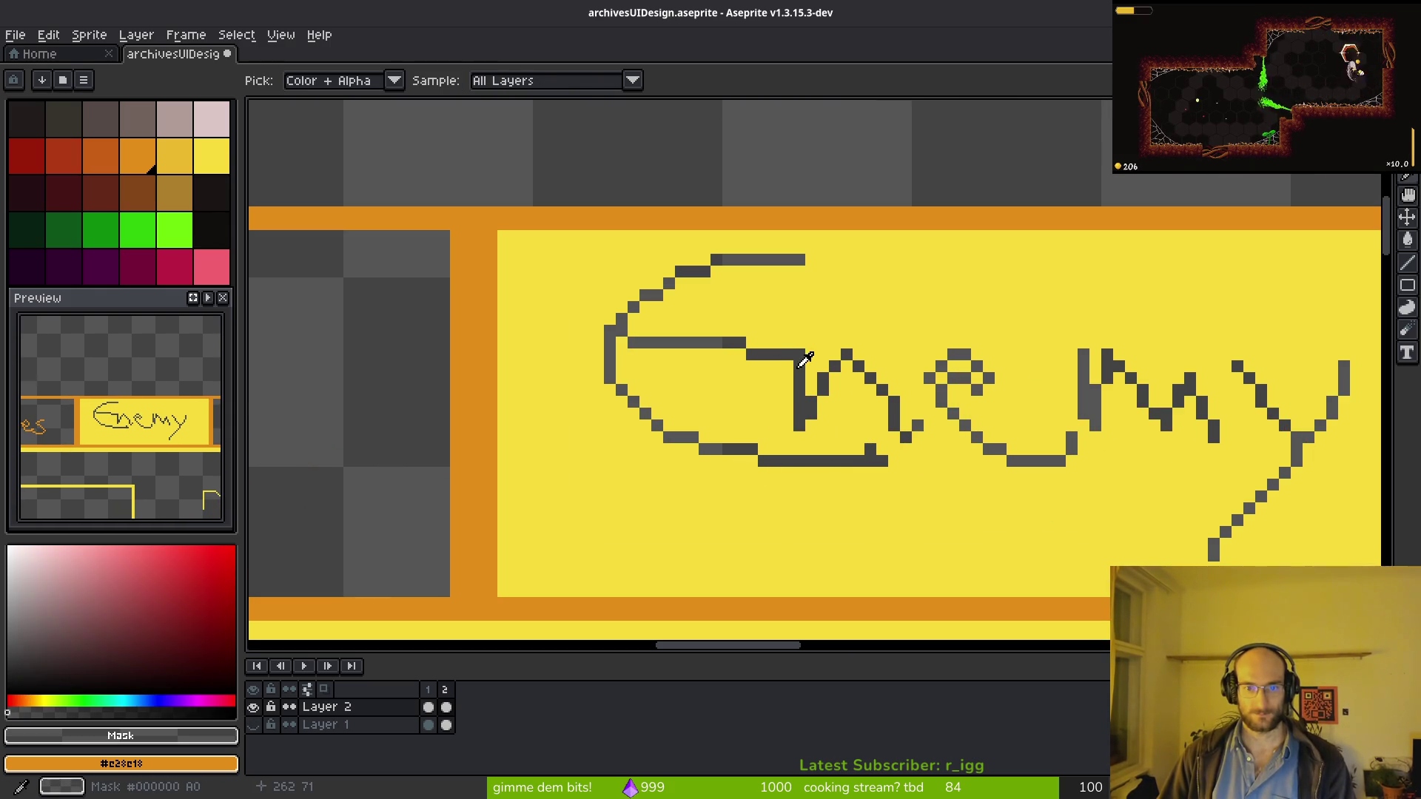
pyautogui.hotkey('shift', 'r')
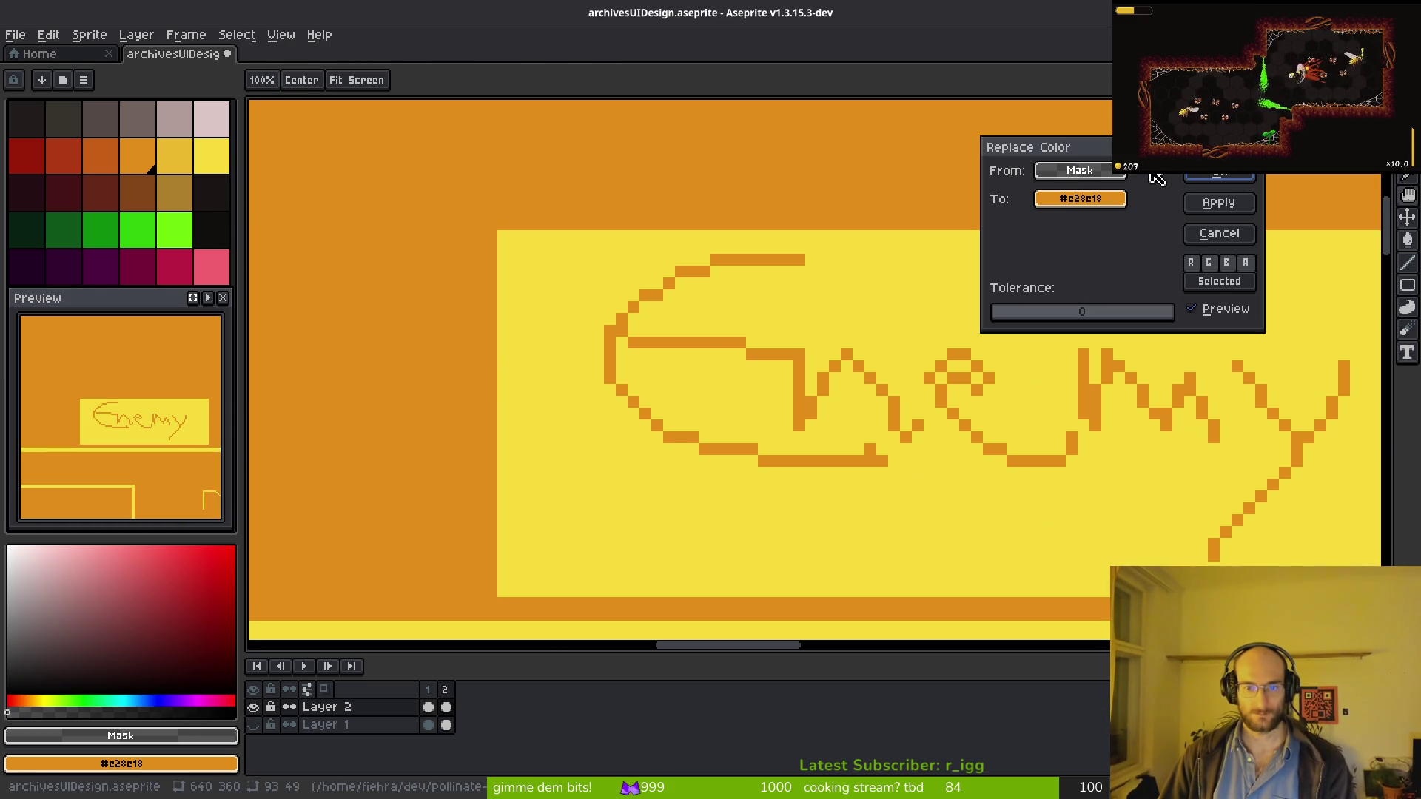
pyautogui.press('Escape')
pyautogui.scroll(-3, 760, 393)
pyautogui.moveTo(963, 331); pyautogui.dragTo(954, 315)
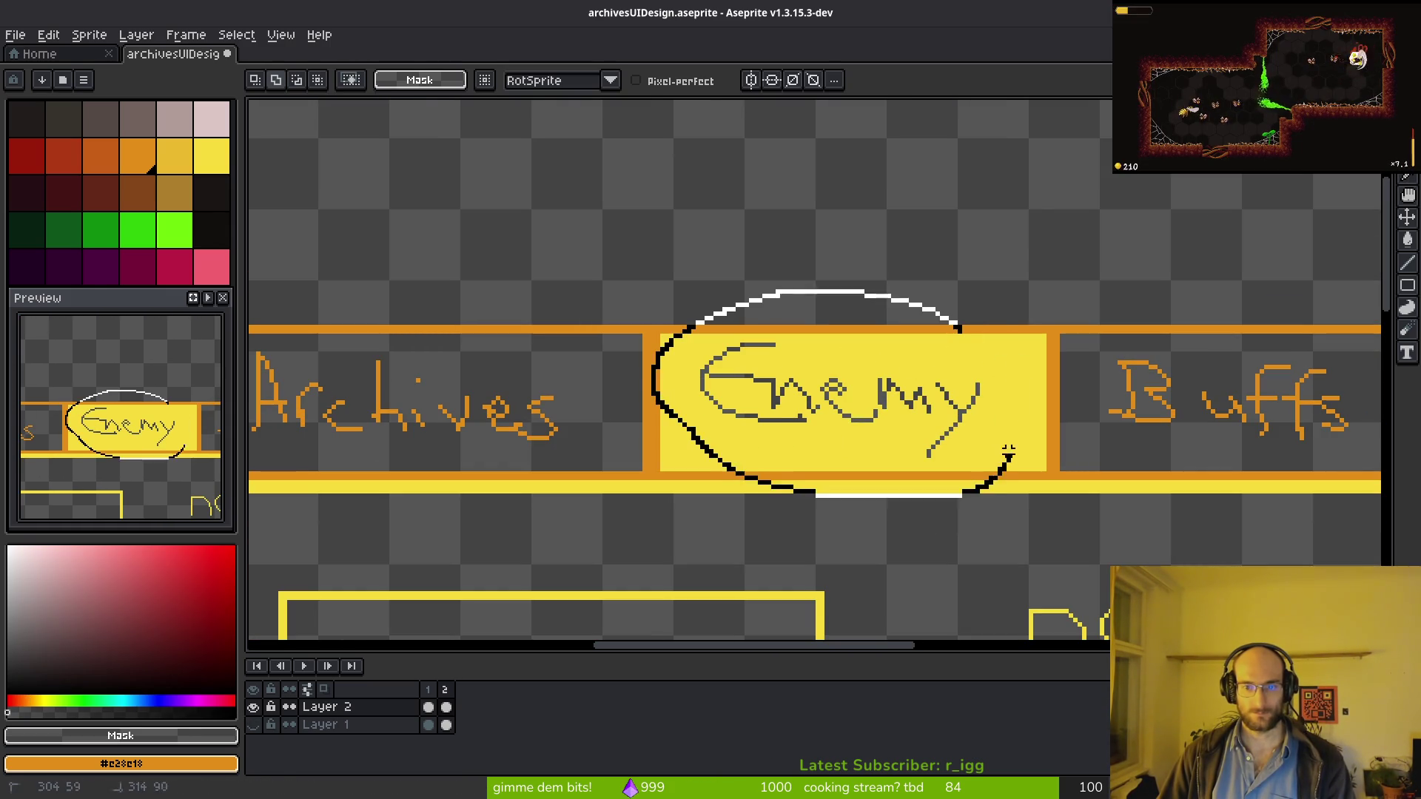
pyautogui.scroll(2, 1014, 396)
pyautogui.hotkey('shift', 'r')
pyautogui.click(1197, 204)
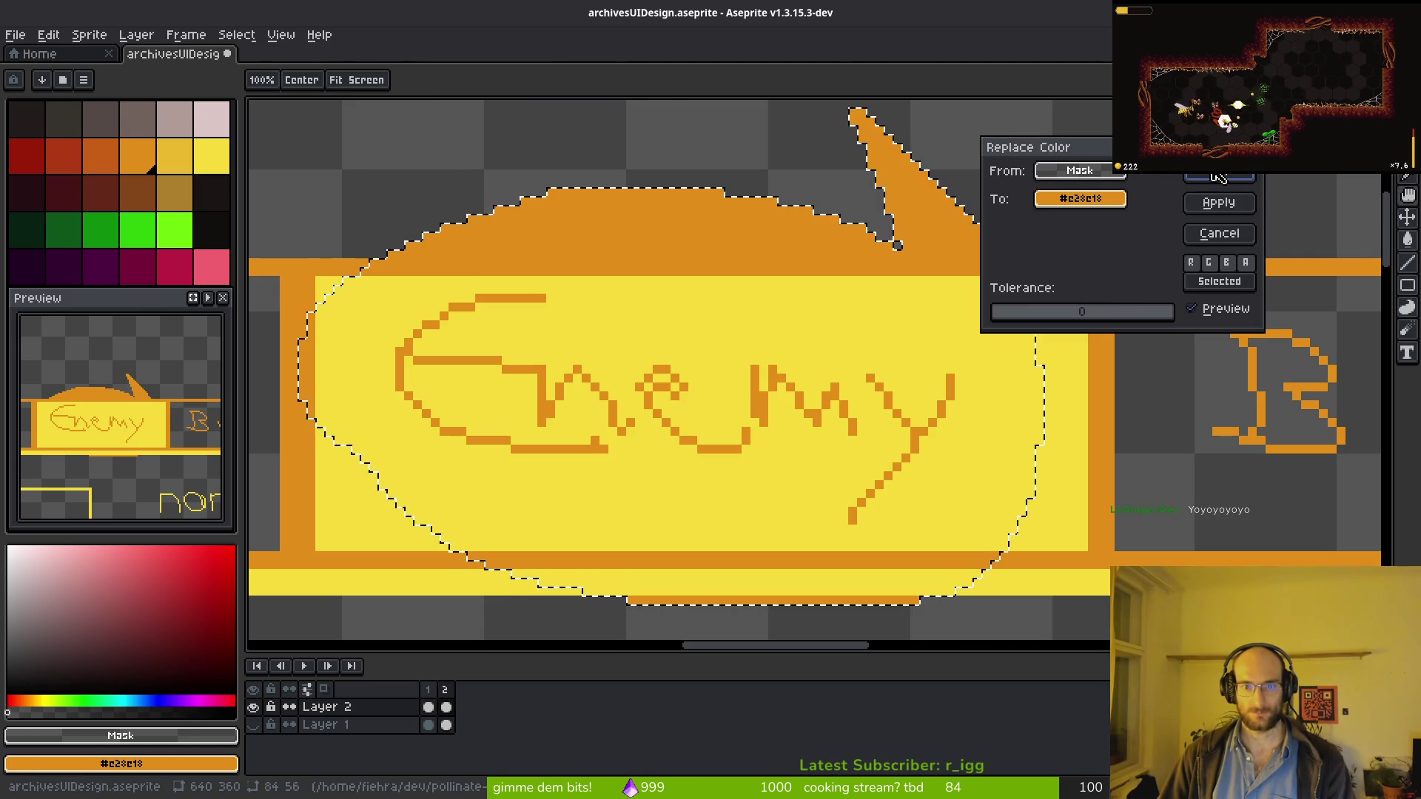
pyautogui.hotkey('ctrl', 'z')
pyautogui.hotkey('ctrl', 'd')
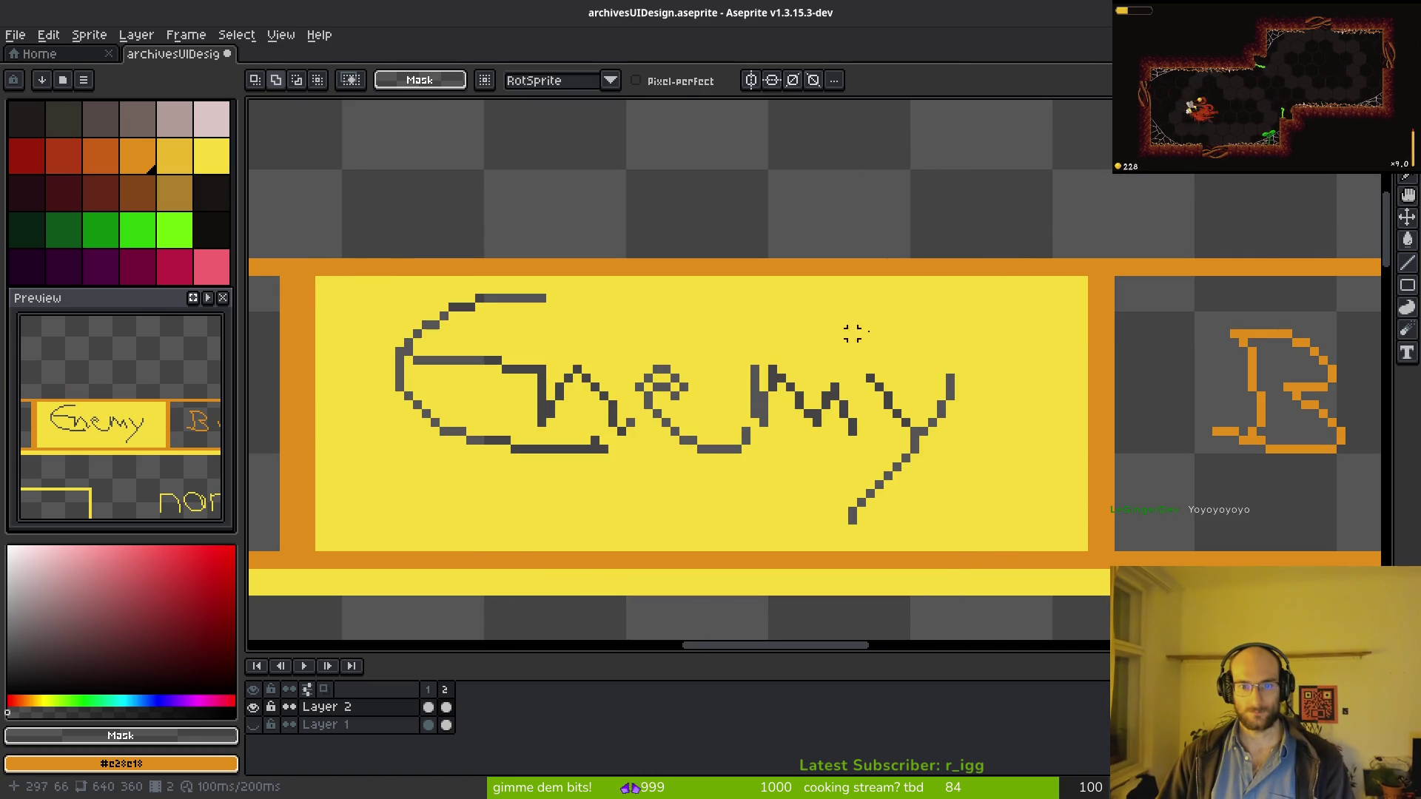
# Step: Reselect the Enemy lettering, recolour it from black to orange, and save the design
pyautogui.moveTo(775, 316)
pyautogui.mouseDown()
pyautogui.moveTo(412, 302)
pyautogui.moveTo(776, 526)
pyautogui.moveTo(921, 320)
pyautogui.moveTo(922, 333)
pyautogui.mouseUp()
pyautogui.hotkey('shift', 'r')
pyautogui.click(1197, 204)
pyautogui.hotkey('ctrl', 's')
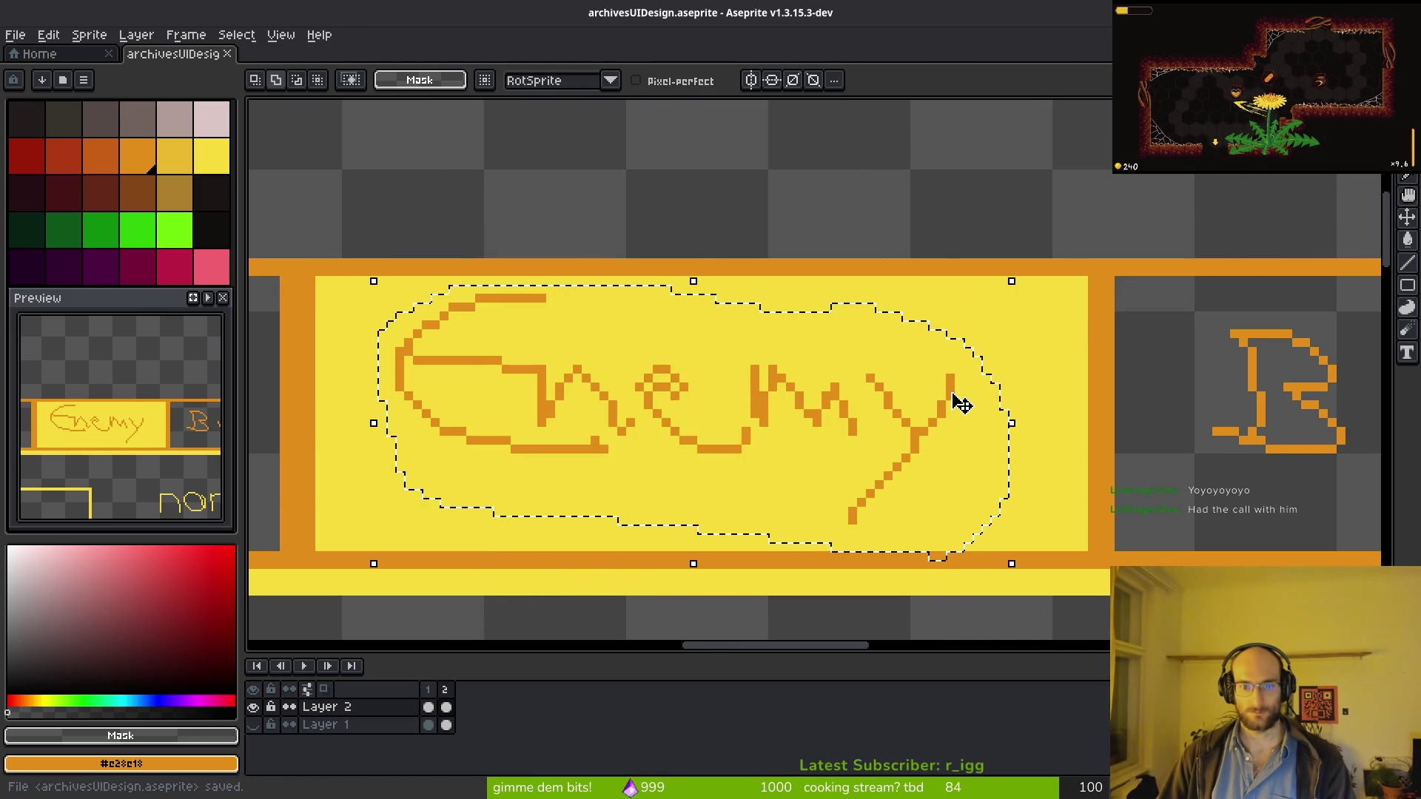
pyautogui.scroll(-1, 883, 422)
pyautogui.hotkey('ctrl', 'd')
pyautogui.scroll(-1, 888, 418)
pyautogui.scroll(2, 885, 396)
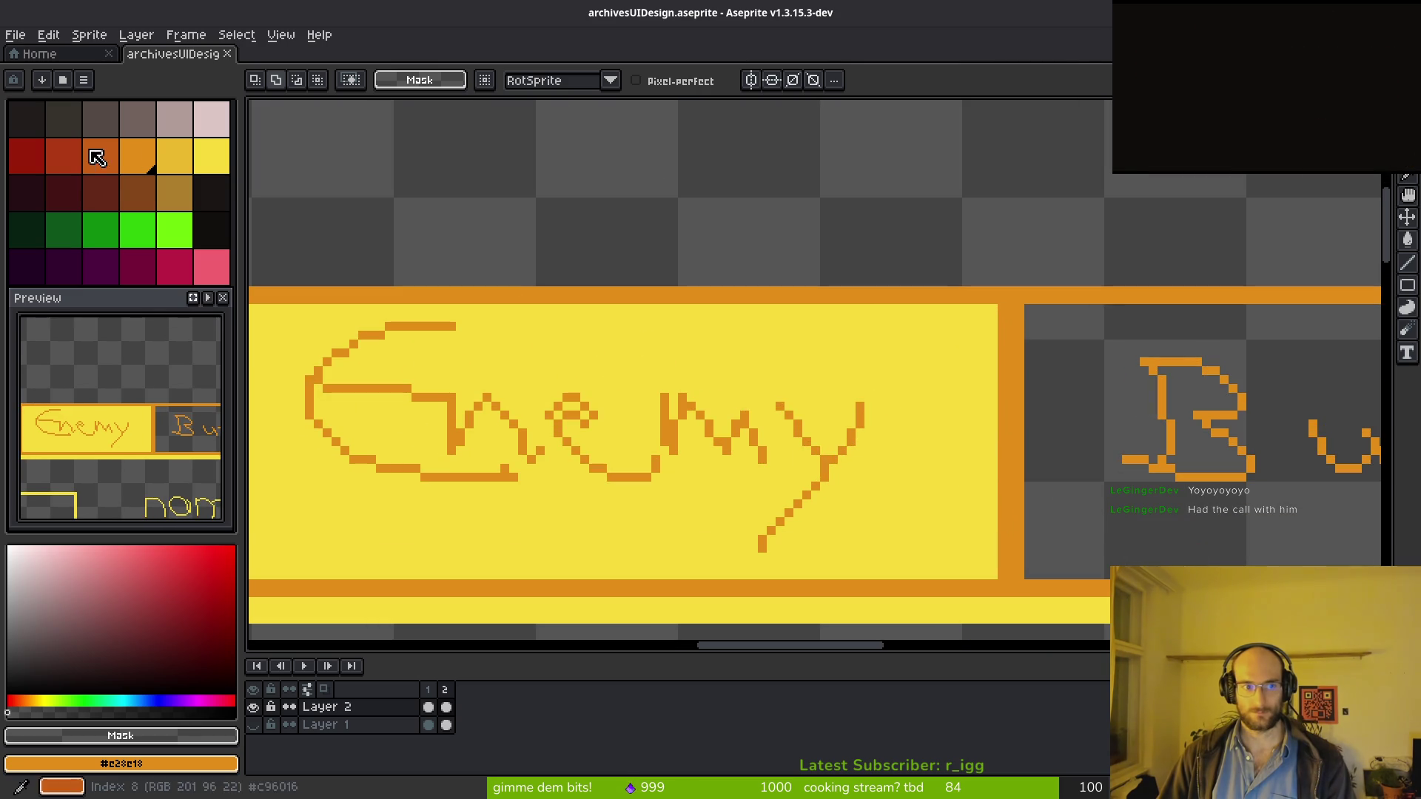
# Step: Show the dark background layer again and clear the Enemy tab's yellow fill to dark
pyautogui.click(253, 725)
pyautogui.scroll(-1, 752, 481)
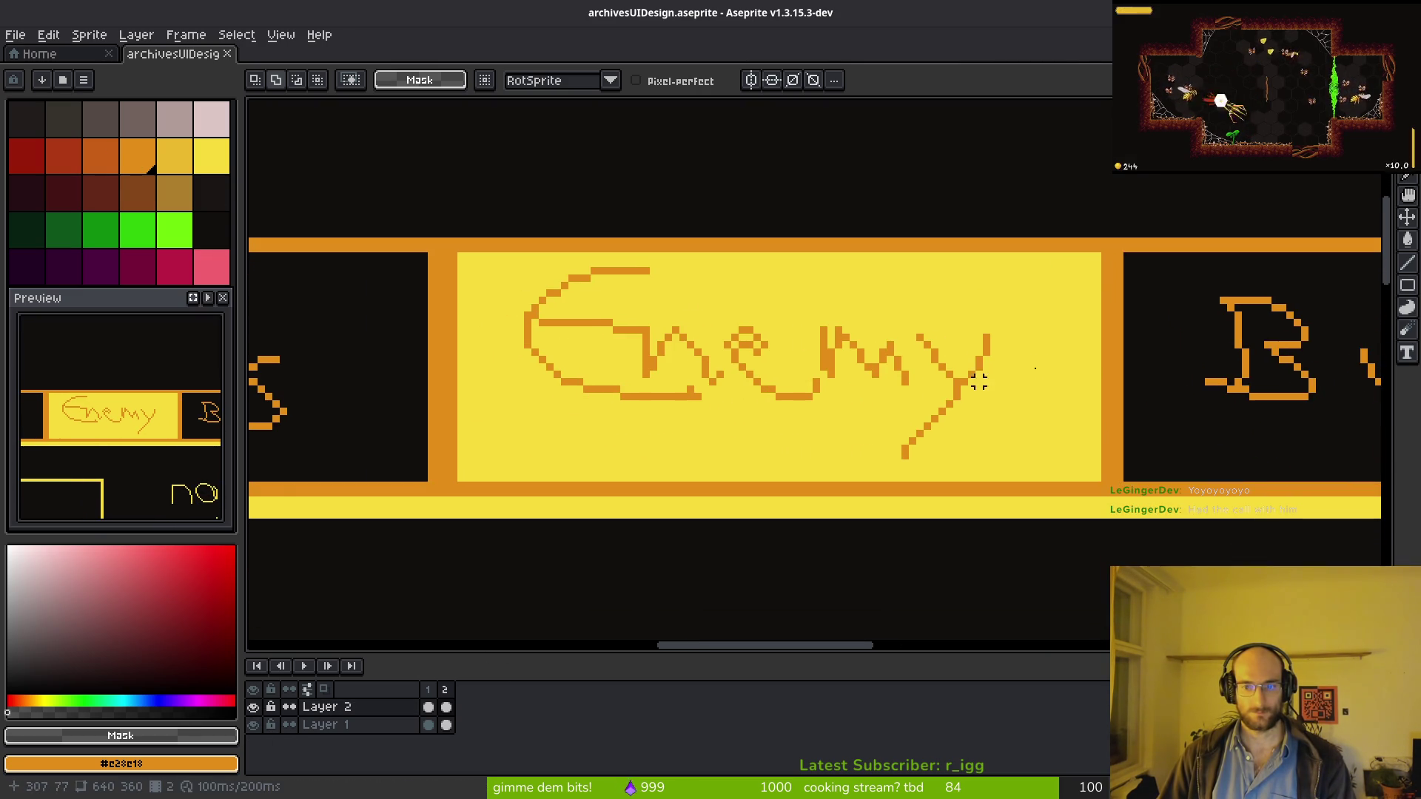
pyautogui.press('i')
pyautogui.rightClick(1199, 411)
pyautogui.press('q')
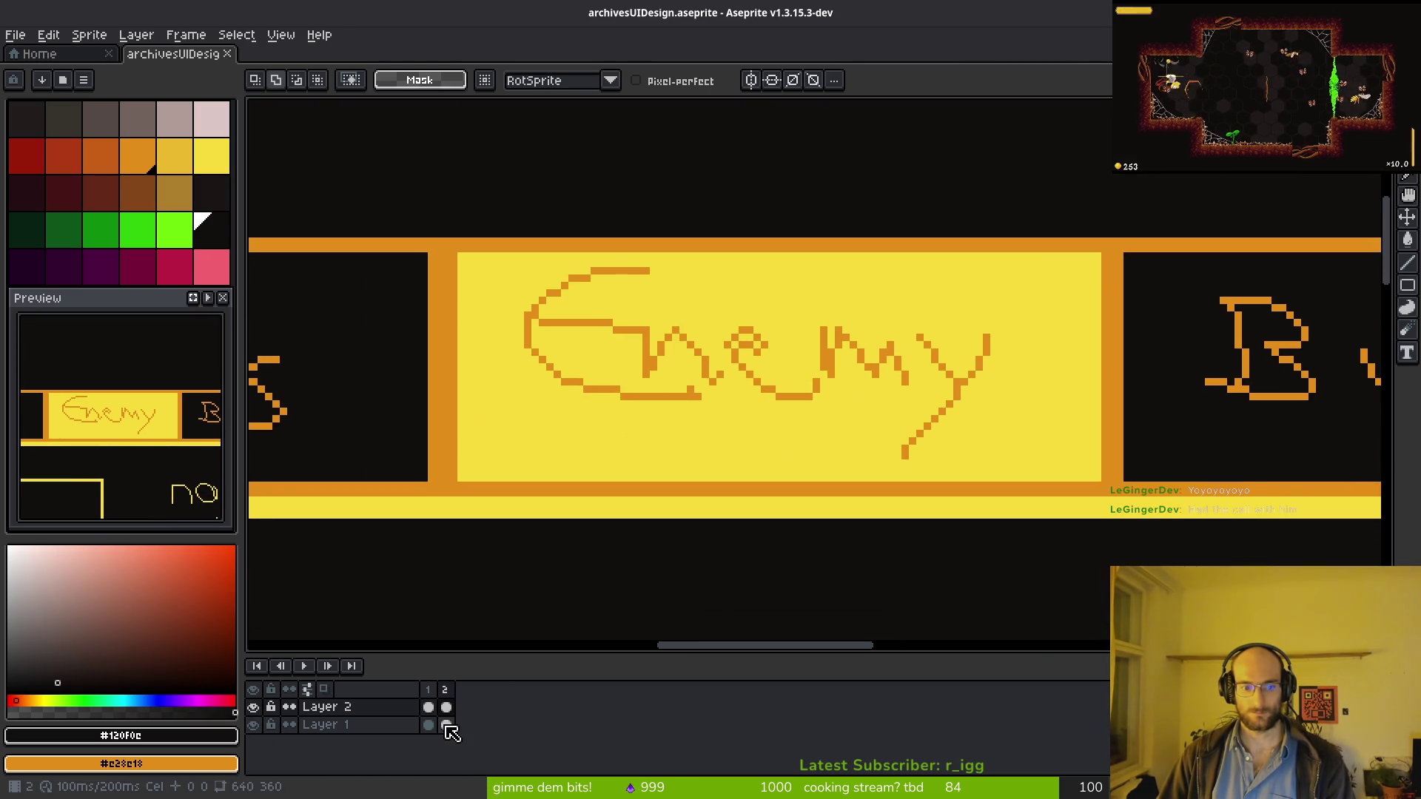
pyautogui.press('w')
pyautogui.click(762, 434)
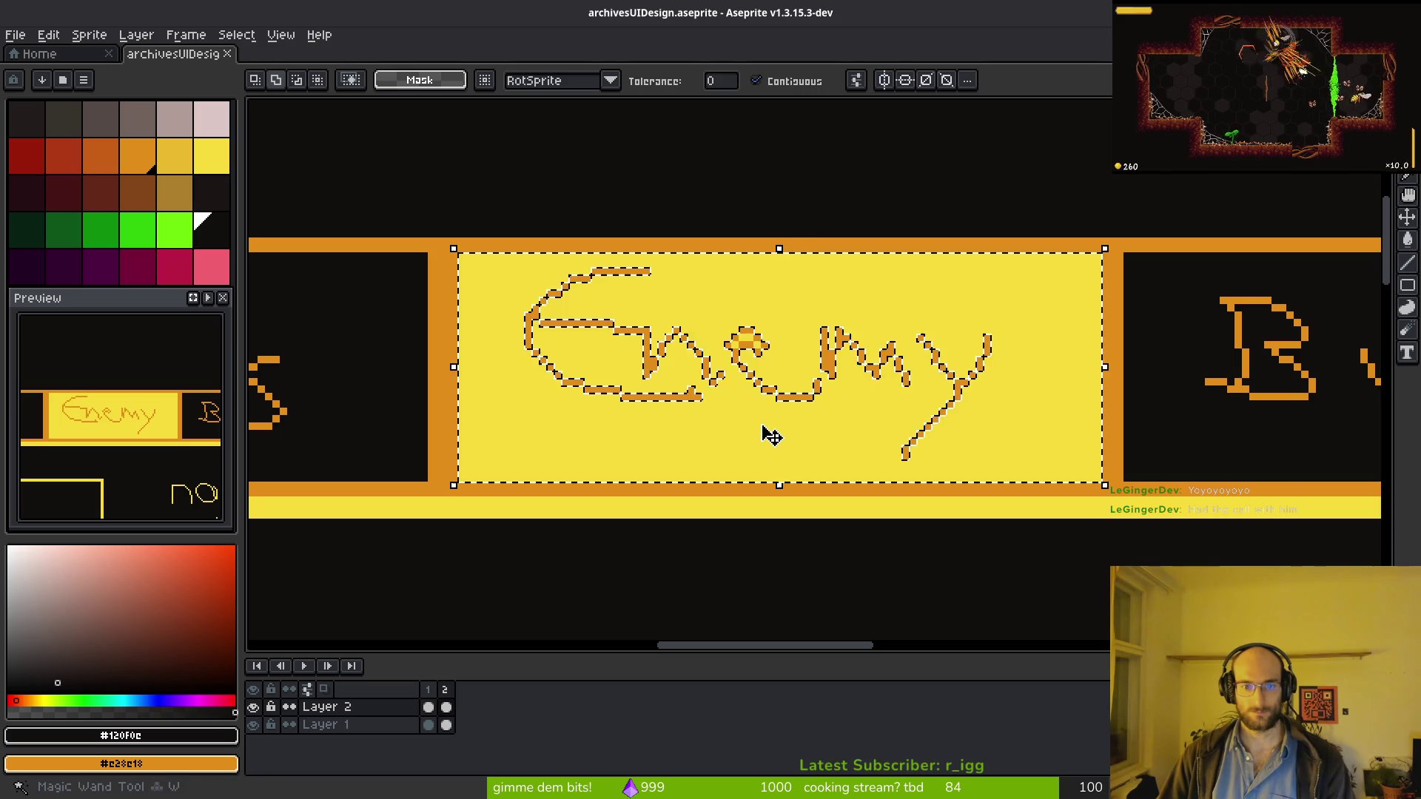
pyautogui.press('Delete')
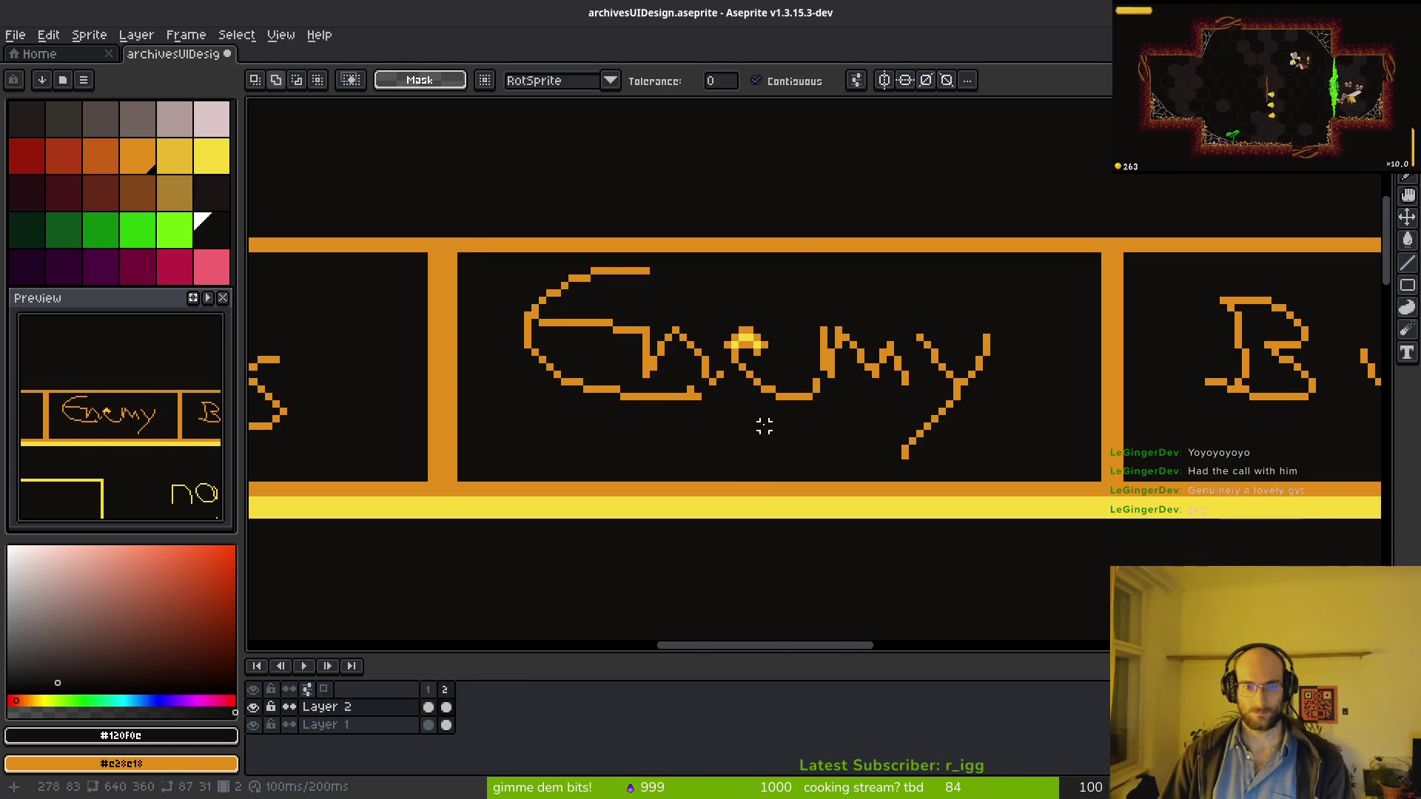
# Step: Remove the stray yellow block in the e, cancelling an accidental rotation, and save the file
pyautogui.scroll(5, 765, 426)
pyautogui.click(799, 222)
pyautogui.moveTo(773, 248); pyautogui.dragTo(767, 255)
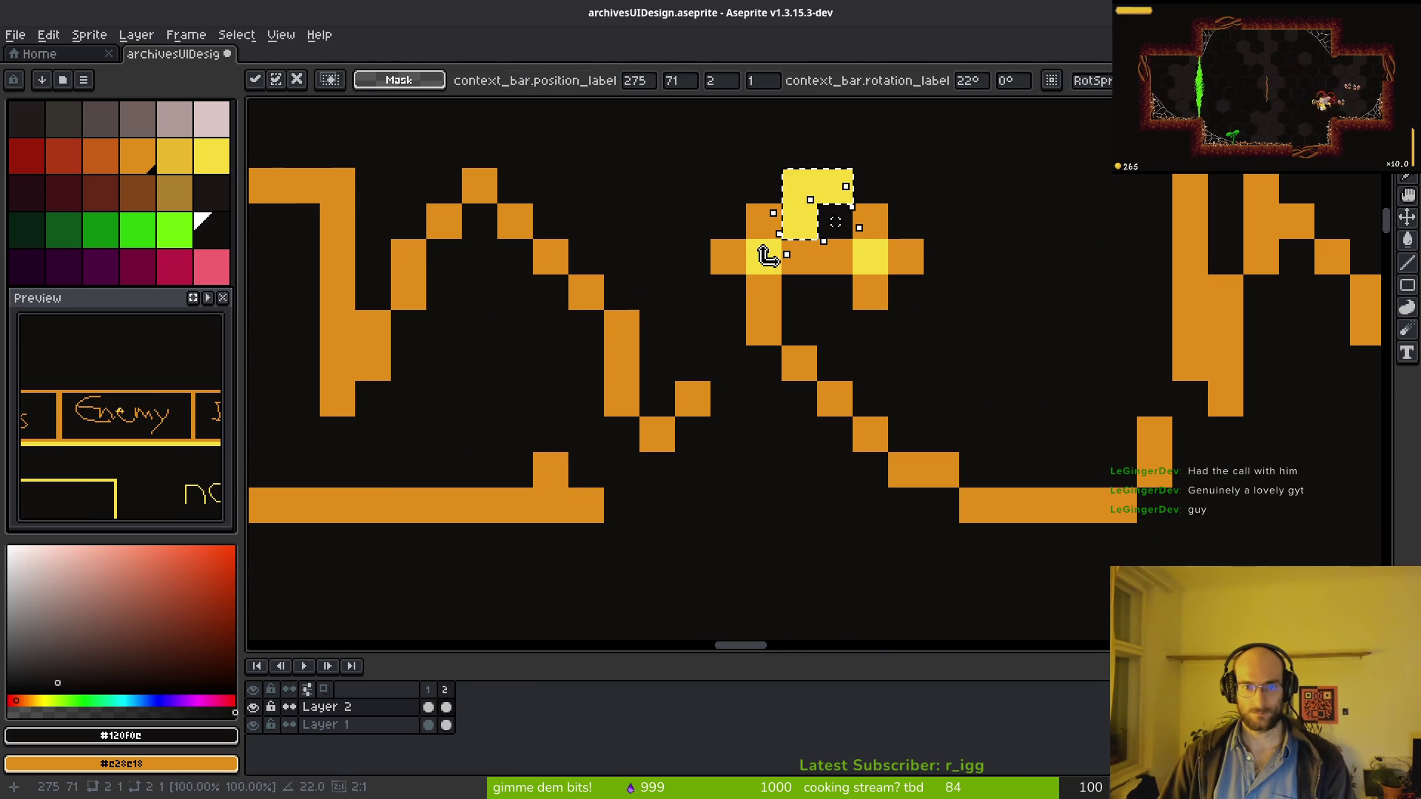
pyautogui.press('Escape')
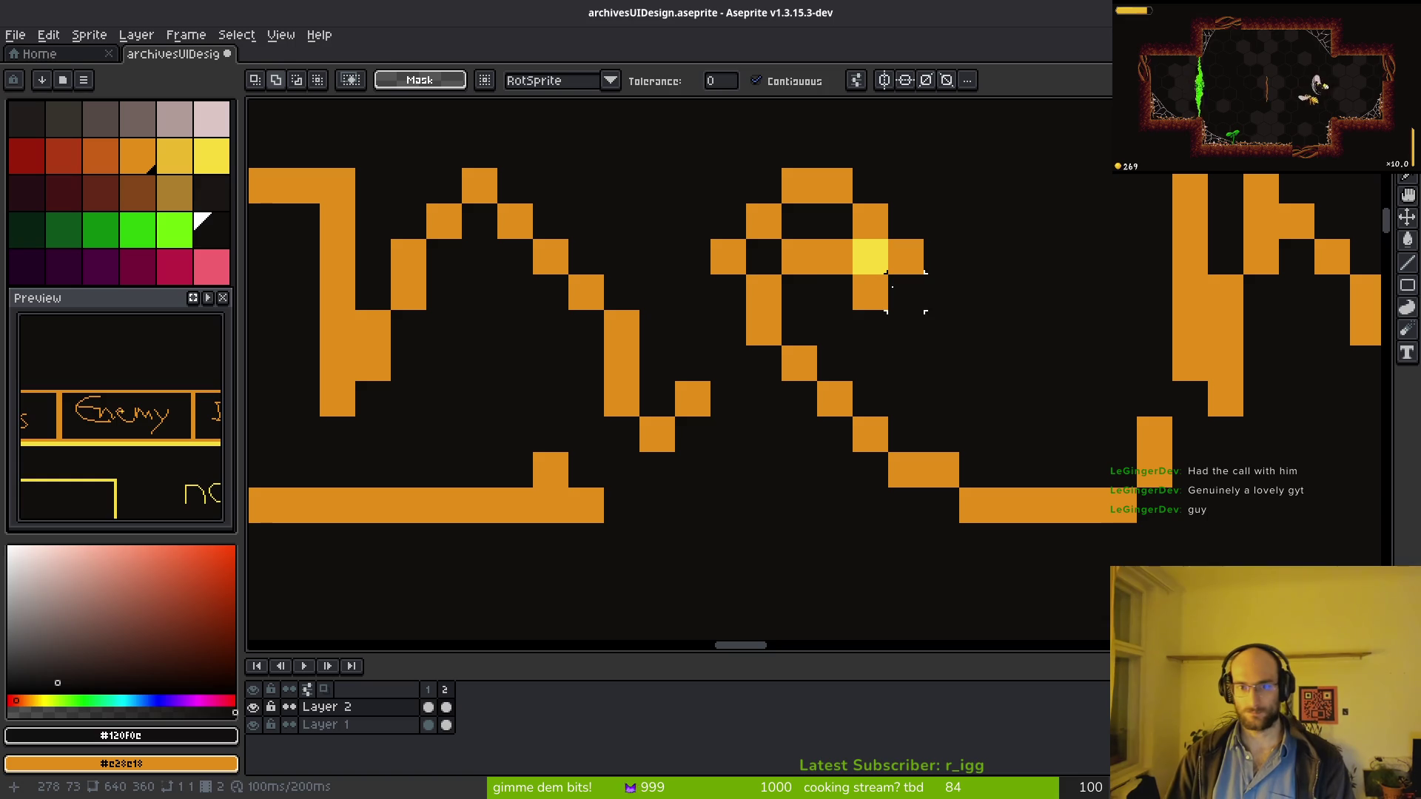
pyautogui.hotkey('ctrl', 'z')
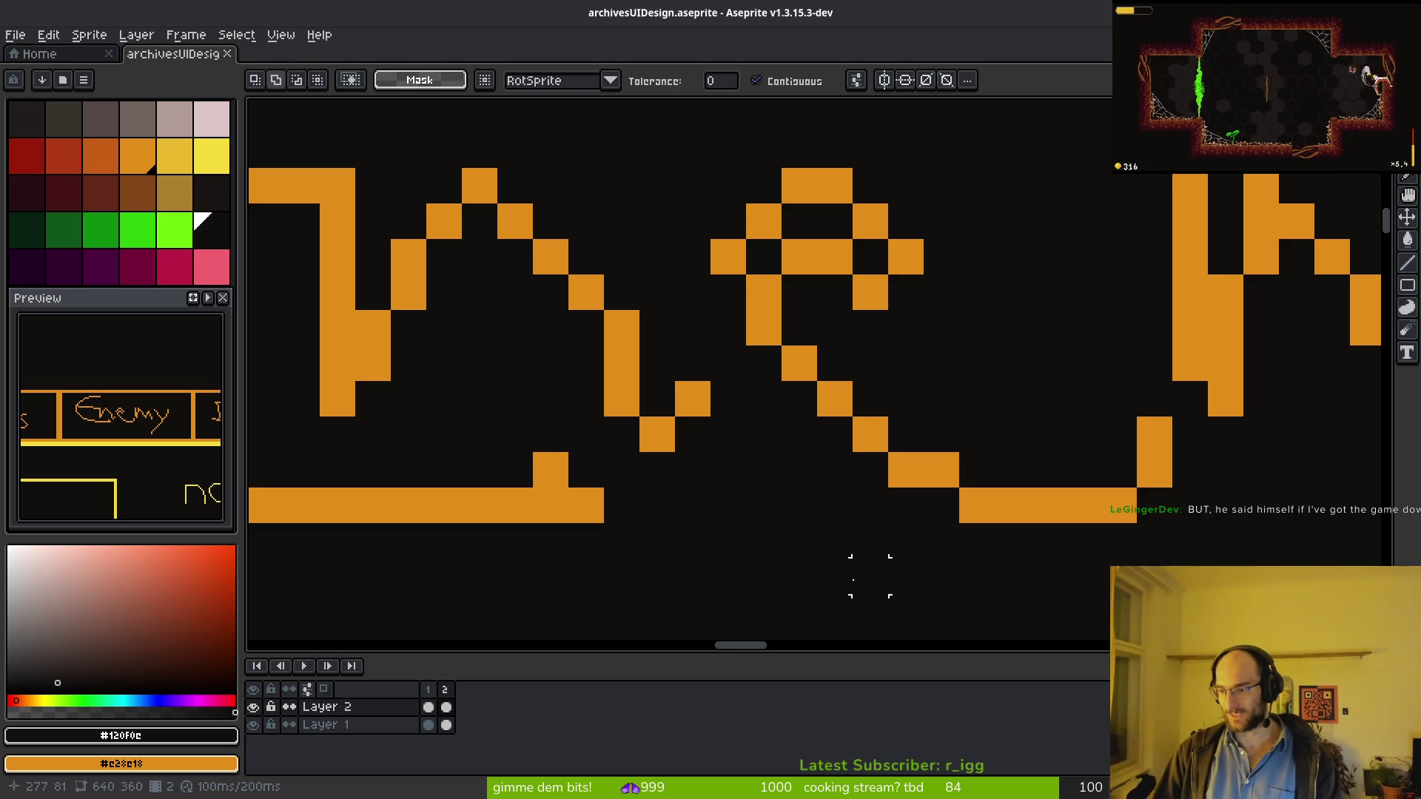
pyautogui.scroll(-5, 799, 469)
pyautogui.hotkey('ctrl', 's')
pyautogui.scroll(1, 710, 482)
pyautogui.hscroll(-2, 632, 427)
pyautogui.scroll(-4, 648, 424)
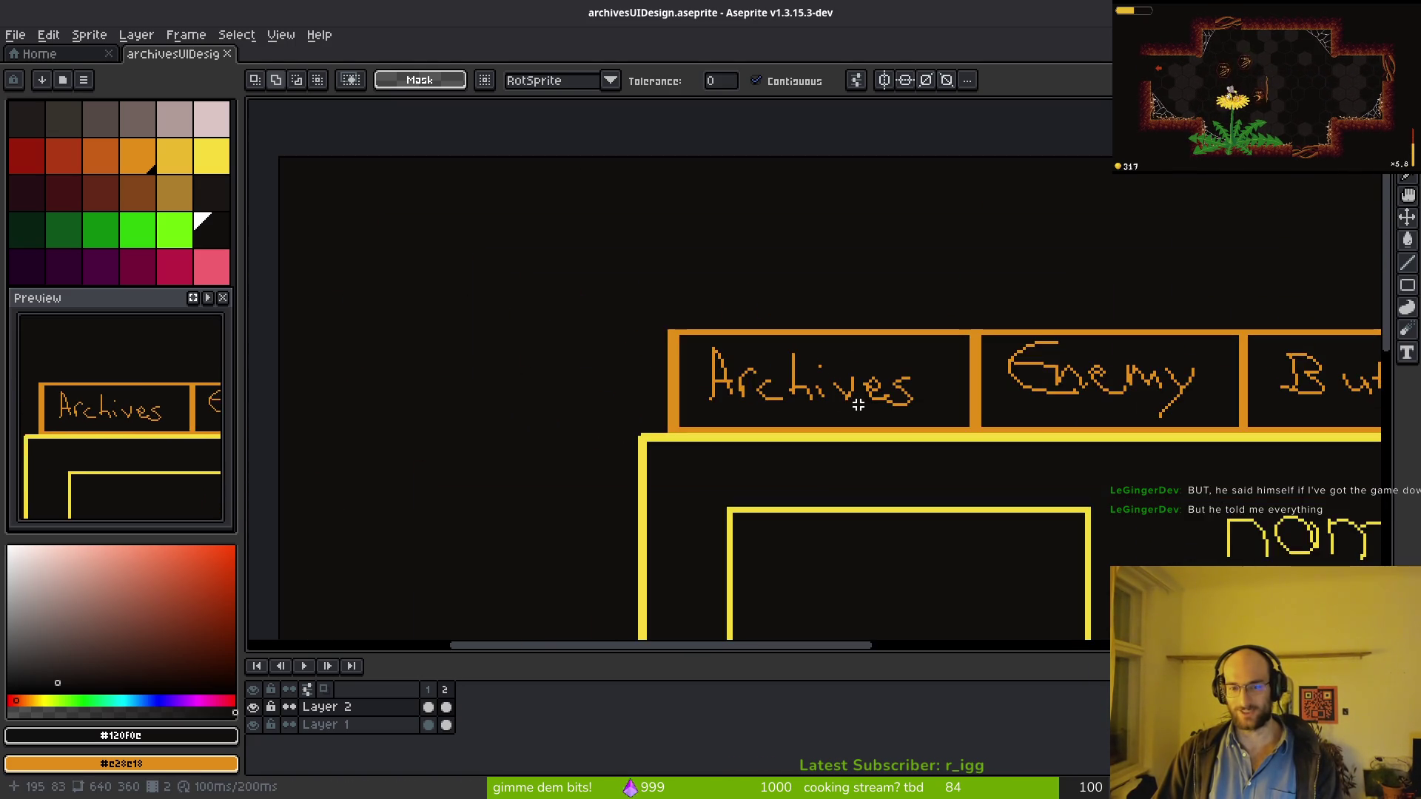
# Step: Eyedrop the yellow band's colour and bucket-fill the Archives tab background with it
pyautogui.hscroll(2, 903, 387)
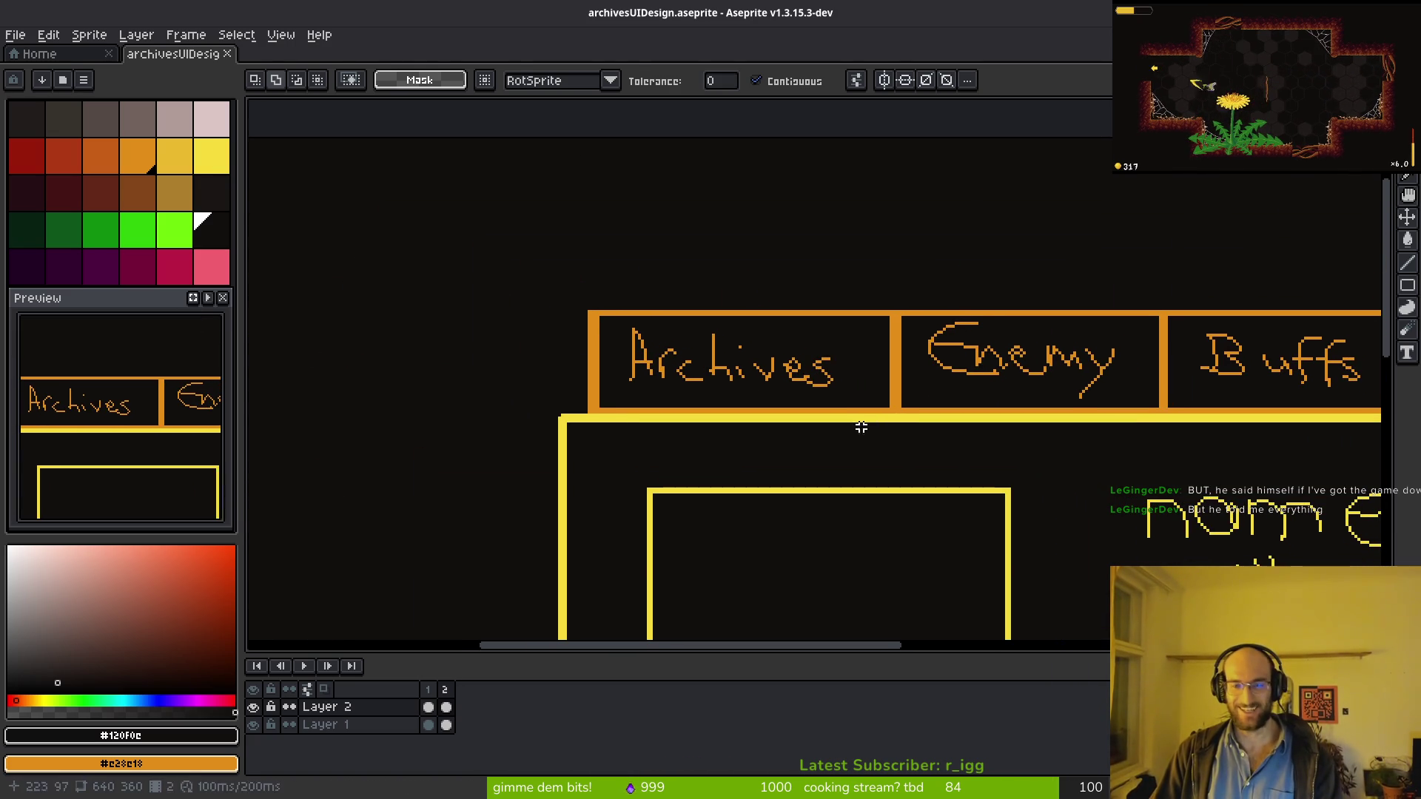
pyautogui.scroll(3, 869, 421)
pyautogui.keyDown('alt'); pyautogui.click(929, 400); pyautogui.keyUp('alt')
pyautogui.press('g')
pyautogui.click(853, 313)
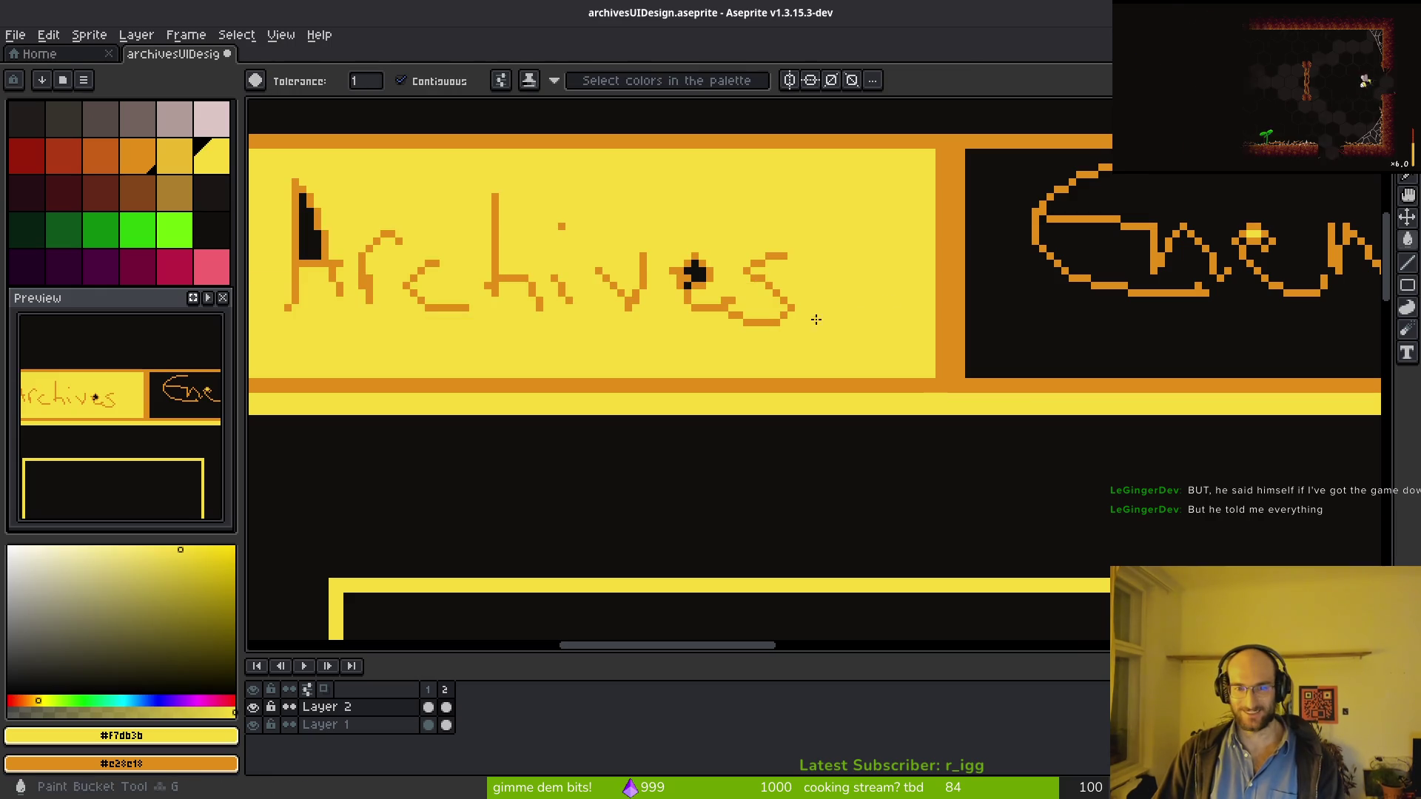
# Step: Draw a freehand lasso selection around the Archives tab
pyautogui.scroll(1, 694, 271)
pyautogui.hscroll(-2, 666, 281)
pyautogui.scroll(1, 507, 276)
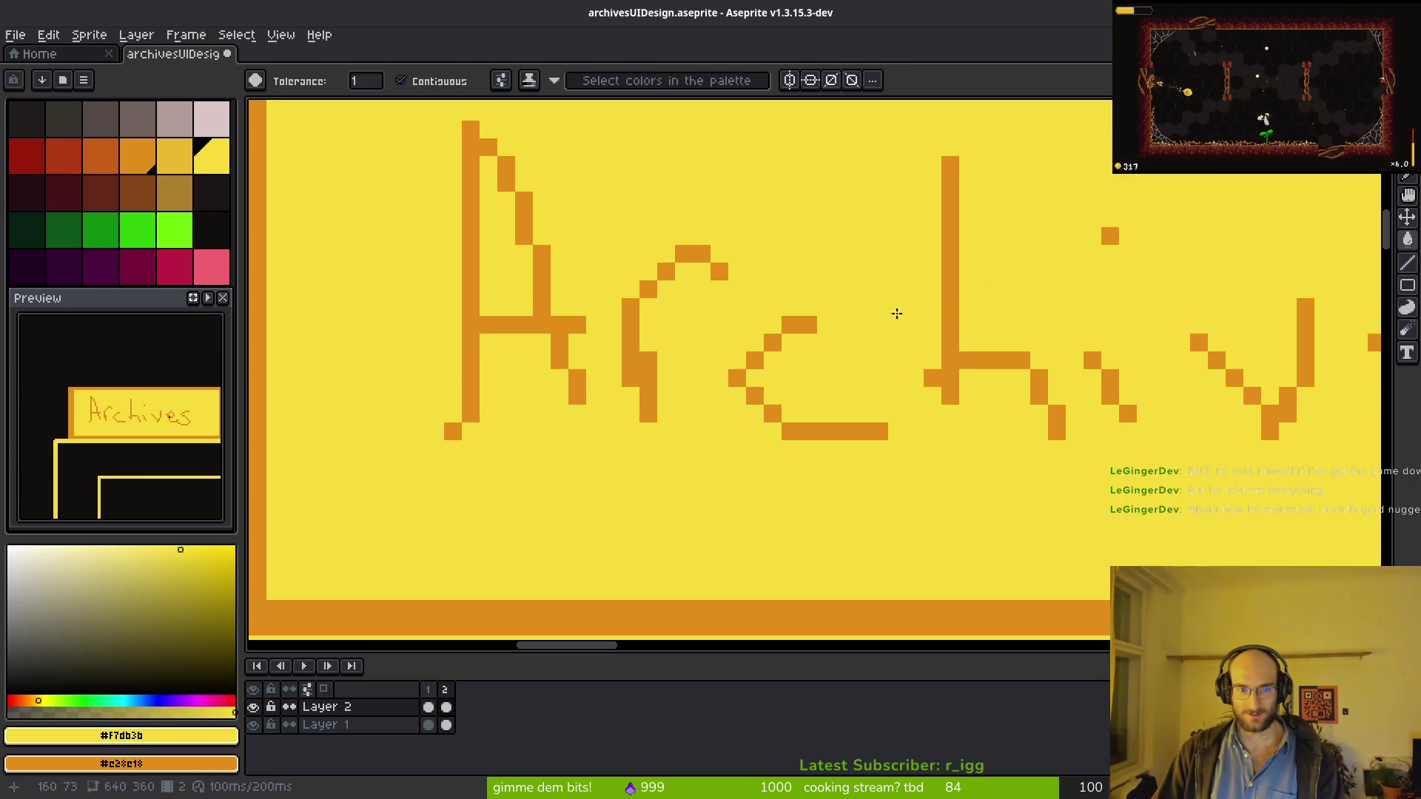
pyautogui.hscroll(2, 1131, 347)
pyautogui.scroll(-2, 1096, 381)
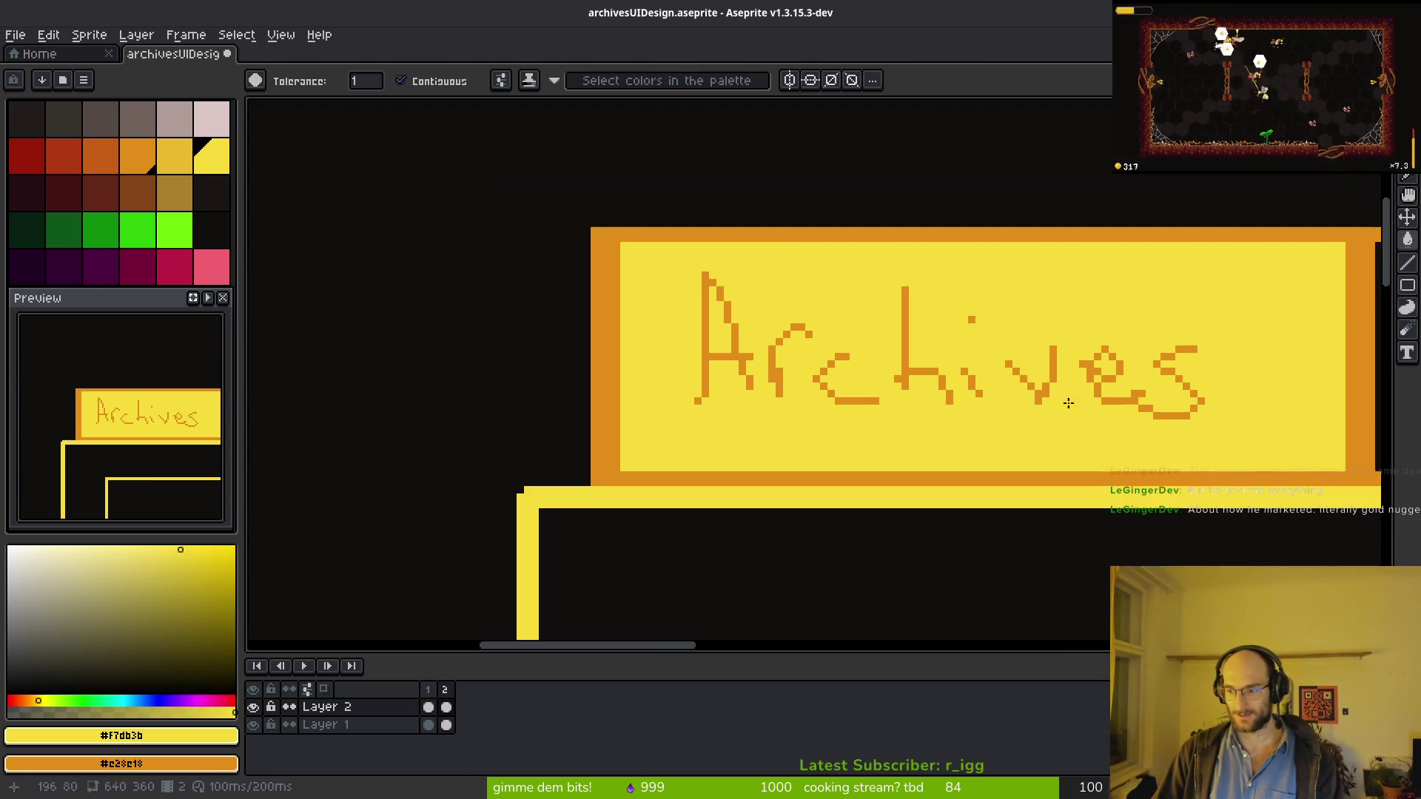
pyautogui.hscroll(2, 1065, 440)
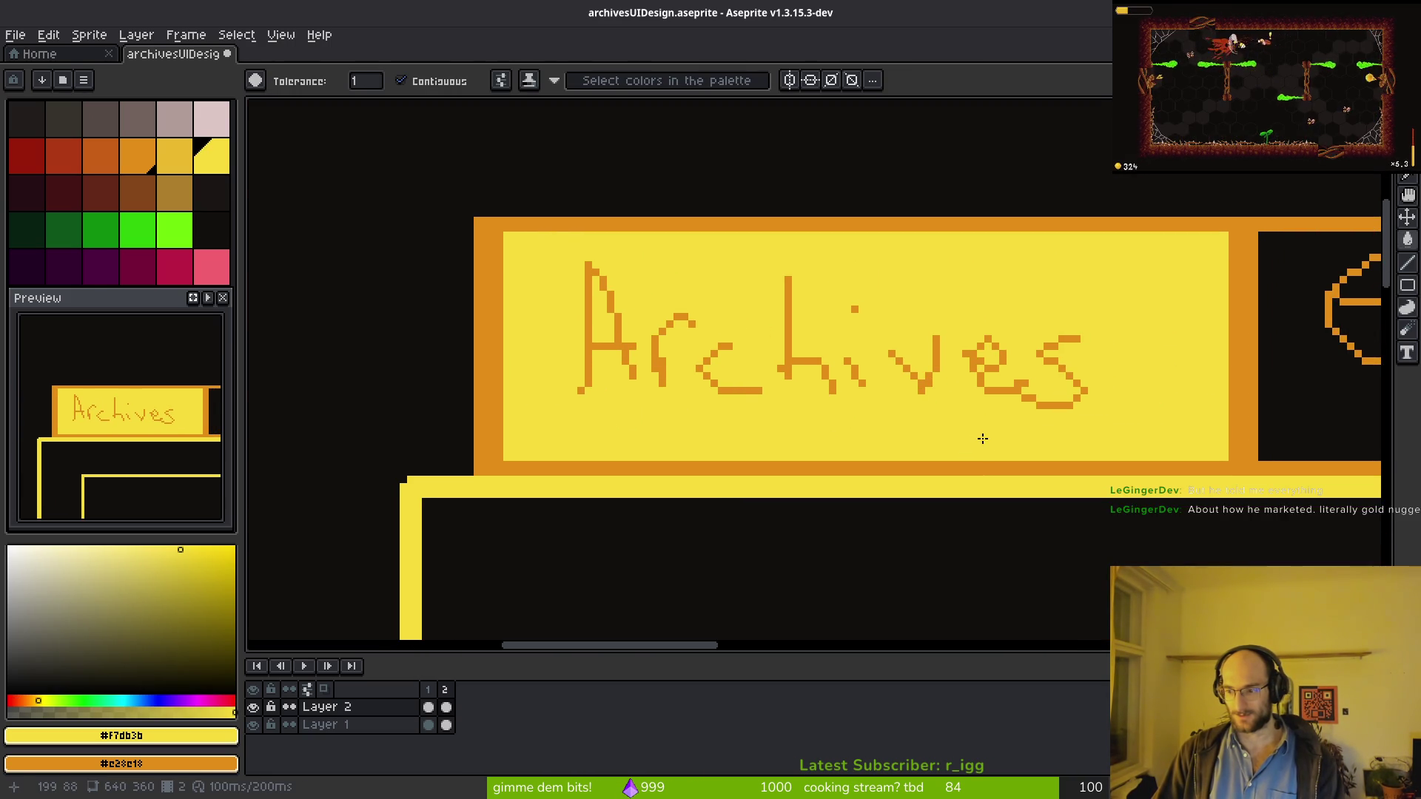
pyautogui.scroll(1, 1004, 494)
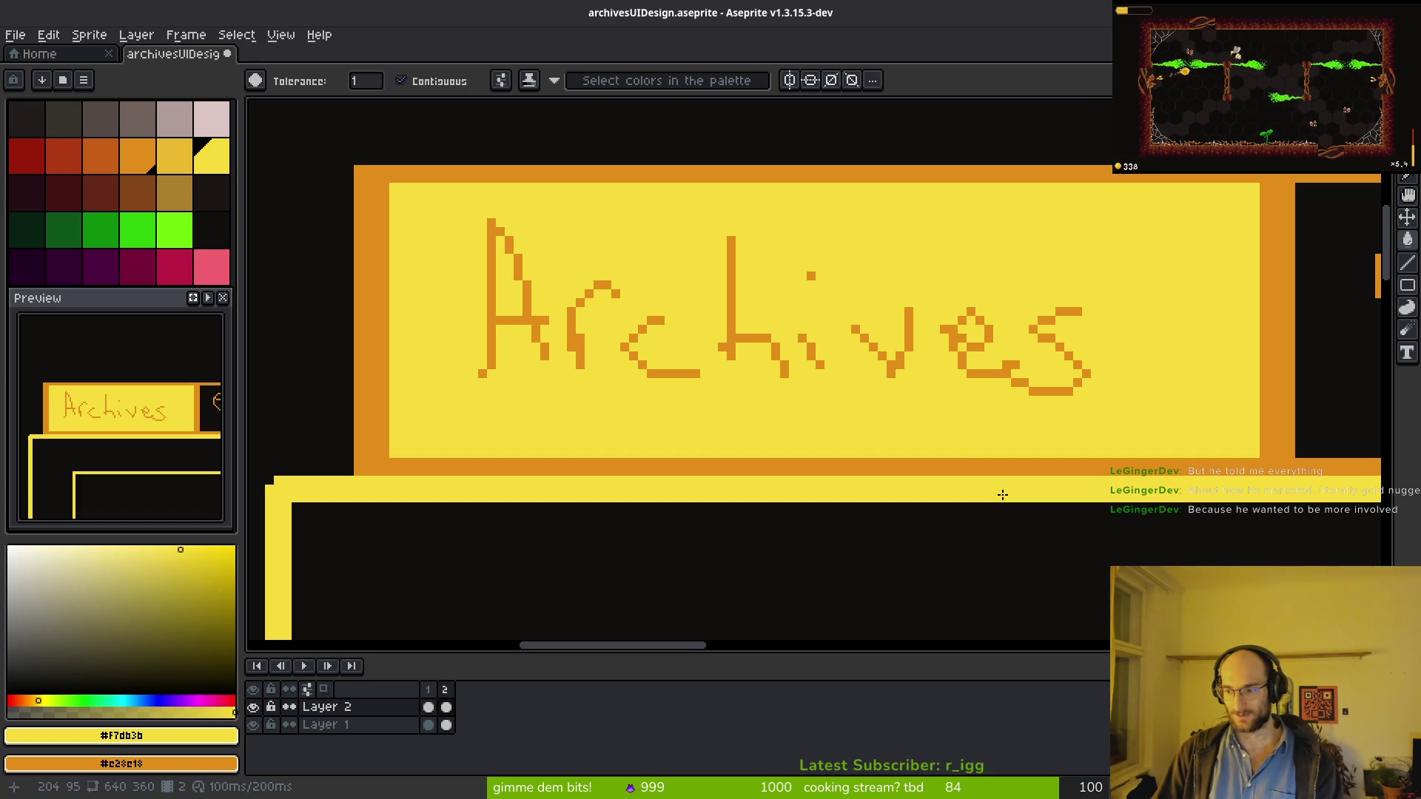
pyautogui.hotkey('shift', 'w')
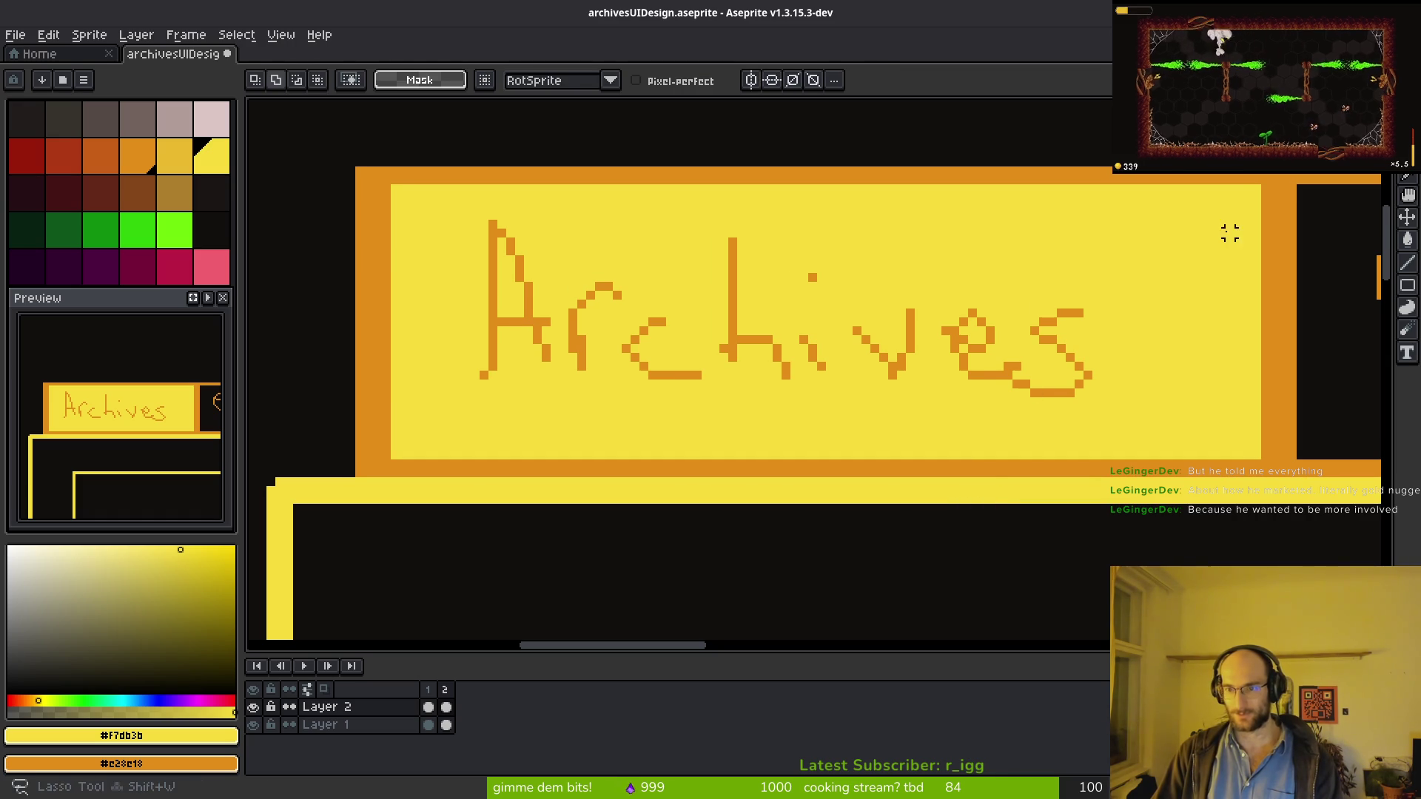
pyautogui.moveTo(1040, 161)
pyautogui.mouseDown()
pyautogui.moveTo(503, 172)
pyautogui.moveTo(375, 418)
pyautogui.mouseUp()
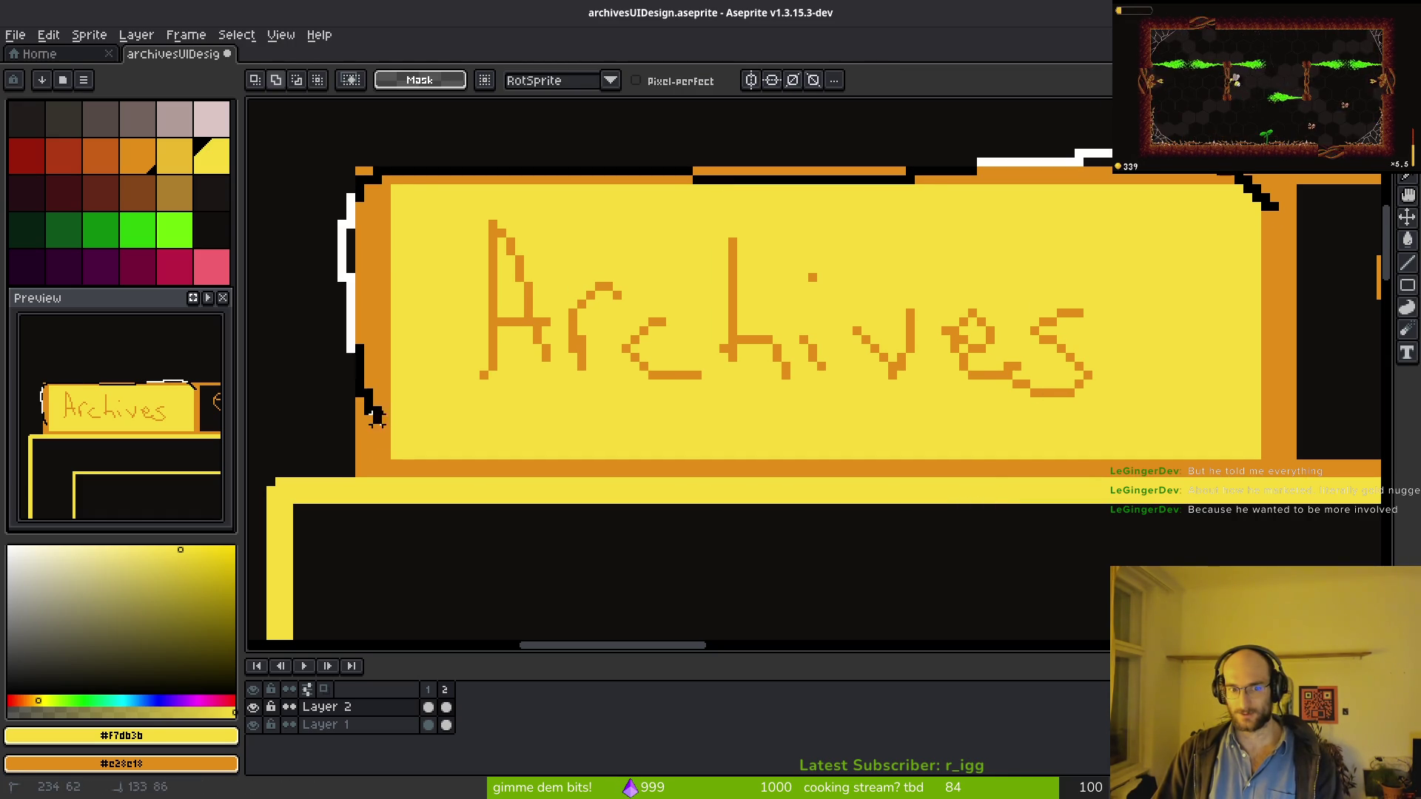
pyautogui.moveTo(927, 464); pyautogui.dragTo(1150, 428)
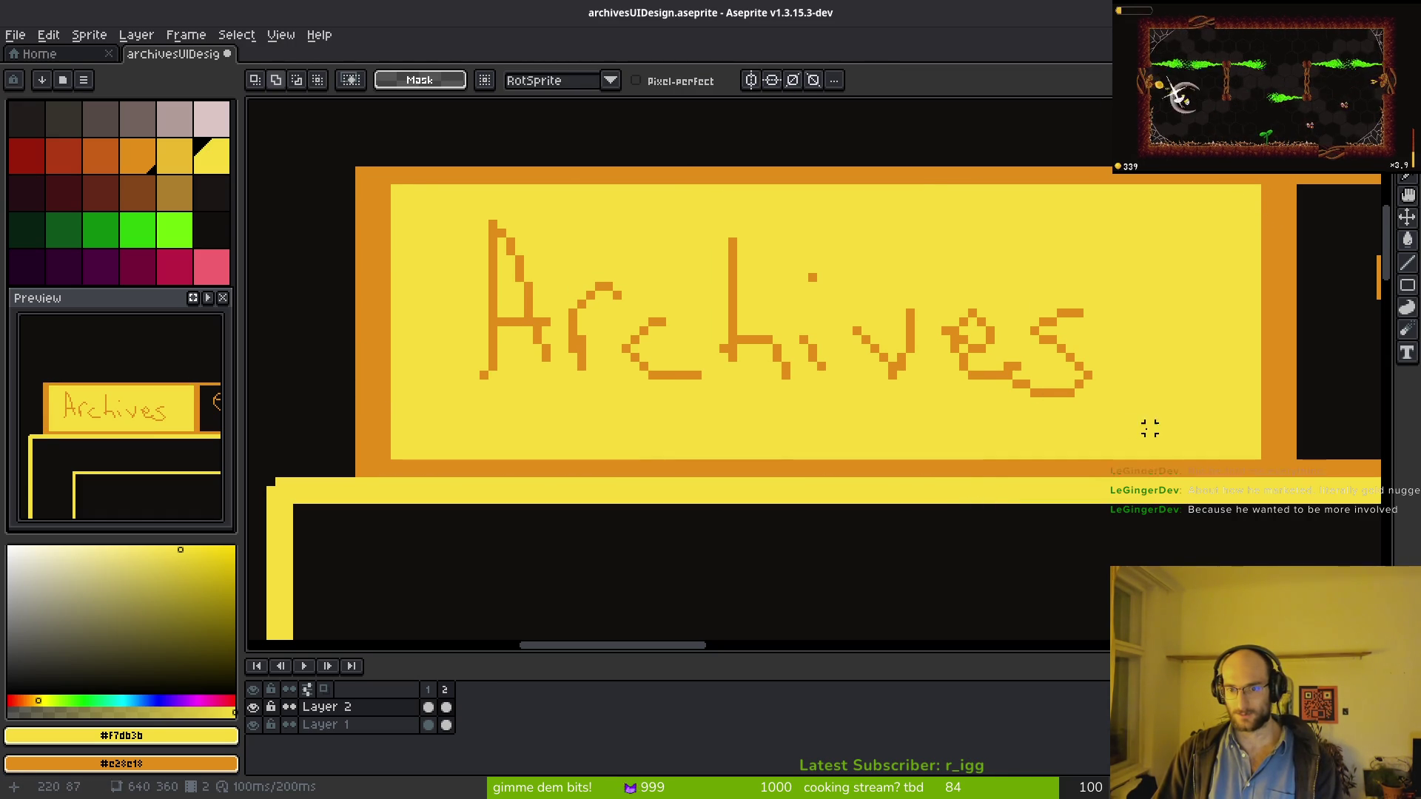
# Step: Toggle Layer 1 and Layer 2 visibility to compare the layers, then show both
pyautogui.scroll(-2, 976, 414)
pyautogui.click(253, 707)
pyautogui.click(253, 707)
pyautogui.click(253, 725)
pyautogui.scroll(-3, 539, 469)
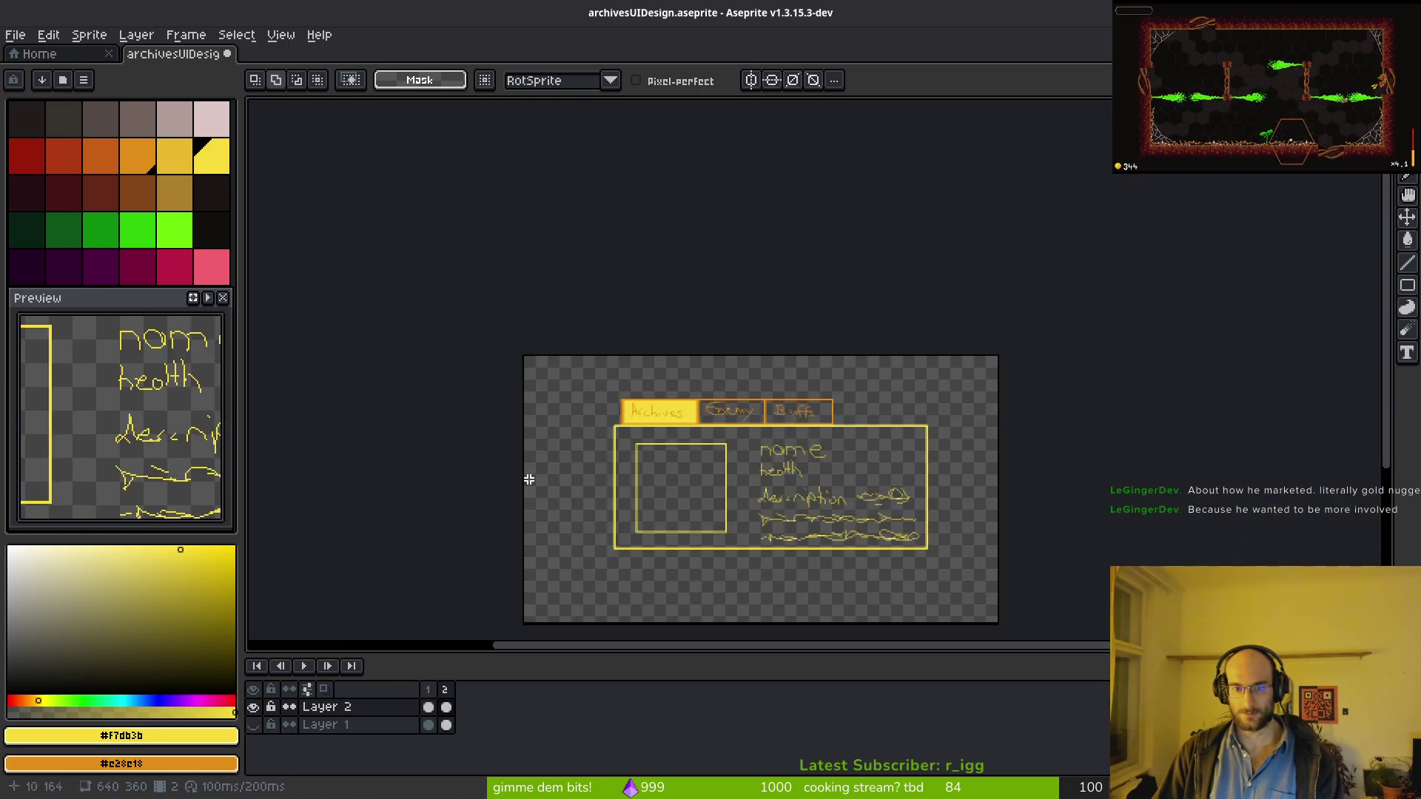
pyautogui.scroll(2, 539, 469)
pyautogui.click(253, 707)
pyautogui.click(253, 707)
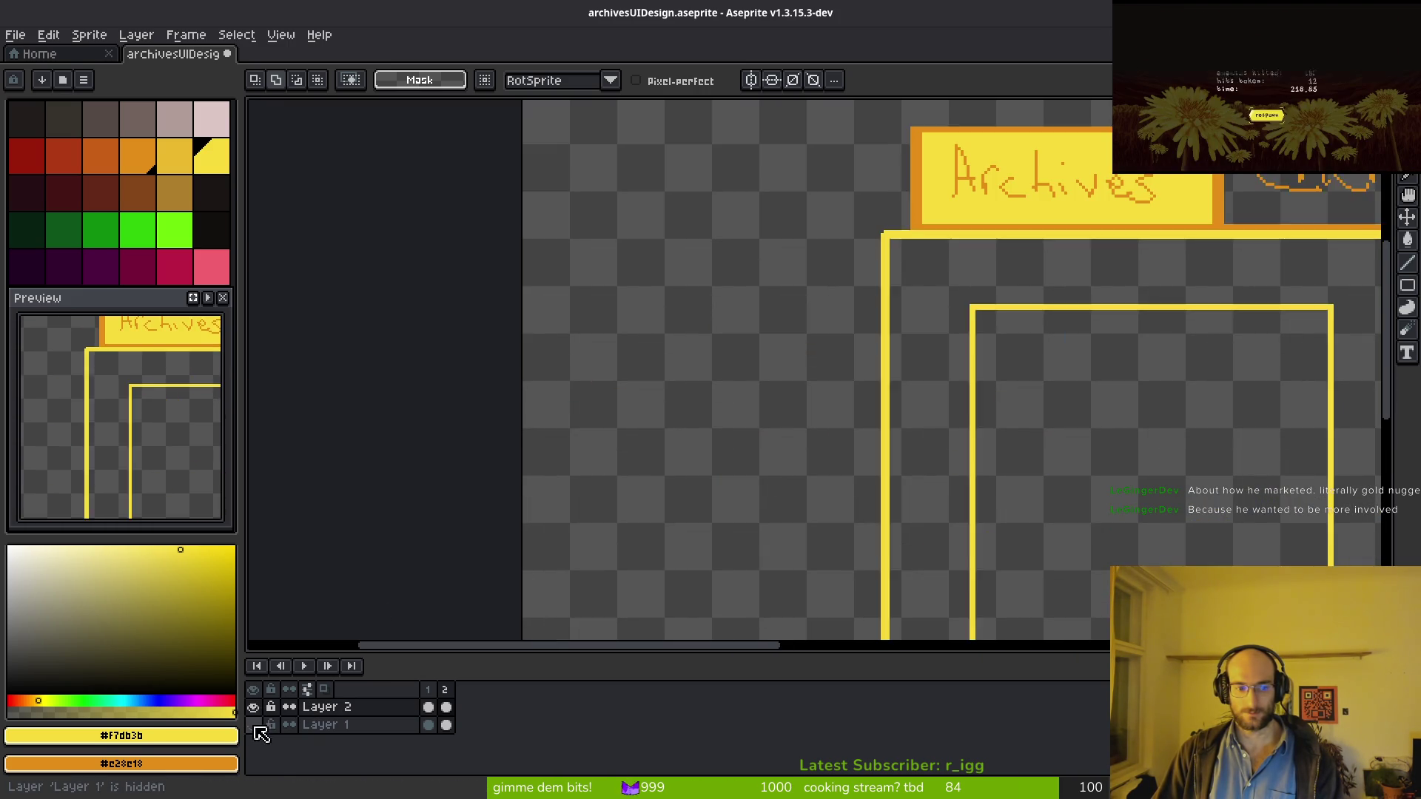
pyautogui.click(253, 724)
# Step: Lasso the Archives lettering and replace its orange with the dark background colour
pyautogui.scroll(2, 922, 425)
pyautogui.moveTo(923, 424); pyautogui.dragTo(988, 408)
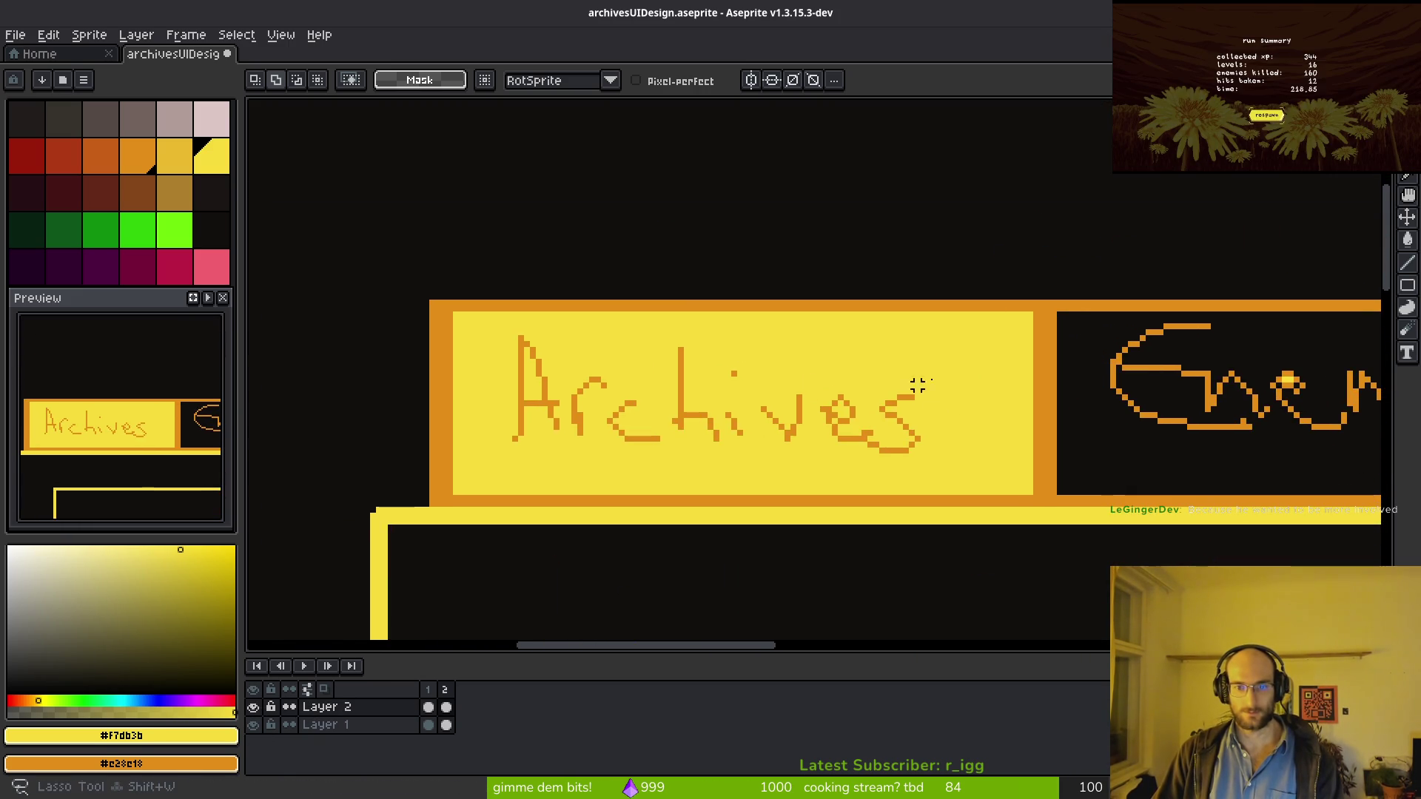
pyautogui.moveTo(502, 455)
pyautogui.mouseDown()
pyautogui.moveTo(967, 460)
pyautogui.moveTo(913, 435)
pyautogui.mouseUp()
pyautogui.scroll(2, 913, 434)
pyautogui.press('i')
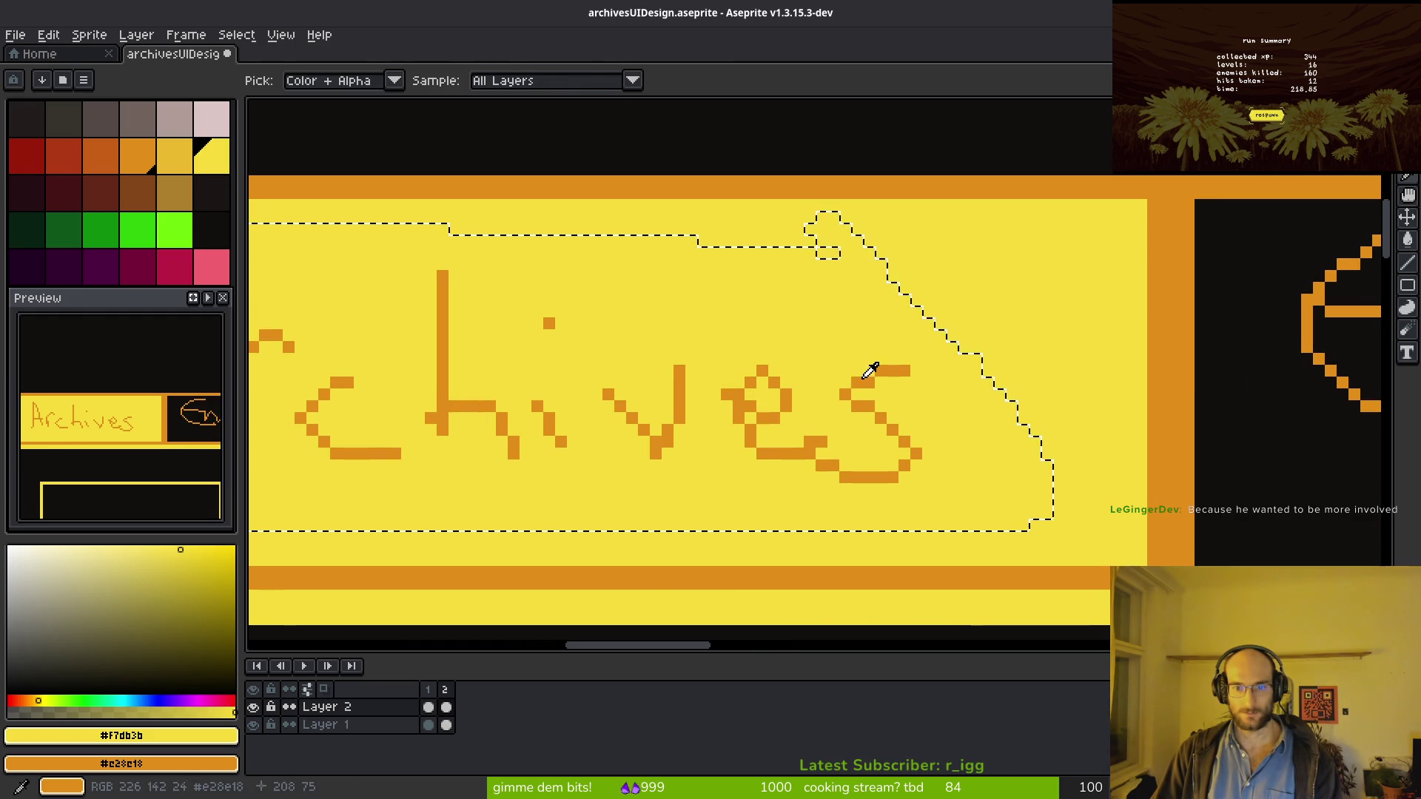
pyautogui.click(869, 369)
pyautogui.rightClick(1278, 402)
pyautogui.hotkey('shift', 'r')
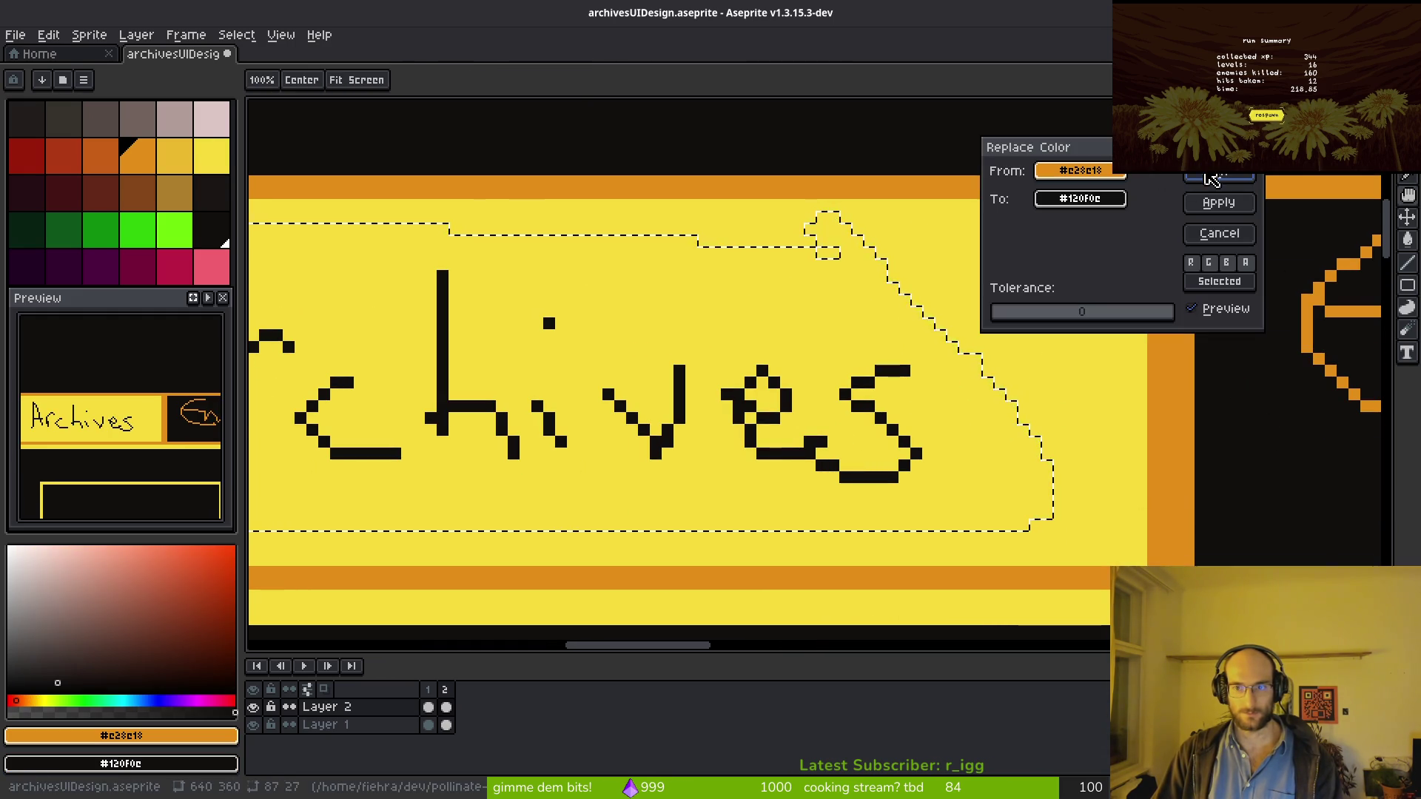
pyautogui.click(1210, 181)
# Step: Deselect and save archivesUIDesign.aseprite, bringing the whole mockup into view
pyautogui.hotkey('ctrl', 'd')
pyautogui.scroll(-4, 925, 375)
pyautogui.hotkey('ctrl', 's')
pyautogui.moveTo(834, 431); pyautogui.dragTo(633, 304)
pyautogui.scroll(2, 618, 355)
pyautogui.scroll(-3, 625, 358)
pyautogui.scroll(1, 659, 380)
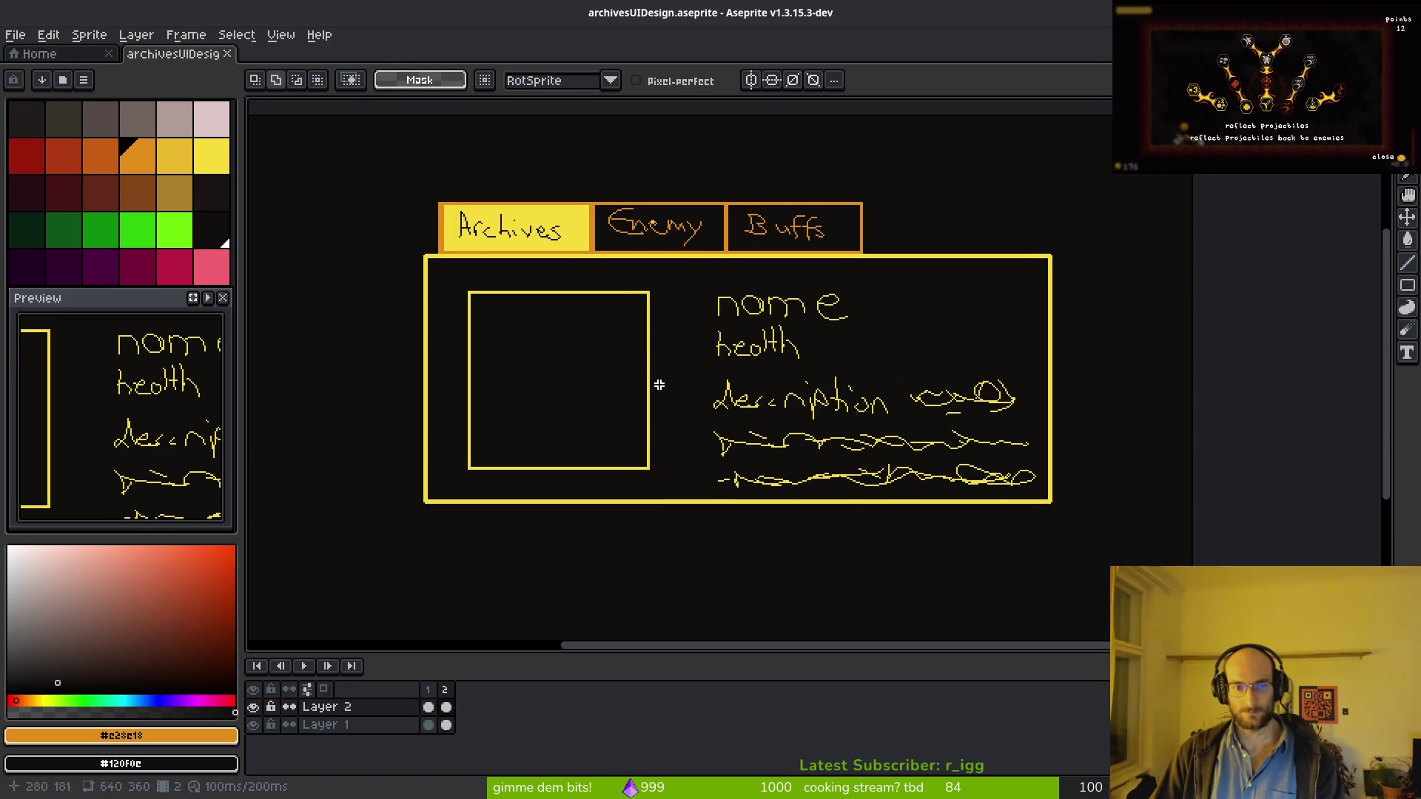
# Step: Erase the placeholder square's edges inside the panel
pyautogui.scroll(2, 654, 384)
pyautogui.press('b')
pyautogui.scroll(2, 645, 289)
pyautogui.moveTo(581, 148); pyautogui.dragTo(589, 381)
pyautogui.scroll(-4, 590, 380)
pyautogui.moveTo(602, 310)
pyautogui.mouseDown()
pyautogui.moveTo(558, 295)
pyautogui.moveTo(439, 299)
pyautogui.moveTo(417, 335)
pyautogui.mouseUp()
pyautogui.scroll(2, 415, 463)
pyautogui.moveTo(416, 463)
pyautogui.mouseDown()
pyautogui.moveTo(754, 456)
pyautogui.moveTo(744, 383)
pyautogui.mouseUp()
# Step: Erase the scribble lines plus the description, name and health labels
pyautogui.hscroll(5, 485, 486)
pyautogui.moveTo(486, 485)
pyautogui.mouseDown()
pyautogui.moveTo(688, 508)
pyautogui.moveTo(1005, 501)
pyautogui.moveTo(1103, 479)
pyautogui.moveTo(726, 423)
pyautogui.moveTo(876, 415)
pyautogui.mouseUp()
pyautogui.hotkey('ctrl', 'z')
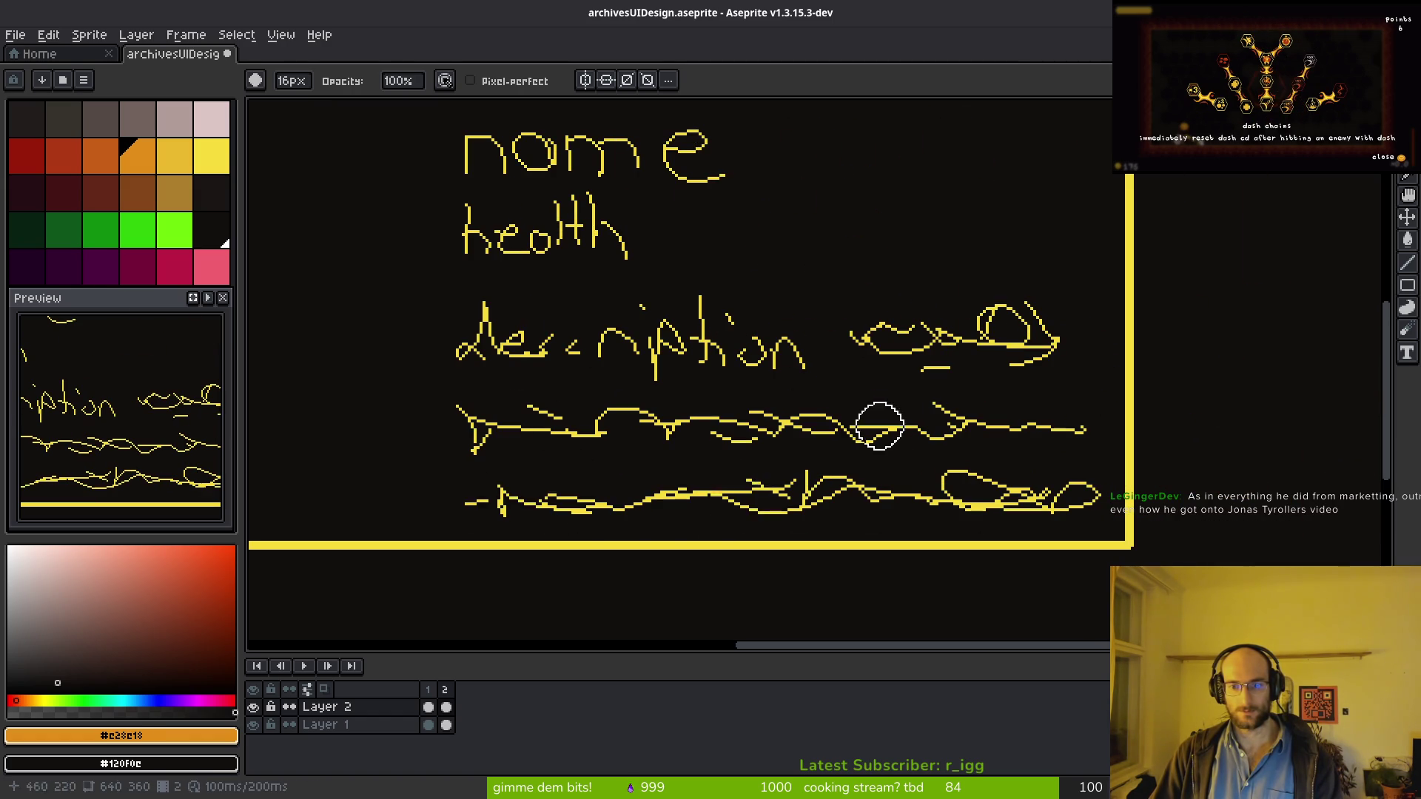
pyautogui.moveTo(444, 491); pyautogui.dragTo(985, 494)
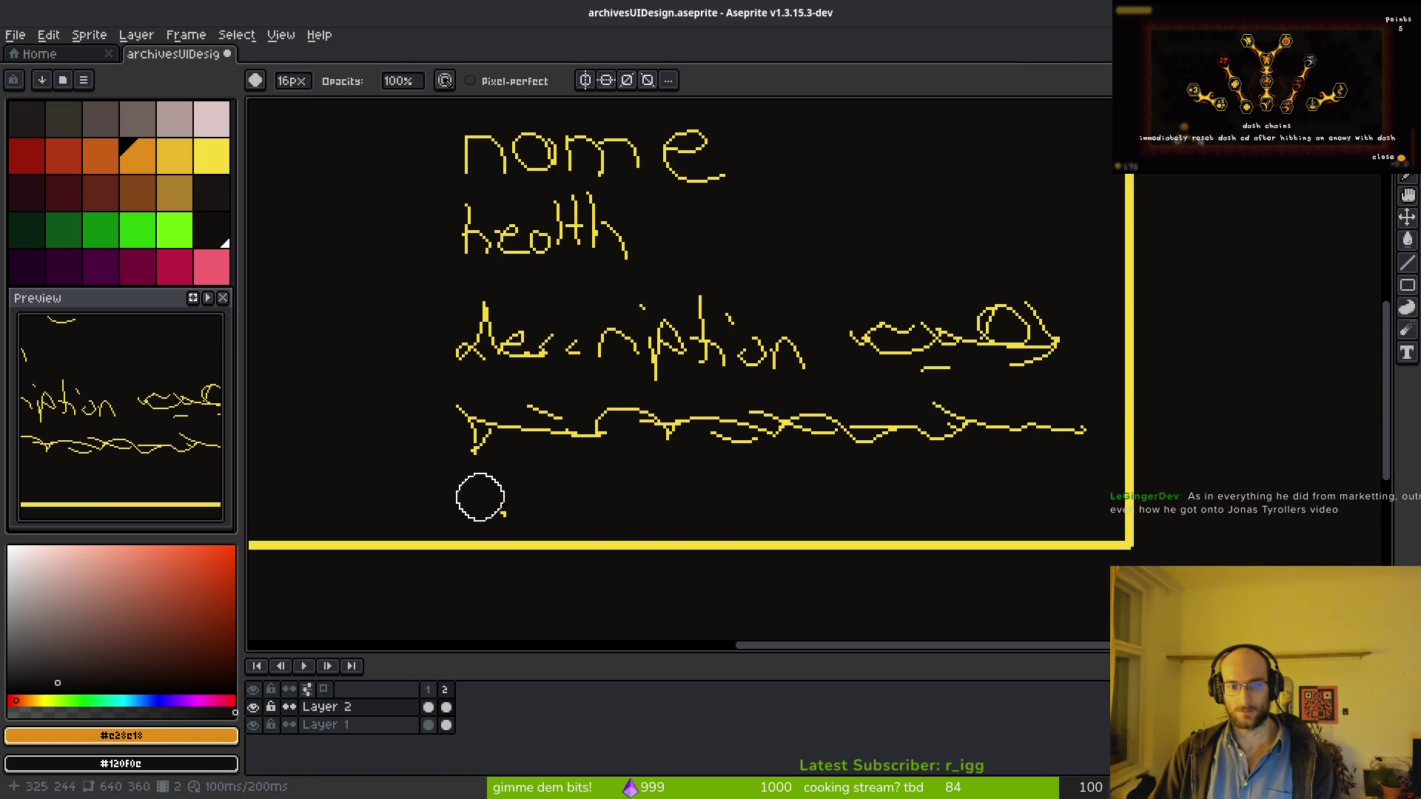
pyautogui.moveTo(426, 417); pyautogui.dragTo(1068, 435)
pyautogui.moveTo(453, 352)
pyautogui.mouseDown()
pyautogui.moveTo(999, 323)
pyautogui.moveTo(567, 323)
pyautogui.moveTo(989, 367)
pyautogui.moveTo(428, 428)
pyautogui.moveTo(497, 446)
pyautogui.mouseUp()
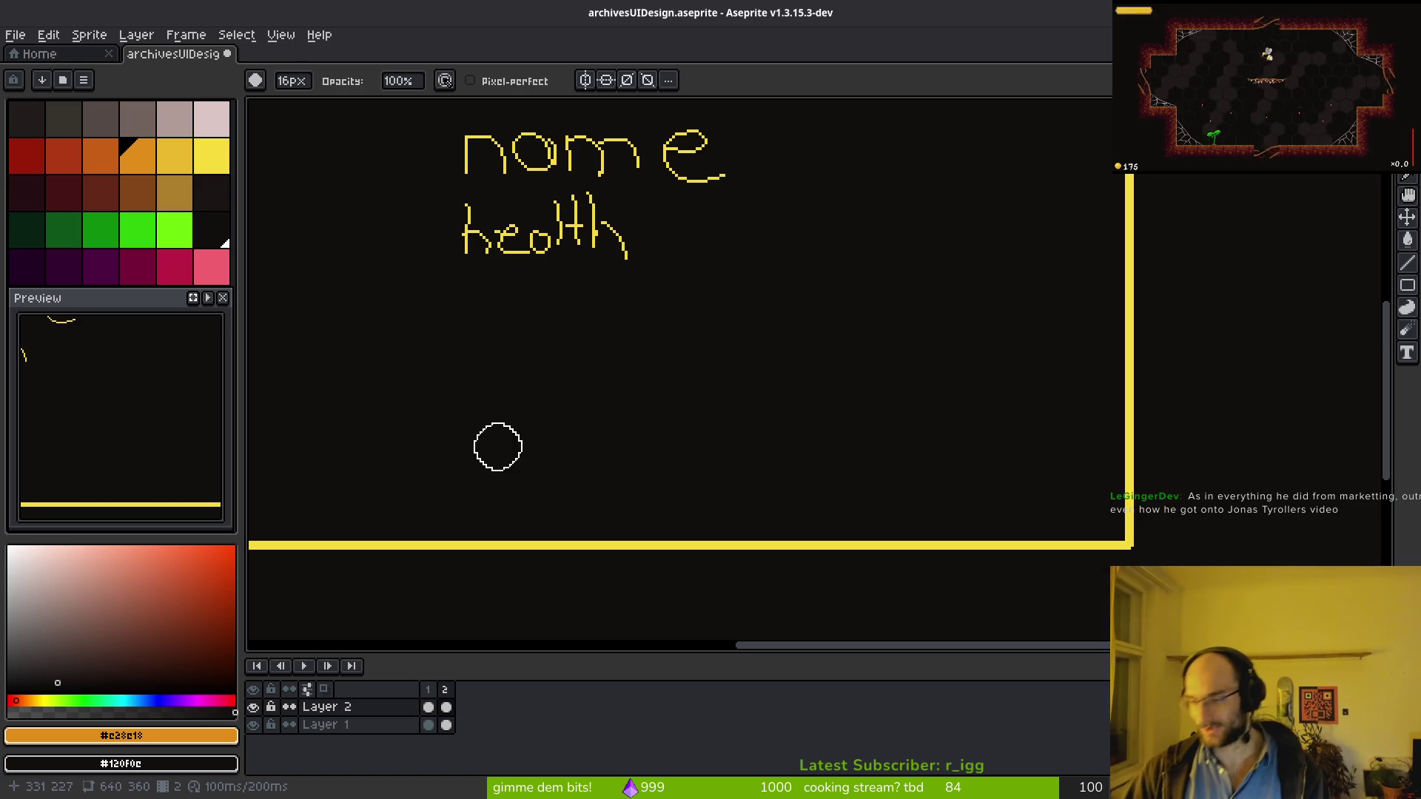
pyautogui.scroll(3, 776, 447)
pyautogui.hscroll(-2, 777, 448)
pyautogui.moveTo(529, 374)
pyautogui.mouseDown()
pyautogui.moveTo(656, 412)
pyautogui.moveTo(660, 473)
pyautogui.moveTo(611, 507)
pyautogui.mouseUp()
# Step: Save archivesUIDesign.aseprite with the tab row brought back into view
pyautogui.scroll(-1, 748, 526)
pyautogui.hotkey('ctrl', 's')
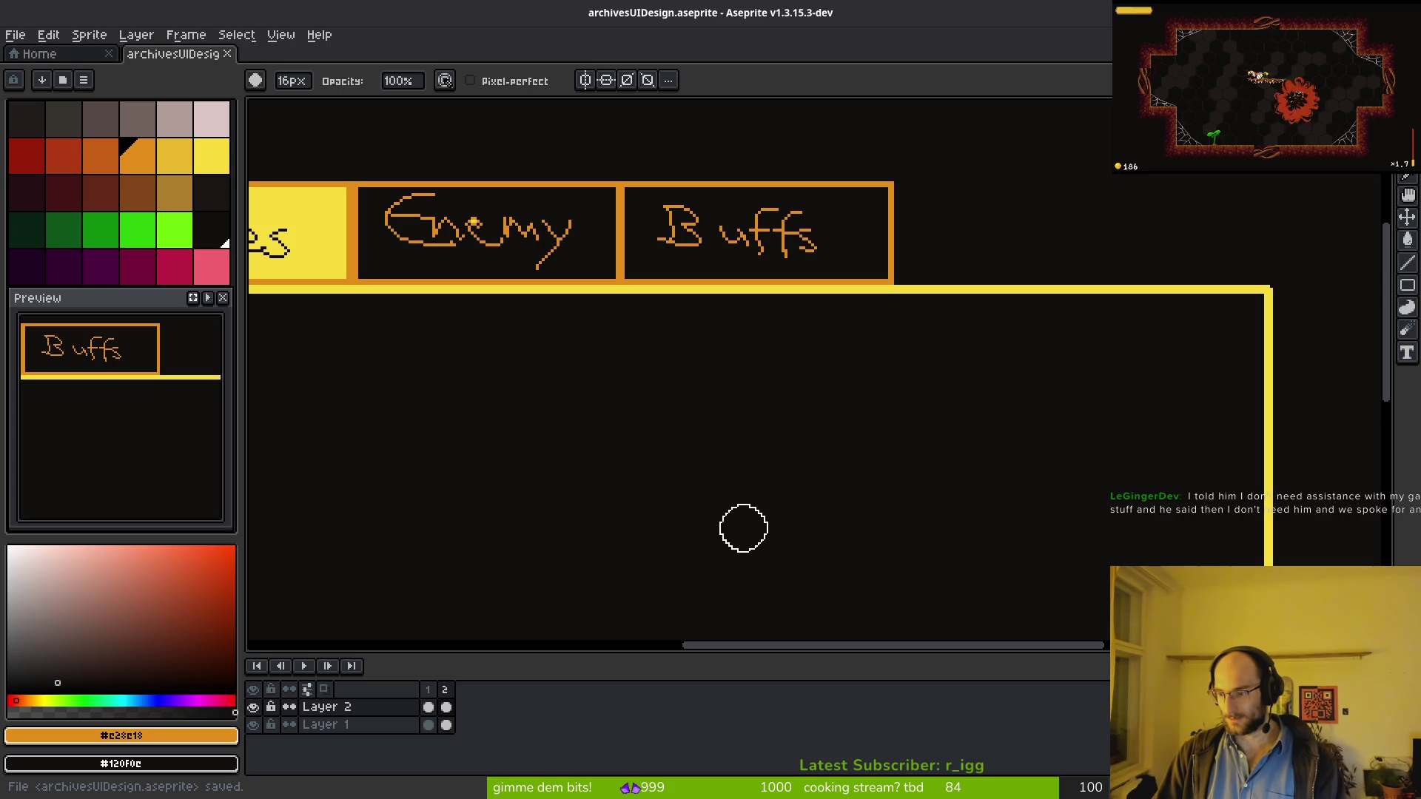
pyautogui.scroll(-1, 565, 495)
pyautogui.moveTo(566, 495)
pyautogui.mouseDown()
pyautogui.moveTo(783, 390)
pyautogui.moveTo(701, 422)
pyautogui.mouseUp()
pyautogui.hotkey('ctrl', 's')
pyautogui.scroll(-3, 691, 426)
pyautogui.scroll(3, 691, 426)
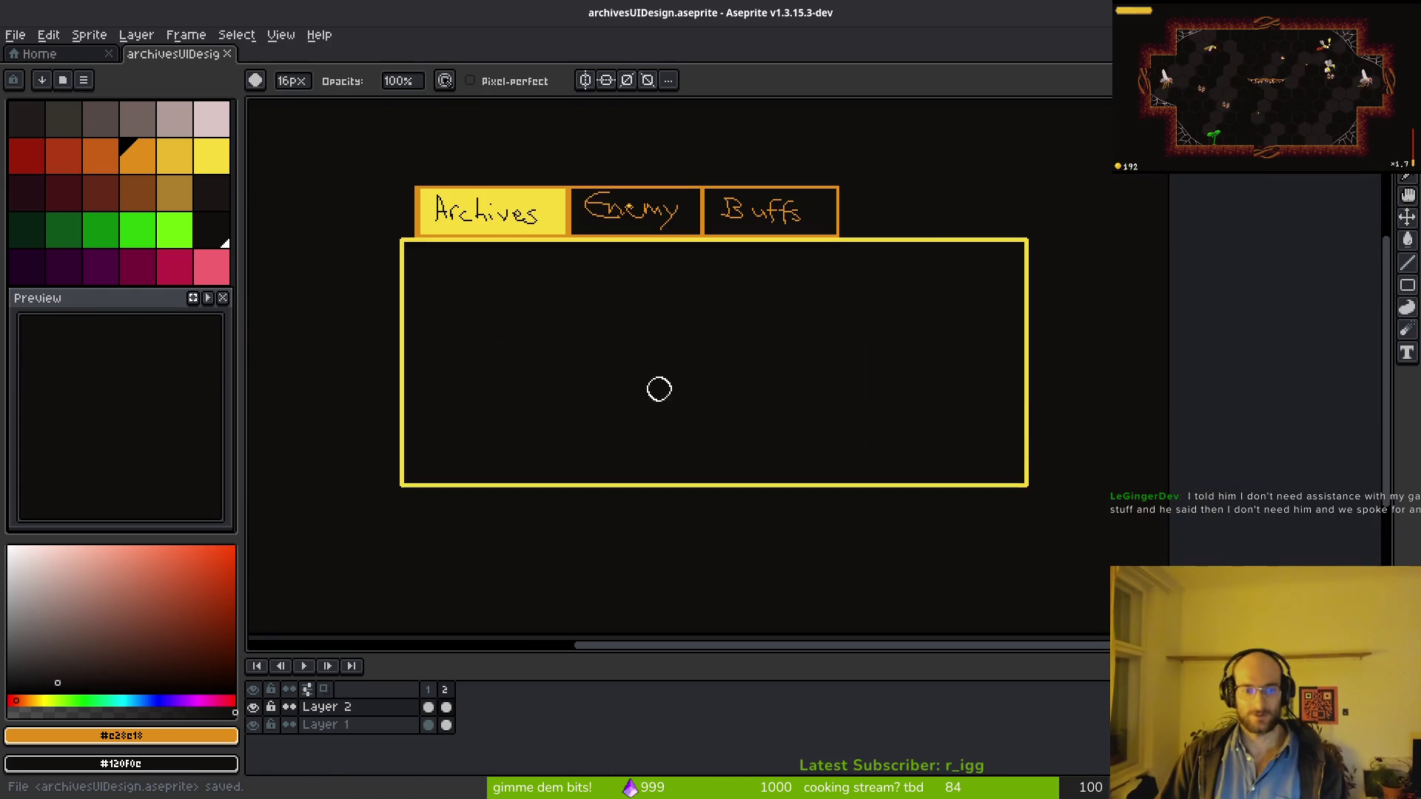
# Step: Pick yellow with the 1px pencil and move the view into the empty panel
pyautogui.scroll(1, 558, 358)
pyautogui.click(212, 156)
pyautogui.press('b')
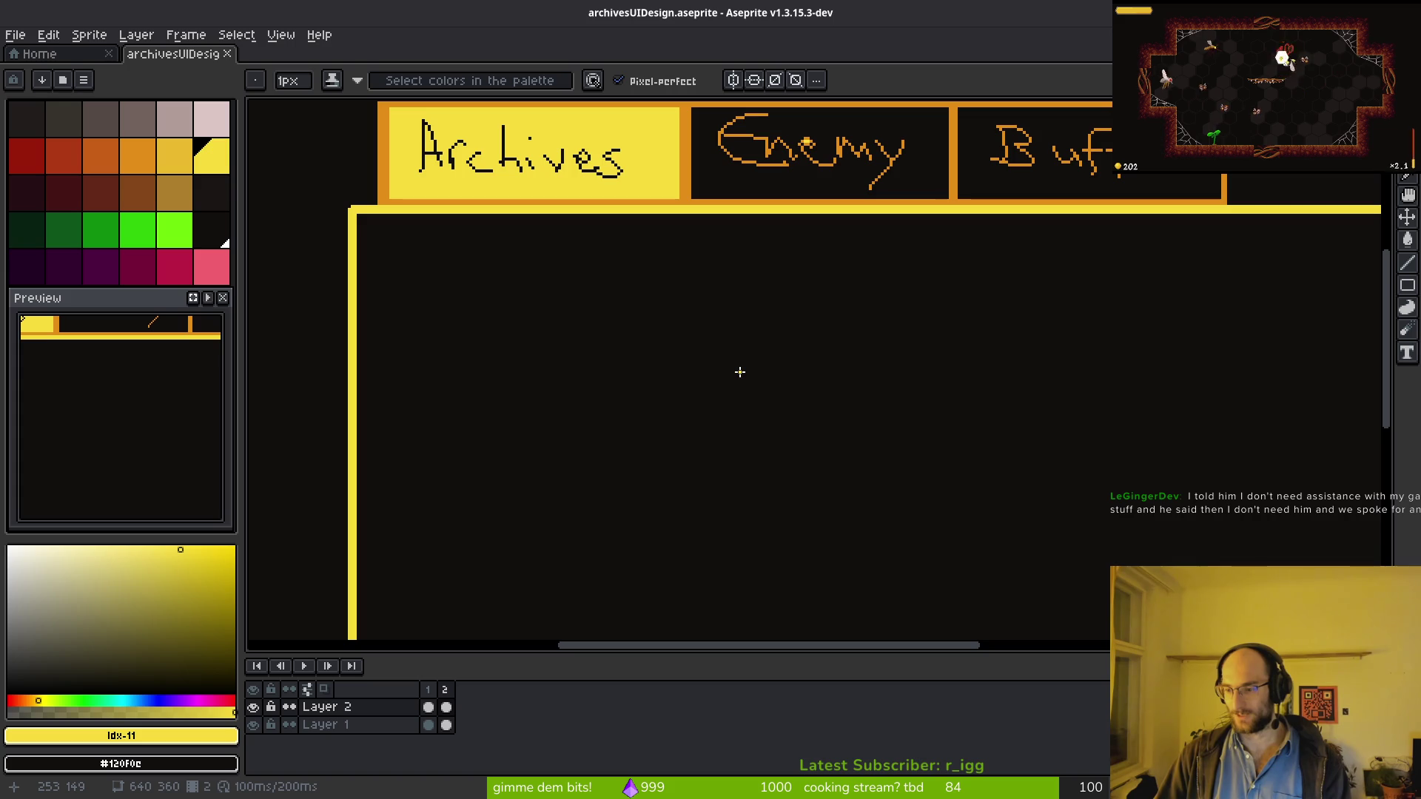
pyautogui.moveTo(745, 370)
pyautogui.mouseDown()
pyautogui.moveTo(850, 362)
pyautogui.moveTo(856, 340)
pyautogui.moveTo(637, 348)
pyautogui.moveTo(627, 328)
pyautogui.moveTo(530, 341)
pyautogui.mouseUp()
pyautogui.moveTo(448, 310); pyautogui.dragTo(463, 307)
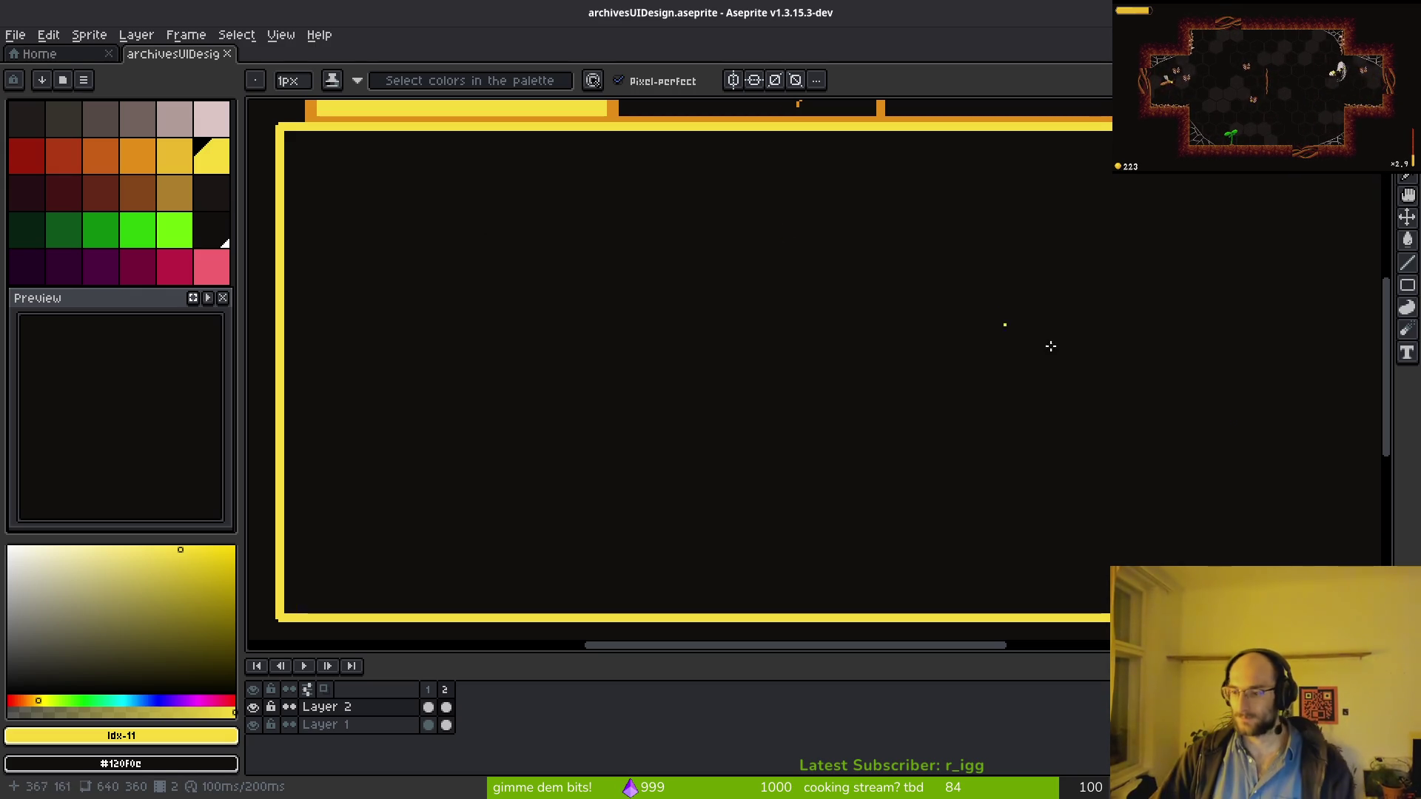
pyautogui.hscroll(2, 664, 400)
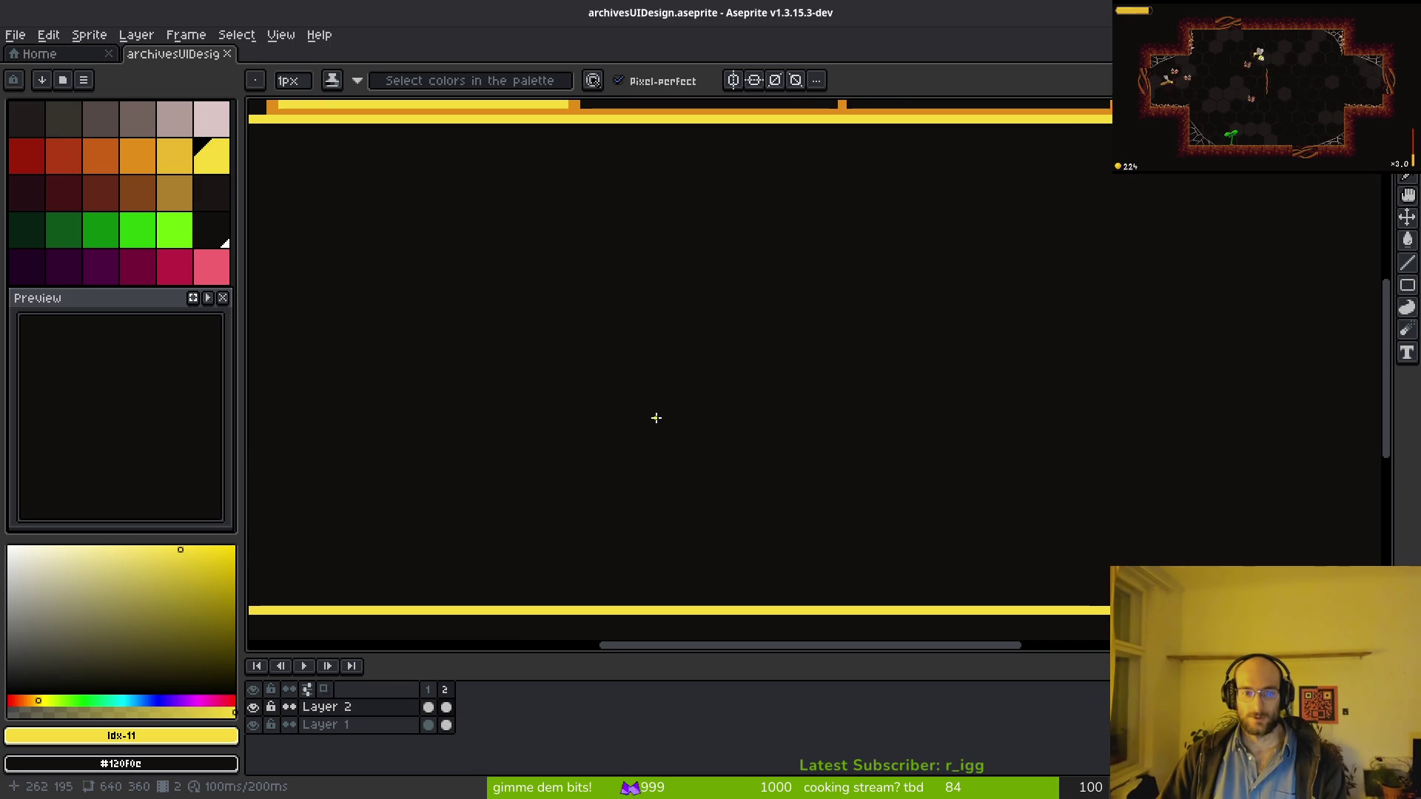
pyautogui.scroll(-1, 655, 418)
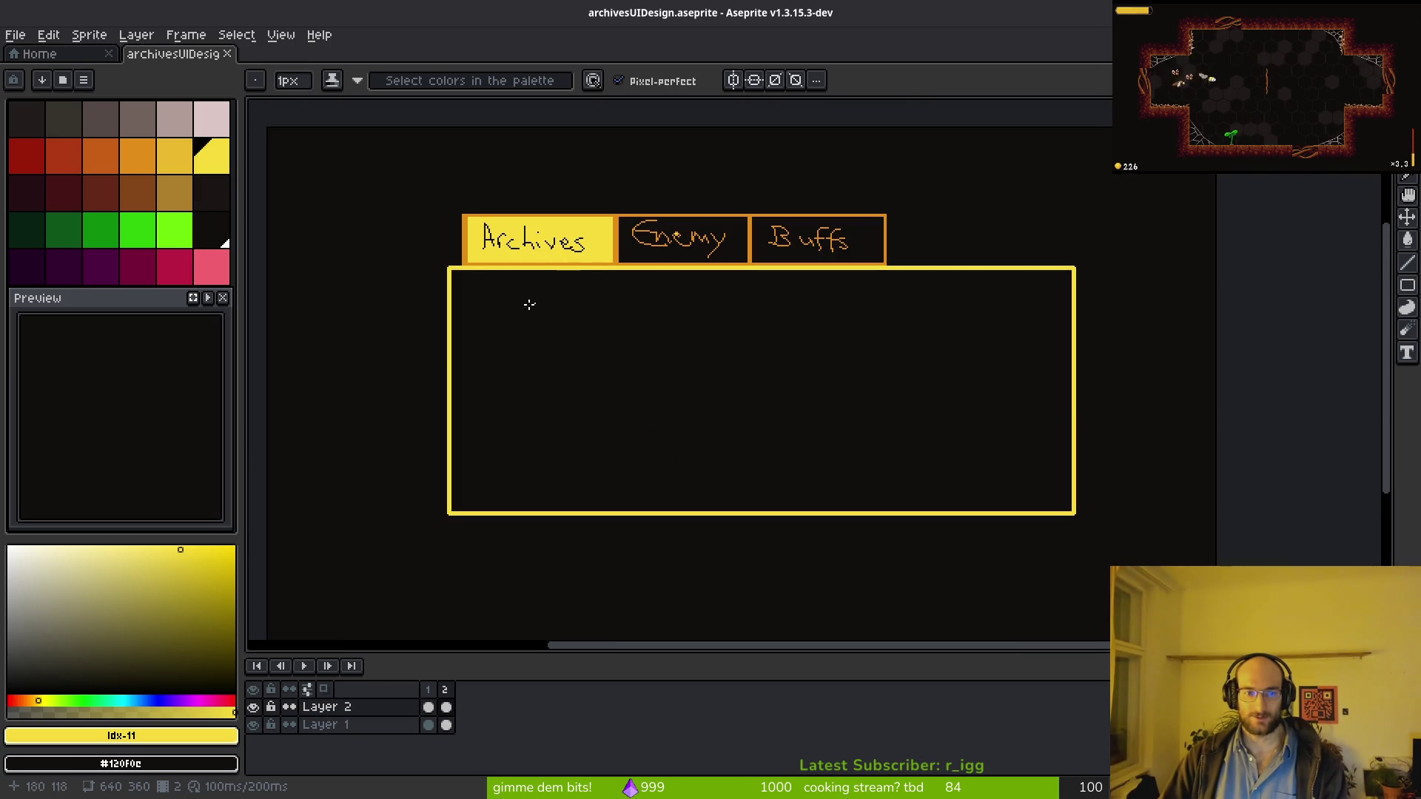
pyautogui.scroll(2, 588, 335)
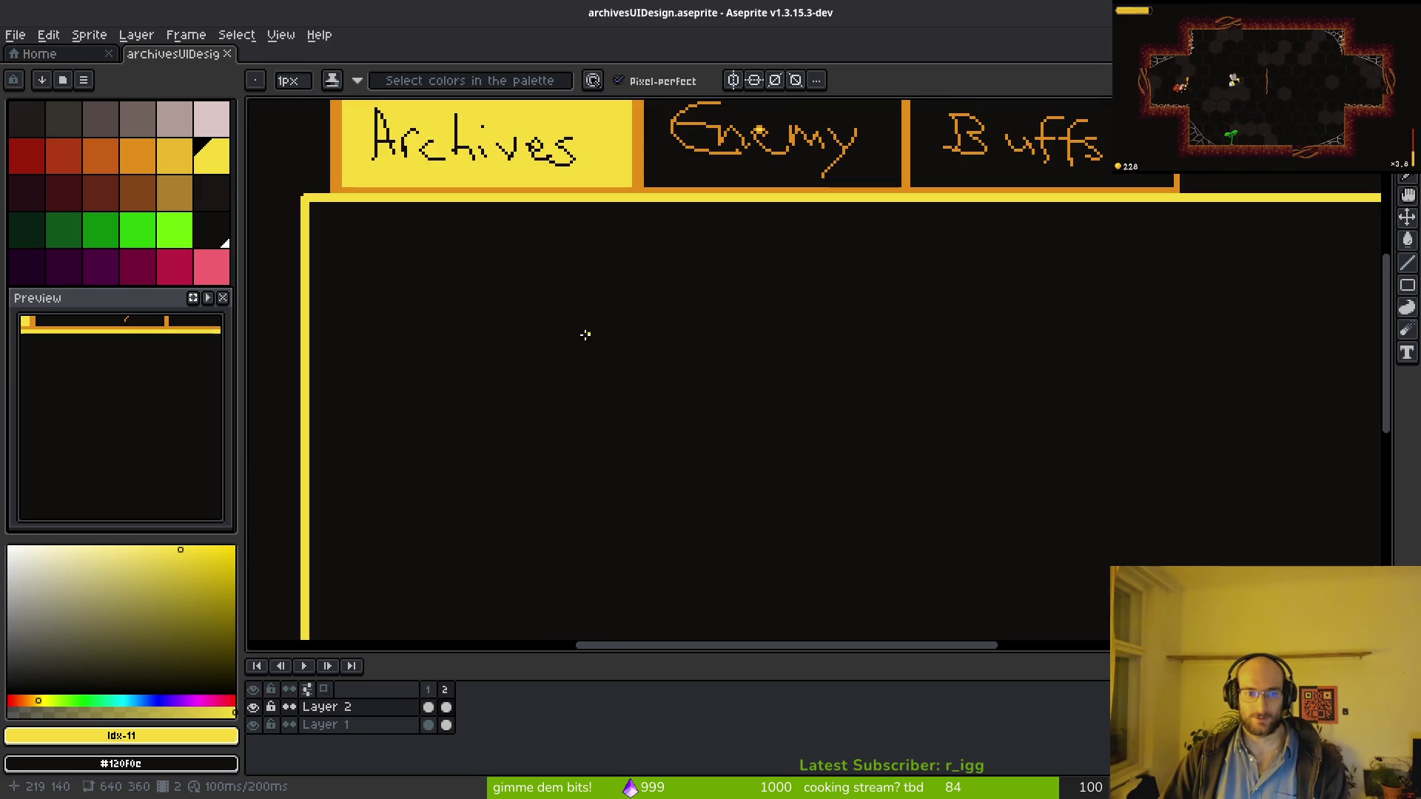
pyautogui.scroll(-2, 458, 251)
pyautogui.hscroll(1, 458, 251)
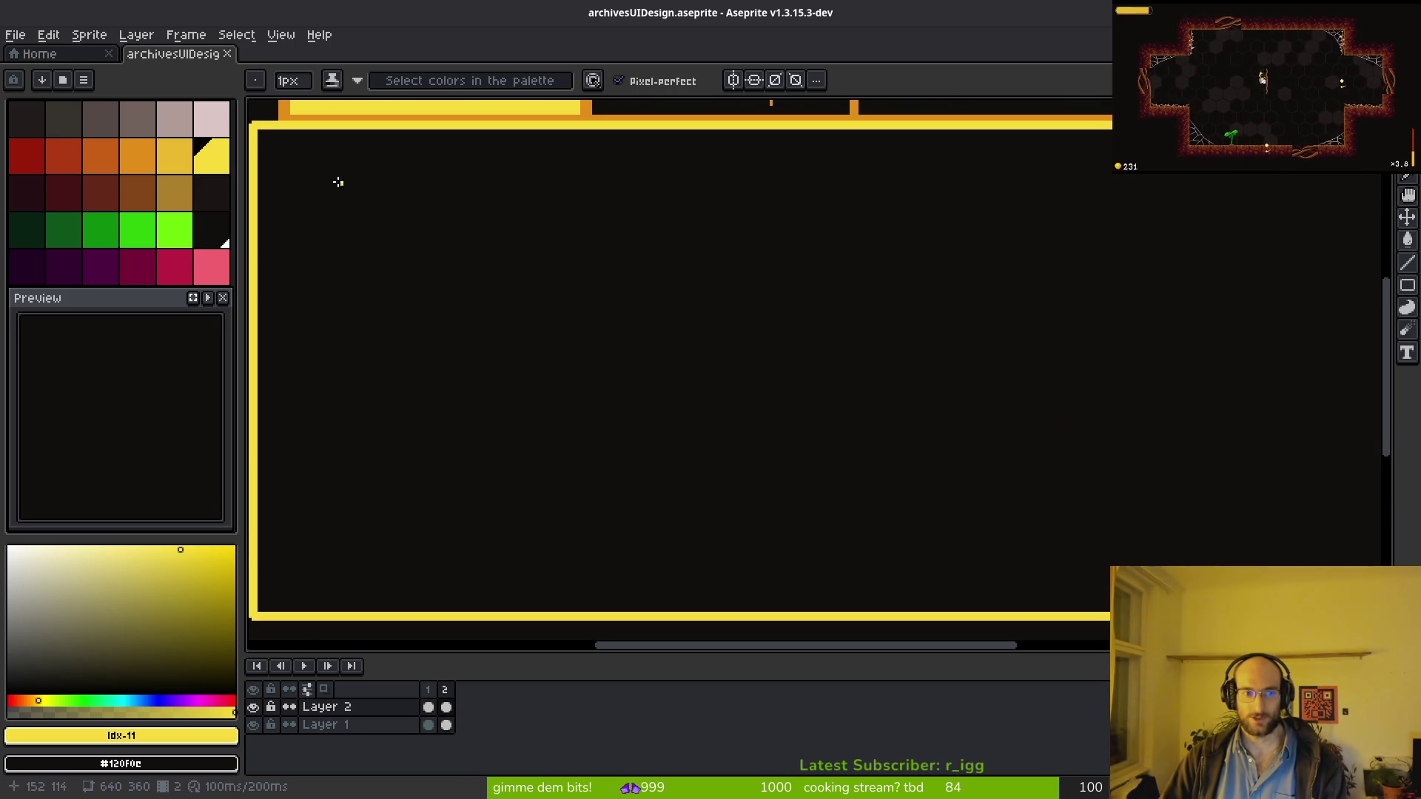
# Step: Draw four yellow X marks in a column down the panel's left side
pyautogui.moveTo(321, 180); pyautogui.dragTo(348, 207)
pyautogui.hotkey('ctrl', 'z')
pyautogui.hotkey('ctrl', 'z')
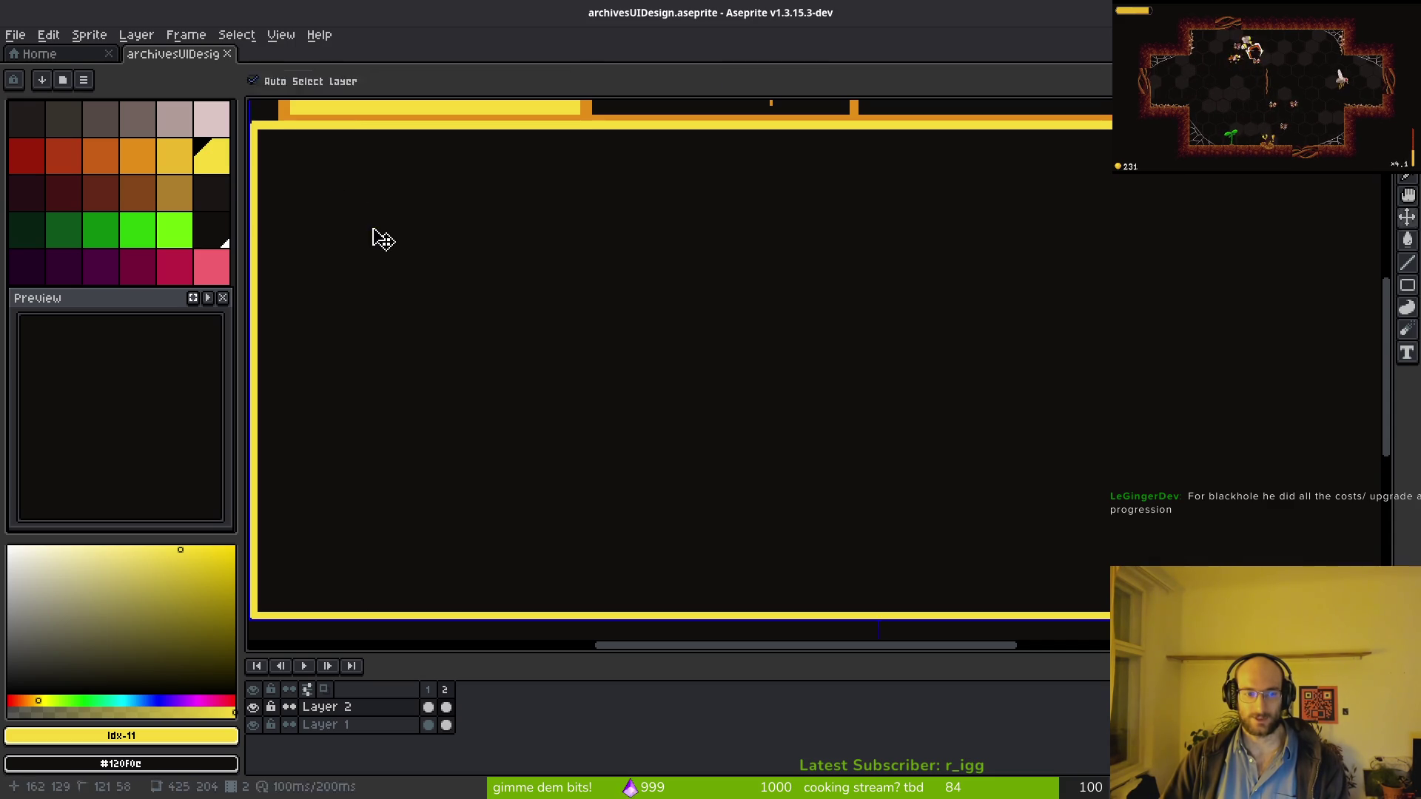
pyautogui.moveTo(324, 181)
pyautogui.mouseDown()
pyautogui.moveTo(374, 221)
pyautogui.moveTo(342, 216)
pyautogui.mouseUp()
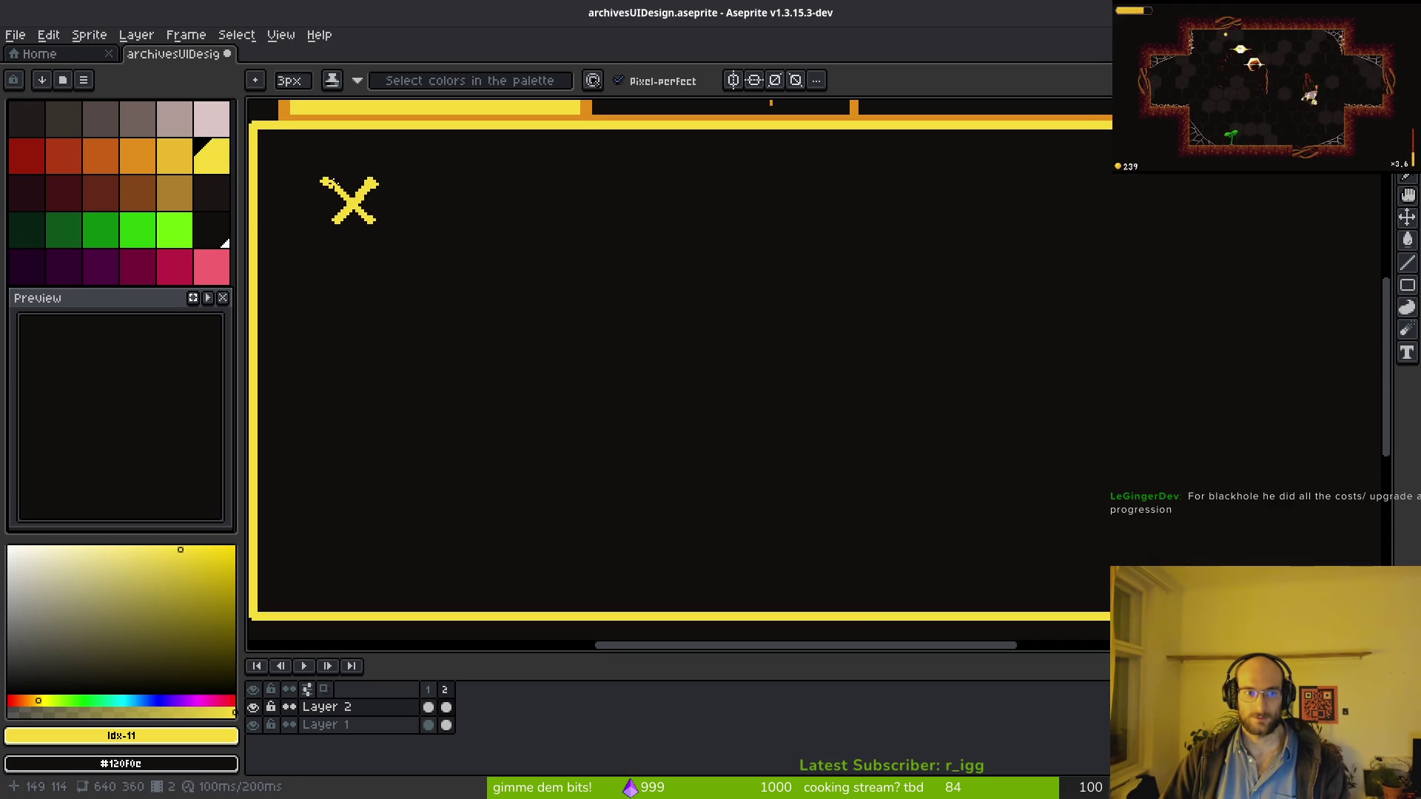
pyautogui.moveTo(372, 276)
pyautogui.mouseDown()
pyautogui.moveTo(330, 317)
pyautogui.moveTo(331, 277)
pyautogui.moveTo(374, 318)
pyautogui.moveTo(319, 419)
pyautogui.mouseUp()
pyautogui.moveTo(327, 362); pyautogui.dragTo(367, 419)
pyautogui.moveTo(326, 481); pyautogui.dragTo(367, 516)
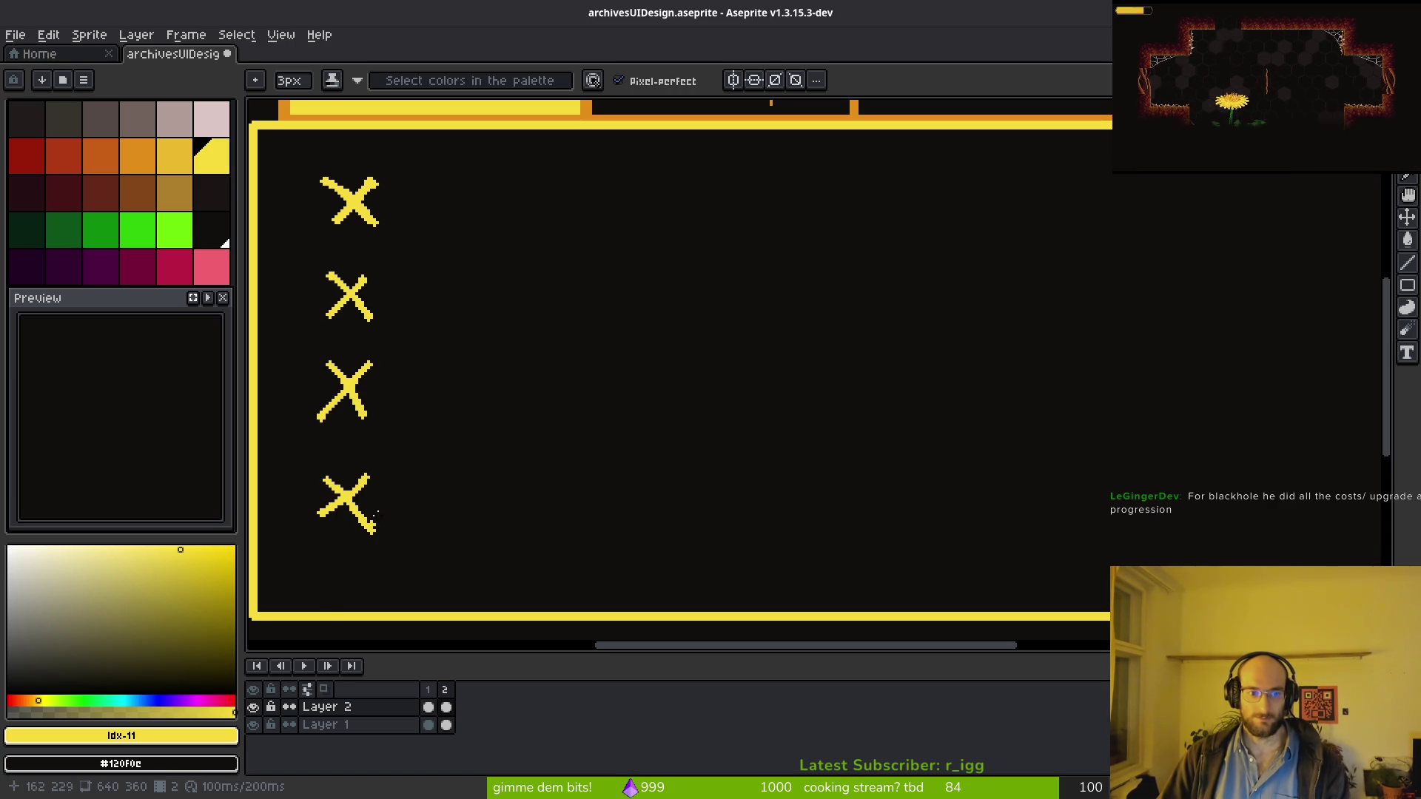
pyautogui.scroll(-1, 479, 308)
pyautogui.scroll(3, 500, 268)
pyautogui.scroll(-2, 500, 268)
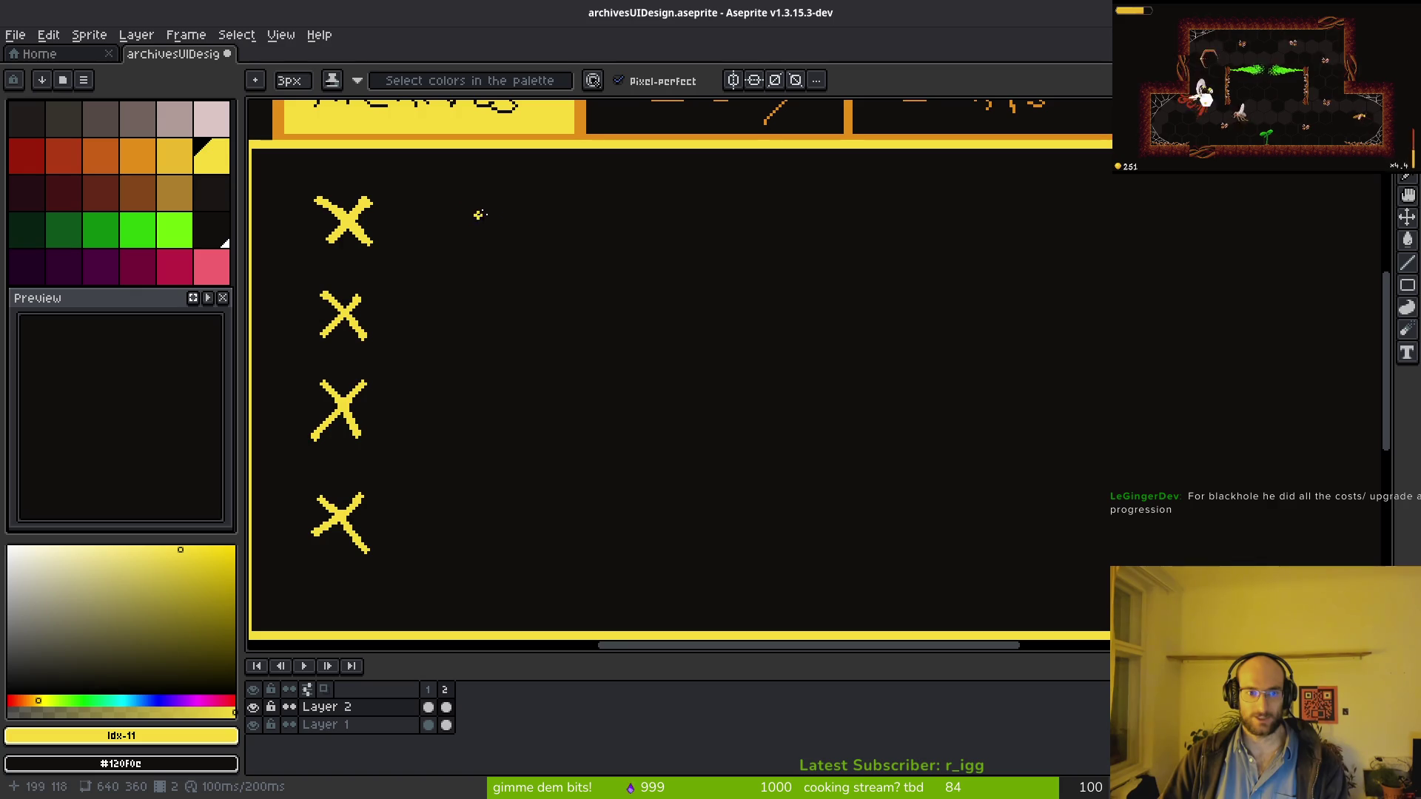
pyautogui.scroll(2, 472, 216)
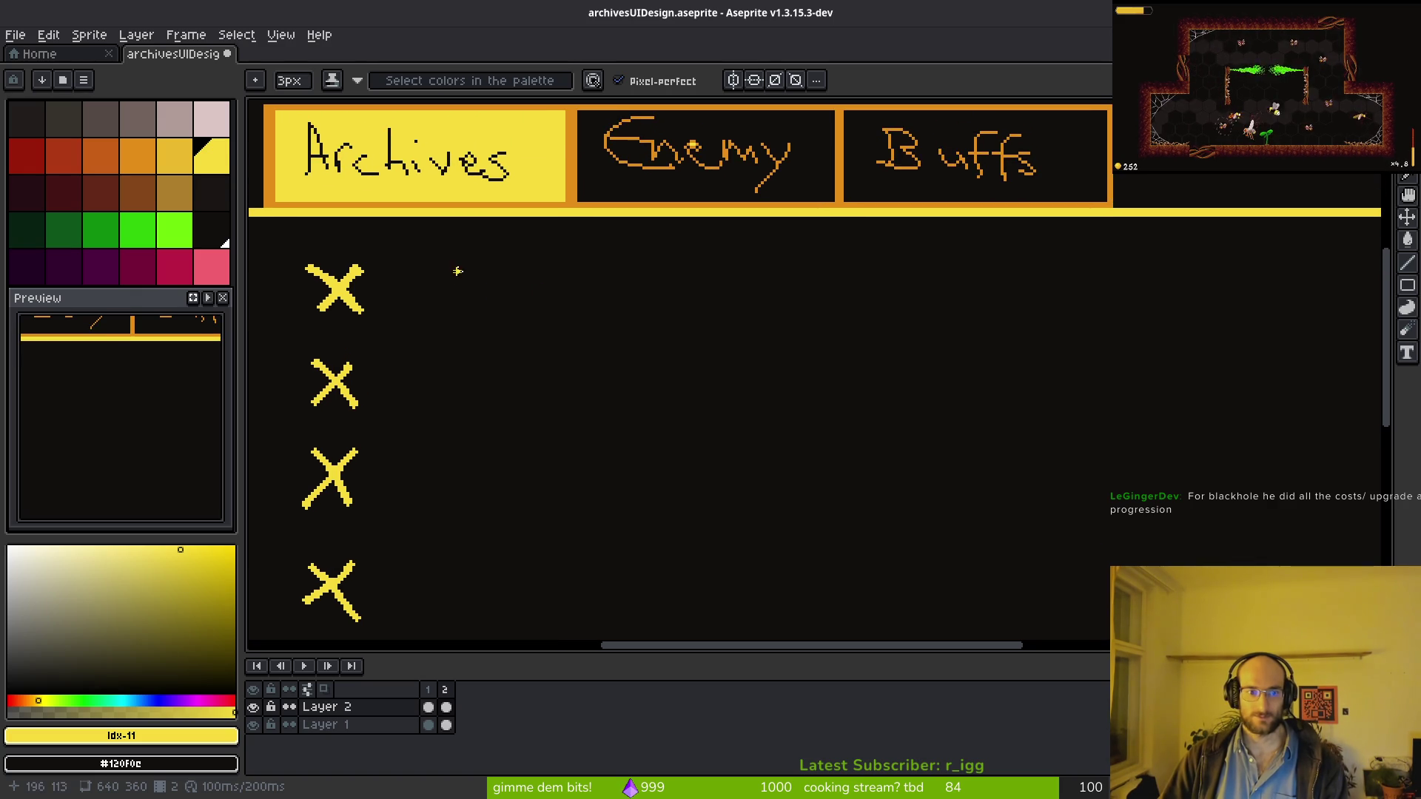
# Step: Hand-letter 'Note 1' to the right of the top X
pyautogui.moveTo(456, 318)
pyautogui.mouseDown()
pyautogui.moveTo(456, 260)
pyautogui.moveTo(494, 293)
pyautogui.moveTo(494, 259)
pyautogui.moveTo(512, 310)
pyautogui.moveTo(538, 298)
pyautogui.moveTo(574, 325)
pyautogui.moveTo(589, 302)
pyautogui.moveTo(631, 329)
pyautogui.mouseUp()
pyautogui.moveTo(730, 273); pyautogui.dragTo(736, 327)
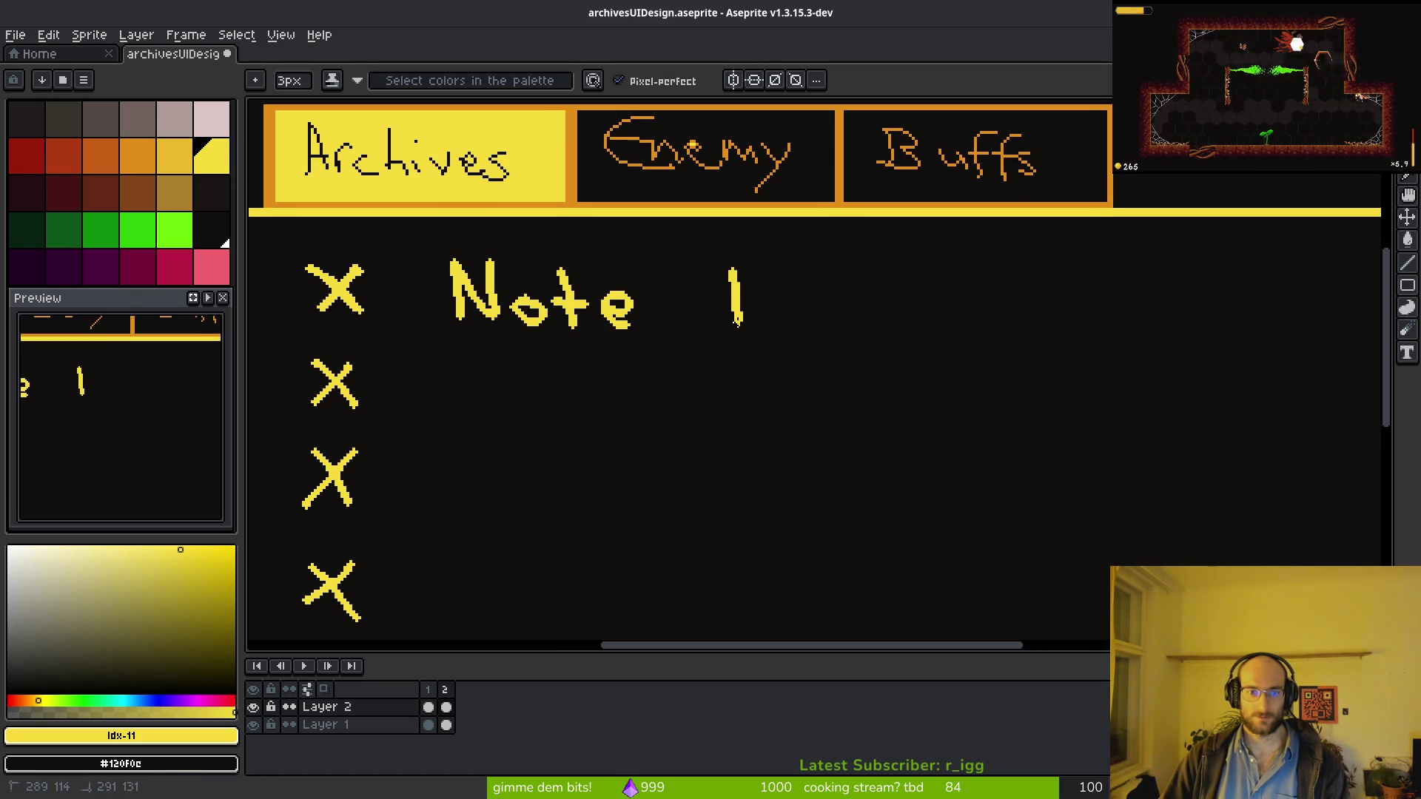
pyautogui.scroll(-2, 774, 375)
pyautogui.scroll(-3, 774, 375)
pyautogui.scroll(2, 729, 377)
pyautogui.scroll(1, 715, 370)
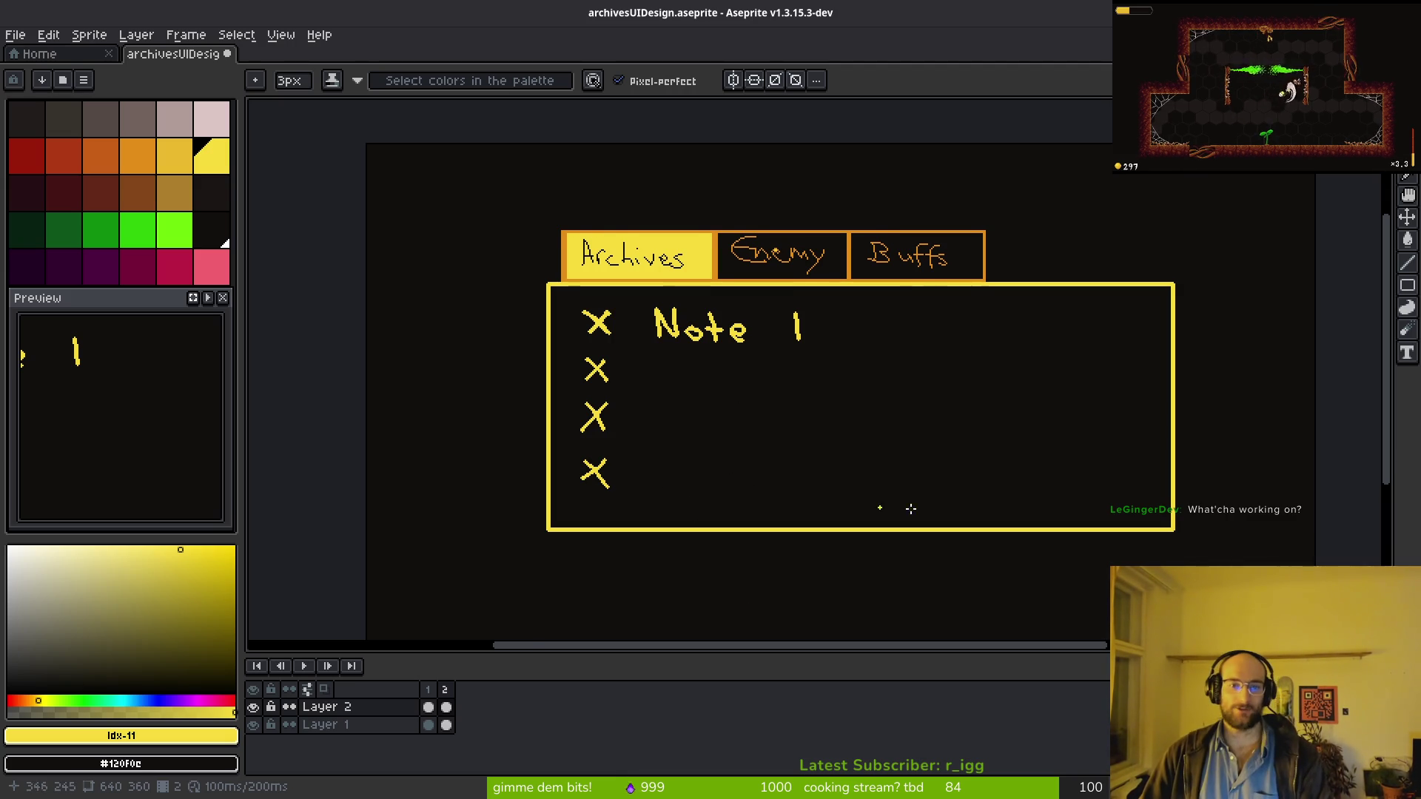
pyautogui.hscroll(2, 840, 496)
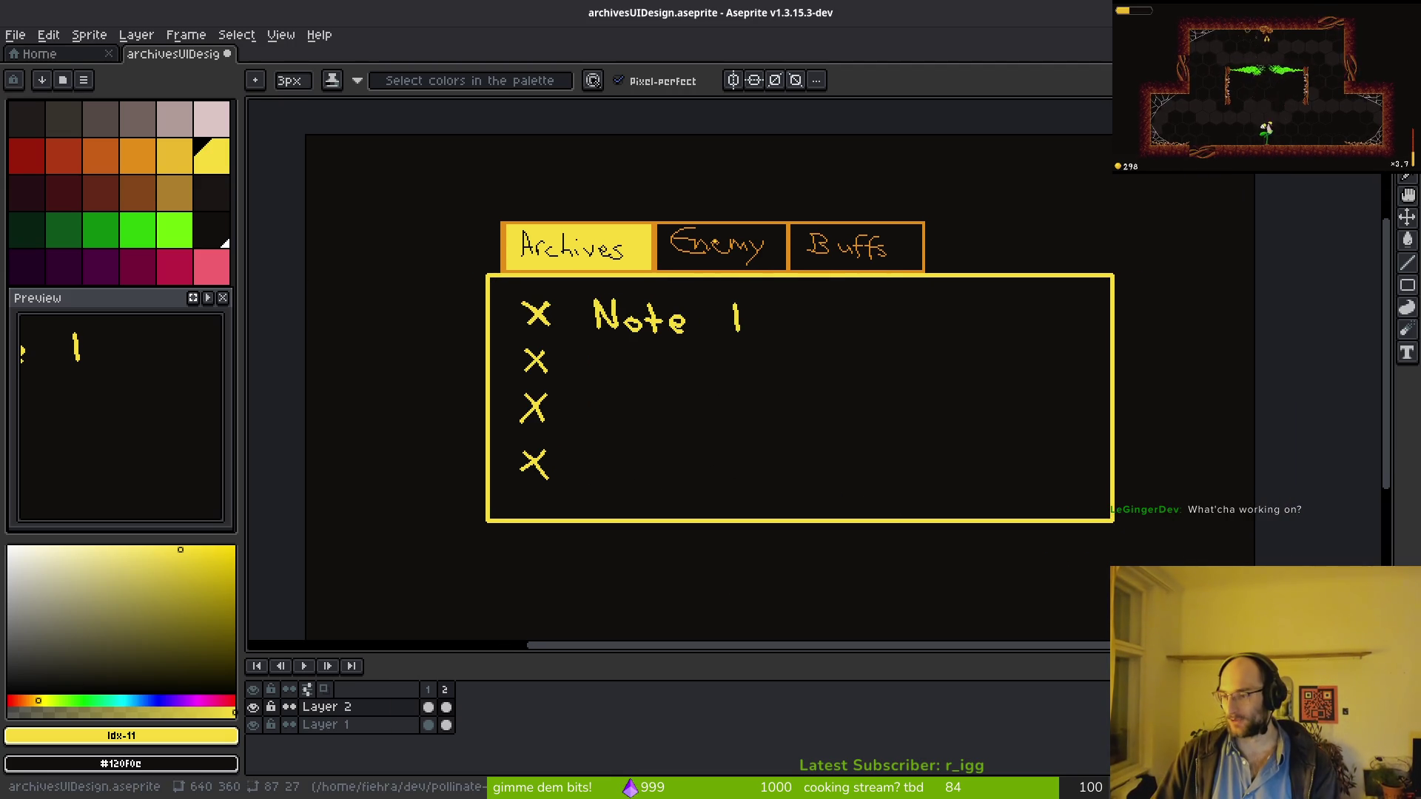
pyautogui.hotkey('alt', 'Tab')
pyautogui.press('F5')
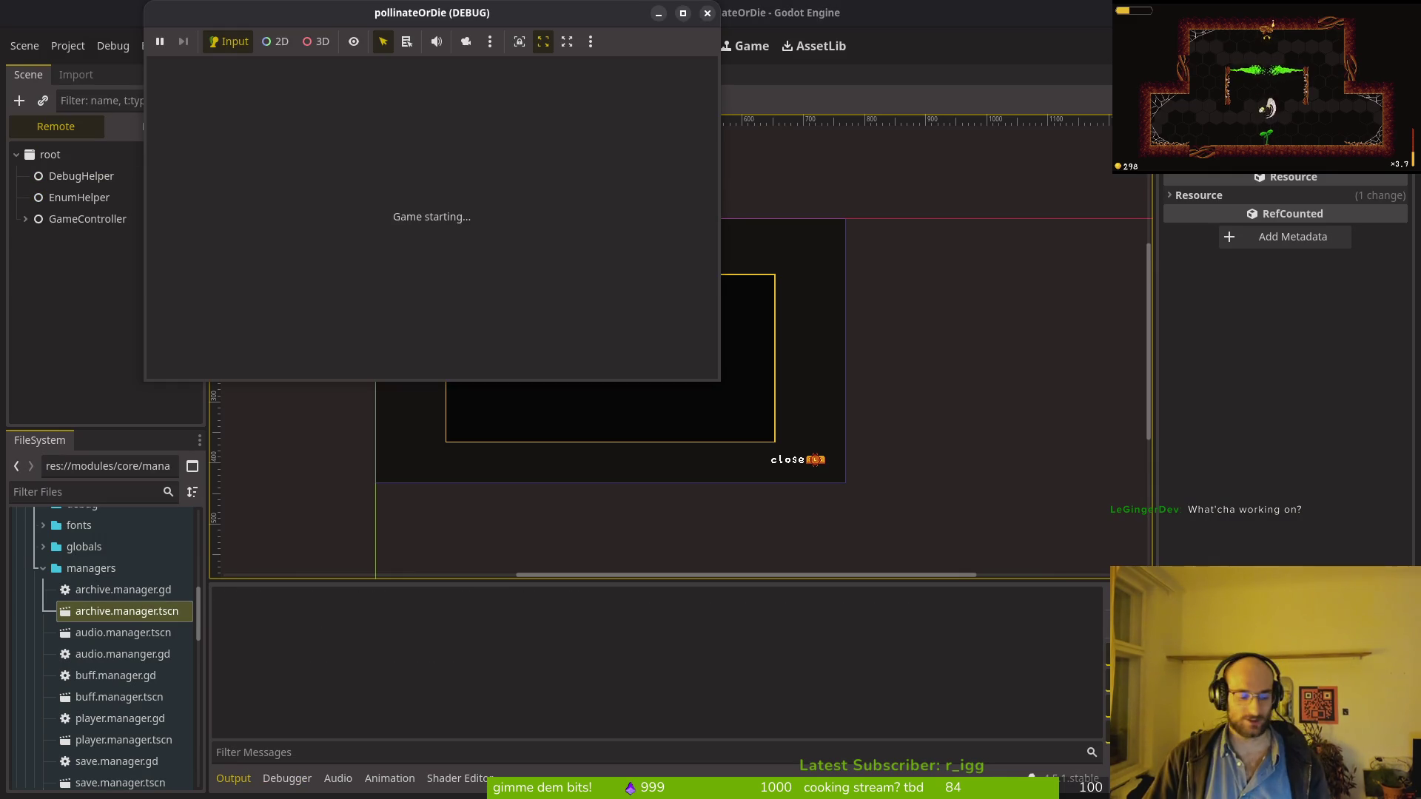
pyautogui.doubleClick(518, 12)
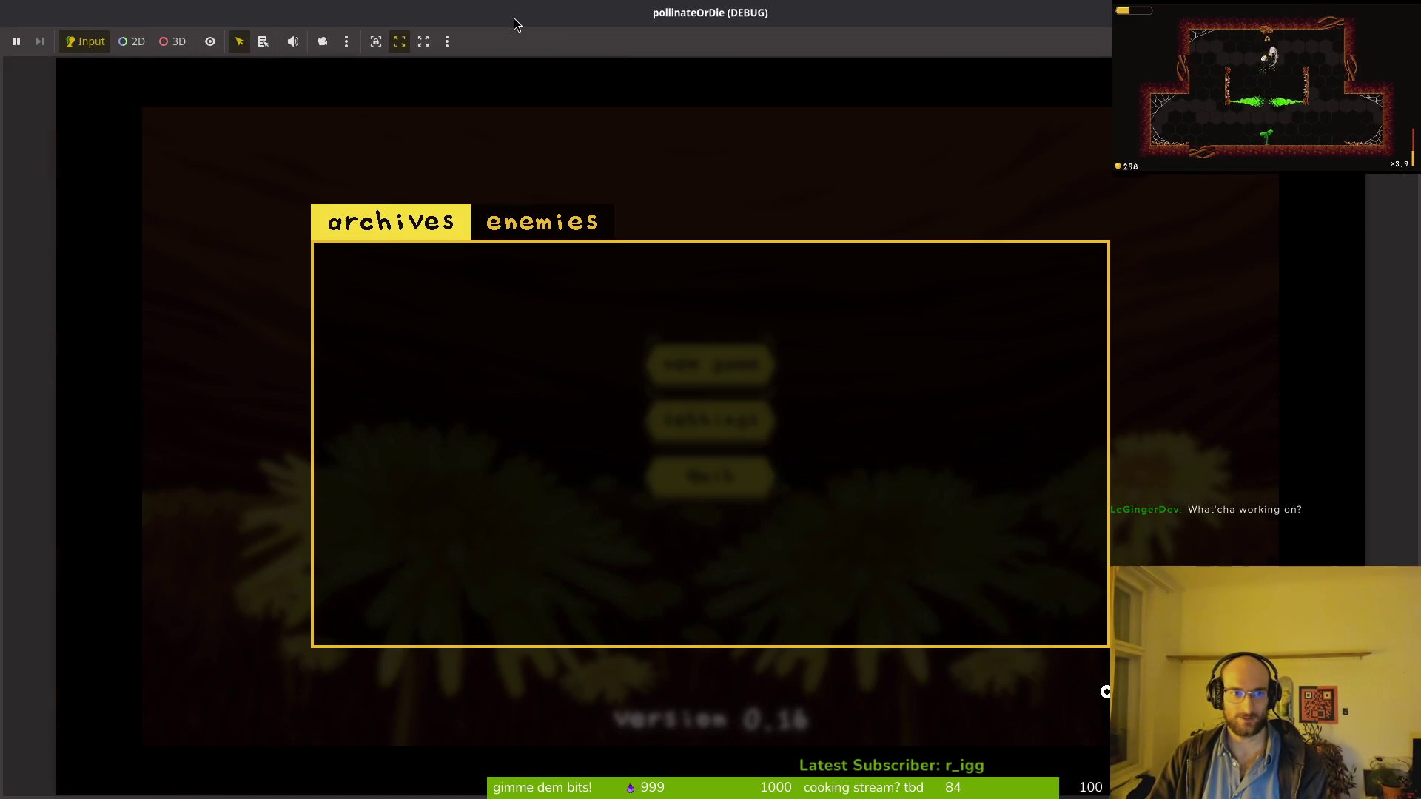
pyautogui.doubleClick(650, 5)
pyautogui.press('F8')
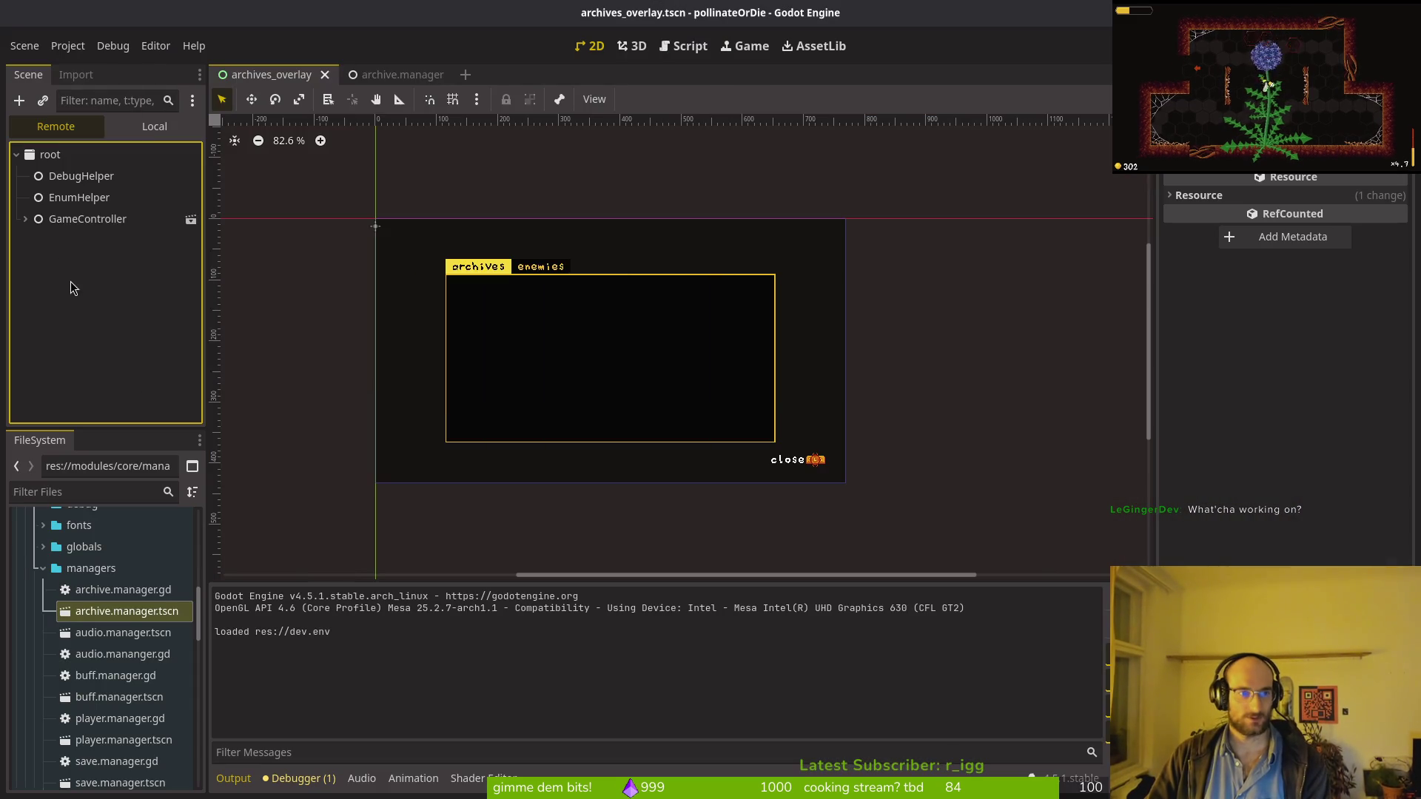
pyautogui.click(155, 126)
pyautogui.click(191, 155)
pyautogui.press('F5')
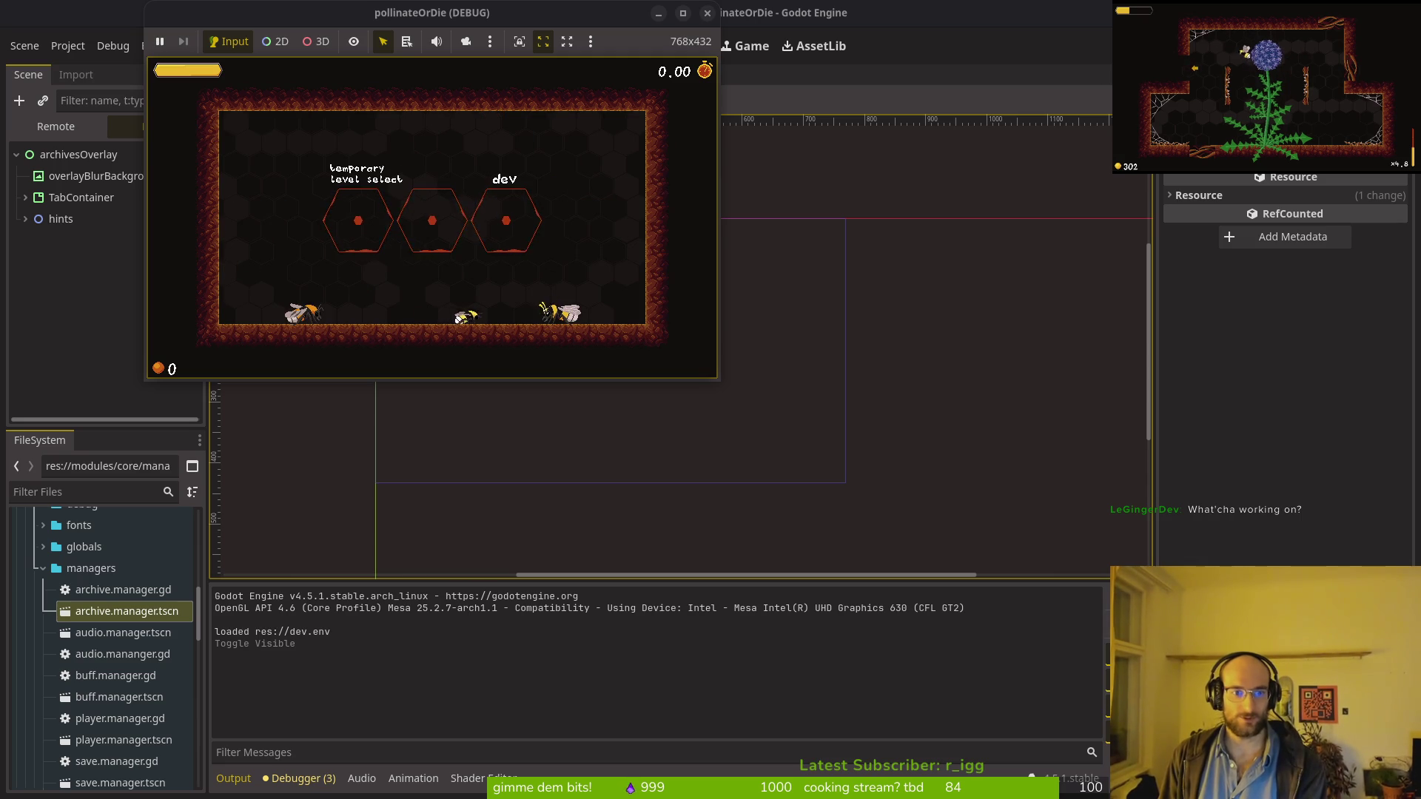
pyautogui.press('Left')
pyautogui.press('e')
pyautogui.press('Right')
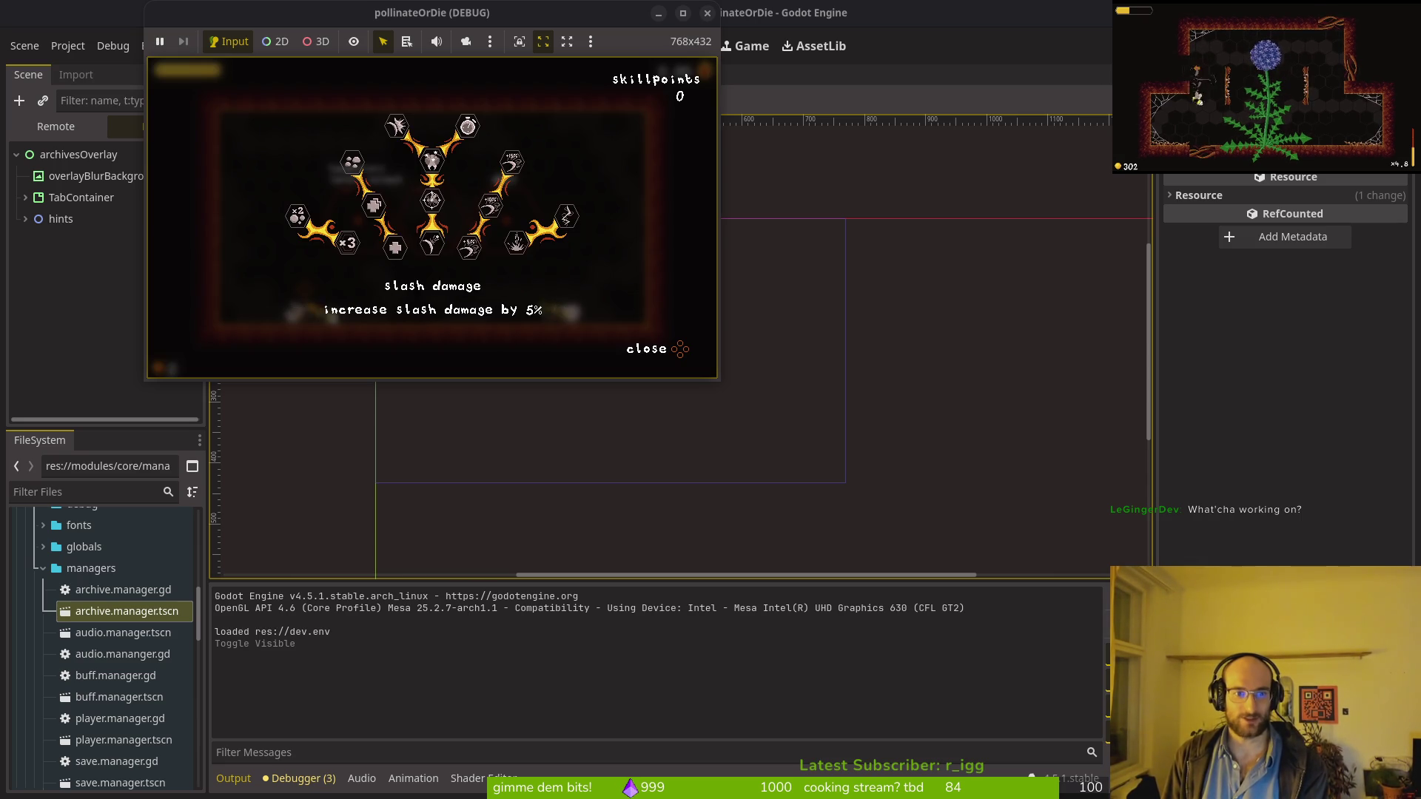
pyautogui.press('Escape')
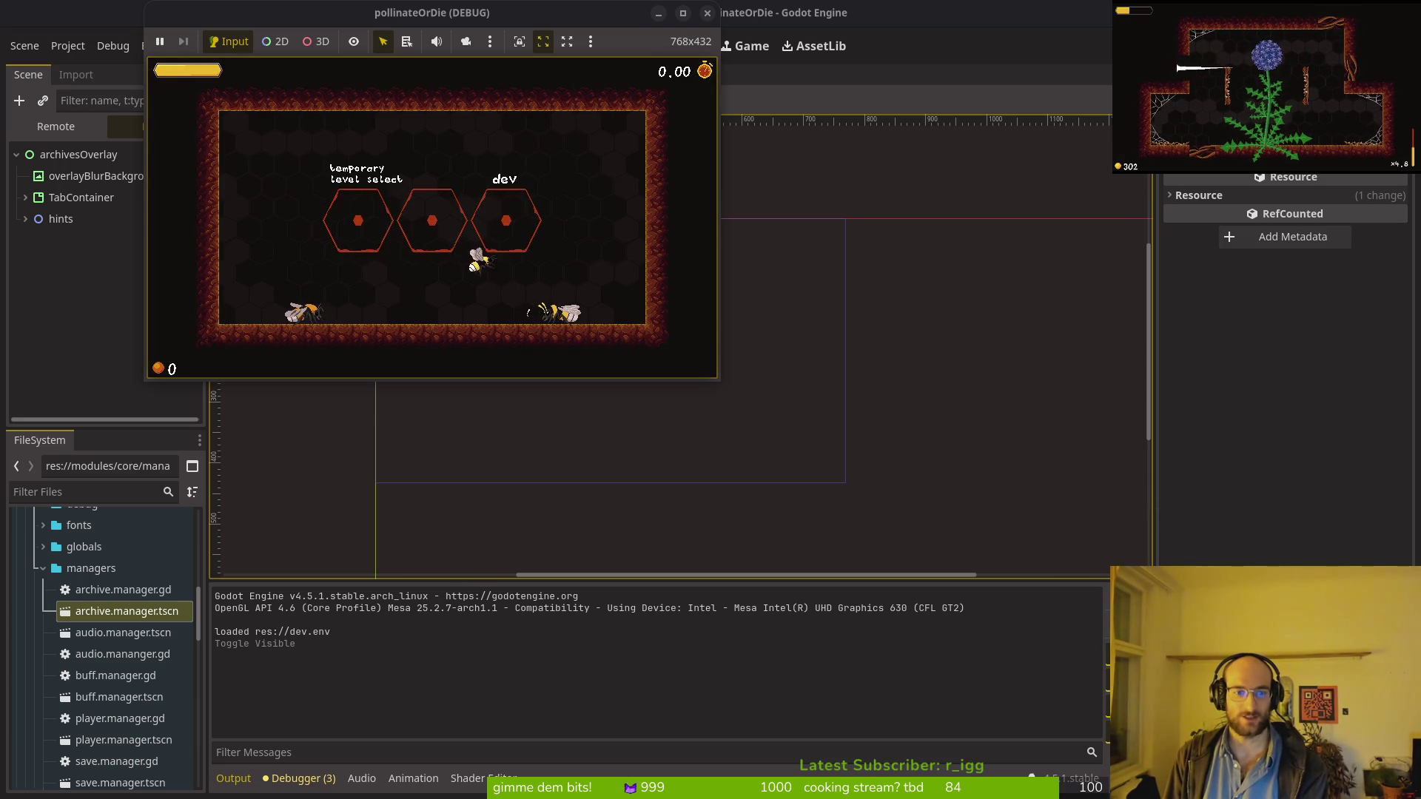
pyautogui.press('e')
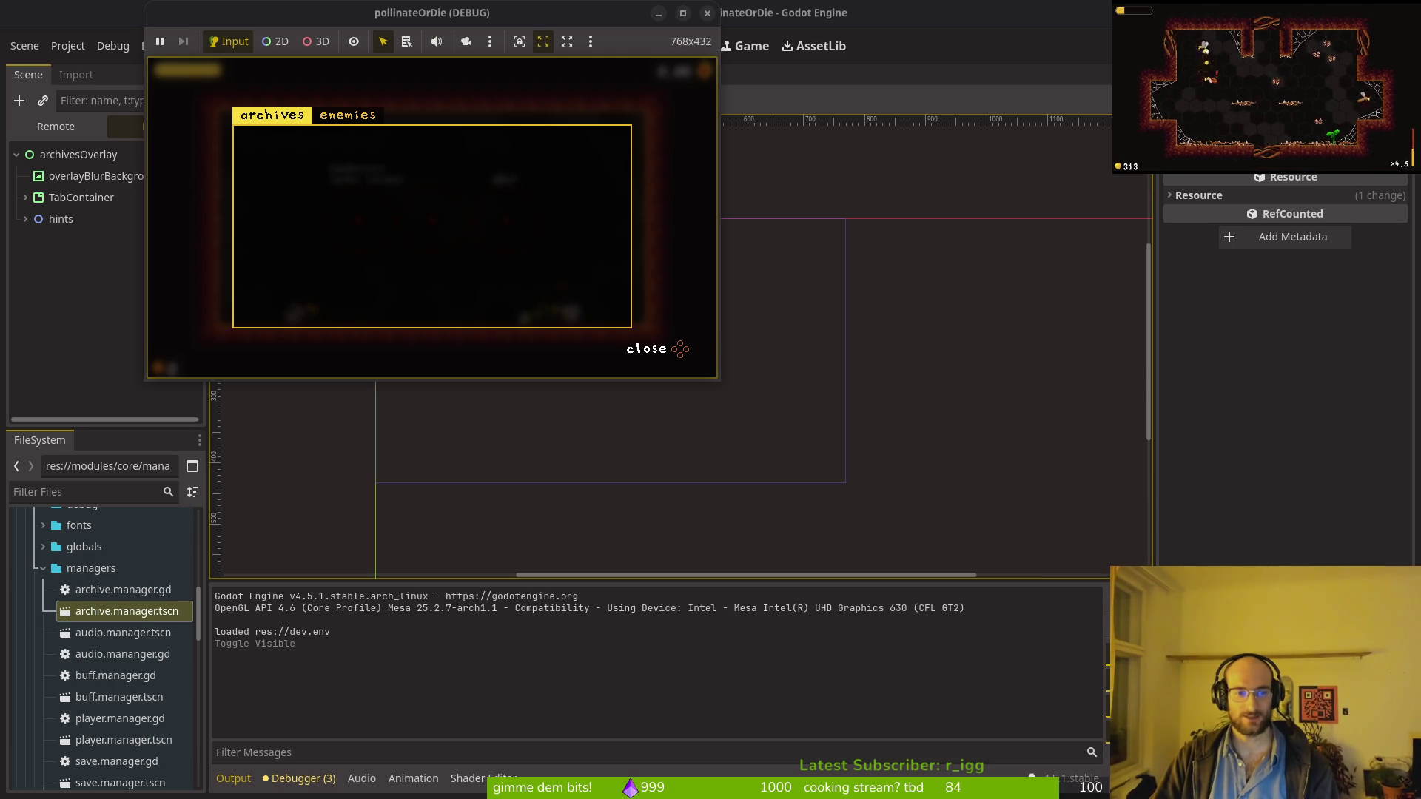
pyautogui.click(707, 13)
pyautogui.hotkey('alt', 'Tab')
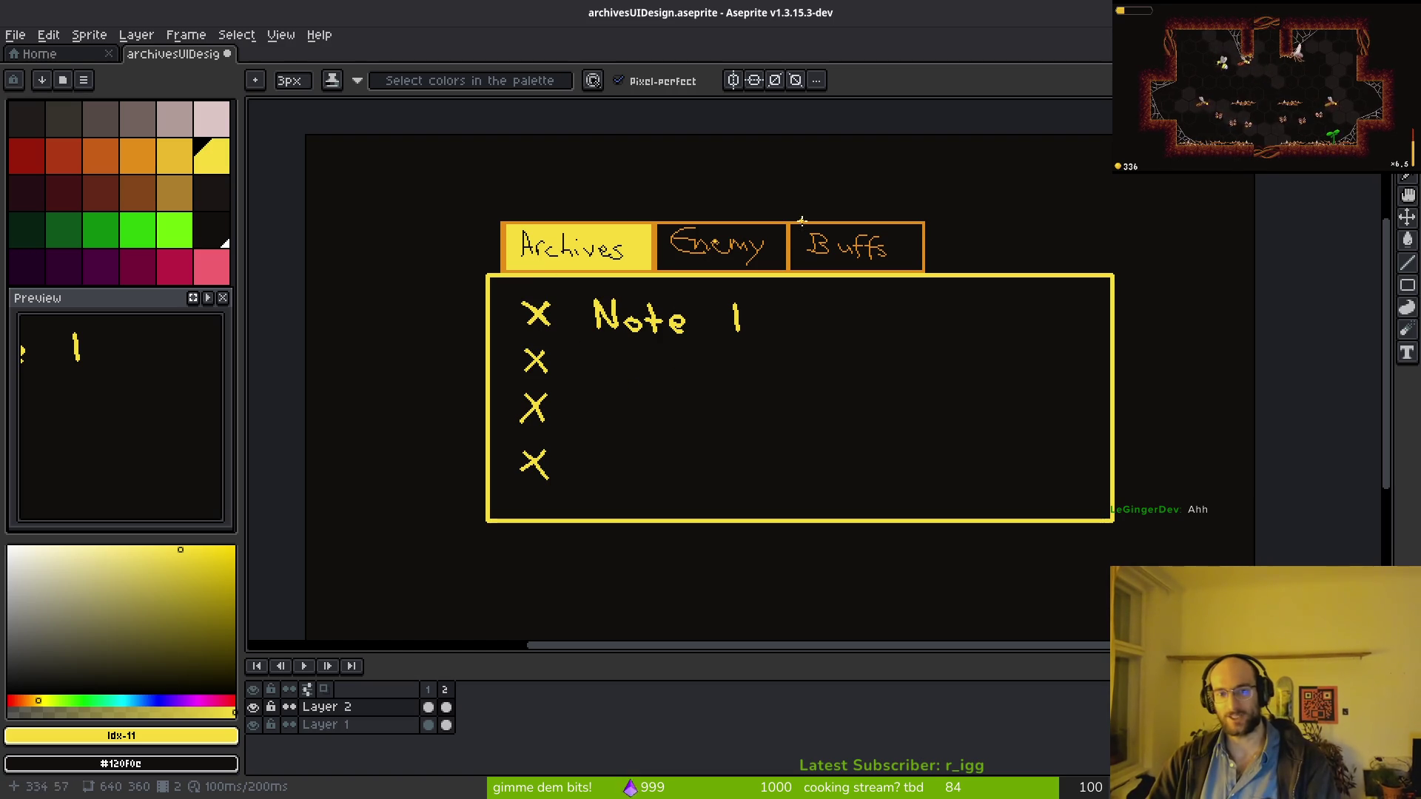
# Step: Paint out the stray yellow pixels beside the archives list
pyautogui.scroll(5, 697, 321)
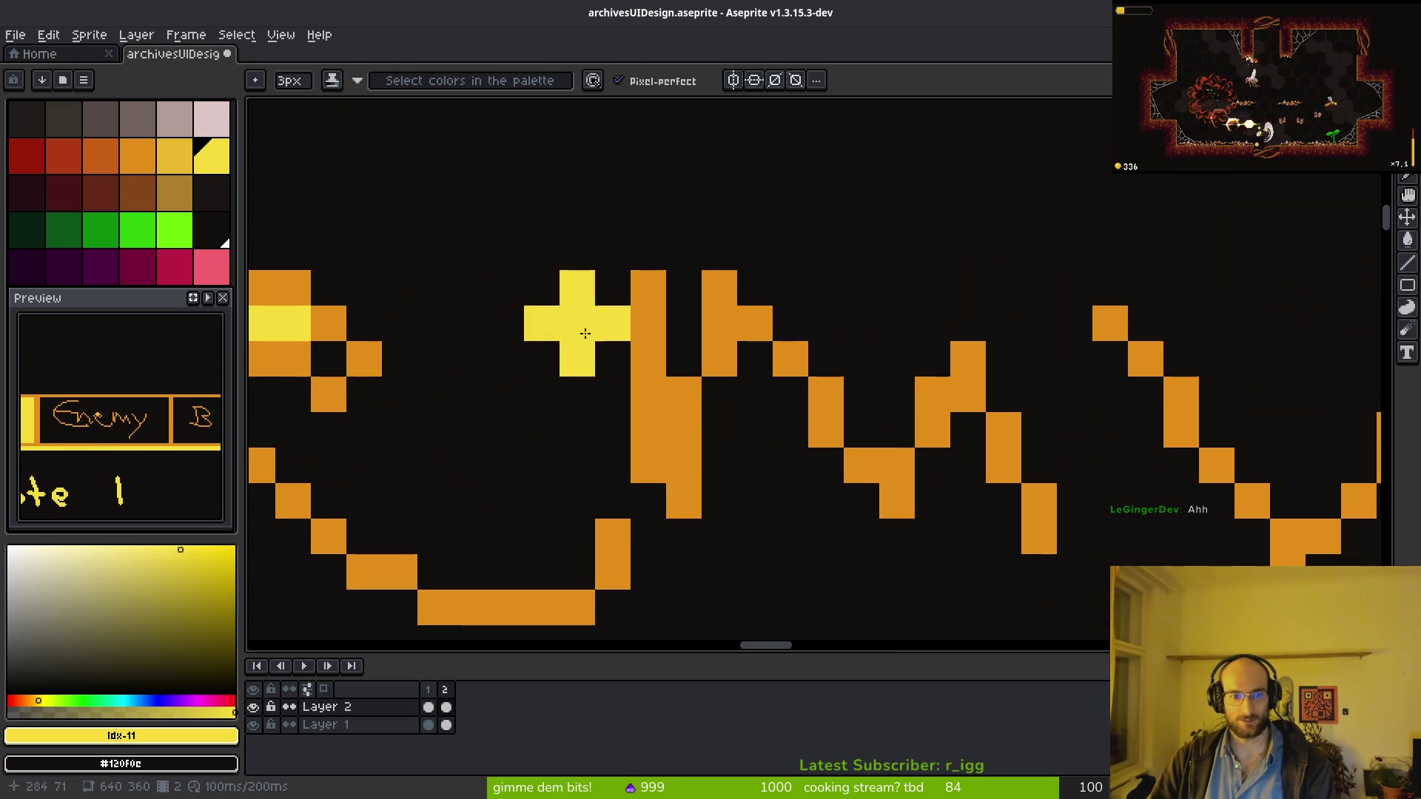
pyautogui.press('e')
pyautogui.moveTo(511, 402); pyautogui.dragTo(716, 405)
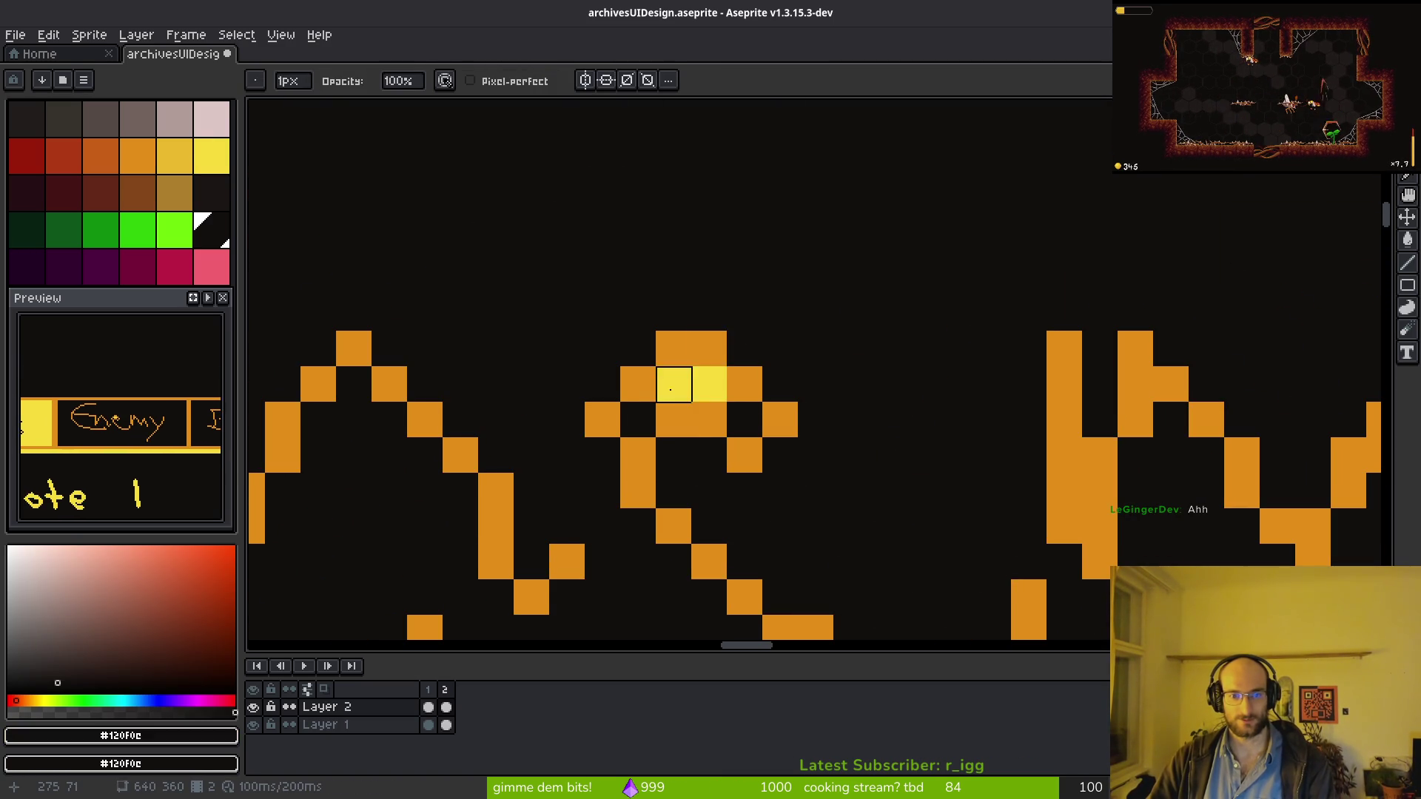
pyautogui.click(672, 385)
pyautogui.press('e')
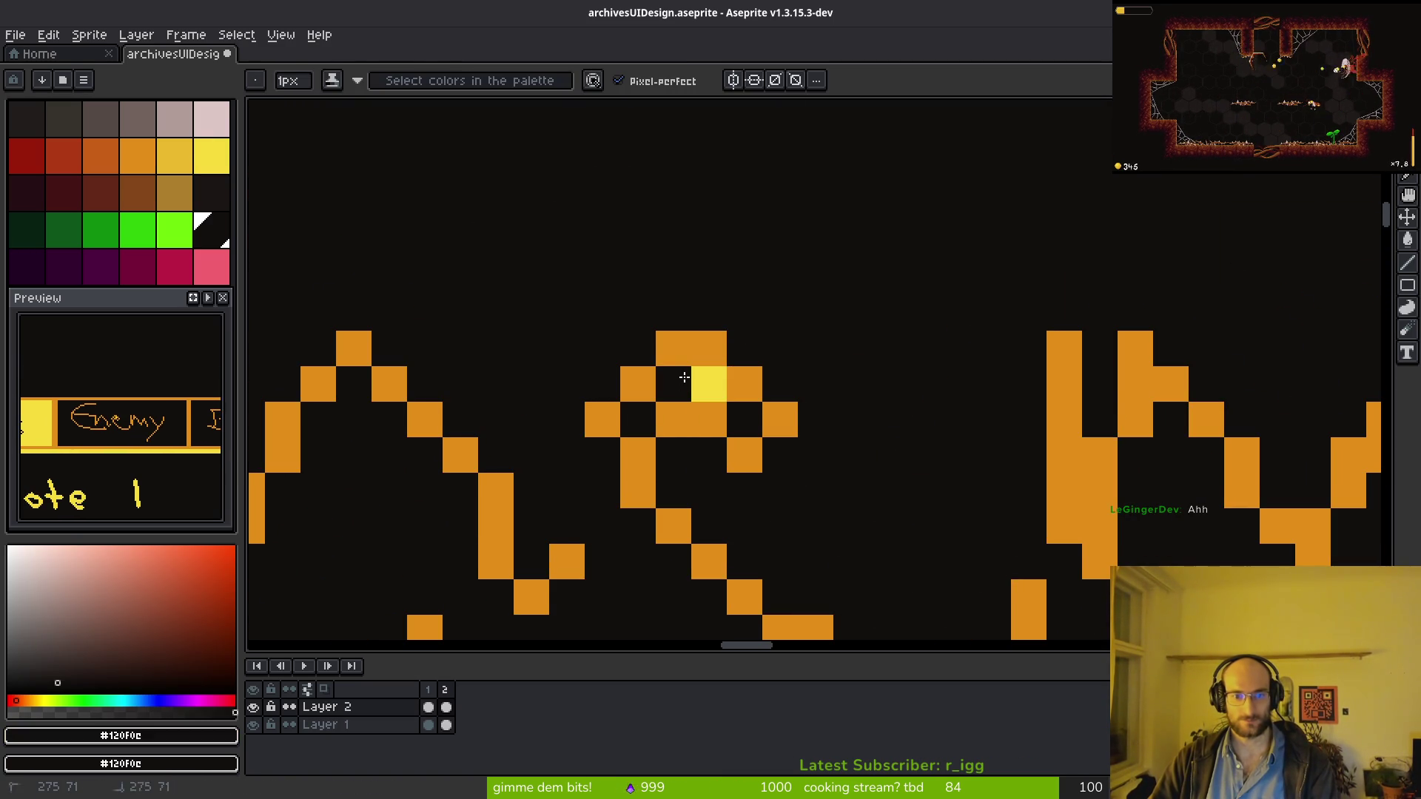
pyautogui.click(709, 384)
pyautogui.scroll(-4, 709, 384)
pyautogui.scroll(-2, 809, 498)
pyautogui.scroll(3, 873, 402)
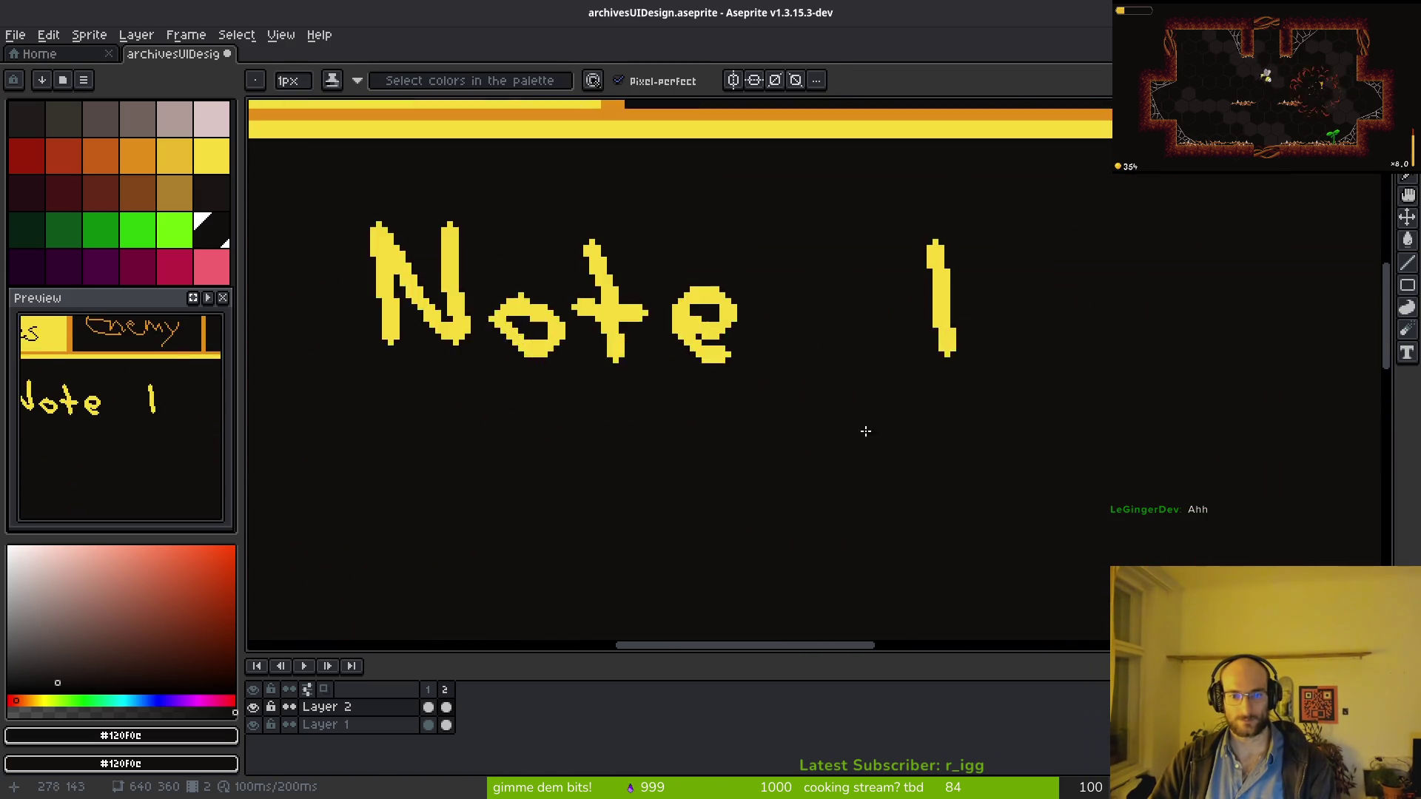
pyautogui.scroll(-2, 873, 402)
pyautogui.scroll(2, 837, 437)
pyautogui.scroll(-1, 856, 453)
# Step: Copy the 'Note 1' label and place the copy beside the second X mark
pyautogui.press('m')
pyautogui.moveTo(593, 184); pyautogui.dragTo(1081, 347)
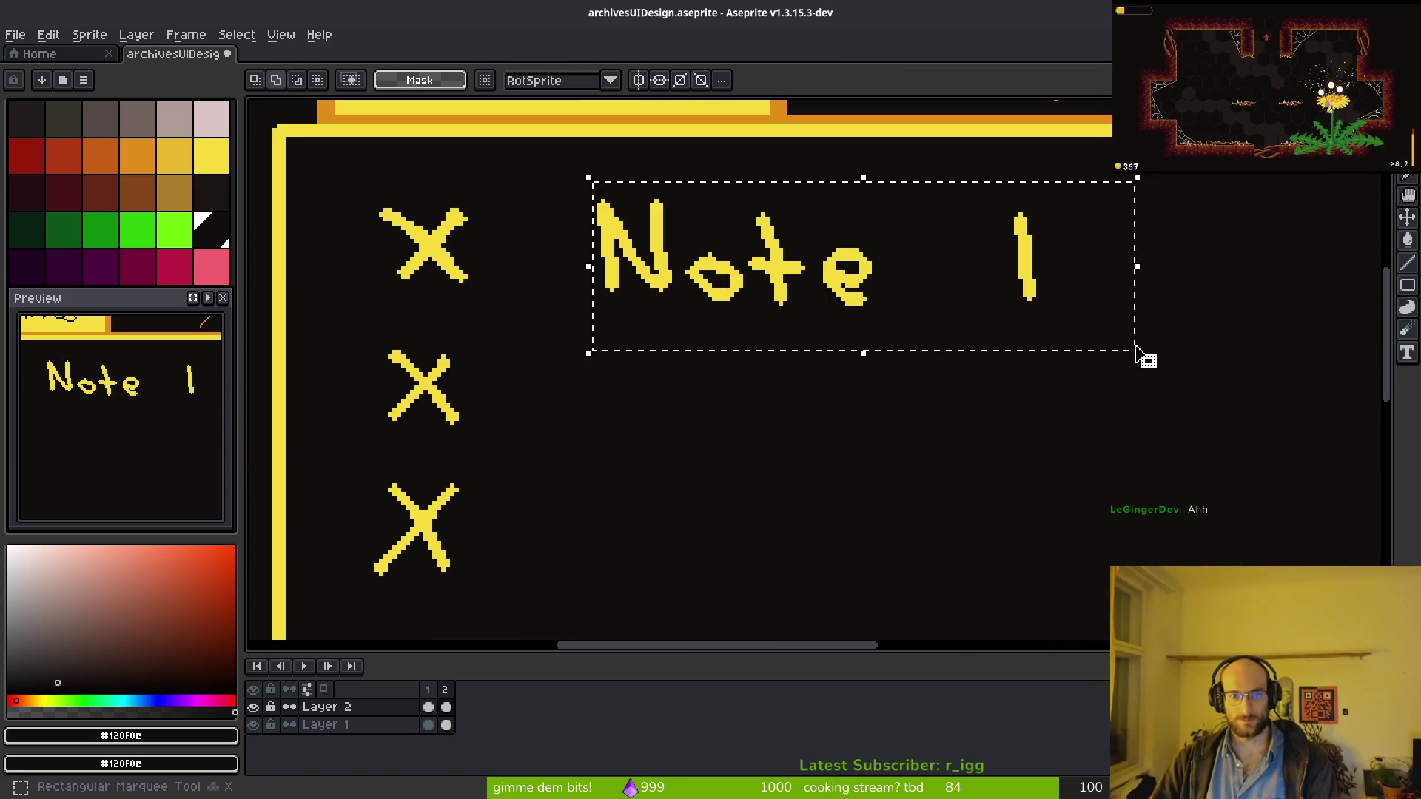
pyautogui.hotkey('ctrl', 'c')
pyautogui.hotkey('ctrl', 'v')
pyautogui.moveTo(770, 292); pyautogui.dragTo(757, 432)
pyautogui.press('Return')
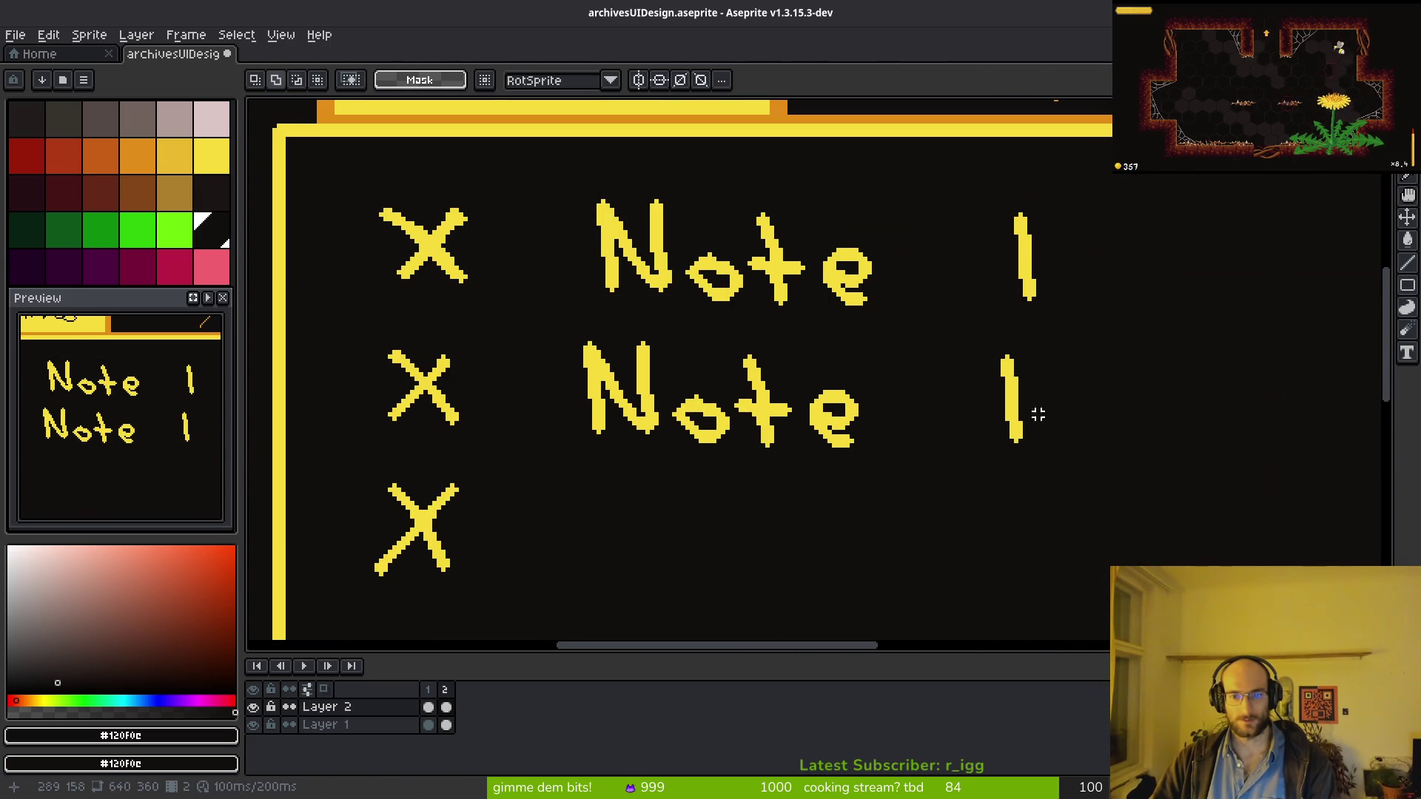
# Step: Replace the copied label's 1 with a yellow 2 drawn with a 3px pencil
pyautogui.press('e')
pyautogui.moveTo(1002, 362); pyautogui.dragTo(1005, 431)
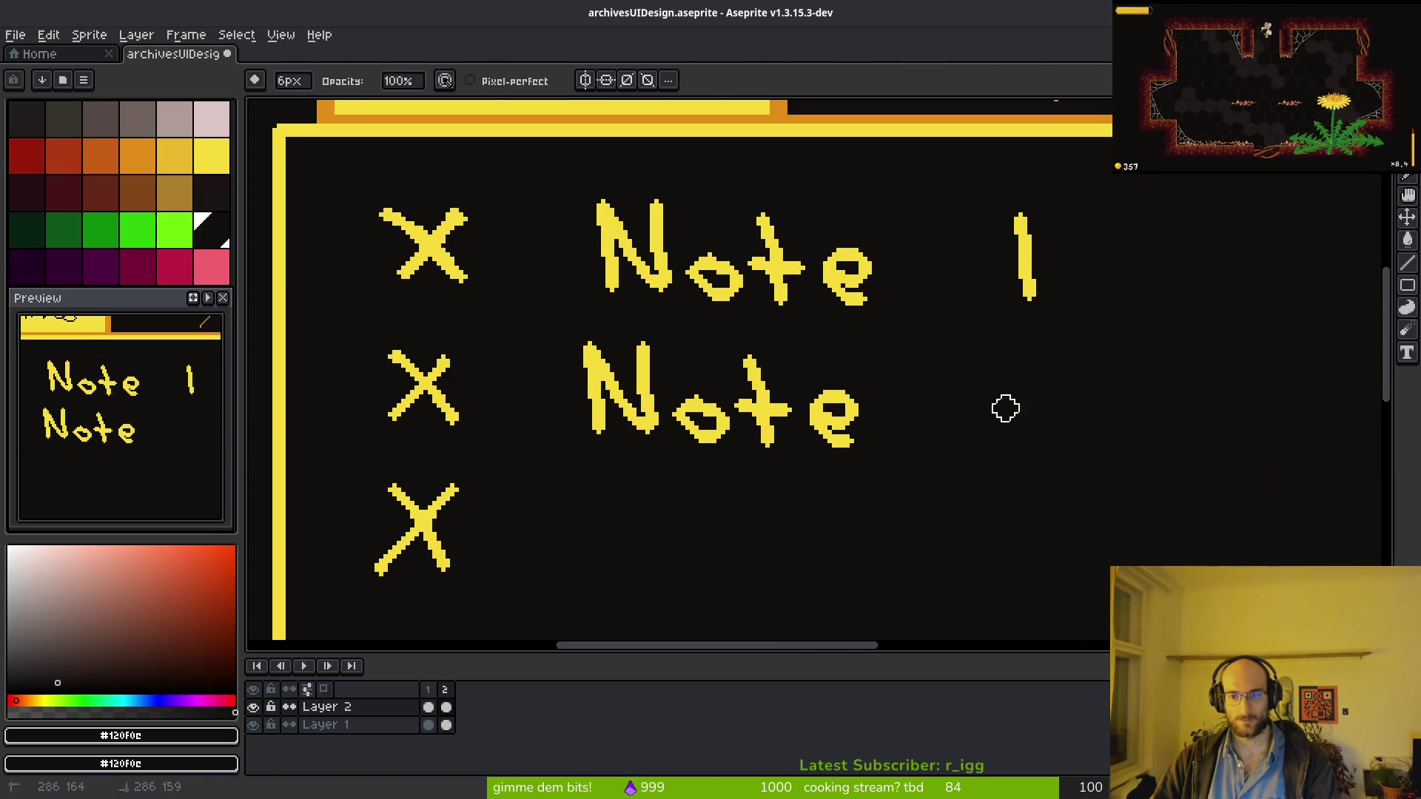
pyautogui.keyDown('alt'); pyautogui.click(1024, 269); pyautogui.keyUp('alt')
pyautogui.press('b')
pyautogui.click(991, 377)
pyautogui.hotkey('ctrl', 'z')
pyautogui.press('-')
pyautogui.moveTo(968, 387)
pyautogui.mouseDown()
pyautogui.moveTo(1015, 370)
pyautogui.moveTo(987, 442)
pyautogui.moveTo(1057, 440)
pyautogui.mouseUp()
pyautogui.moveTo(996, 498); pyautogui.dragTo(1010, 438)
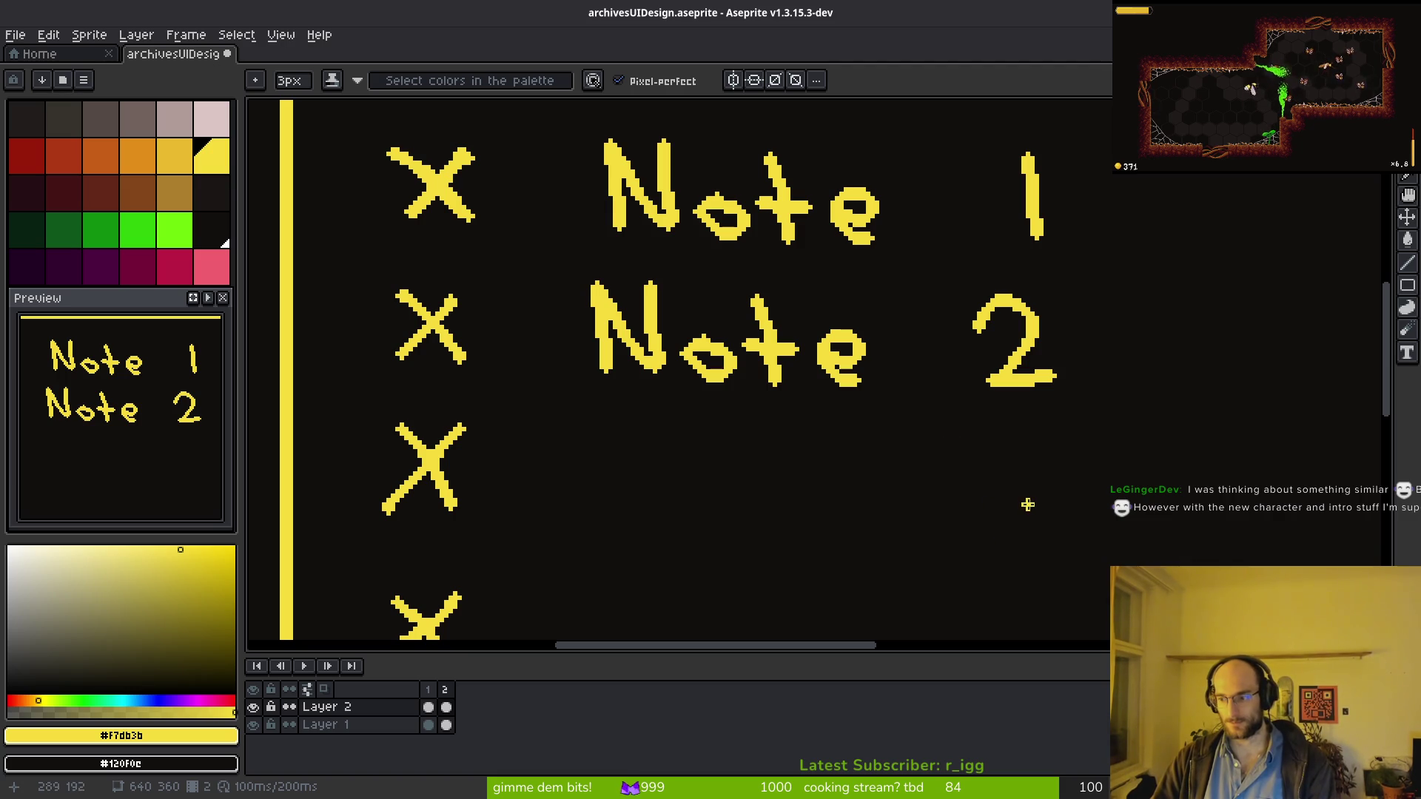
# Step: Select the Note 2 label and drag a copy down toward the third row
pyautogui.scroll(-2, 1010, 509)
pyautogui.moveTo(974, 491); pyautogui.dragTo(939, 463)
pyautogui.press('m')
pyautogui.scroll(2, 910, 454)
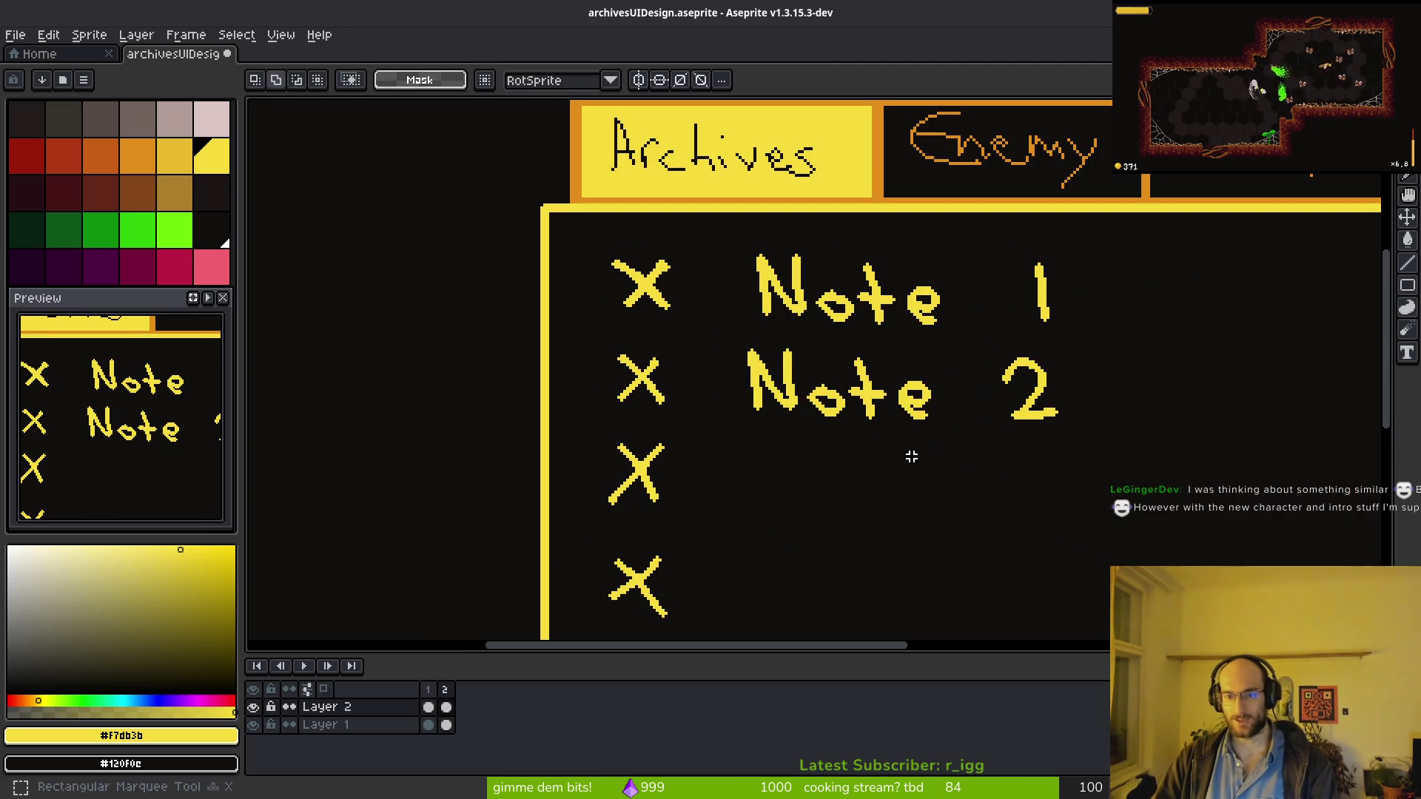
pyautogui.moveTo(725, 331); pyautogui.dragTo(1094, 460)
pyautogui.moveTo(992, 407)
pyautogui.mouseDown()
pyautogui.moveTo(984, 502)
pyautogui.moveTo(1002, 498)
pyautogui.mouseUp()
# Step: Position the copied labels in the lower rows and save the mockup
pyautogui.scroll(2, 1002, 488)
pyautogui.moveTo(806, 438); pyautogui.dragTo(838, 590)
pyautogui.scroll(-2, 841, 437)
pyautogui.moveTo(521, 235); pyautogui.dragTo(1160, 428)
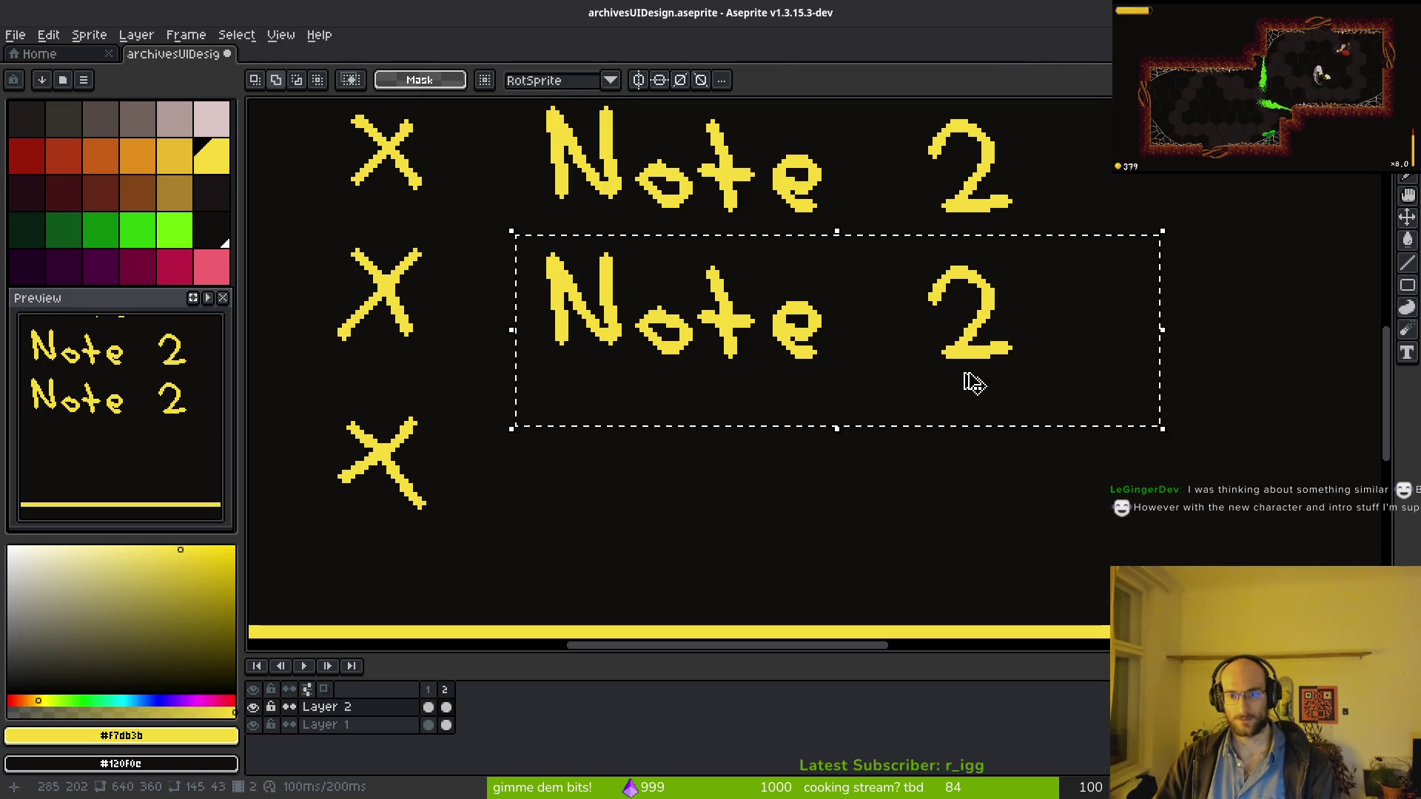
pyautogui.click(816, 404)
pyautogui.moveTo(816, 404); pyautogui.dragTo(783, 497)
pyautogui.press('Return')
pyautogui.hotkey('ctrl', 's')
# Step: Erase the 2 from the lower copies and pencil a 3 in the third row
pyautogui.scroll(2, 1021, 438)
pyautogui.scroll(-1, 967, 414)
pyautogui.press('e')
pyautogui.moveTo(939, 540)
pyautogui.mouseDown()
pyautogui.moveTo(901, 428)
pyautogui.moveTo(880, 215)
pyautogui.moveTo(913, 296)
pyautogui.moveTo(925, 469)
pyautogui.mouseUp()
pyautogui.press('b')
pyautogui.click(883, 224)
pyautogui.moveTo(883, 223)
pyautogui.mouseDown()
pyautogui.moveTo(929, 329)
pyautogui.moveTo(849, 296)
pyautogui.mouseUp()
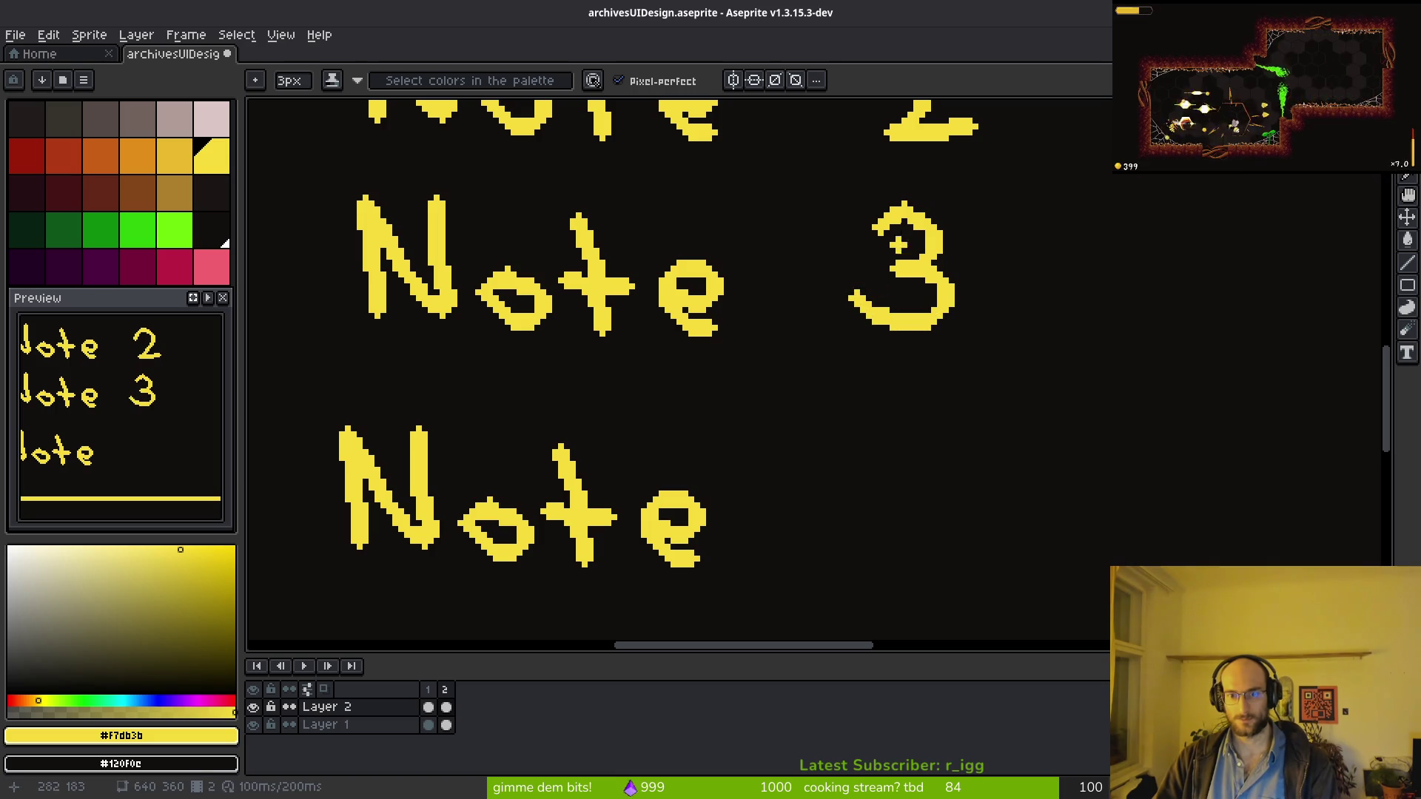
pyautogui.moveTo(879, 223)
pyautogui.mouseDown()
pyautogui.moveTo(921, 206)
pyautogui.moveTo(927, 278)
pyautogui.mouseUp()
# Step: Pencil a 4 beside the bottom Note label
pyautogui.moveTo(916, 409)
pyautogui.mouseDown()
pyautogui.moveTo(851, 522)
pyautogui.moveTo(965, 514)
pyautogui.mouseUp()
pyautogui.moveTo(917, 473); pyautogui.dragTo(929, 566)
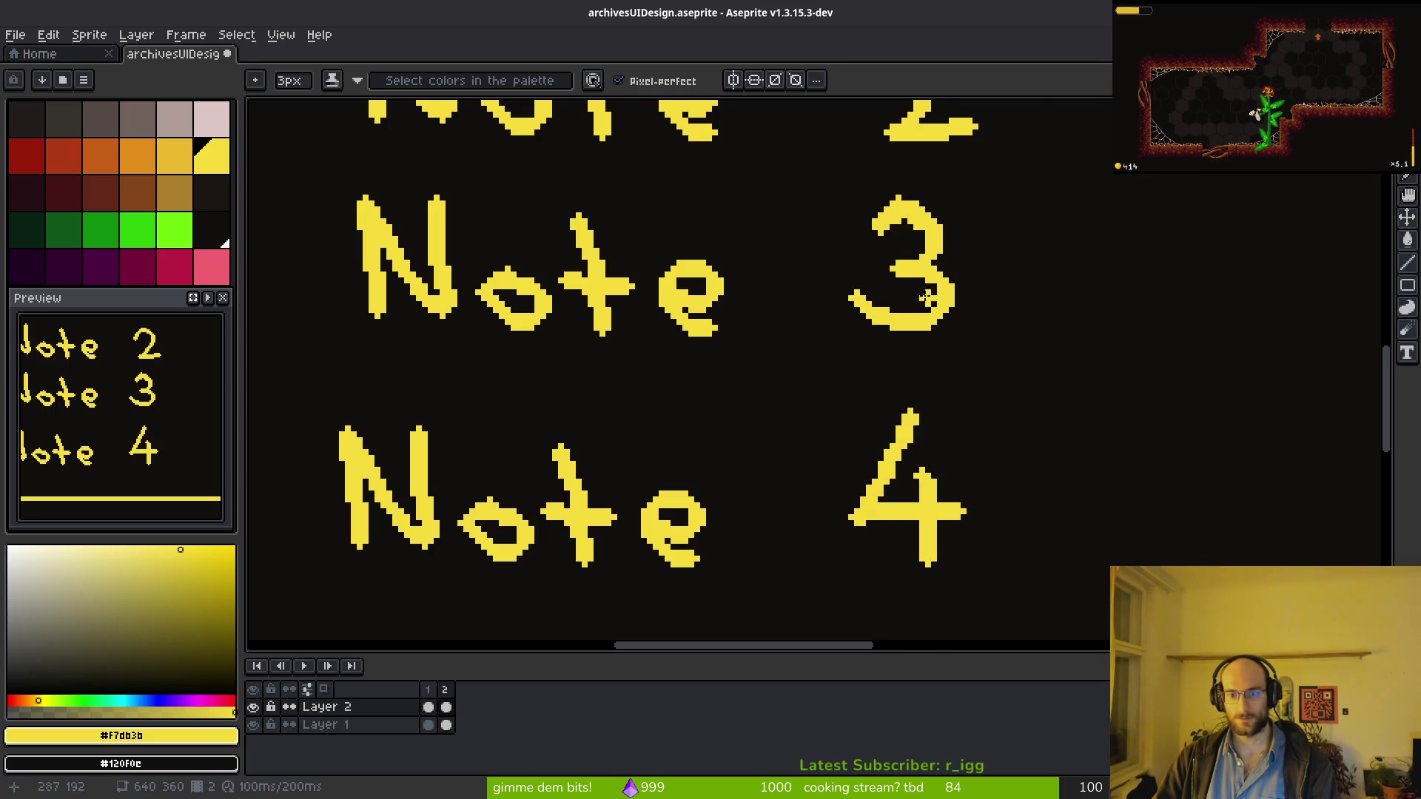
pyautogui.scroll(-5, 927, 304)
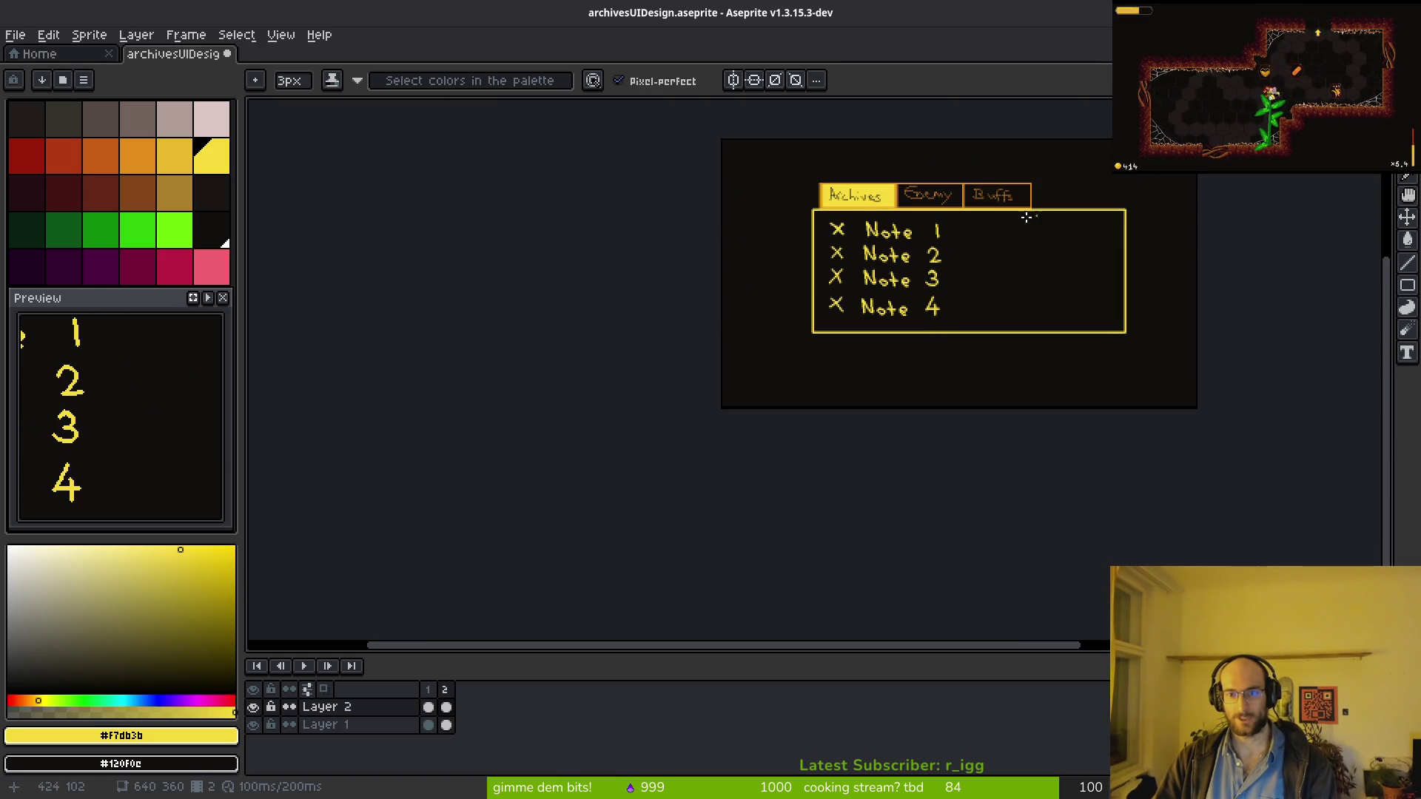
pyautogui.scroll(3, 995, 228)
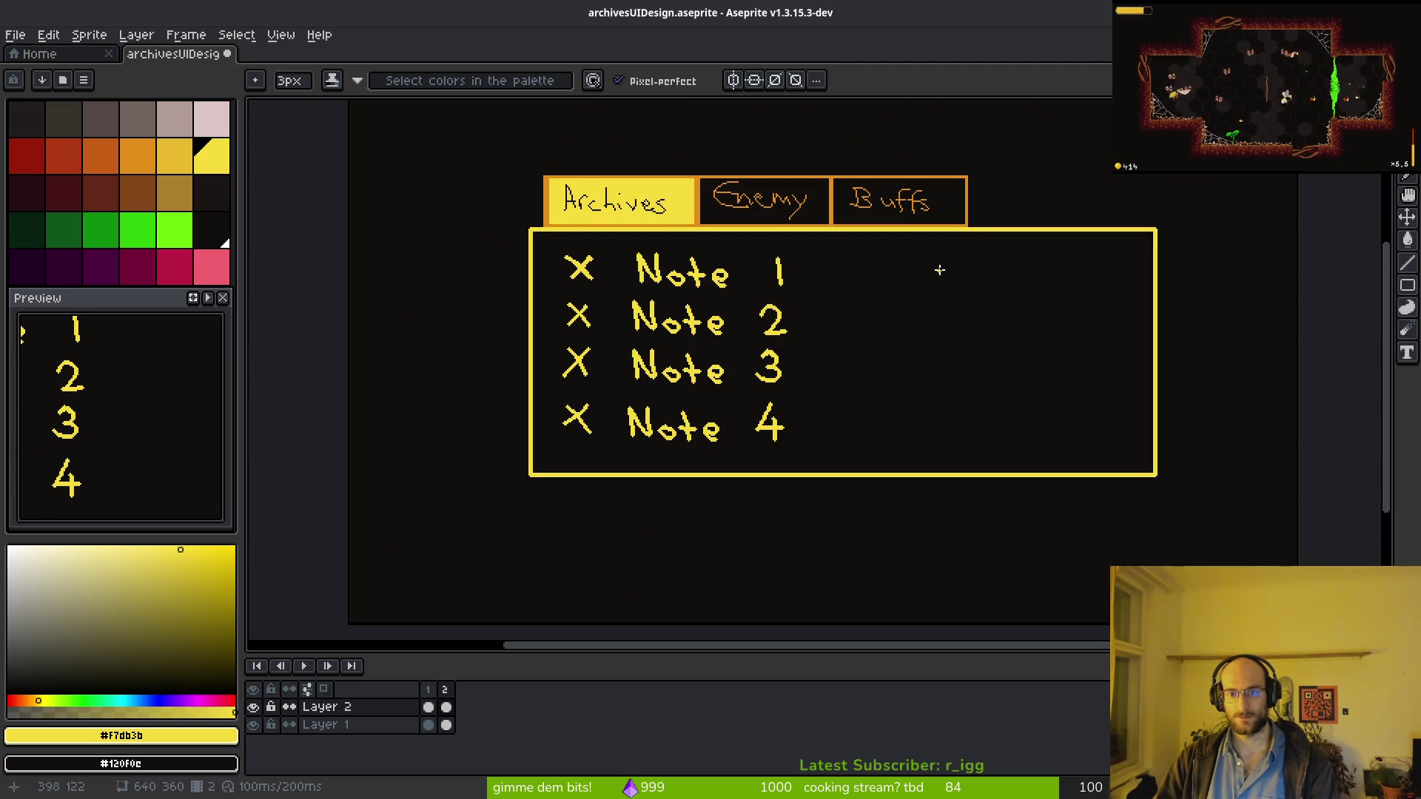
pyautogui.scroll(-2, 856, 282)
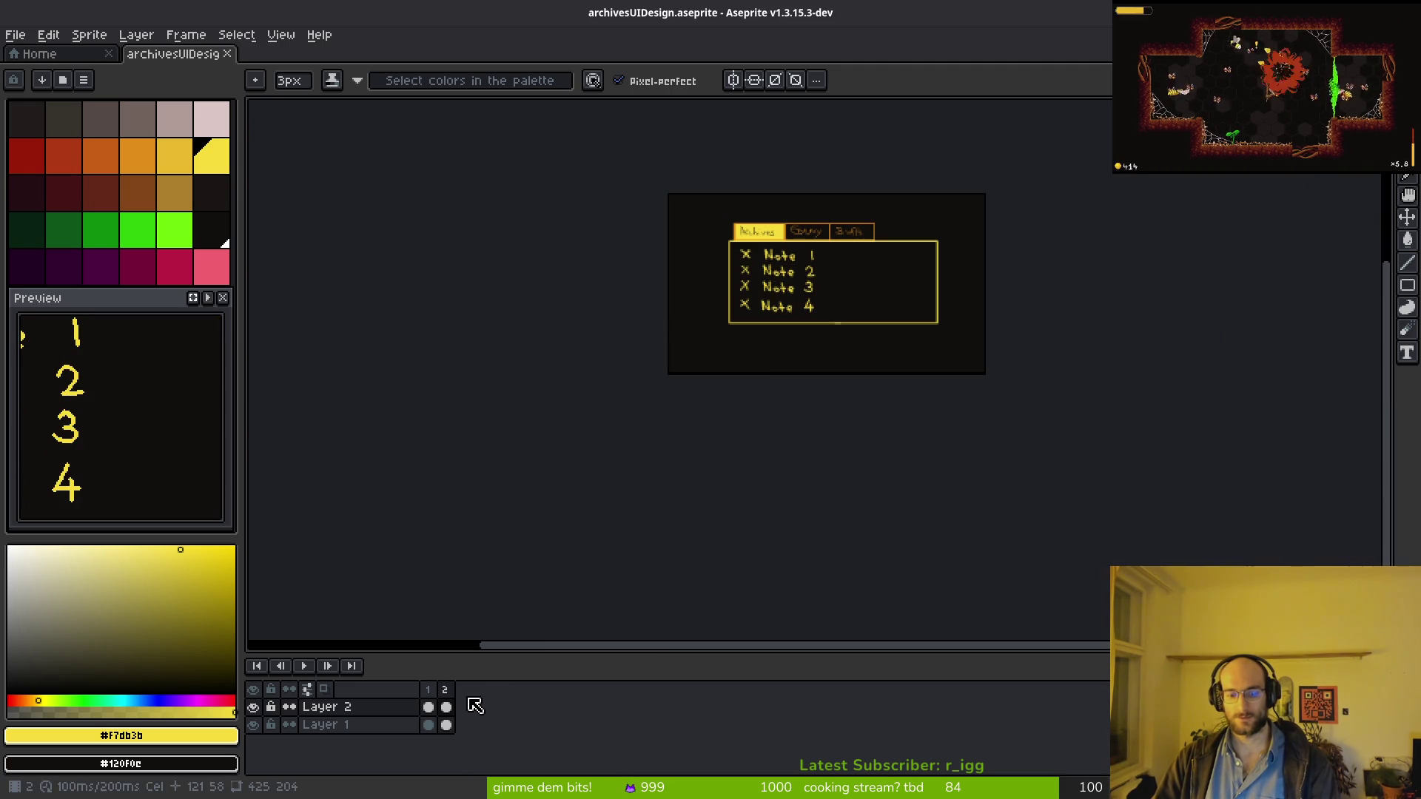
# Step: Add an empty third frame after the mockup frame and save
pyautogui.click(469, 704)
pyautogui.click(448, 725)
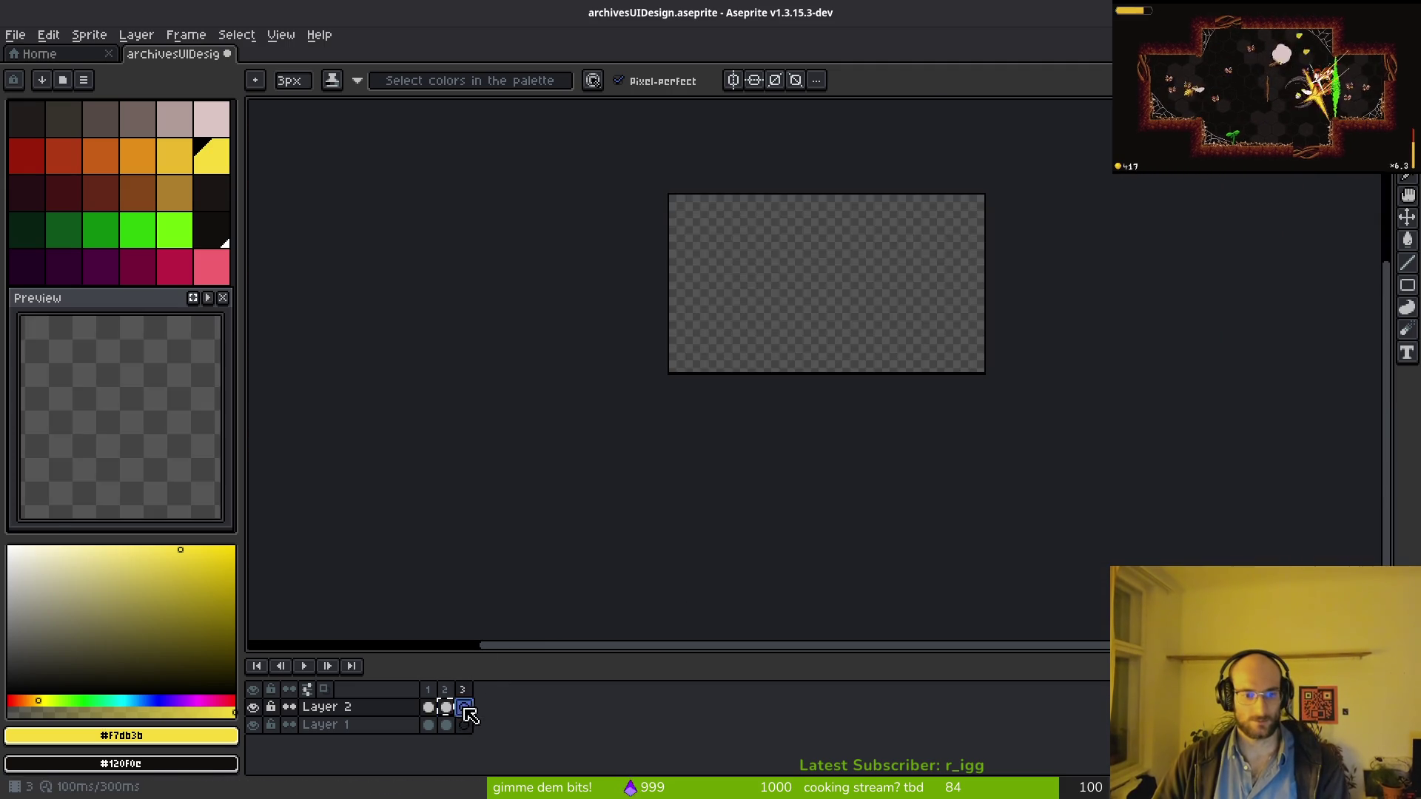
pyautogui.click(464, 725)
pyautogui.hotkey('ctrl', 's')
# Step: Clear the four Note rows from Layer 2 on the third frame
pyautogui.scroll(5, 830, 291)
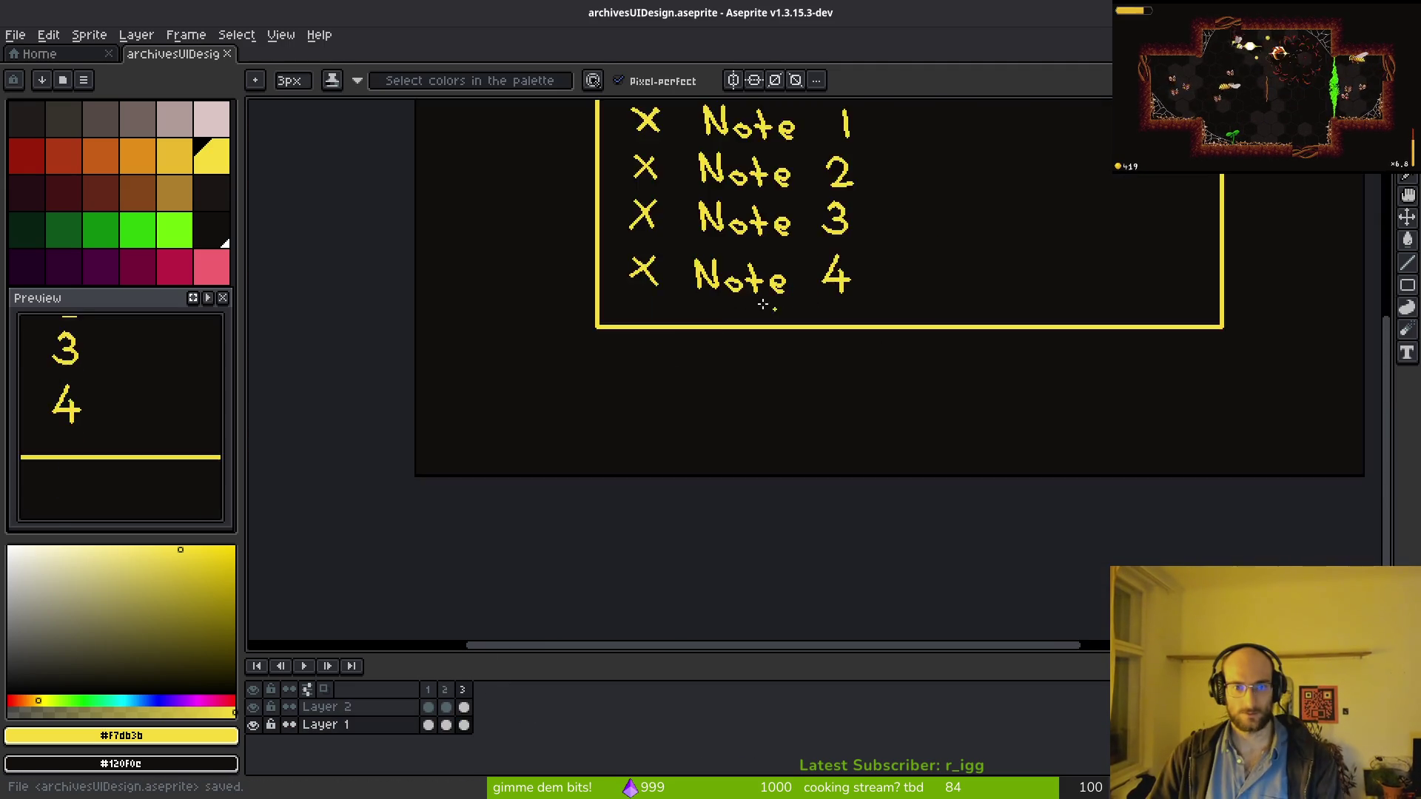
pyautogui.press('e')
pyautogui.scroll(2, 813, 366)
pyautogui.scroll(-4, 875, 406)
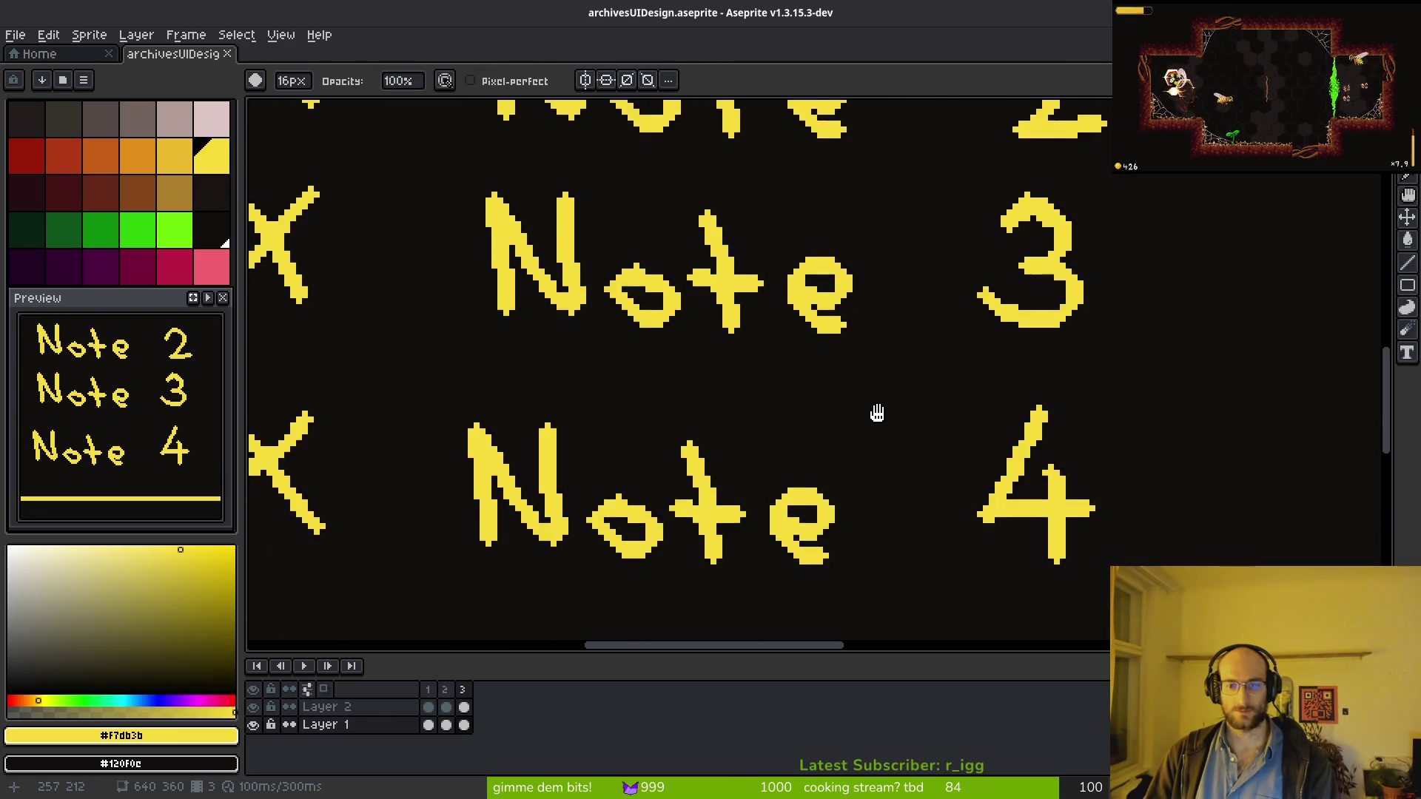
pyautogui.press('m')
pyautogui.moveTo(704, 272)
pyautogui.mouseDown()
pyautogui.moveTo(977, 488)
pyautogui.moveTo(1017, 485)
pyautogui.mouseUp()
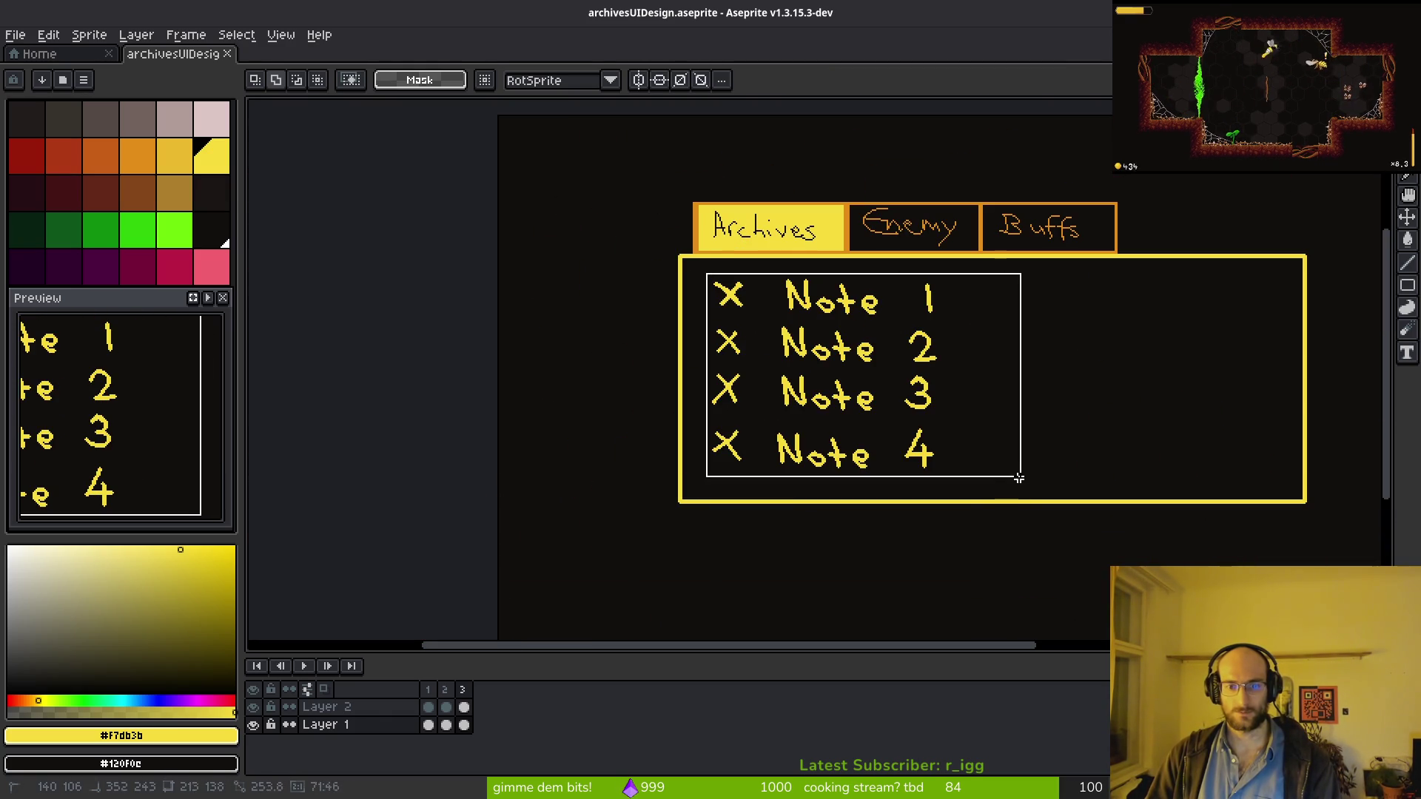
pyautogui.press('Delete')
pyautogui.hotkey('ctrl', 'z')
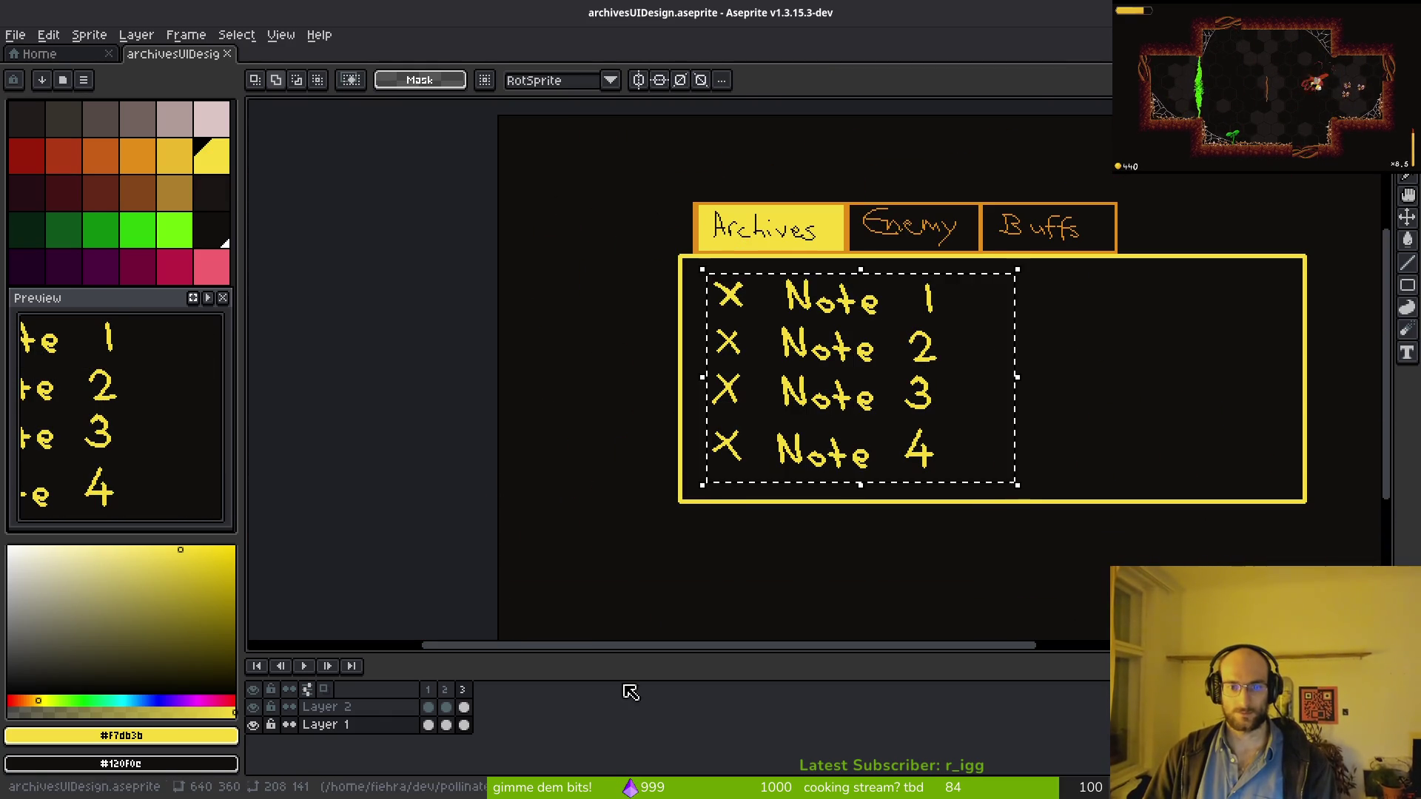
pyautogui.click(464, 707)
pyautogui.press('Delete')
pyautogui.hotkey('ctrl', 's')
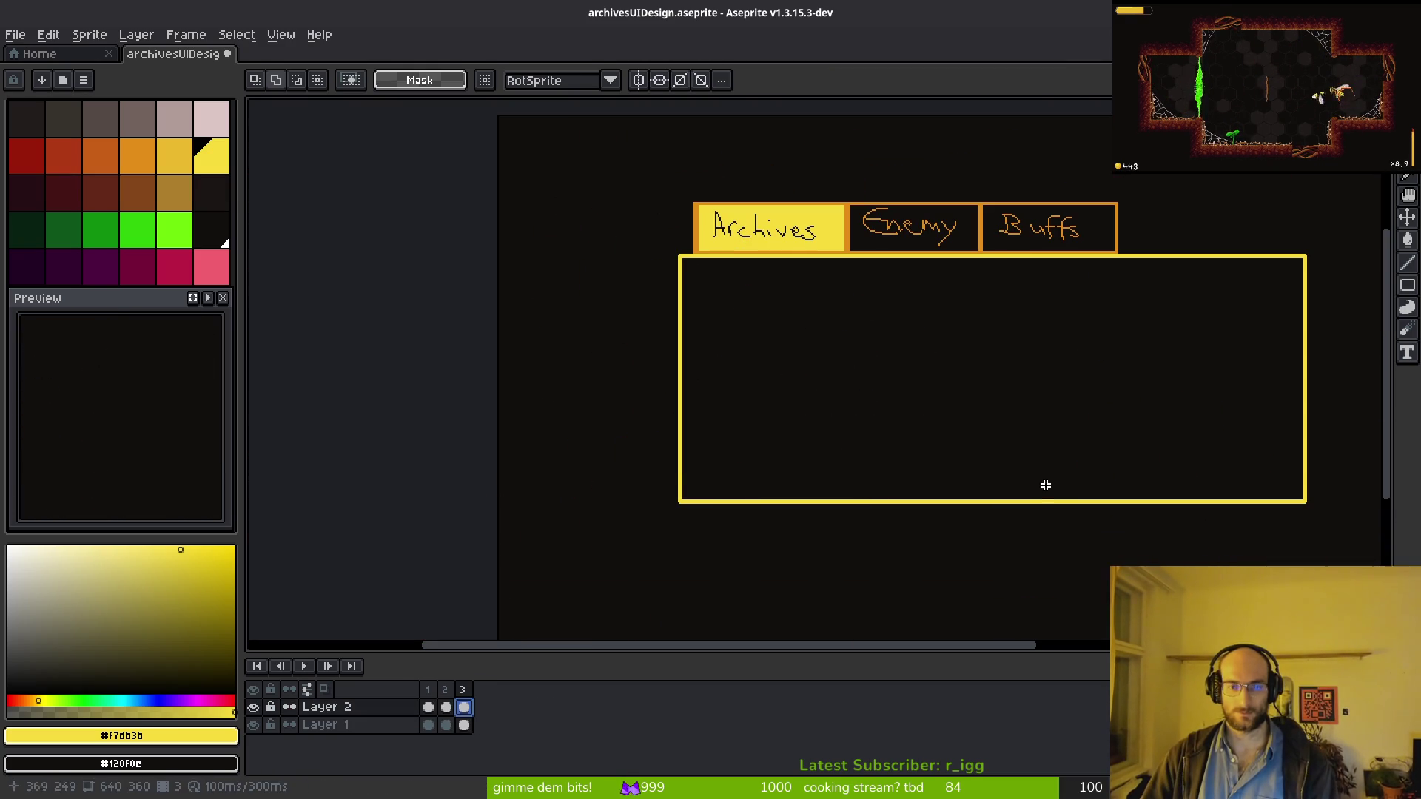
# Step: Pencil the heading 'Note' in bright yellow on the cleared panel
pyautogui.click(212, 156)
pyautogui.press('b')
pyautogui.scroll(2, 784, 292)
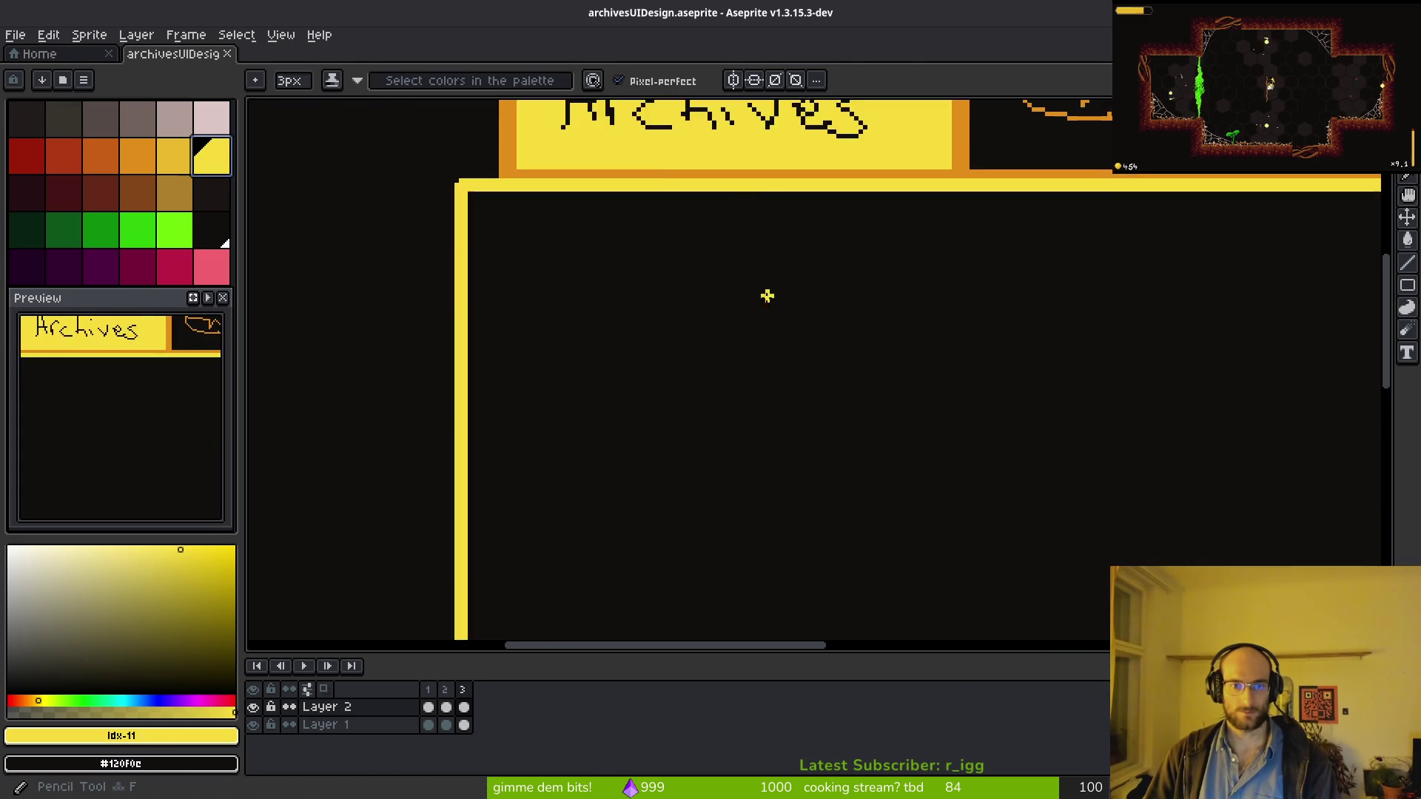
pyautogui.scroll(-1, 783, 291)
pyautogui.moveTo(635, 338)
pyautogui.mouseDown()
pyautogui.moveTo(628, 294)
pyautogui.moveTo(716, 310)
pyautogui.mouseUp()
pyautogui.moveTo(771, 262); pyautogui.dragTo(774, 351)
pyautogui.moveTo(852, 318); pyautogui.dragTo(858, 339)
pyautogui.moveTo(1012, 317)
pyautogui.mouseDown()
pyautogui.moveTo(879, 305)
pyautogui.moveTo(891, 376)
pyautogui.mouseUp()
pyautogui.scroll(-3, 843, 363)
pyautogui.scroll(2, 844, 363)
# Step: Try underlining the heading, then undo the underline
pyautogui.moveTo(739, 370)
pyautogui.mouseDown()
pyautogui.moveTo(831, 348)
pyautogui.moveTo(846, 377)
pyautogui.mouseUp()
pyautogui.scroll(-2, 737, 361)
pyautogui.hotkey('ctrl', 'z')
pyautogui.scroll(3, 738, 360)
pyautogui.moveTo(742, 349); pyautogui.dragTo(1006, 357)
pyautogui.scroll(-2, 1037, 393)
pyautogui.scroll(1, 924, 395)
pyautogui.scroll(2, 924, 395)
pyautogui.hotkey('ctrl', 'z')
pyautogui.scroll(-3, 805, 369)
pyautogui.scroll(3, 824, 350)
# Step: Redraw the heading's number as a 3 so it reads 'Note 3'
pyautogui.hotkey('ctrl', 'z')
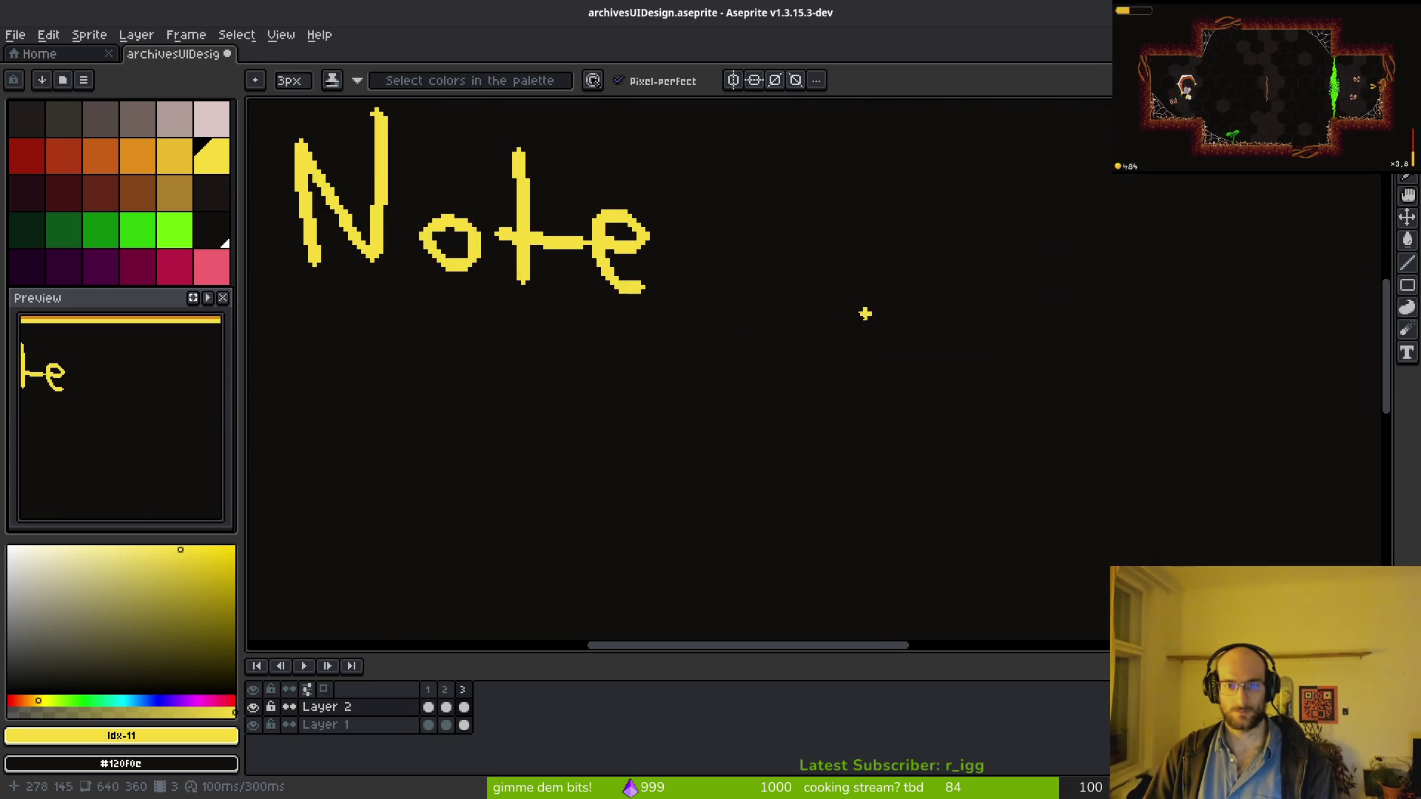
pyautogui.scroll(2, 873, 333)
pyautogui.moveTo(830, 283)
pyautogui.mouseDown()
pyautogui.moveTo(858, 271)
pyautogui.moveTo(947, 388)
pyautogui.mouseUp()
pyautogui.hotkey('ctrl', 'z')
pyautogui.moveTo(858, 259)
pyautogui.mouseDown()
pyautogui.moveTo(884, 317)
pyautogui.moveTo(844, 356)
pyautogui.mouseUp()
pyautogui.scroll(-5, 844, 356)
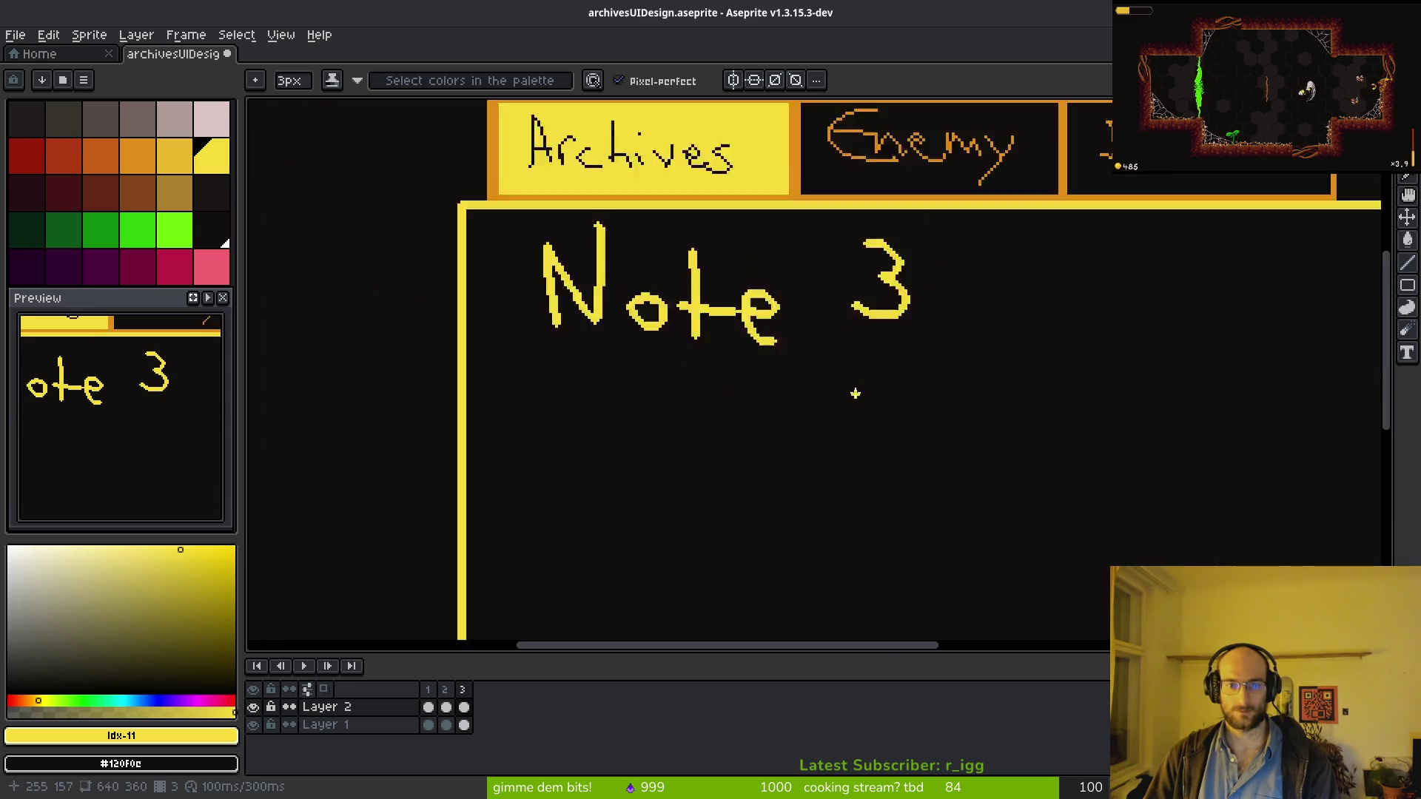
pyautogui.scroll(3, 837, 403)
pyautogui.scroll(-3, 742, 422)
pyautogui.hscroll(2, 644, 355)
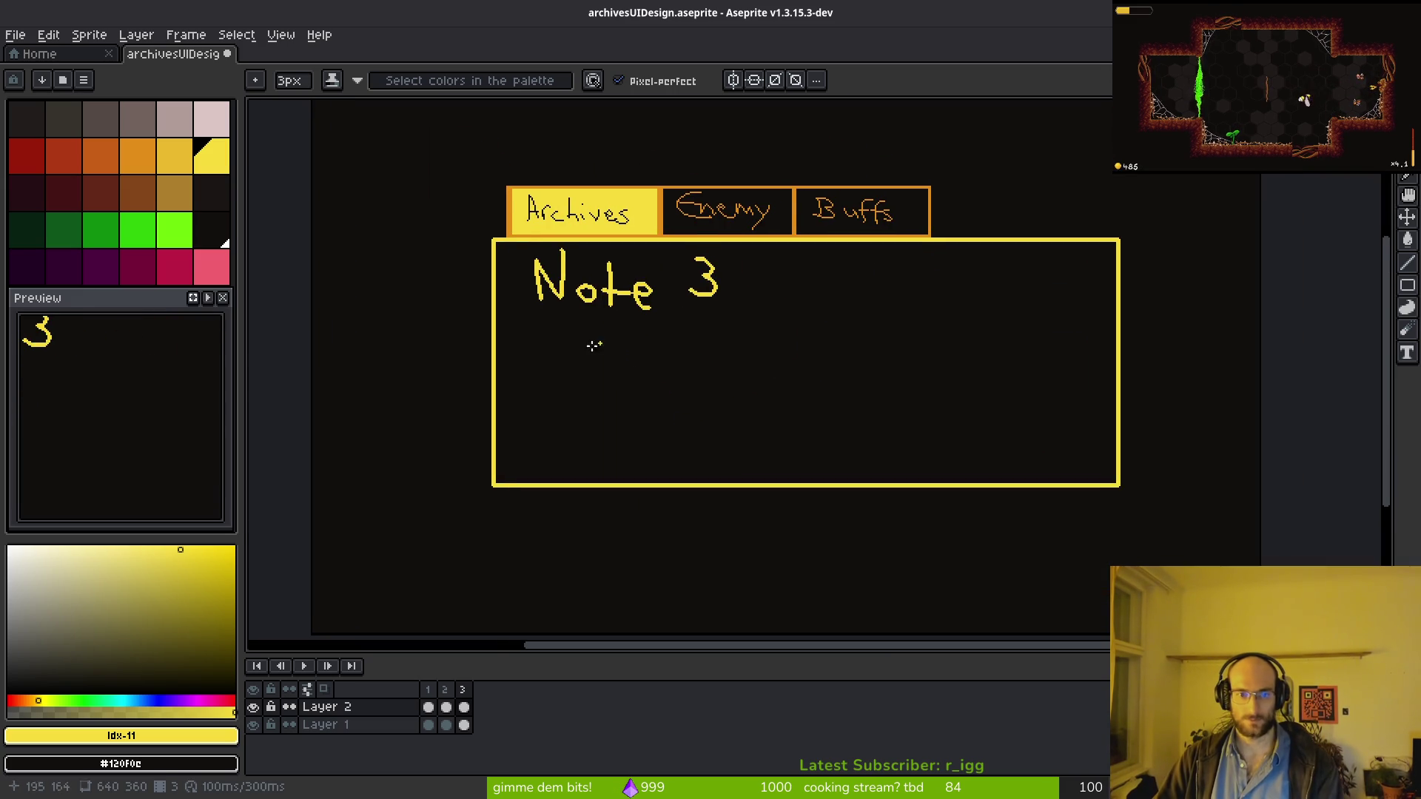
# Step: Scribble two lines of 2px placeholder body text under the heading and save
pyautogui.press('-')
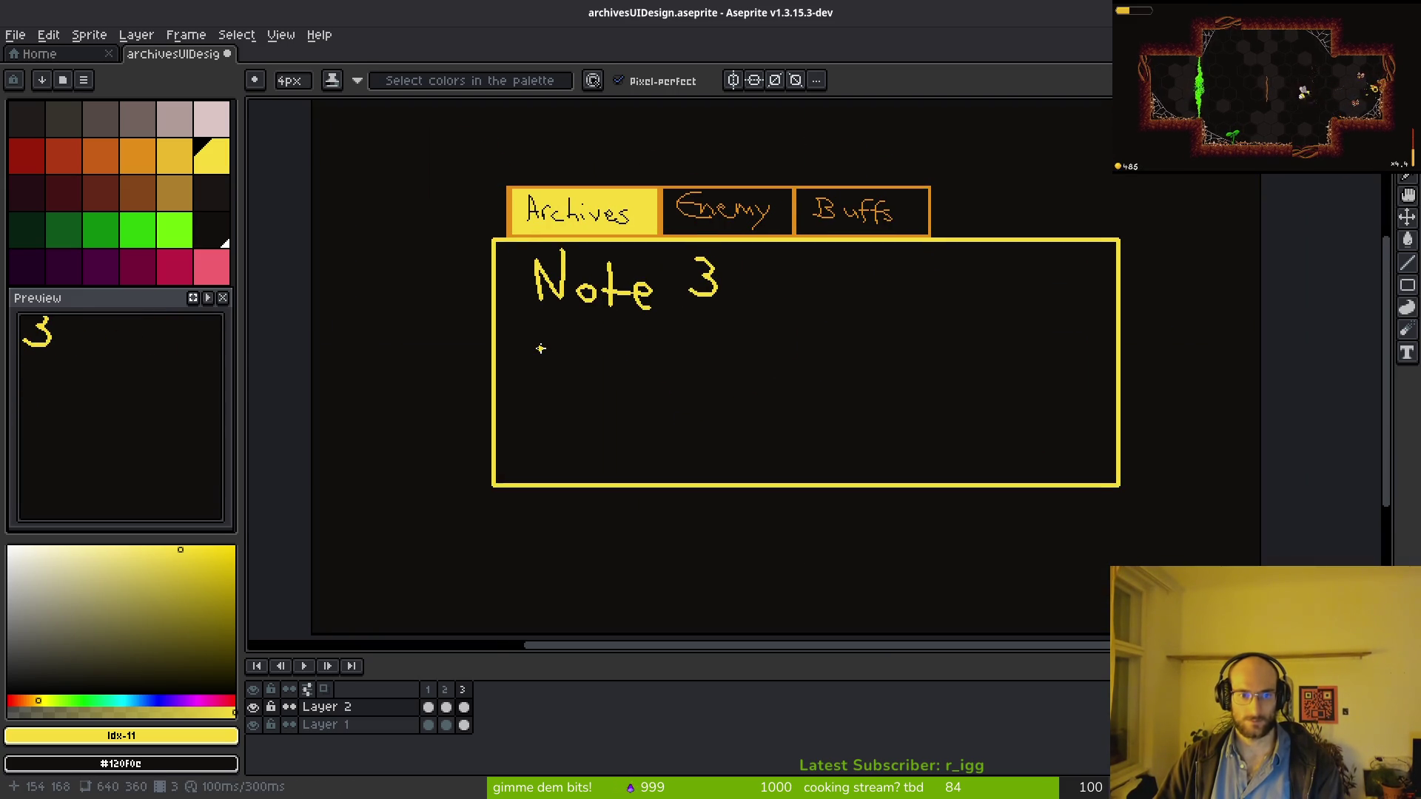
pyautogui.moveTo(521, 361)
pyautogui.mouseDown()
pyautogui.moveTo(751, 348)
pyautogui.moveTo(822, 368)
pyautogui.moveTo(1043, 360)
pyautogui.moveTo(1095, 377)
pyautogui.mouseUp()
pyautogui.moveTo(542, 435)
pyautogui.mouseDown()
pyautogui.moveTo(563, 448)
pyautogui.moveTo(882, 432)
pyautogui.moveTo(1103, 444)
pyautogui.moveTo(936, 435)
pyautogui.mouseUp()
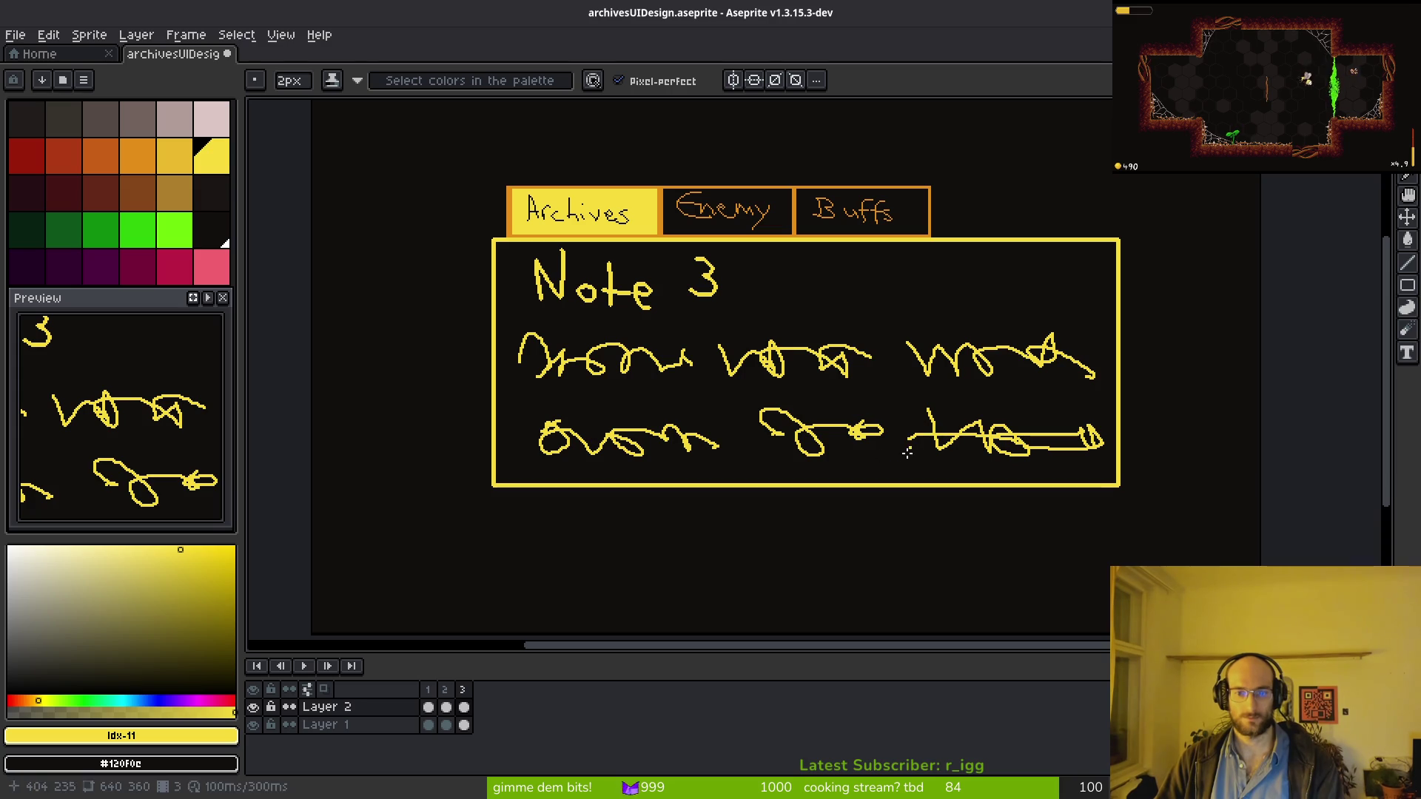
pyautogui.scroll(-5, 836, 444)
pyautogui.scroll(1, 834, 444)
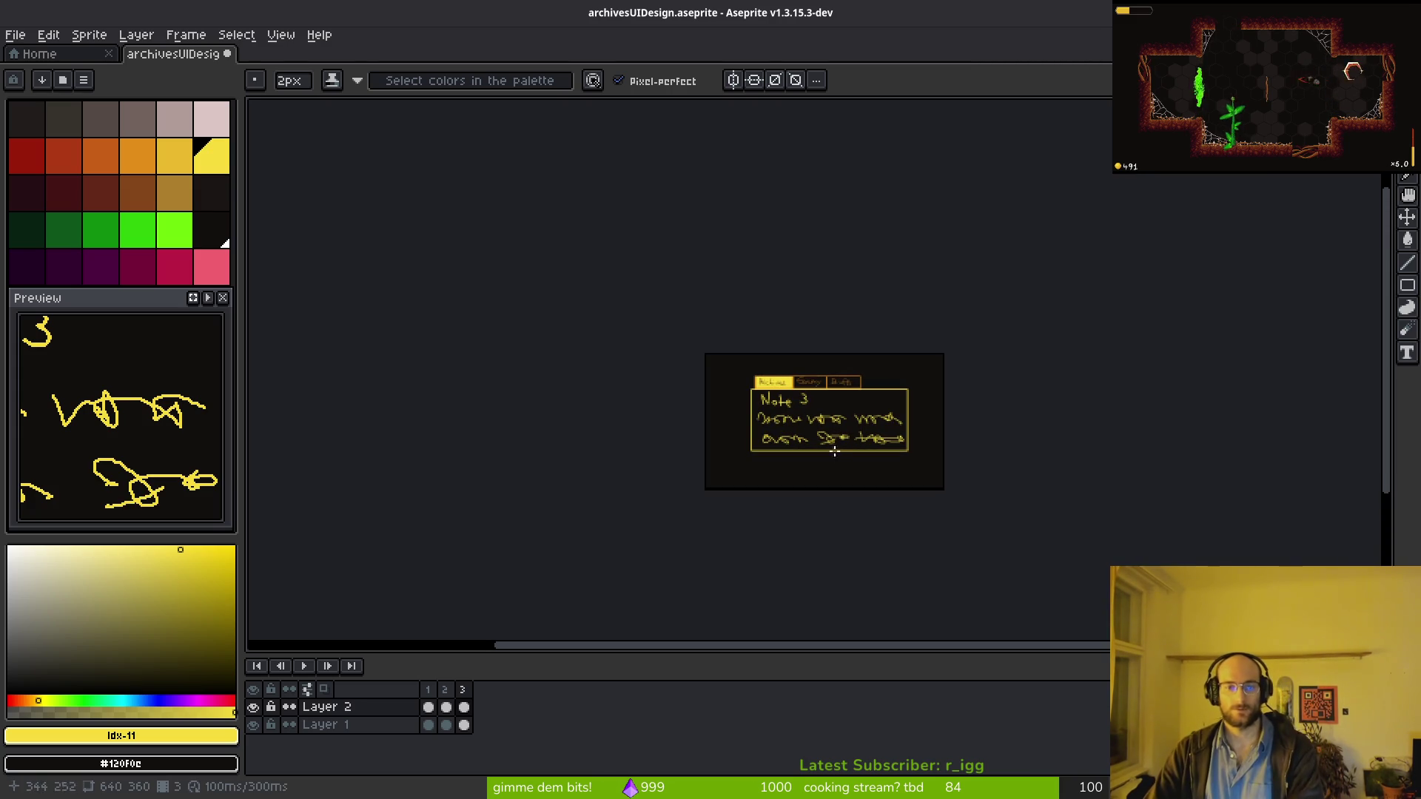
pyautogui.hotkey('ctrl', 's')
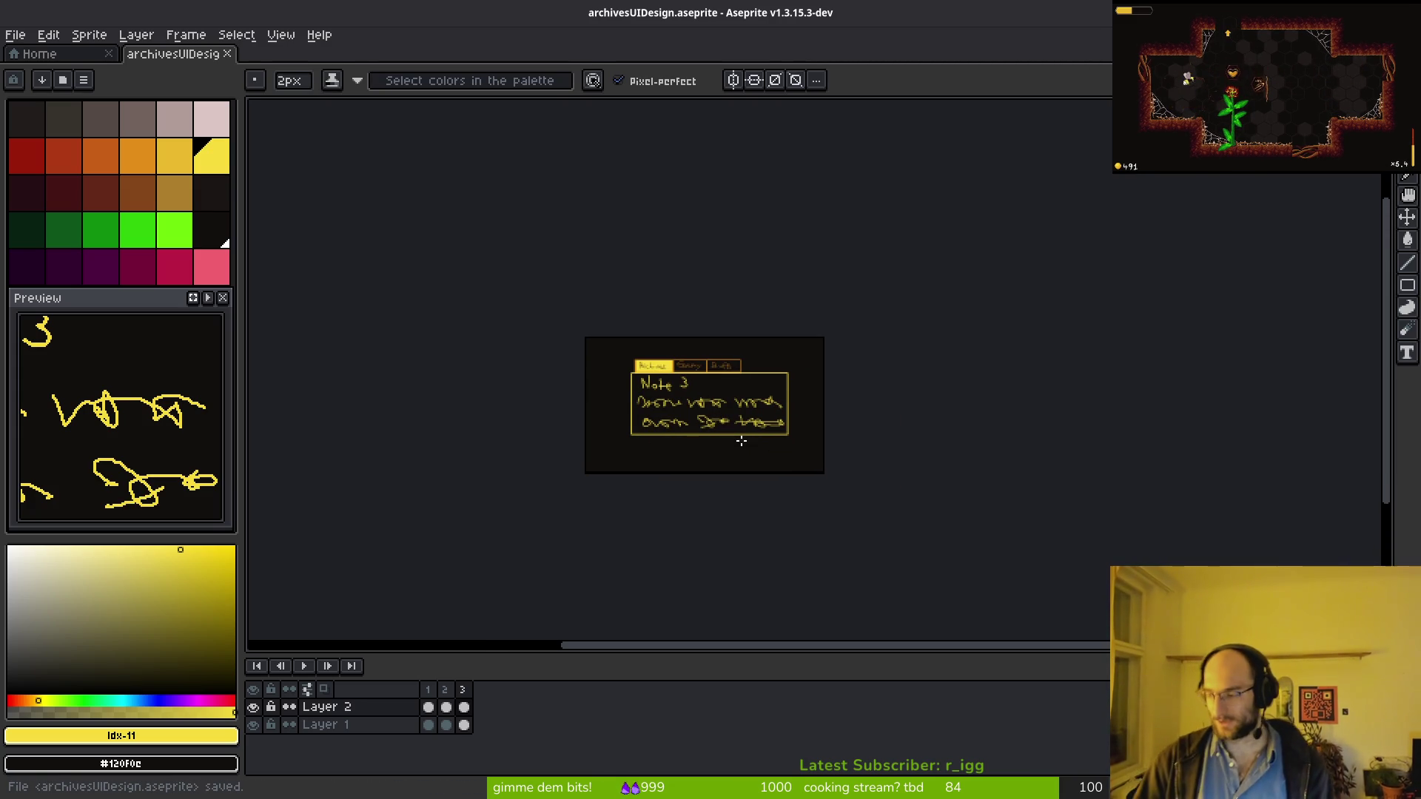
# Step: Save again and review the whole panel on frame 3, Layer 2
pyautogui.click(741, 441)
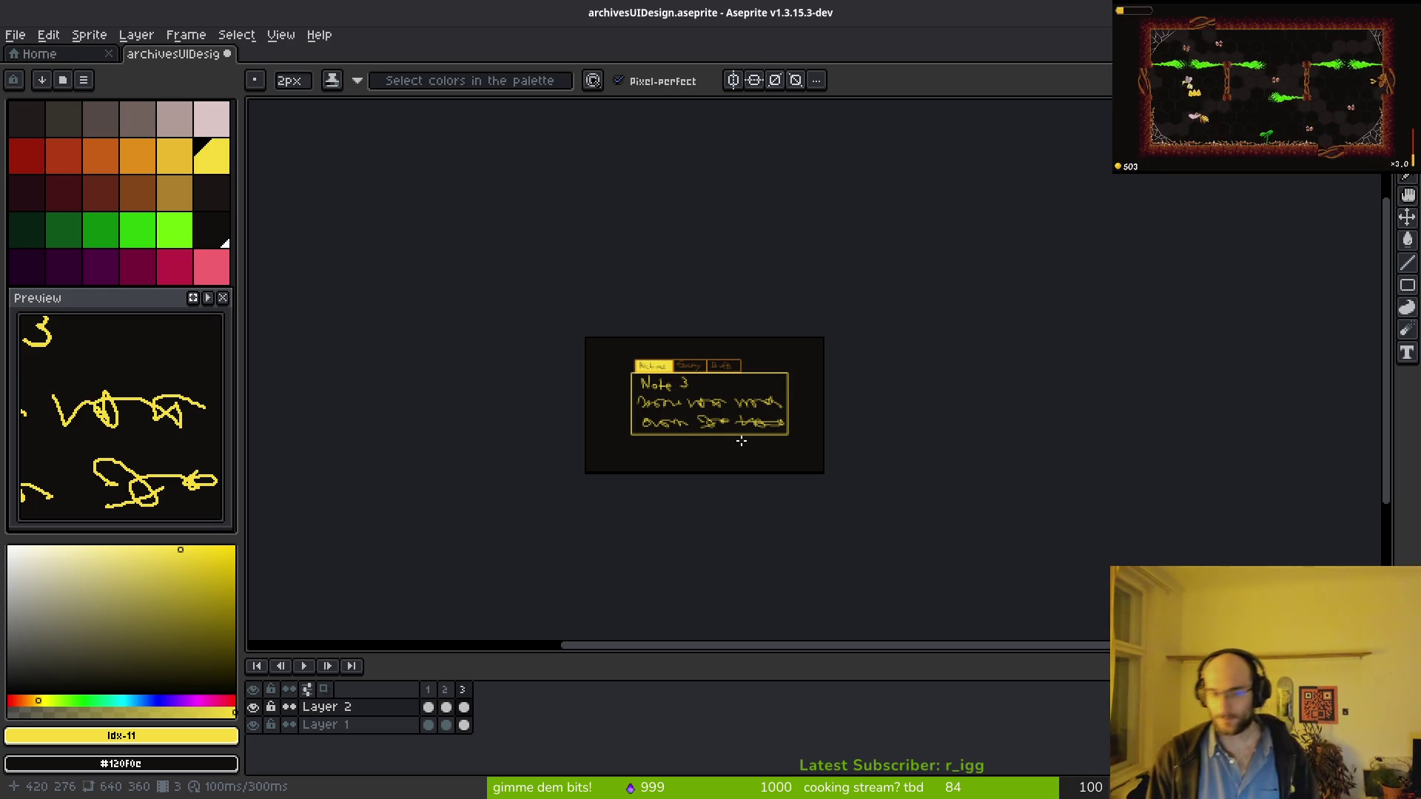
pyautogui.scroll(1, 689, 410)
pyautogui.hotkey('ctrl', 's')
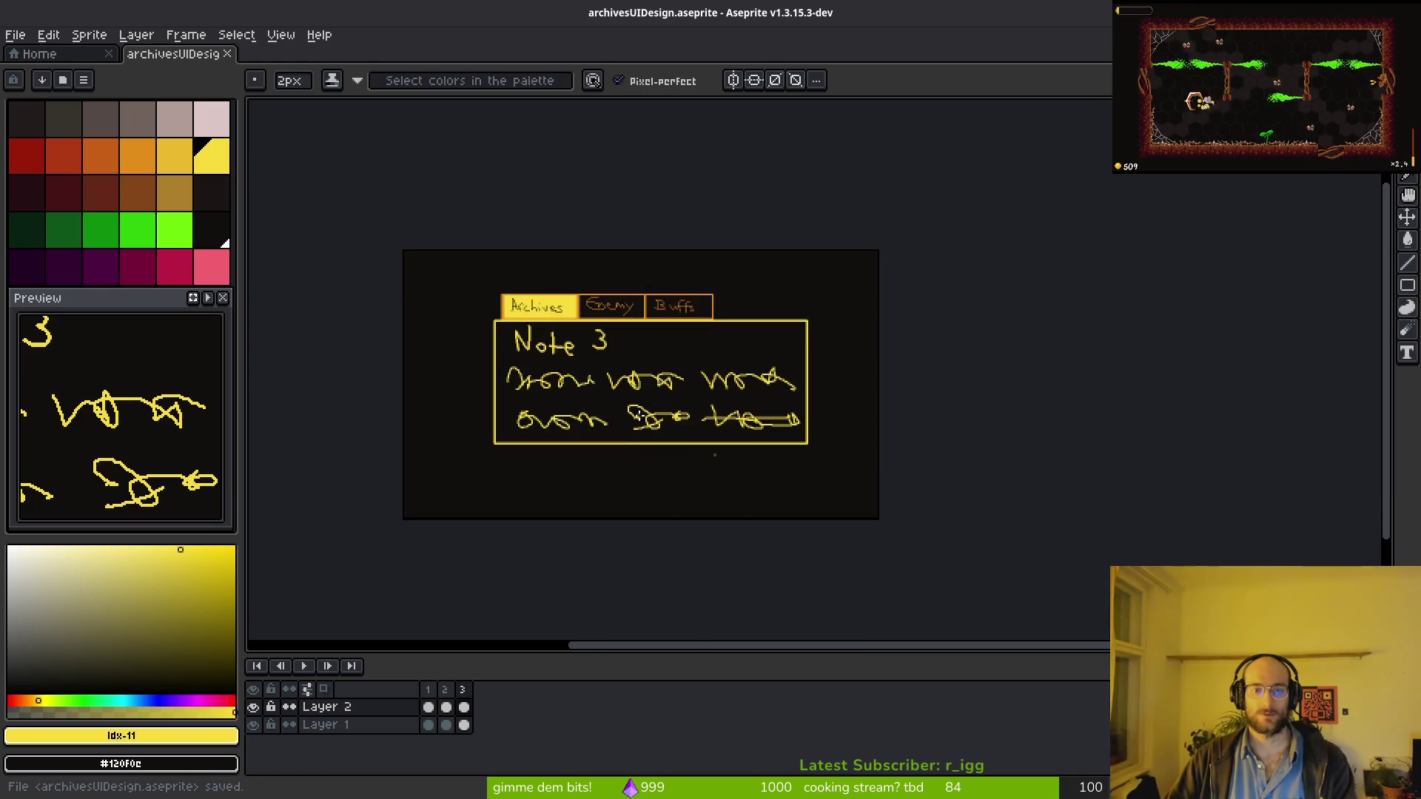
pyautogui.scroll(4, 618, 387)
pyautogui.scroll(-1, 618, 388)
pyautogui.moveTo(618, 388); pyautogui.dragTo(659, 427)
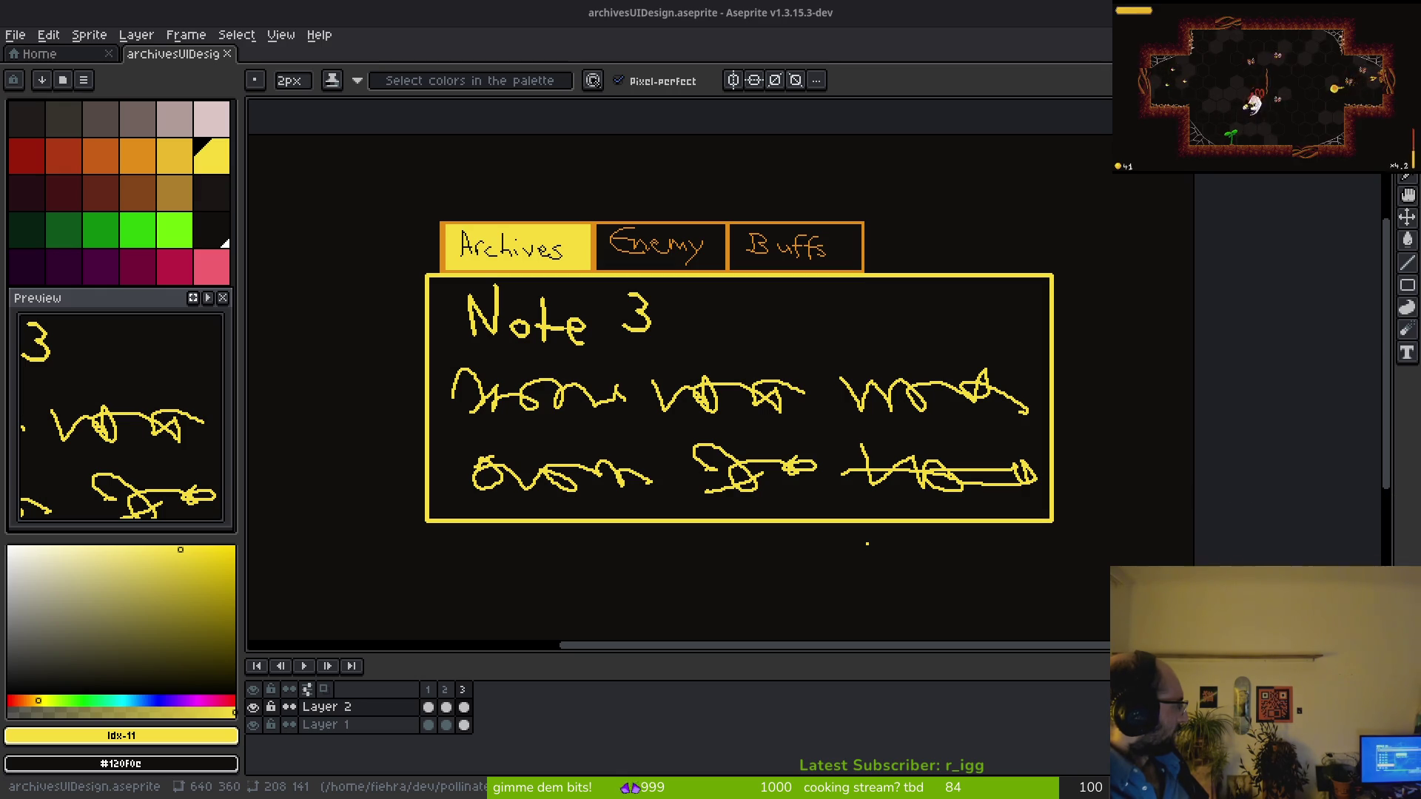
pyautogui.click(464, 707)
pyautogui.hscroll(-1, 703, 381)
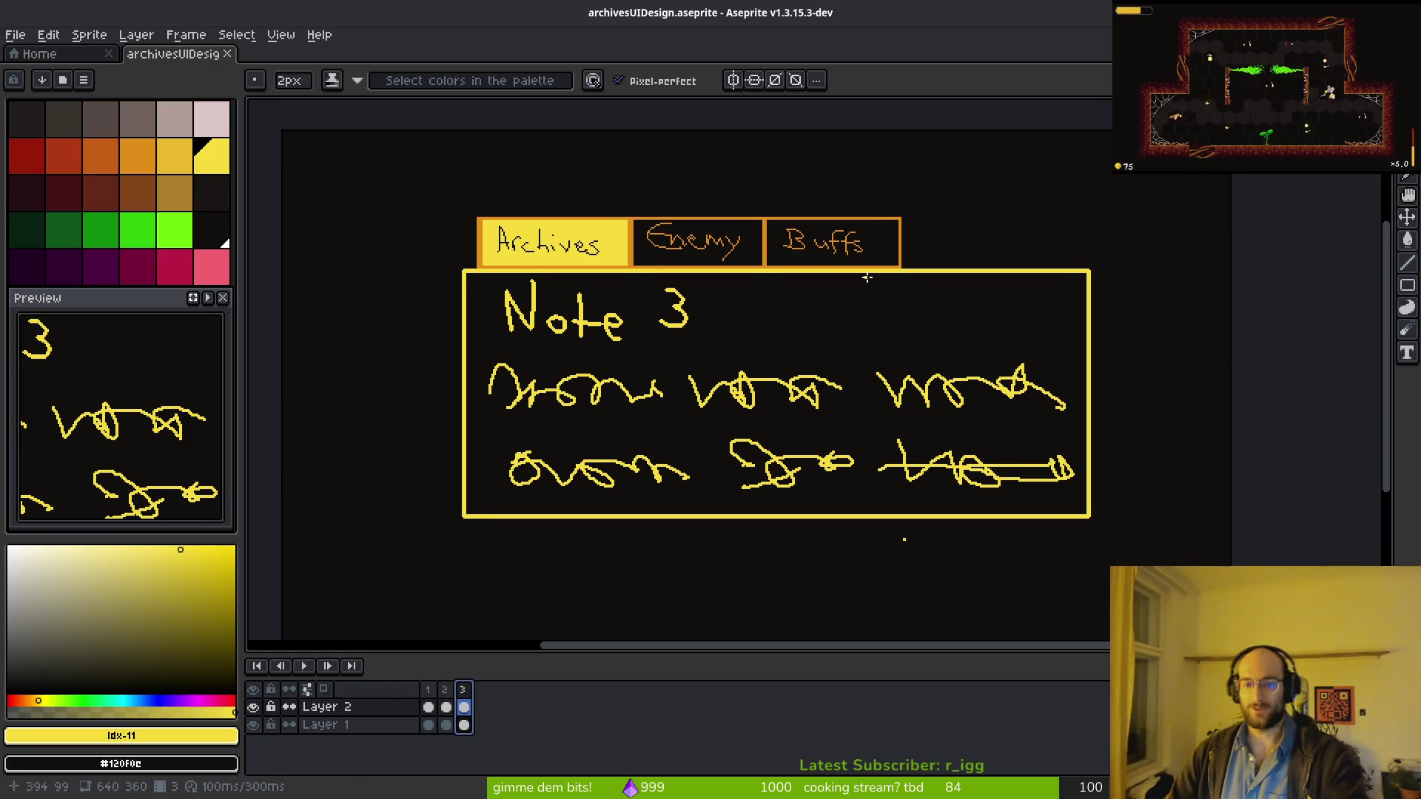
# Step: Draw a vertical divider line beside the note list on frame 2
pyautogui.click(446, 708)
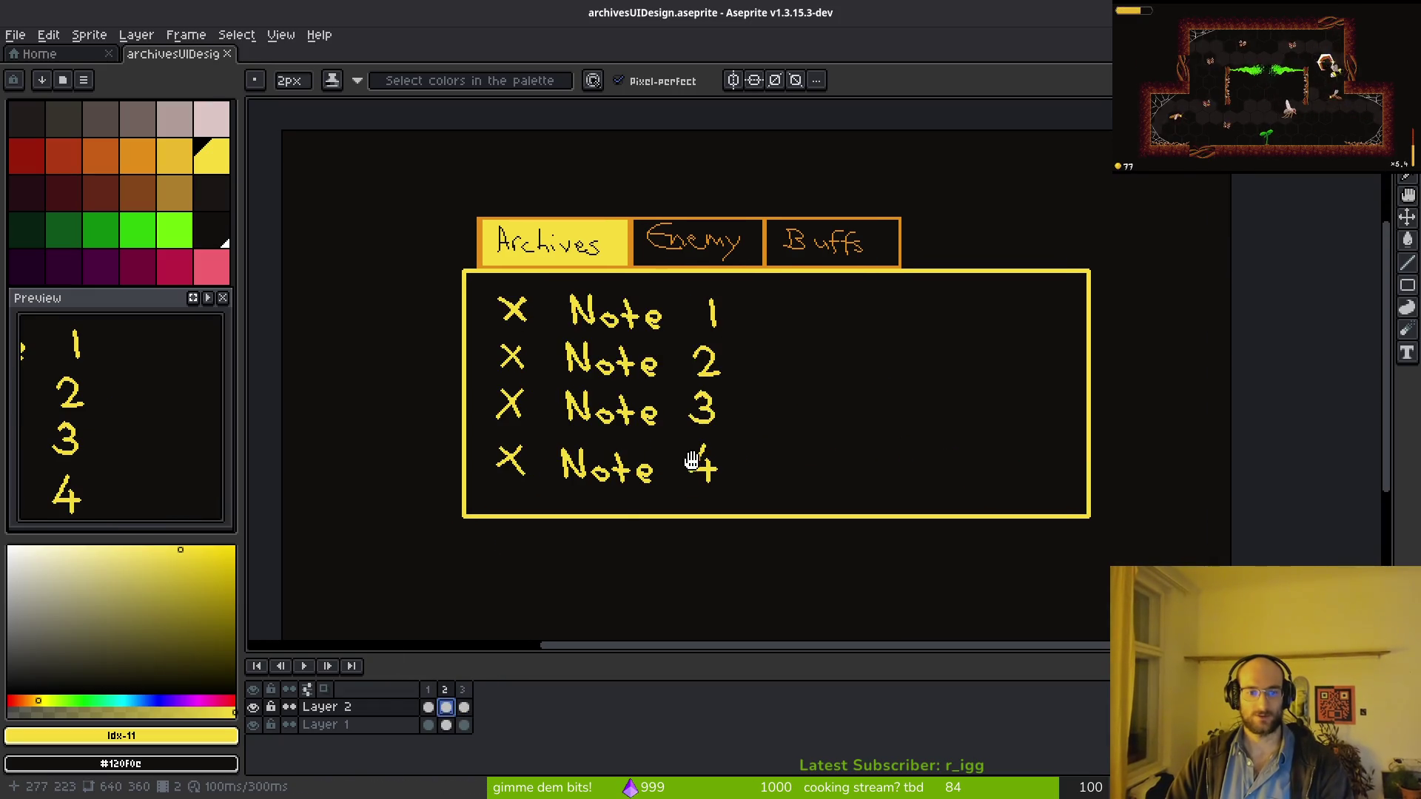
pyautogui.scroll(2, 721, 331)
pyautogui.press('z')
pyautogui.moveTo(699, 206); pyautogui.dragTo(696, 592)
# Step: Scribble placeholder detail lines beside Note 1 and Note 2
pyautogui.press('b')
pyautogui.scroll(3, 691, 358)
pyautogui.scroll(-2, 662, 220)
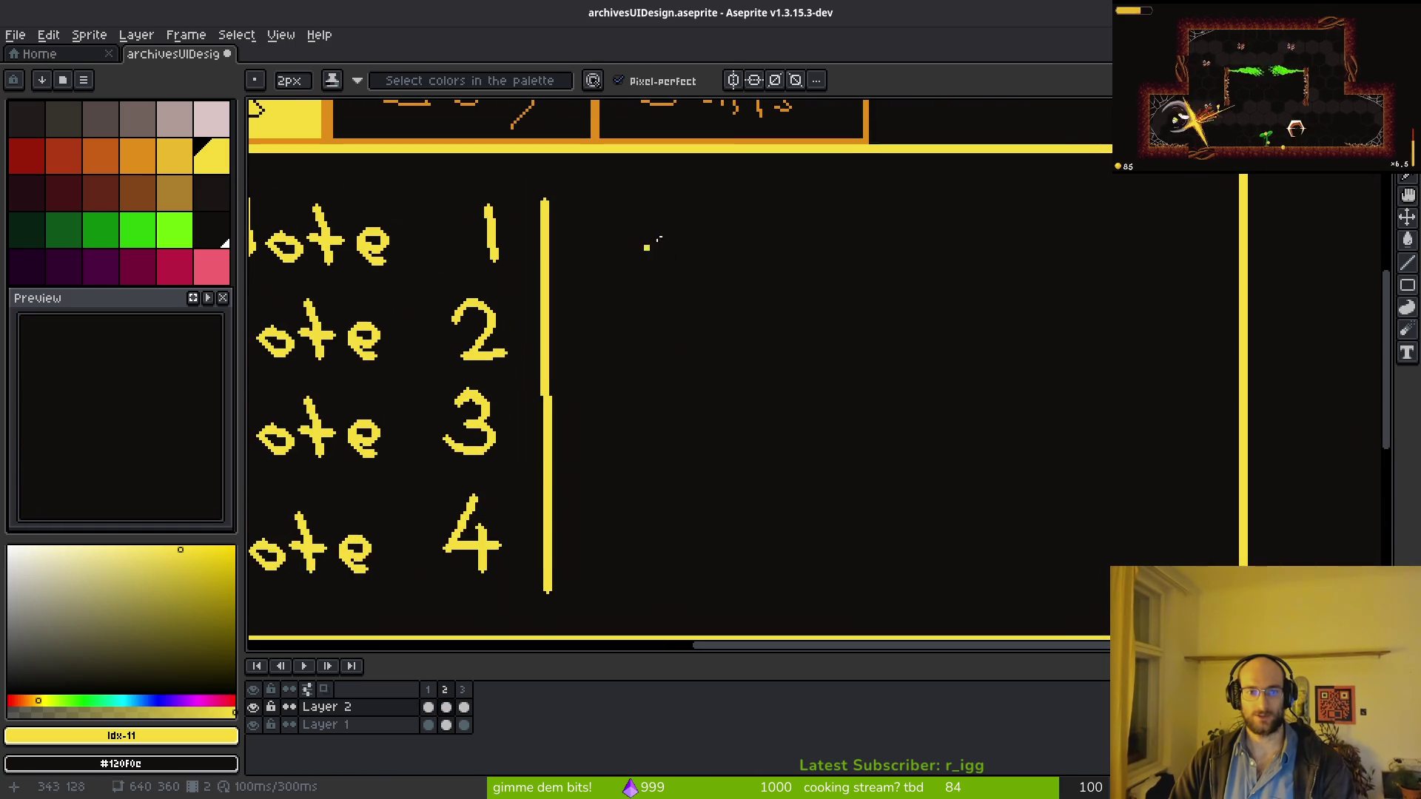
pyautogui.moveTo(619, 232)
pyautogui.mouseDown()
pyautogui.moveTo(642, 256)
pyautogui.moveTo(743, 259)
pyautogui.mouseUp()
pyautogui.moveTo(753, 226); pyautogui.dragTo(818, 259)
pyautogui.moveTo(825, 223); pyautogui.dragTo(841, 246)
pyautogui.moveTo(1039, 241)
pyautogui.mouseDown()
pyautogui.moveTo(991, 255)
pyautogui.moveTo(1080, 245)
pyautogui.moveTo(1095, 267)
pyautogui.moveTo(1193, 252)
pyautogui.moveTo(1167, 262)
pyautogui.mouseUp()
pyautogui.moveTo(636, 316); pyautogui.dragTo(638, 352)
pyautogui.moveTo(664, 351)
pyautogui.mouseDown()
pyautogui.moveTo(695, 315)
pyautogui.moveTo(714, 351)
pyautogui.moveTo(784, 326)
pyautogui.moveTo(818, 368)
pyautogui.moveTo(915, 356)
pyautogui.moveTo(988, 311)
pyautogui.moveTo(950, 348)
pyautogui.moveTo(1072, 326)
pyautogui.moveTo(1012, 357)
pyautogui.moveTo(1198, 359)
pyautogui.mouseUp()
# Step: Copy those scribbles onto the Note 3–4 rows, flip them vertically and horizontally, and save
pyautogui.press('m')
pyautogui.moveTo(612, 205); pyautogui.dragTo(1214, 400)
pyautogui.moveTo(868, 289)
pyautogui.mouseDown()
pyautogui.moveTo(862, 498)
pyautogui.moveTo(896, 508)
pyautogui.mouseUp()
pyautogui.hotkey('shift', 'v')
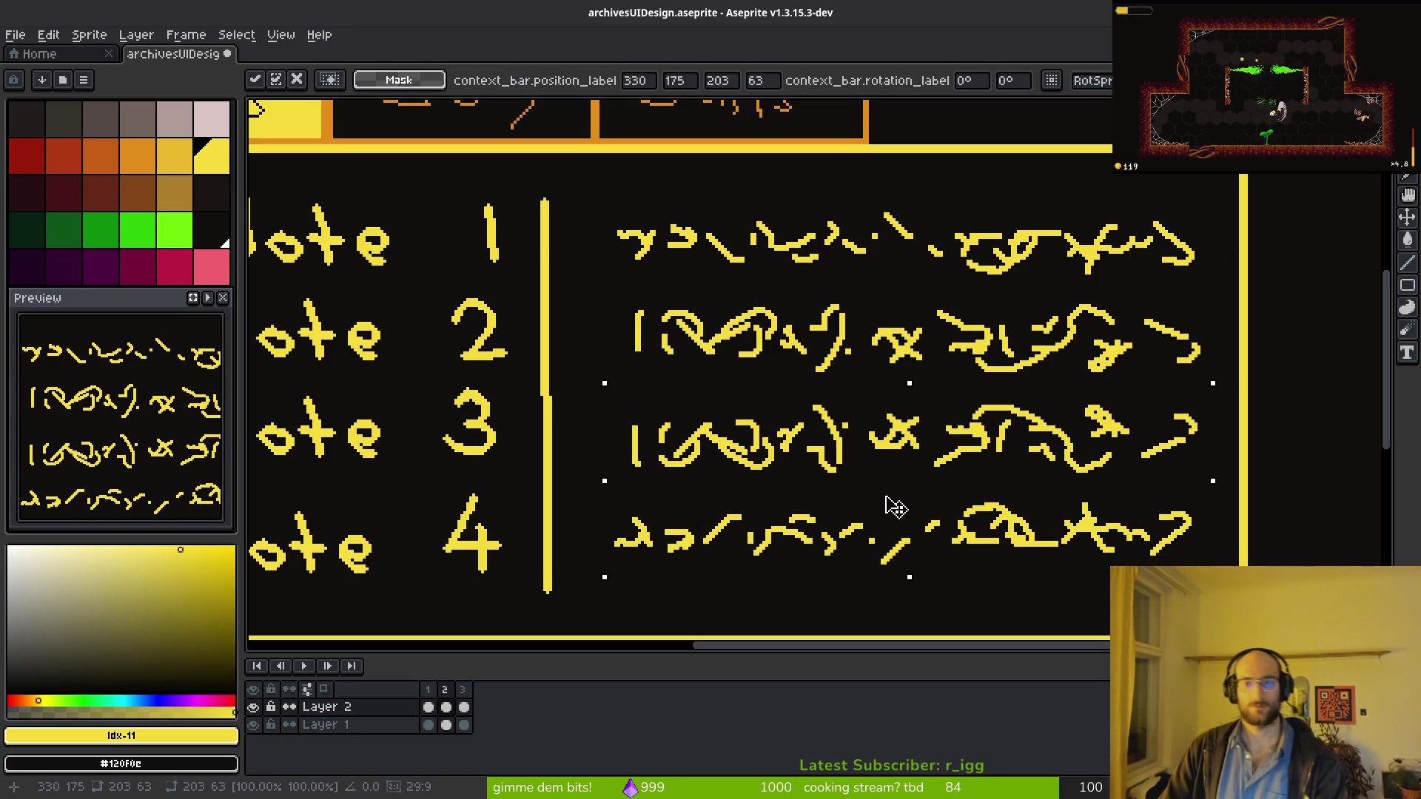
pyautogui.hotkey('shift', 'h')
pyautogui.hotkey('ctrl', 's')
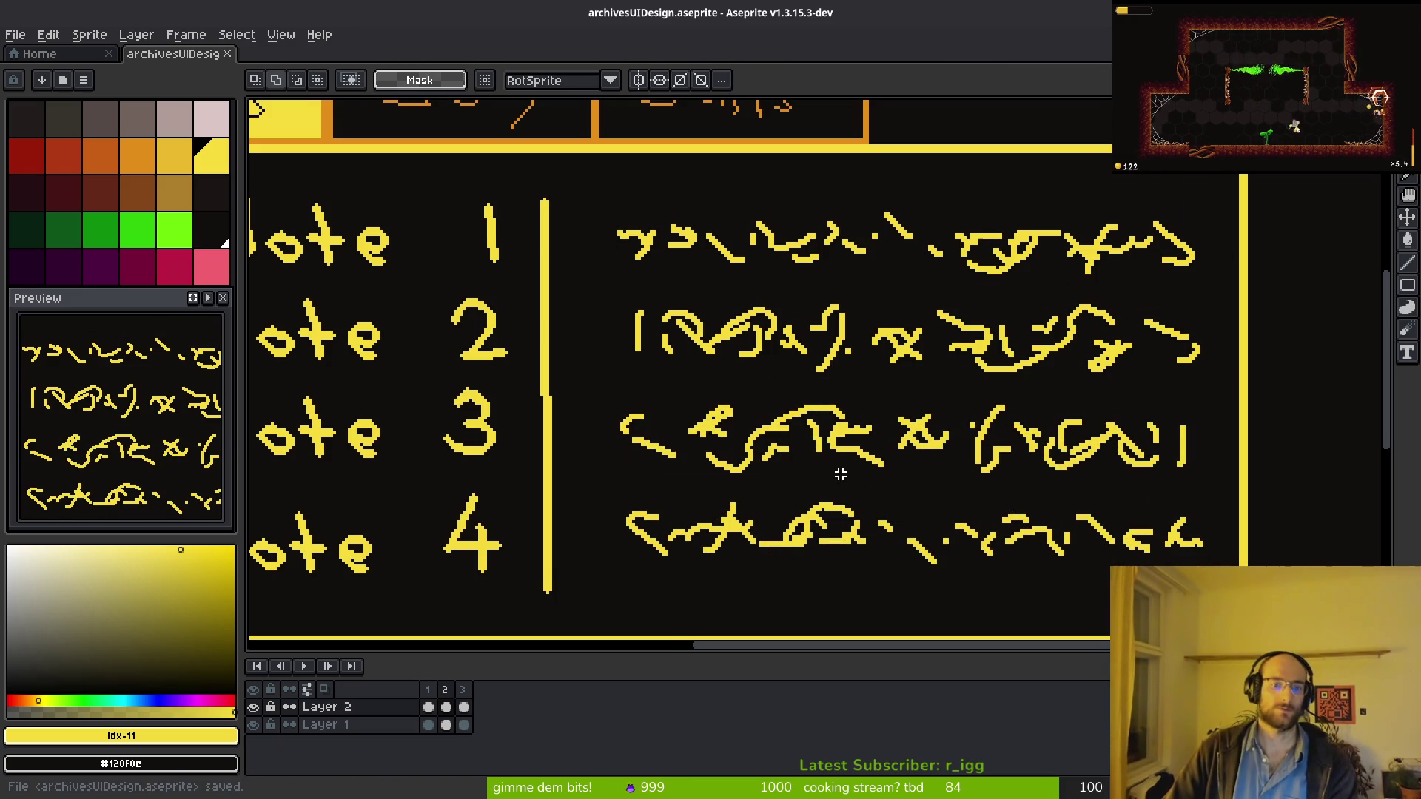
pyautogui.scroll(-5, 840, 474)
pyautogui.scroll(3, 803, 493)
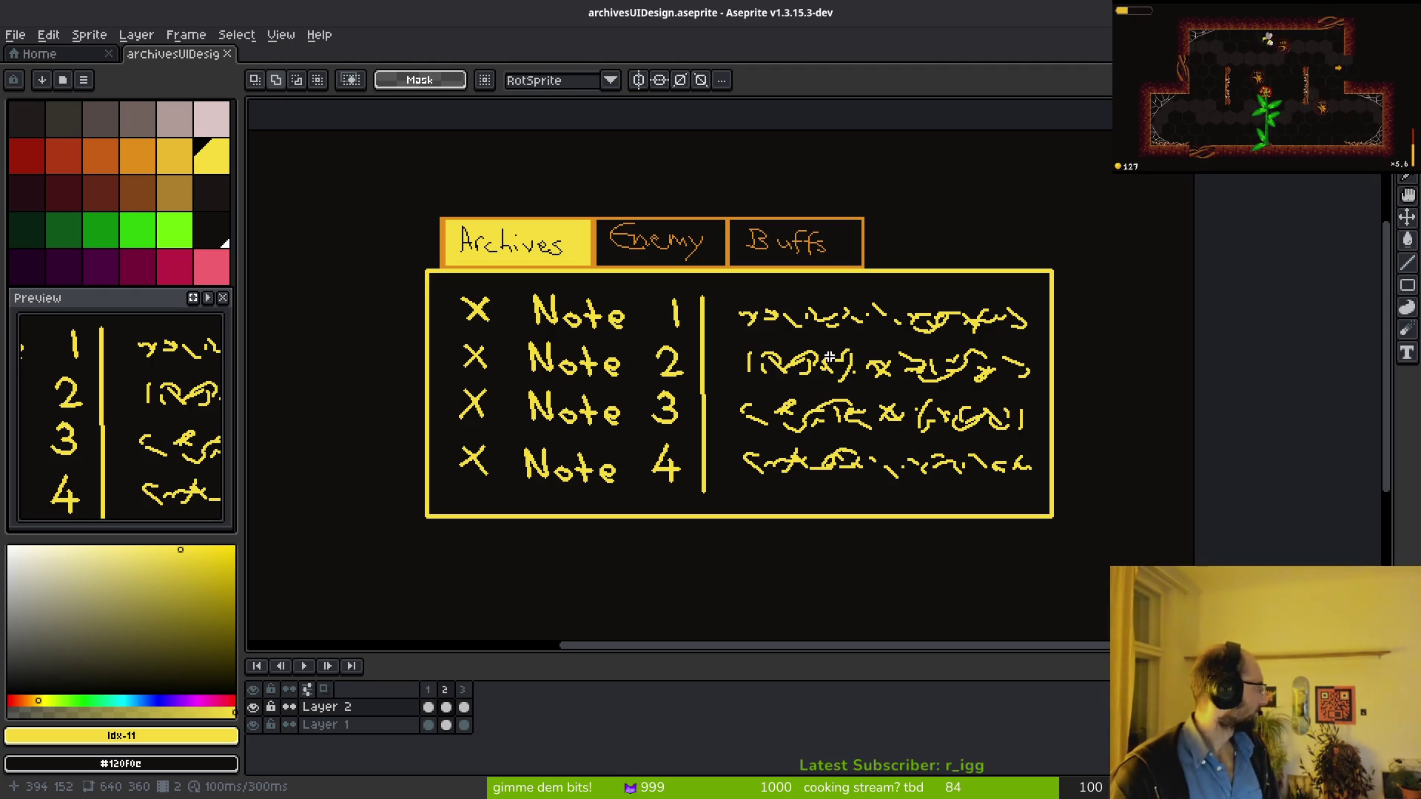
# Step: Select the scribbled detail lines and shift them down and slightly left
pyautogui.scroll(2, 802, 356)
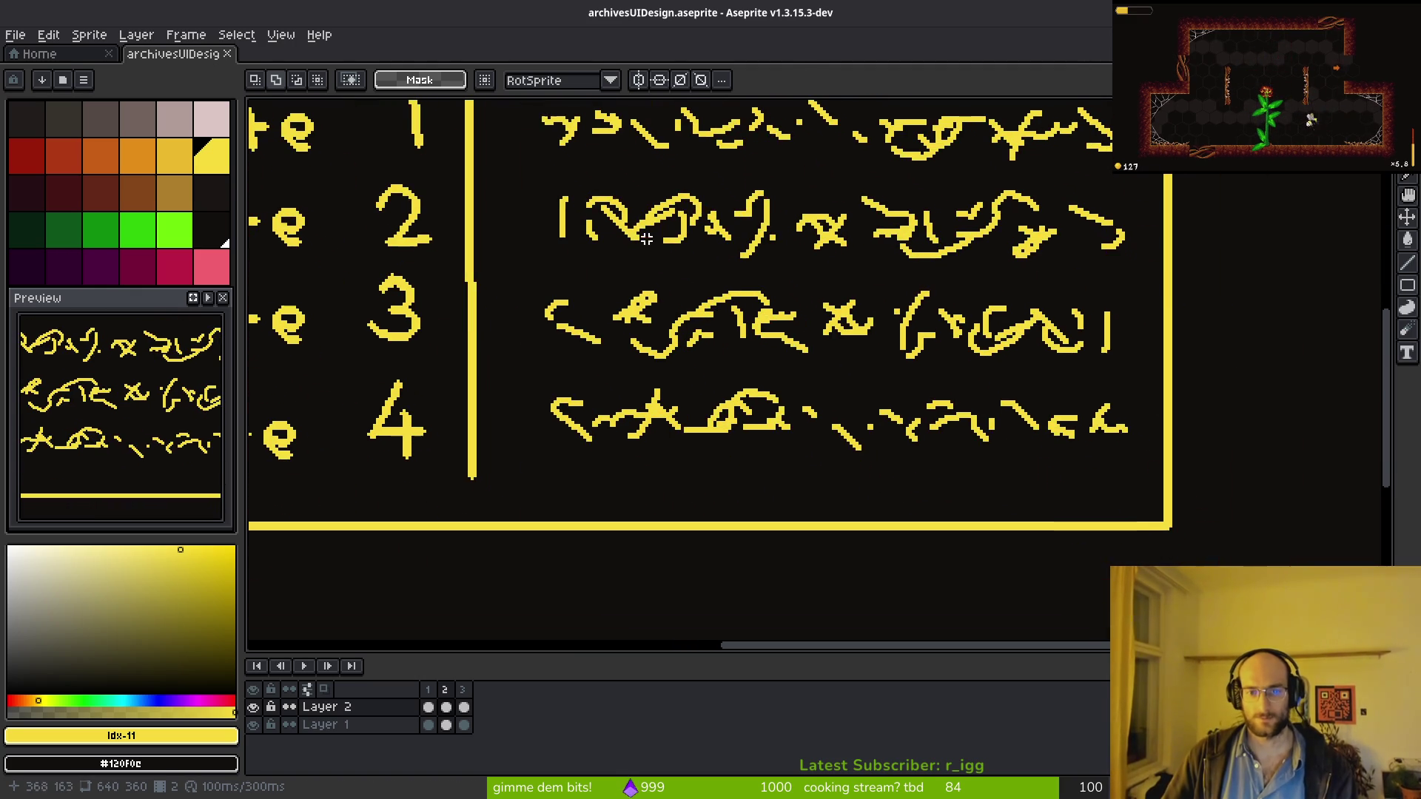
pyautogui.moveTo(643, 283); pyautogui.dragTo(634, 353)
pyautogui.moveTo(492, 133); pyautogui.dragTo(1126, 533)
pyautogui.moveTo(1039, 469); pyautogui.dragTo(1025, 513)
pyautogui.hotkey('ctrl', 'd')
# Step: Pencil a darker orange scribbled title line above the detail scribbles
pyautogui.scroll(2, 681, 317)
pyautogui.press('b')
pyautogui.press('[')
pyautogui.scroll(2, 625, 291)
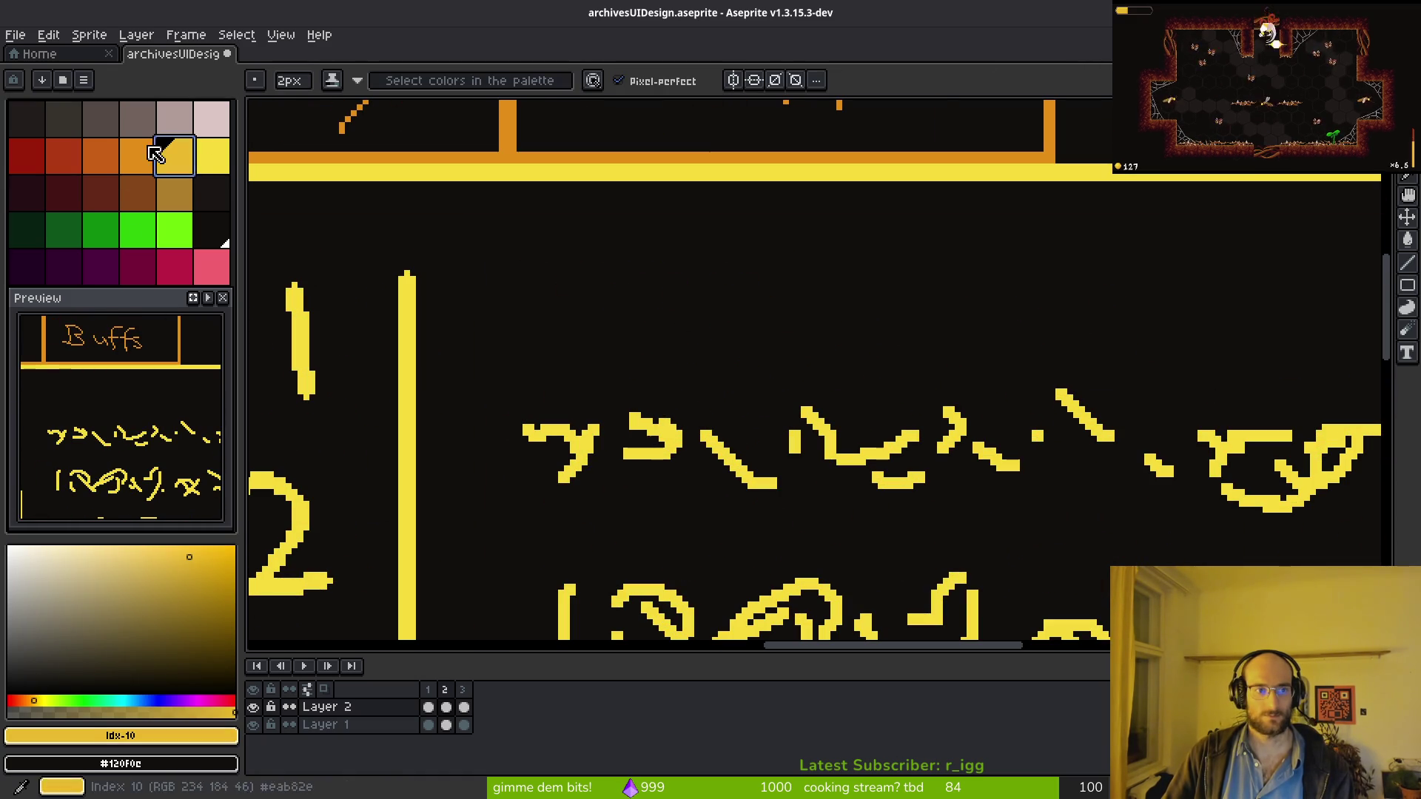
pyautogui.press('[')
pyautogui.moveTo(529, 237)
pyautogui.mouseDown()
pyautogui.moveTo(588, 319)
pyautogui.moveTo(650, 257)
pyautogui.moveTo(748, 310)
pyautogui.moveTo(666, 355)
pyautogui.mouseUp()
pyautogui.moveTo(814, 248); pyautogui.dragTo(858, 336)
pyautogui.moveTo(858, 281)
pyautogui.mouseDown()
pyautogui.moveTo(928, 330)
pyautogui.moveTo(906, 348)
pyautogui.mouseUp()
pyautogui.moveTo(951, 267); pyautogui.dragTo(1032, 271)
pyautogui.moveTo(1040, 244)
pyautogui.mouseDown()
pyautogui.moveTo(1073, 311)
pyautogui.moveTo(1113, 339)
pyautogui.mouseUp()
pyautogui.moveTo(1065, 303); pyautogui.dragTo(1017, 342)
pyautogui.moveTo(1106, 243); pyautogui.dragTo(1142, 354)
# Step: Save the Aseprite archives mockup with Ctrl+S
pyautogui.scroll(-5, 1142, 354)
pyautogui.hotkey('ctrl', 's')
pyautogui.scroll(4, 1029, 413)
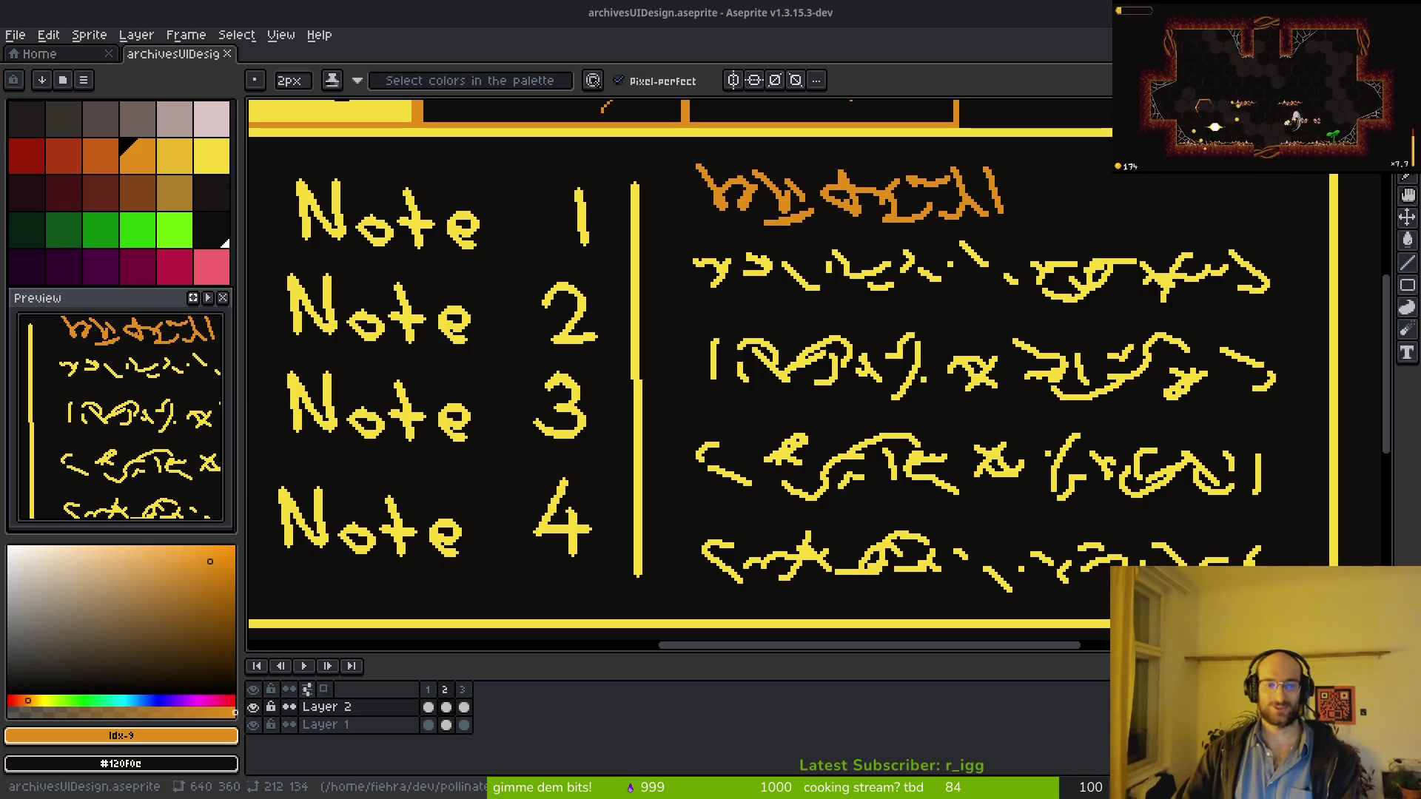
pyautogui.scroll(-2, 644, 422)
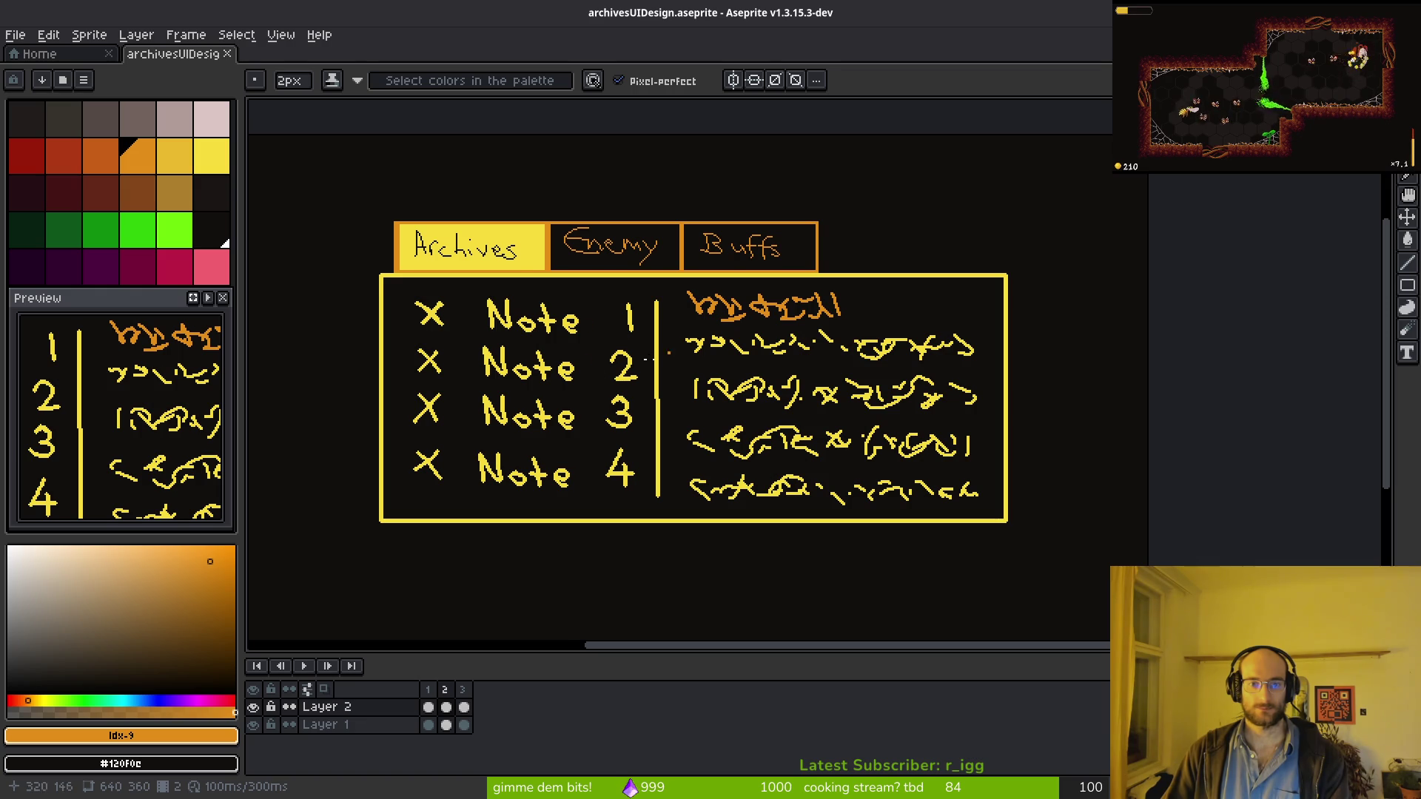
pyautogui.hotkey('ctrl', 's')
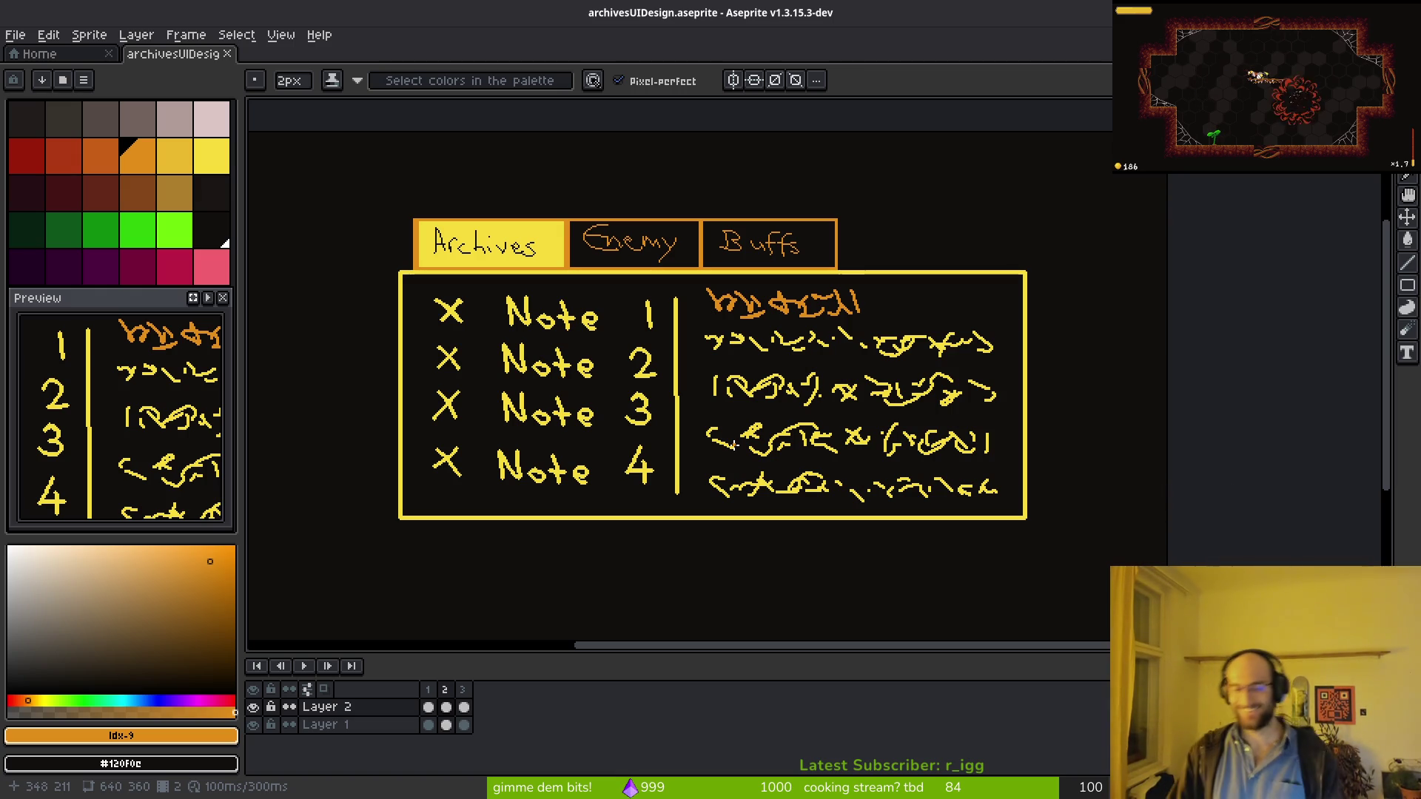
# Step: Zoom out over the Aseprite mockup, then switch to Godot and save archives_overlay.tscn
pyautogui.scroll(-1, 679, 355)
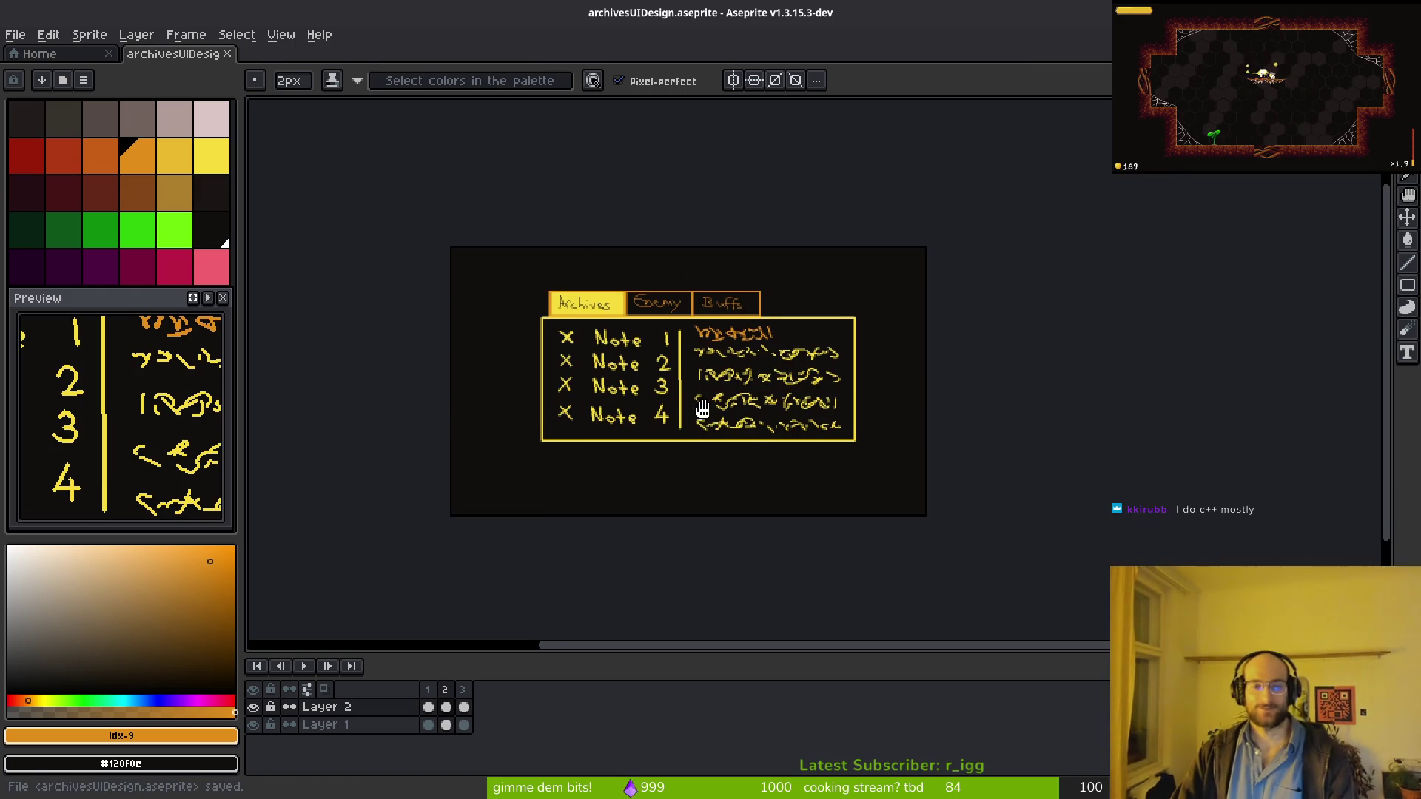
pyautogui.hscroll(1, 592, 357)
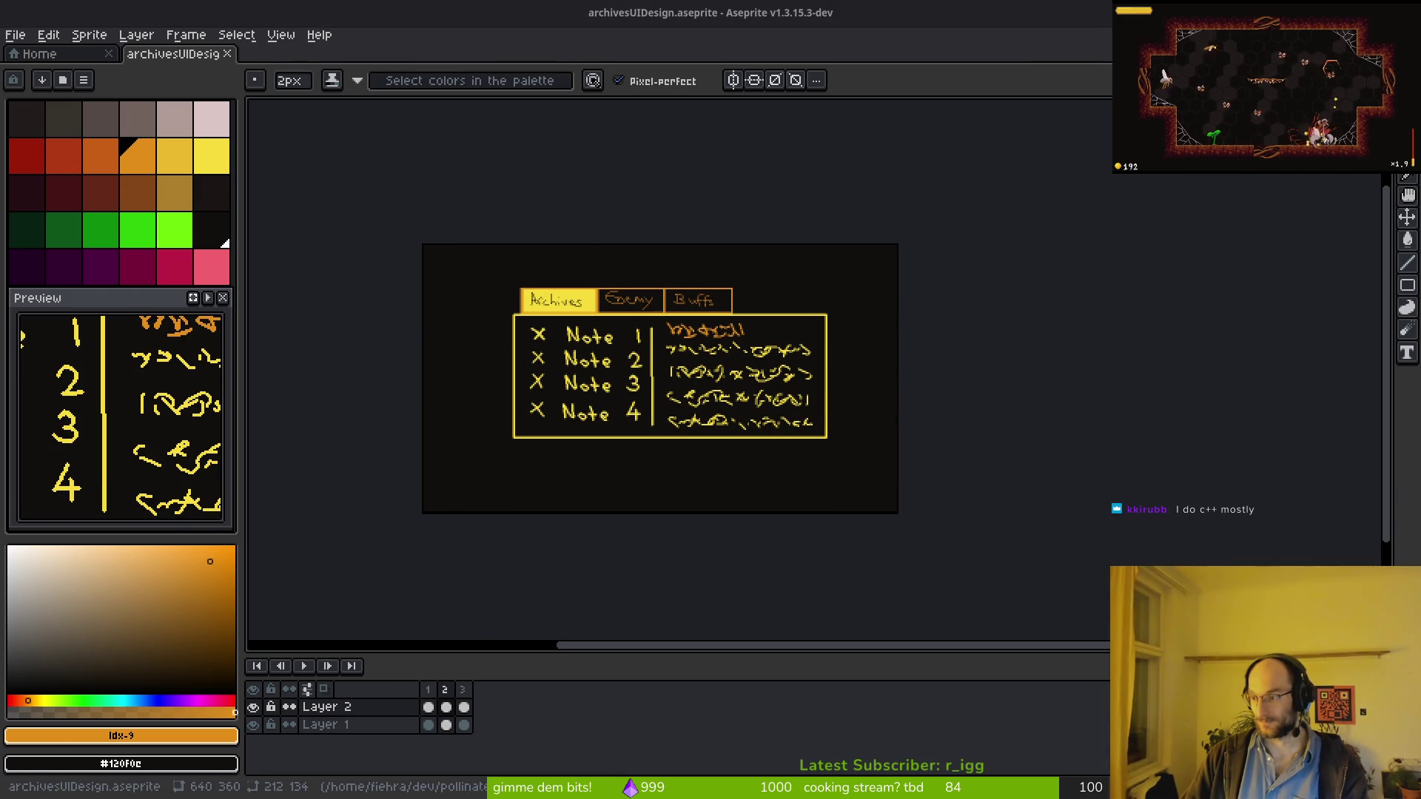
pyautogui.hotkey('alt', 'Tab')
pyautogui.hotkey('ctrl', 's')
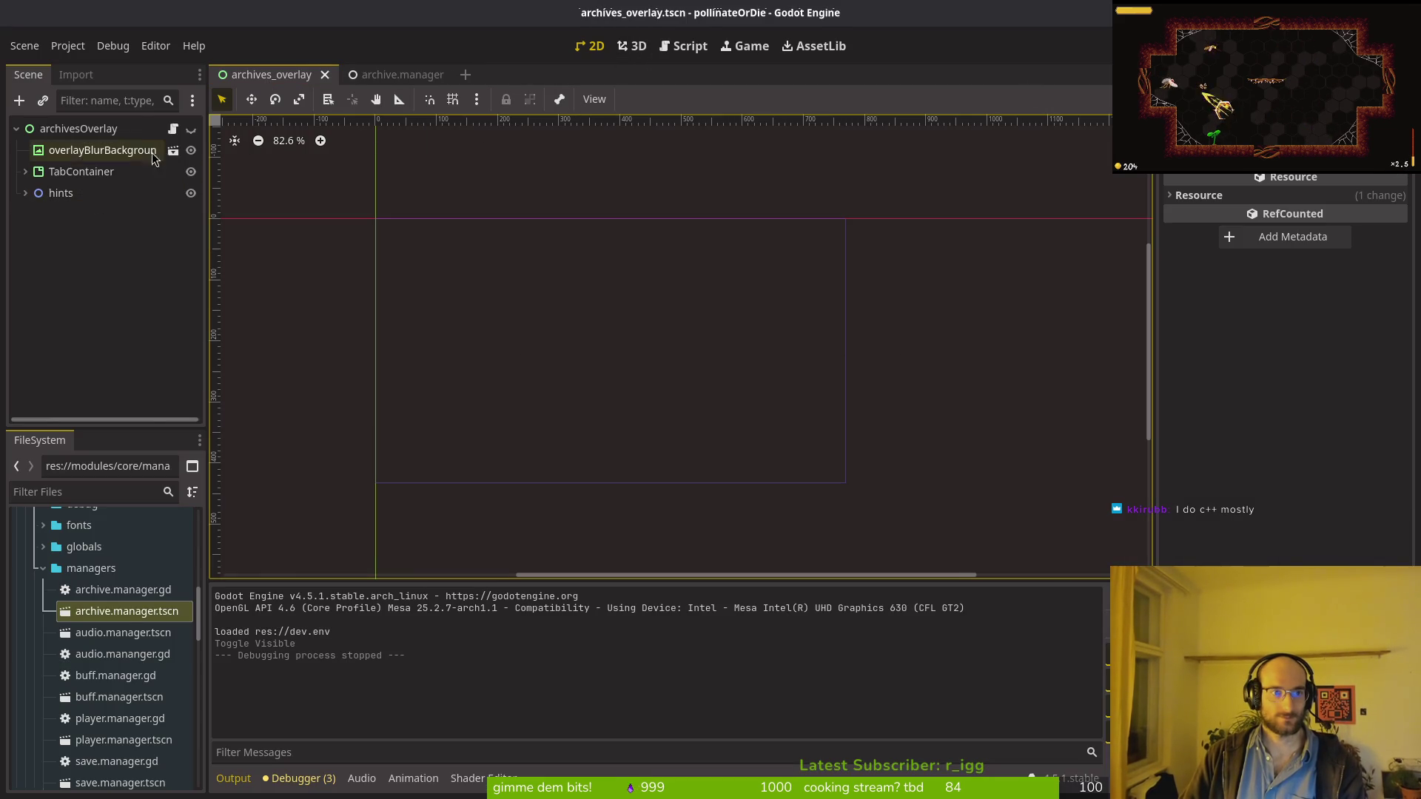
# Step: Make TabContainer visible again, save, and begin adding a child node under archives
pyautogui.click(191, 129)
pyautogui.hotkey('ctrl', 's')
pyautogui.click(25, 171)
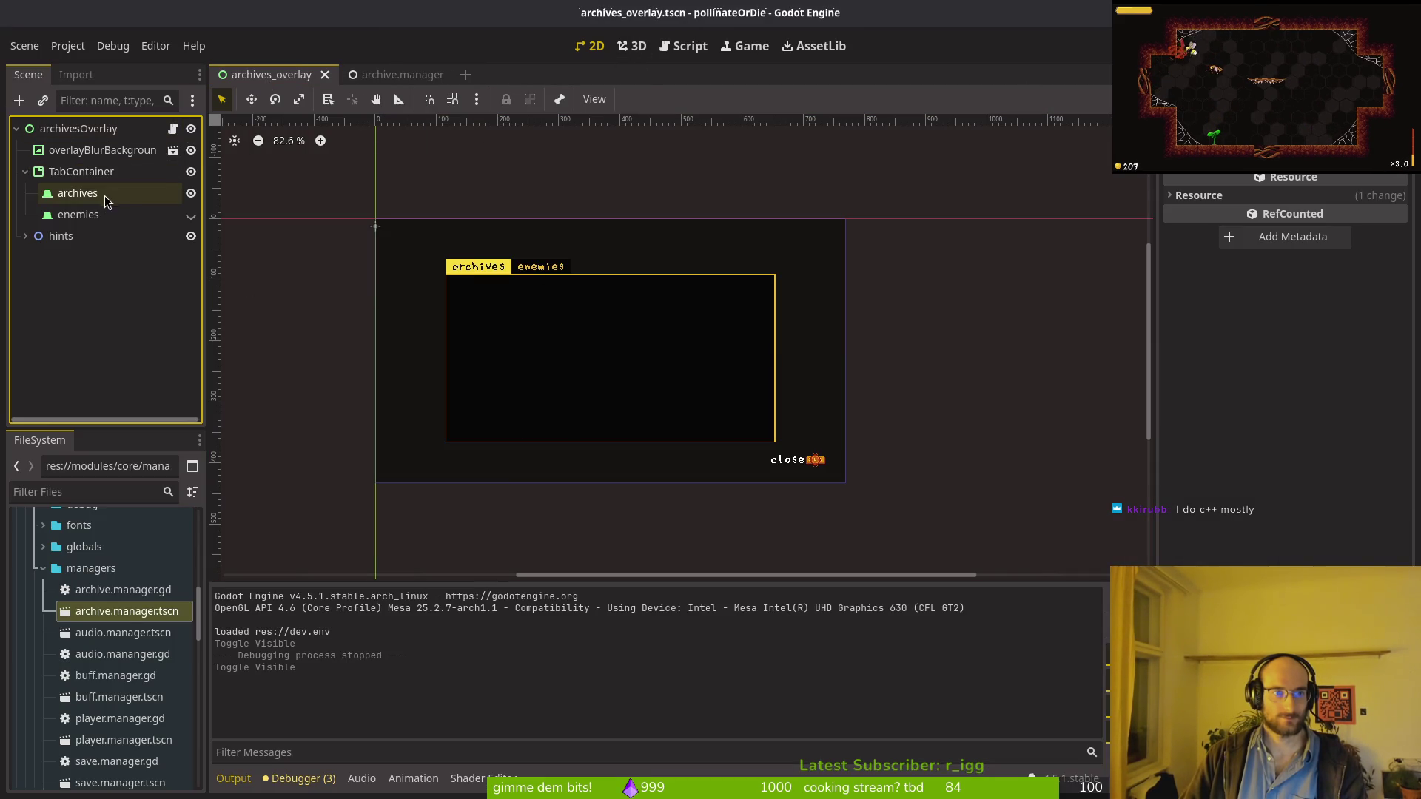
pyautogui.click(74, 193)
pyautogui.scroll(2, 475, 301)
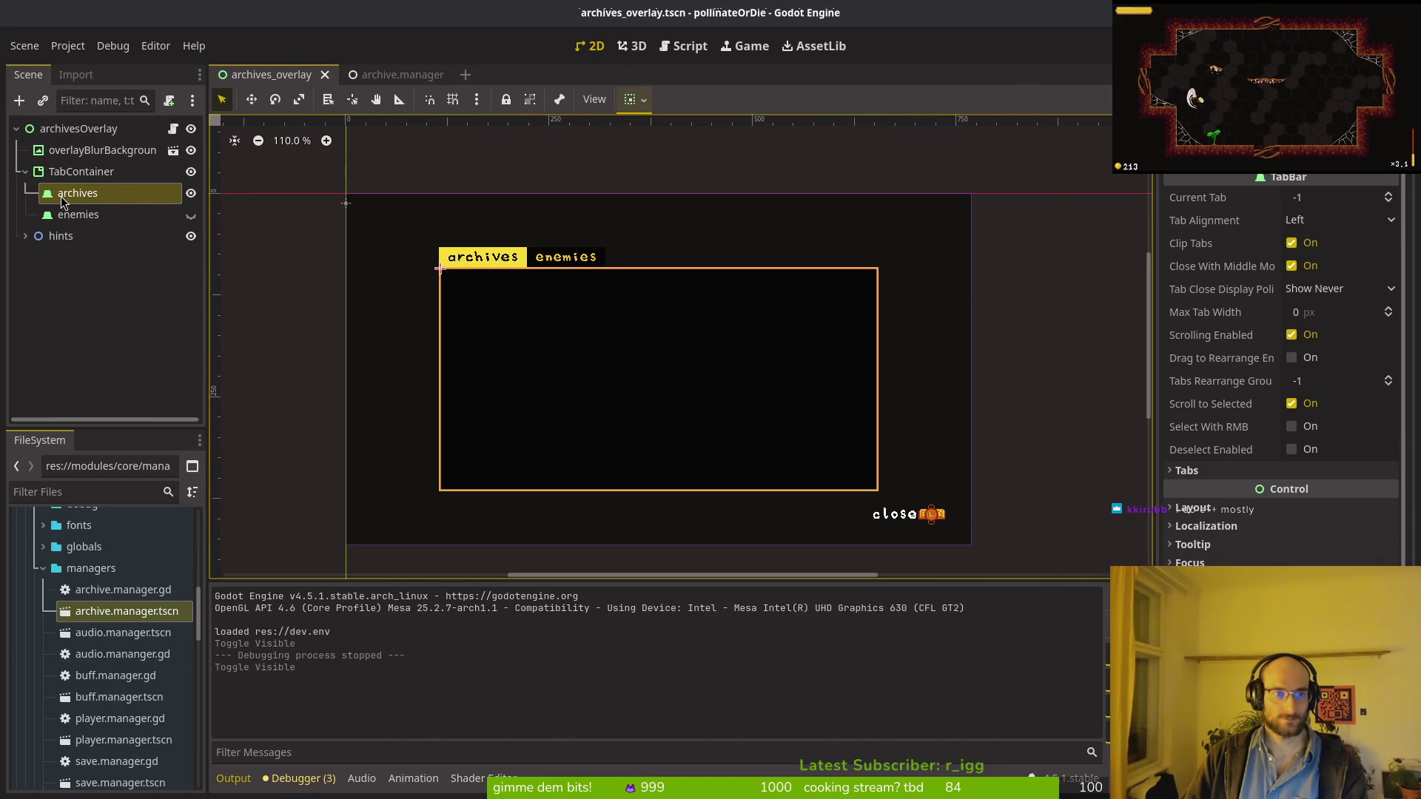
pyautogui.hotkey('ctrl', 'a')
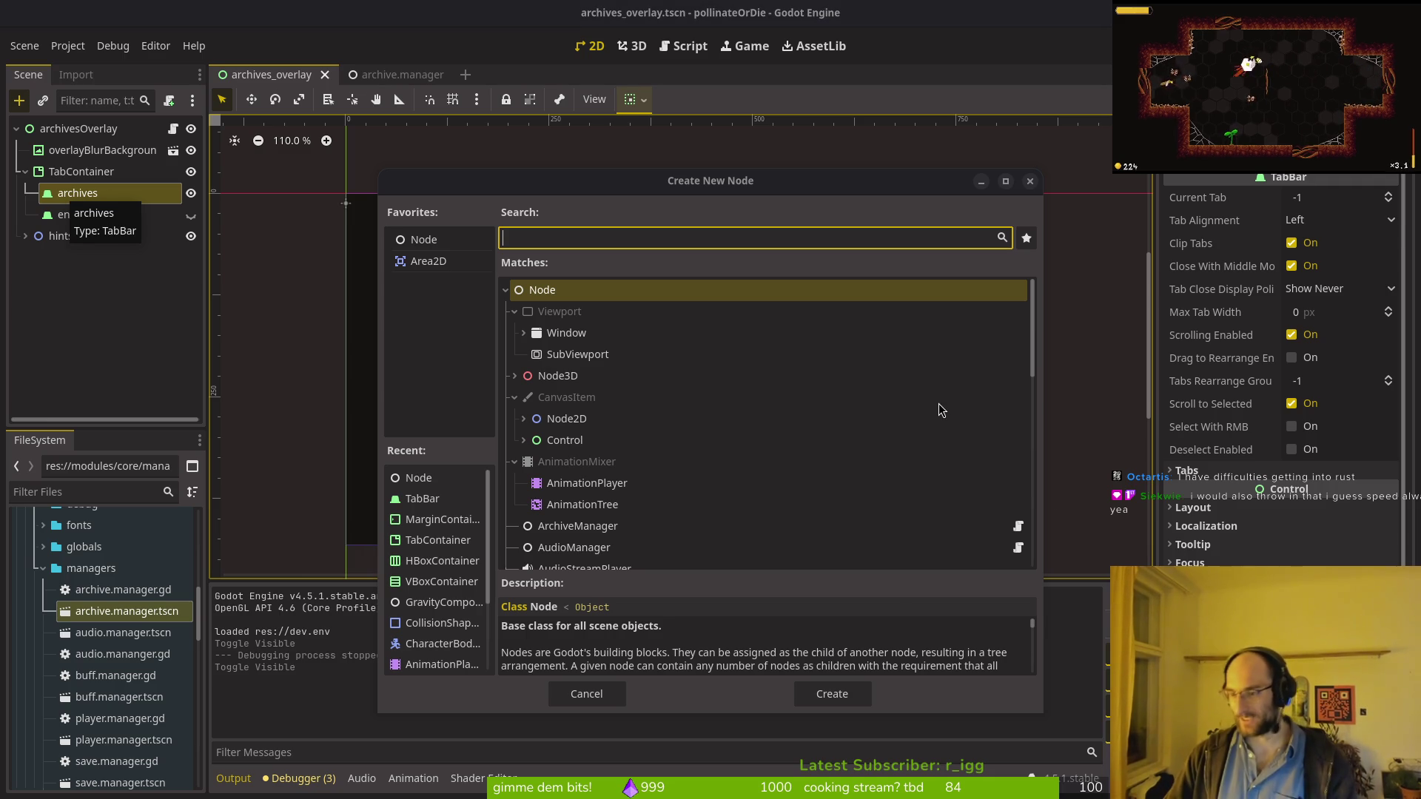
# Step: Glance at the window overview, then bring the Aseprite archivesUIDesign mockup forward
pyautogui.press('super')
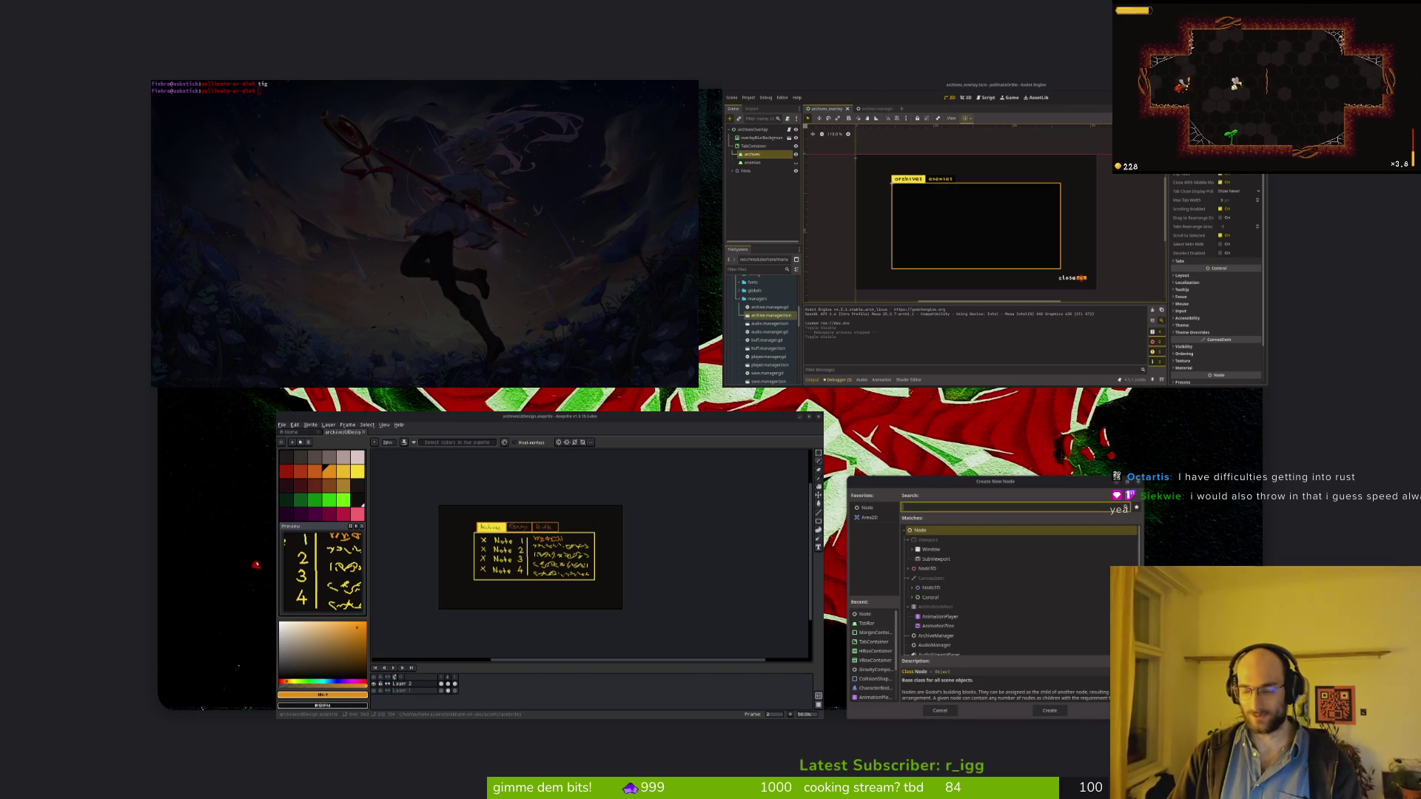
pyautogui.press('super')
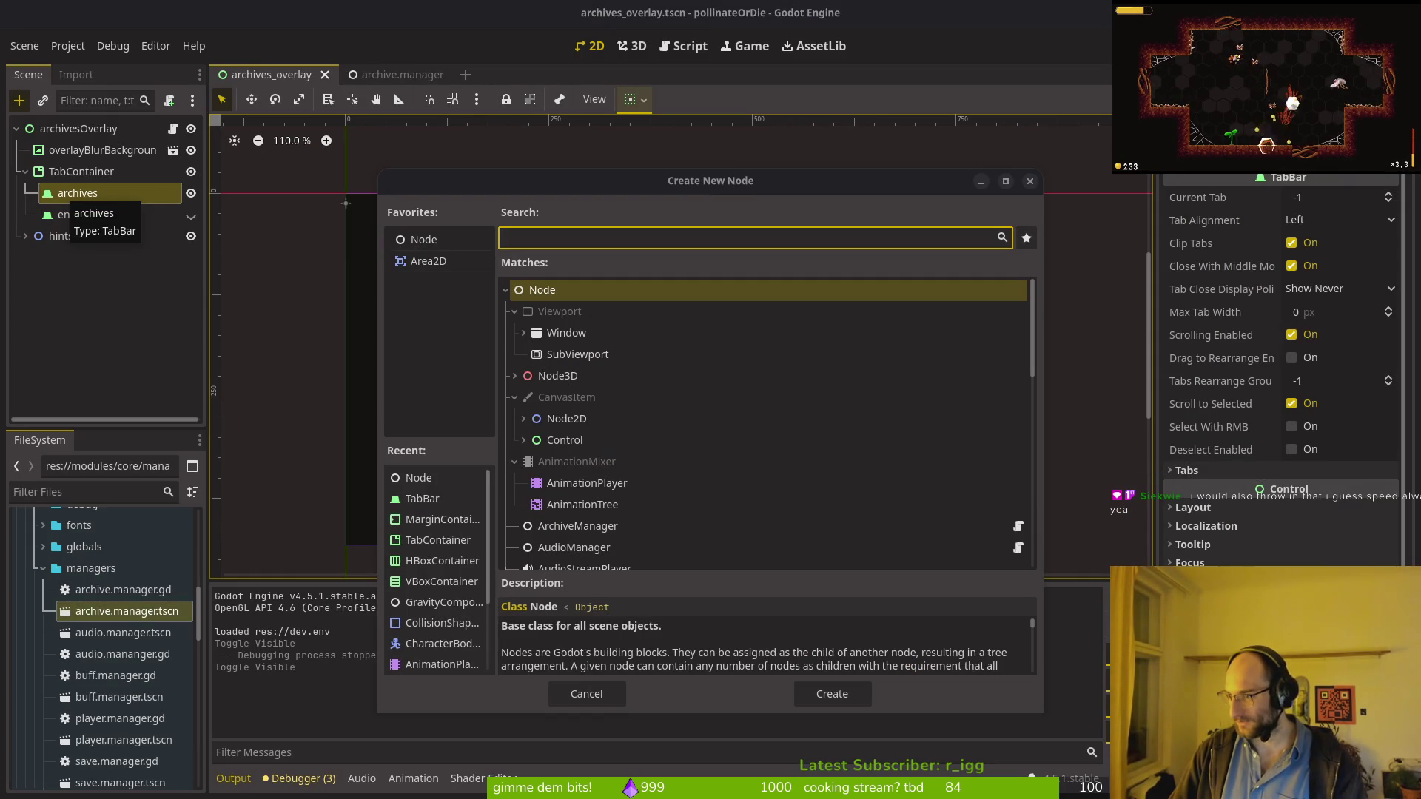
pyautogui.hotkey('alt', 'Tab')
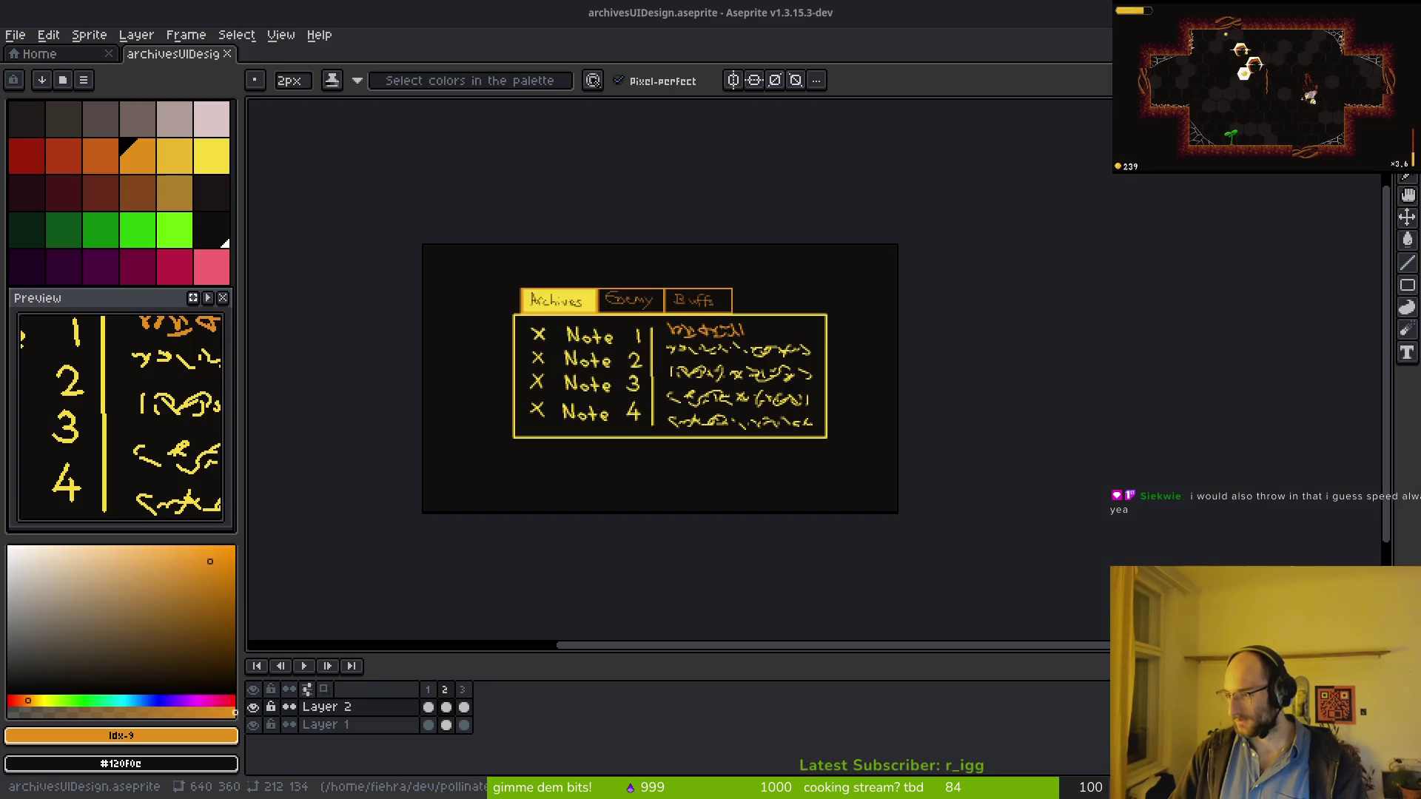
pyautogui.hotkey('alt', 'Tab')
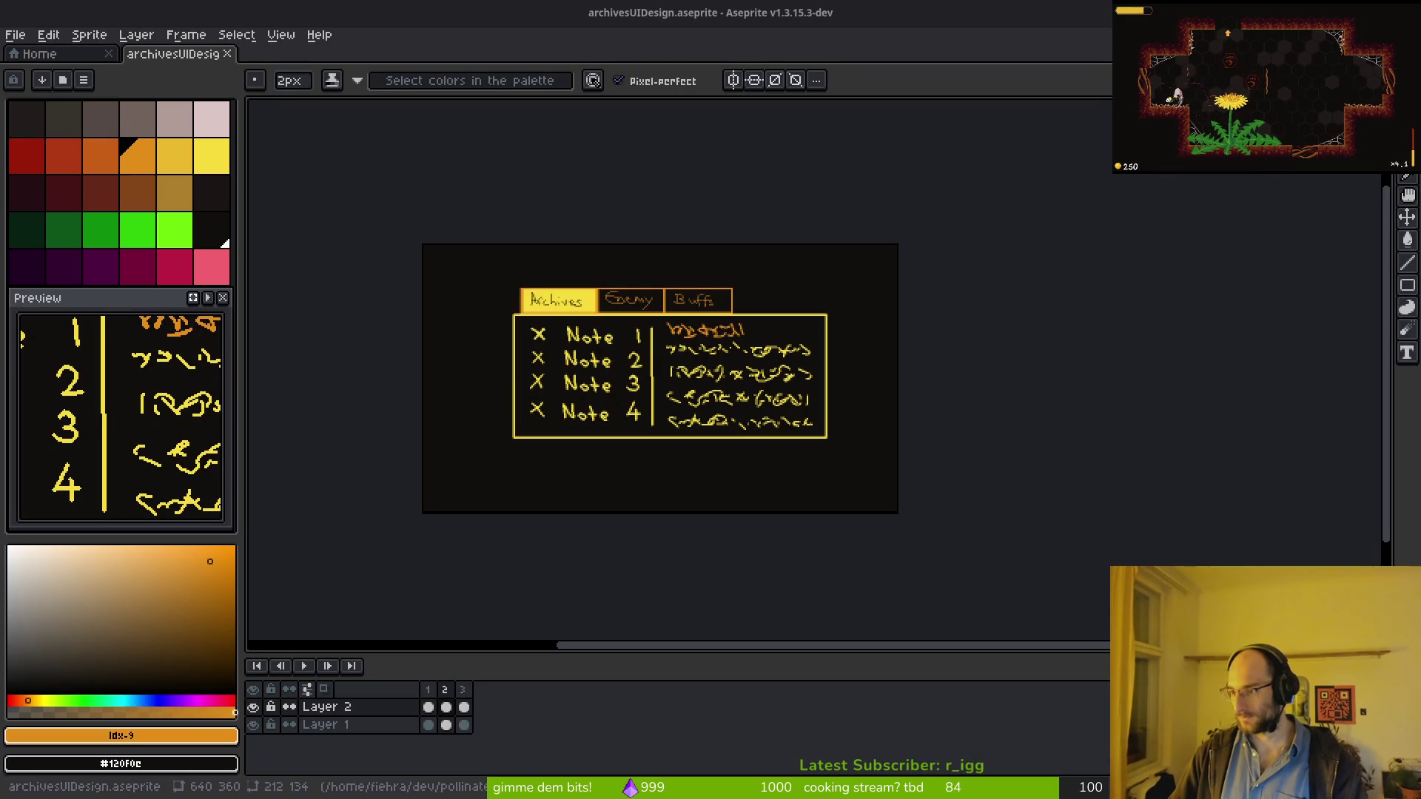
pyautogui.hotkey('alt', 'Tab')
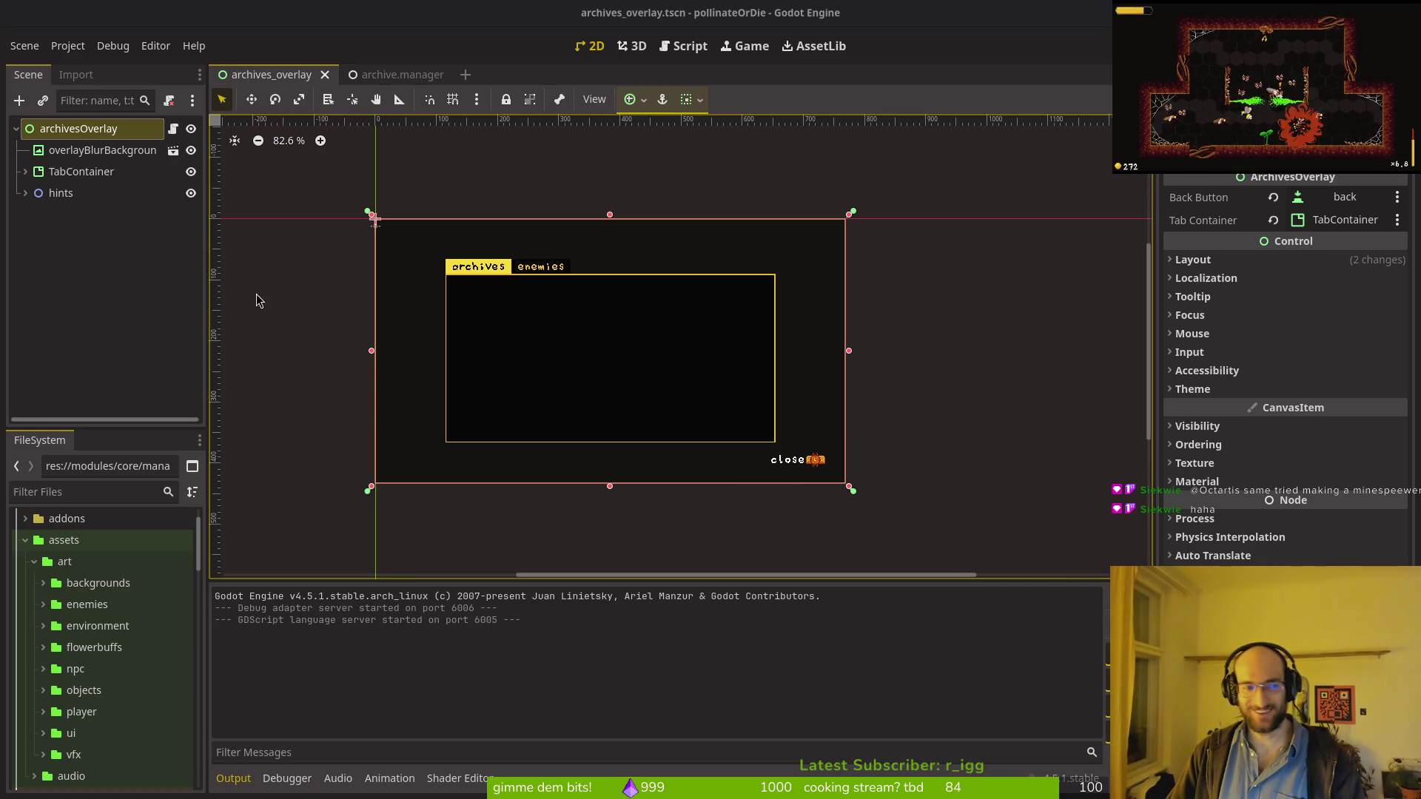
# Step: Pan the 2D view across the overlay and deselect the archivesOverlay root node
pyautogui.hscroll(-2, 564, 286)
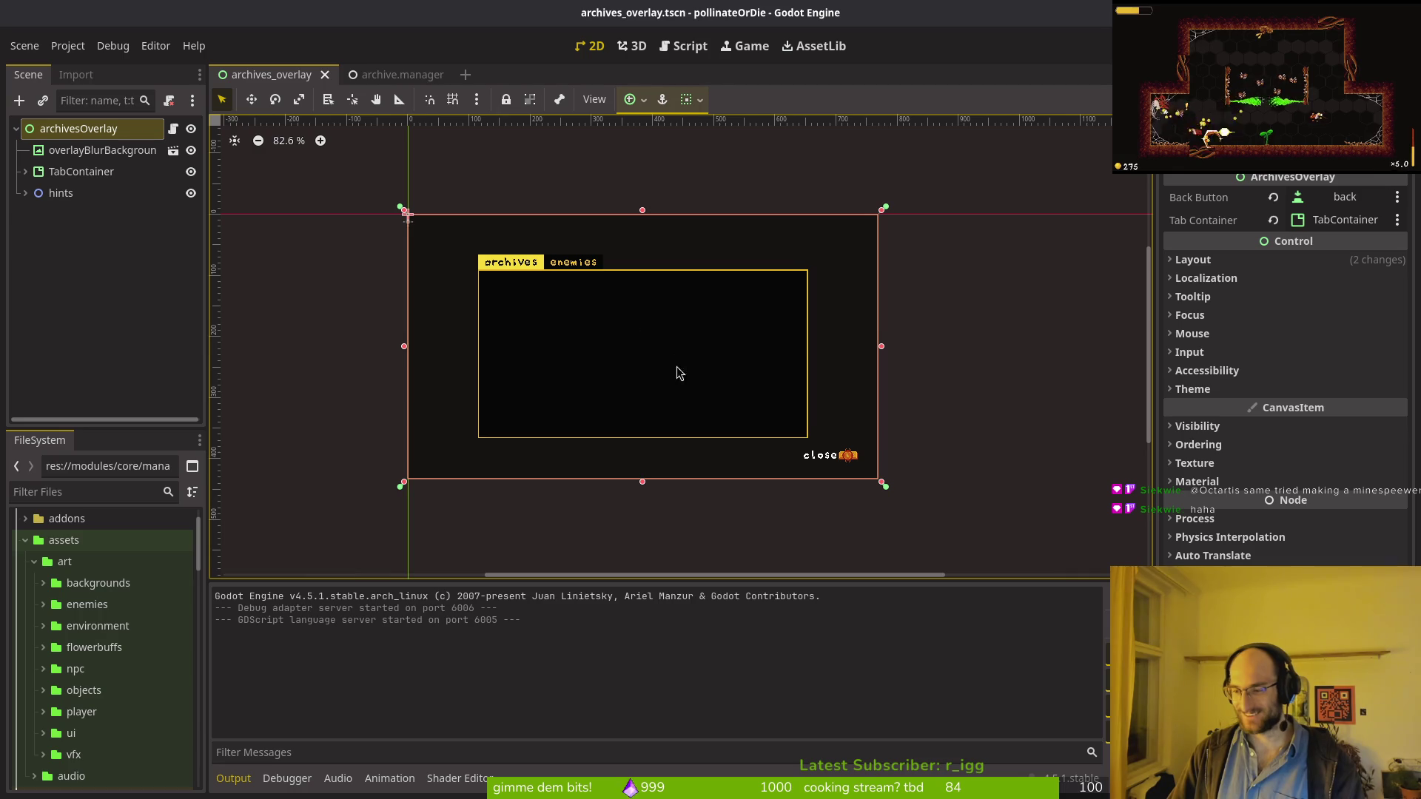
pyautogui.hscroll(1, 673, 365)
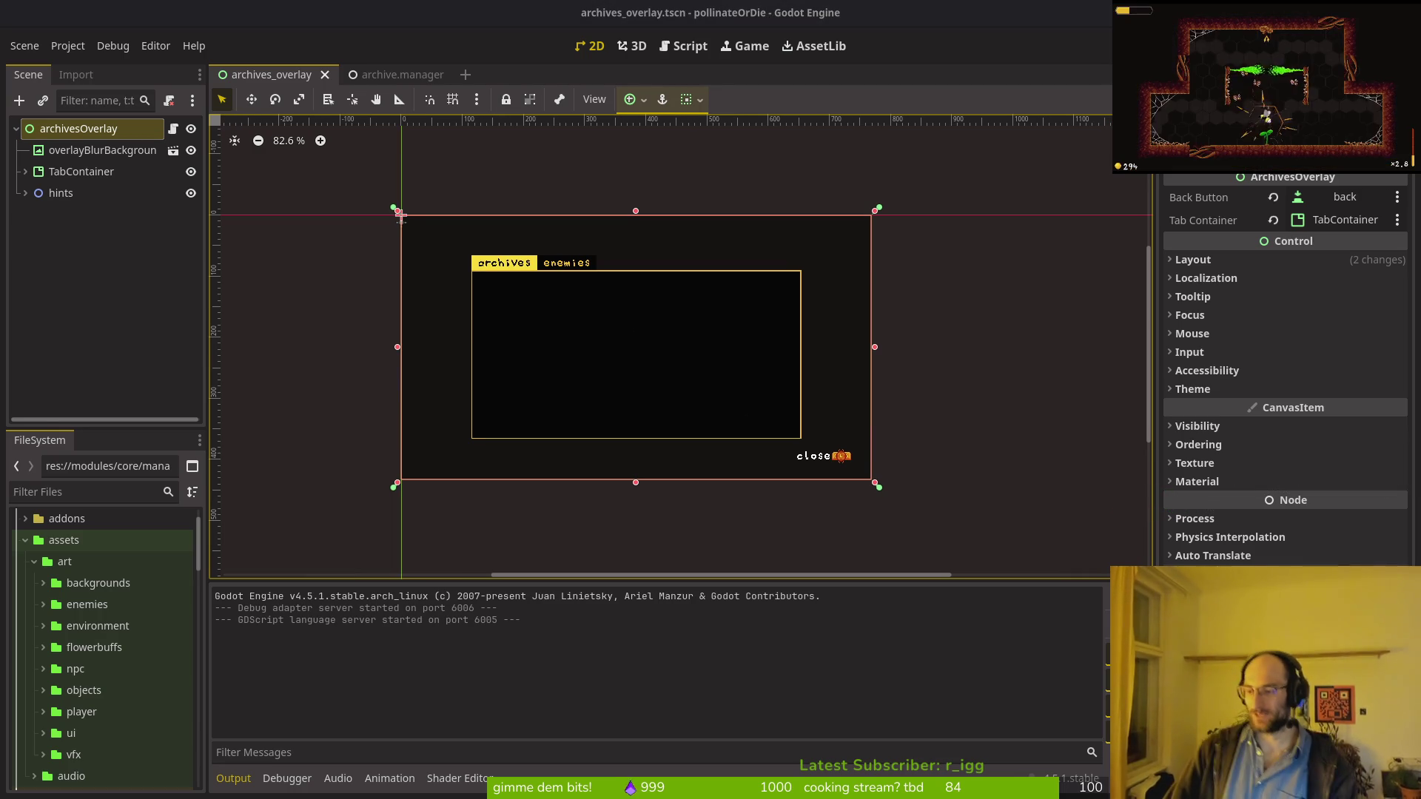
pyautogui.hscroll(1, 557, 327)
pyautogui.hscroll(1, 557, 327)
pyautogui.click(99, 263)
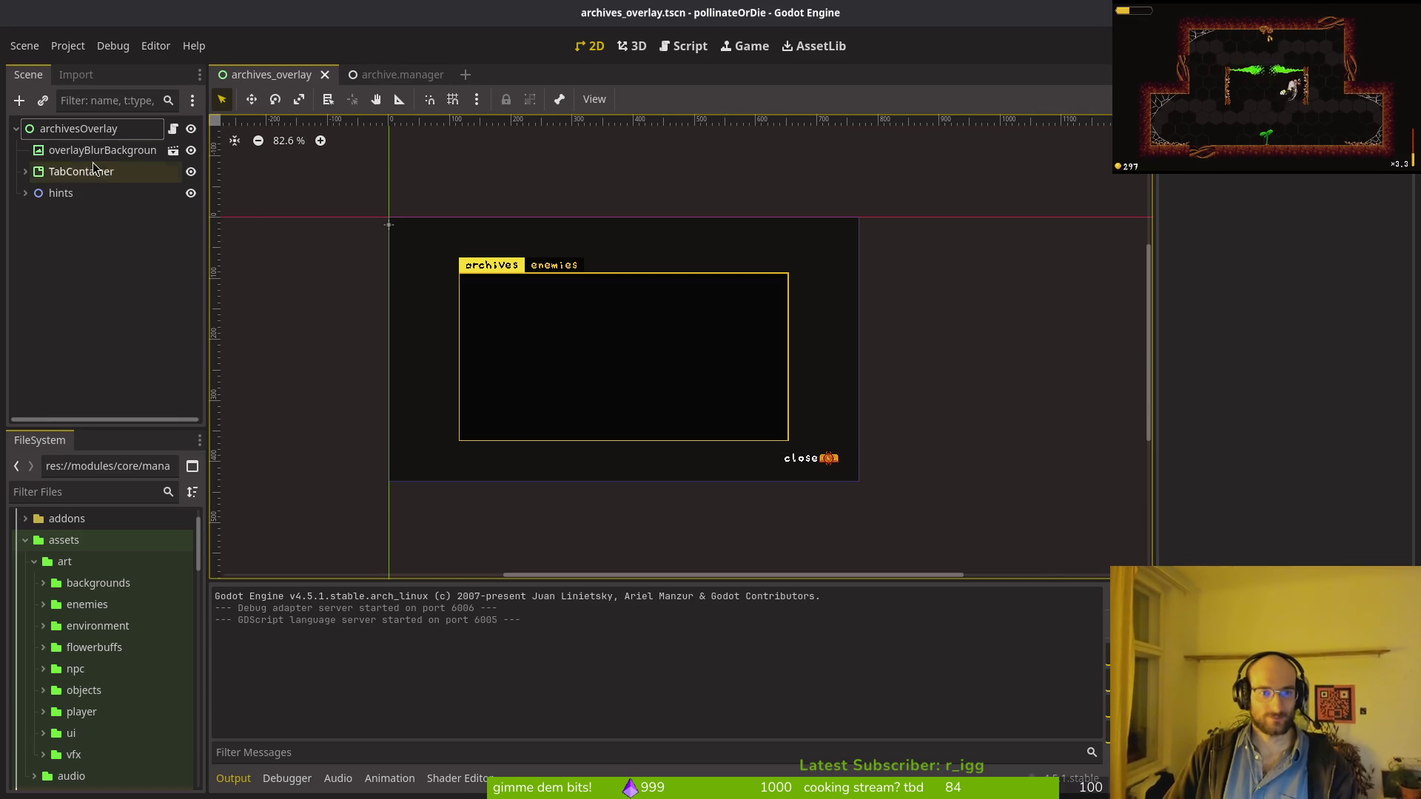
# Step: Add a MarginContainer as a child of the archives tab node
pyautogui.click(26, 171)
pyautogui.click(78, 193)
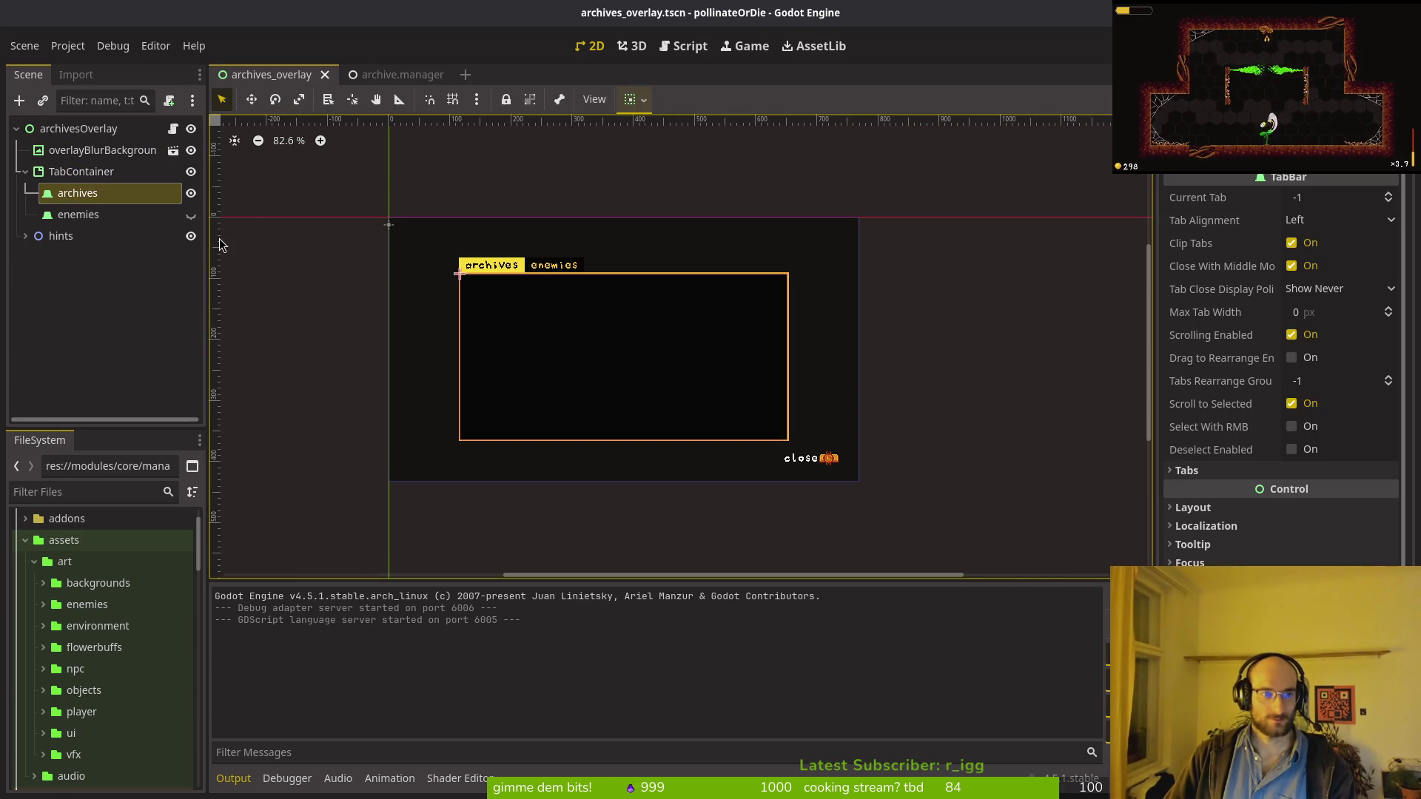
pyautogui.hotkey('ctrl', 'a')
pyautogui.write('margin')
pyautogui.press('Return')
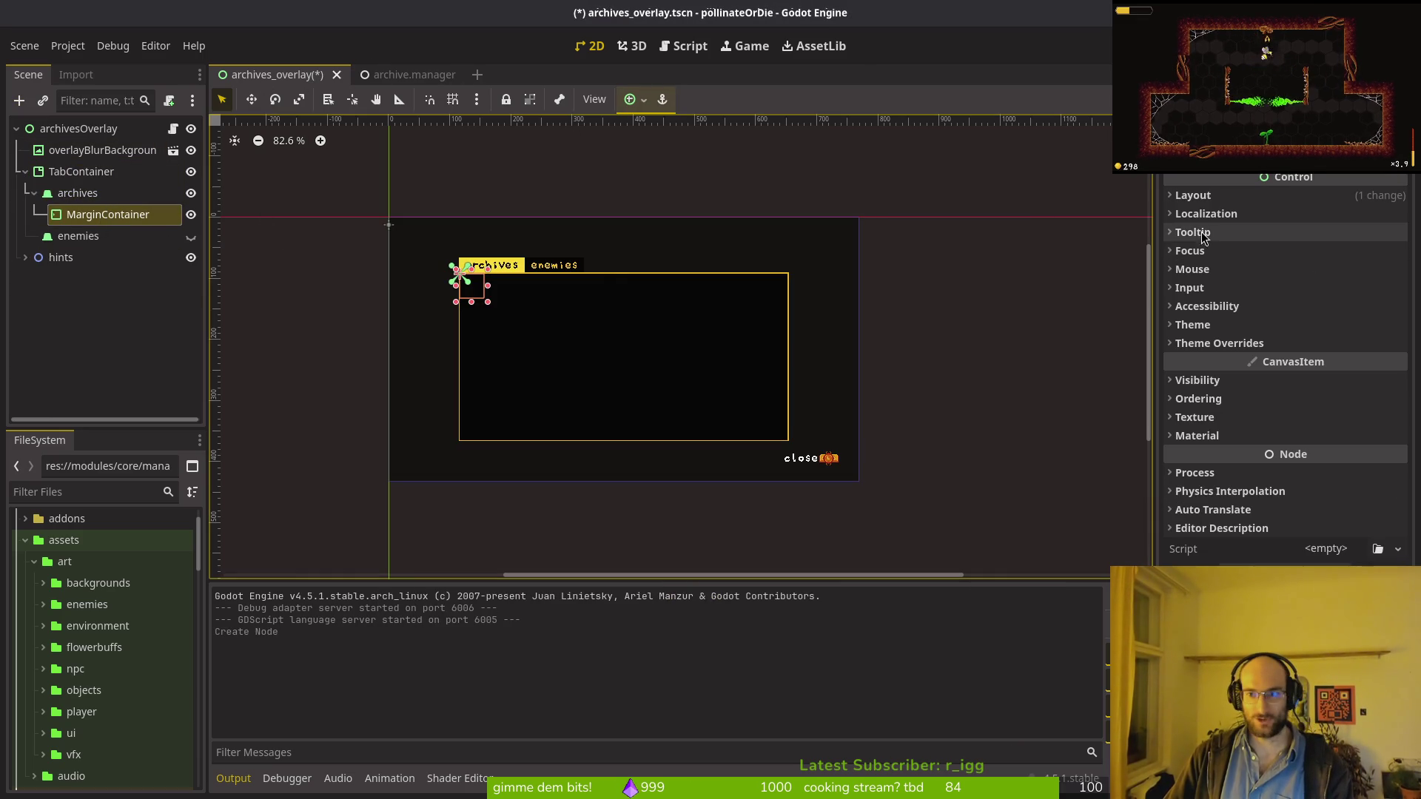
# Step: Set the MarginContainer's Layout Mode to Anchors with the Full Rect preset, and save
pyautogui.click(1222, 194)
pyautogui.click(1334, 351)
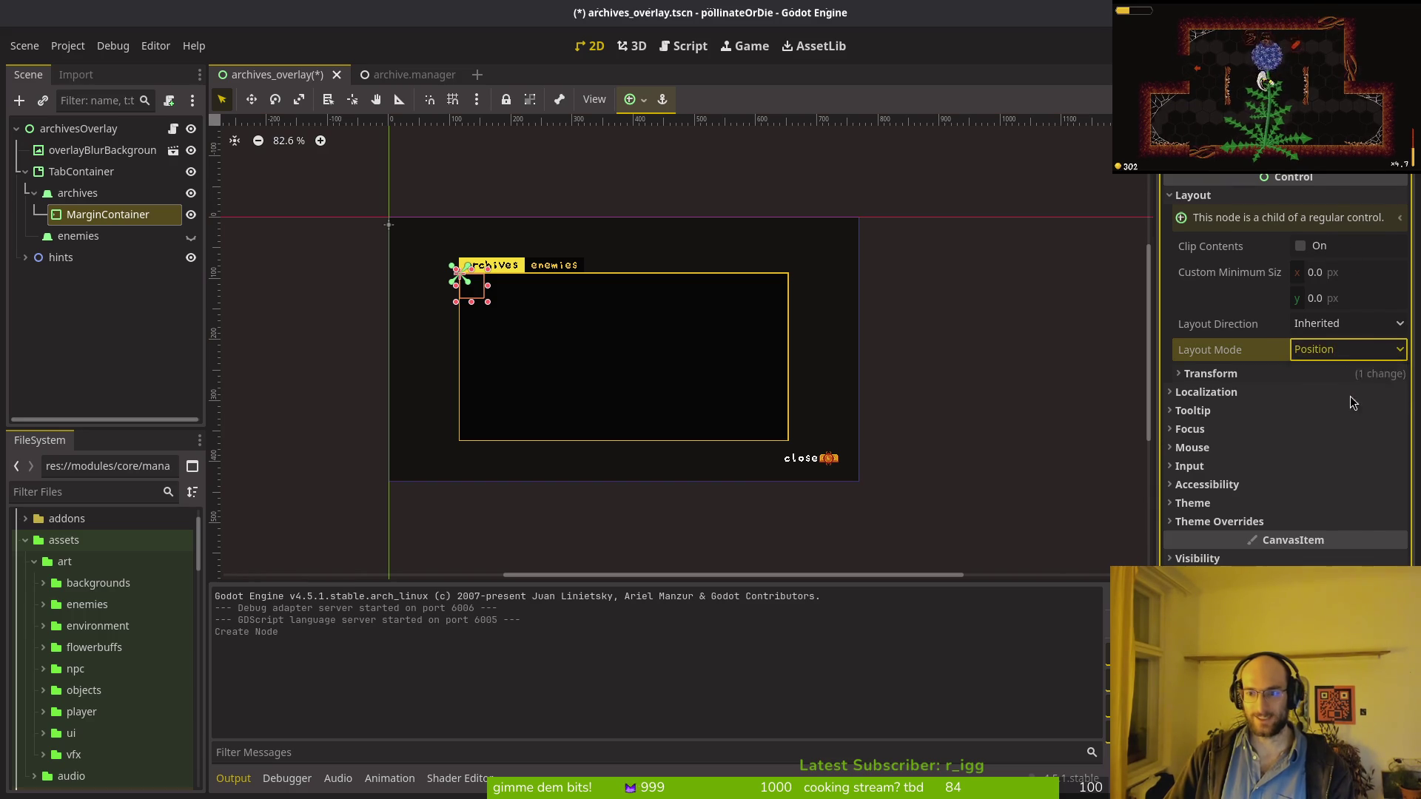
pyautogui.click(1350, 396)
pyautogui.click(1336, 392)
pyautogui.click(1363, 450)
pyautogui.hotkey('ctrl', 's')
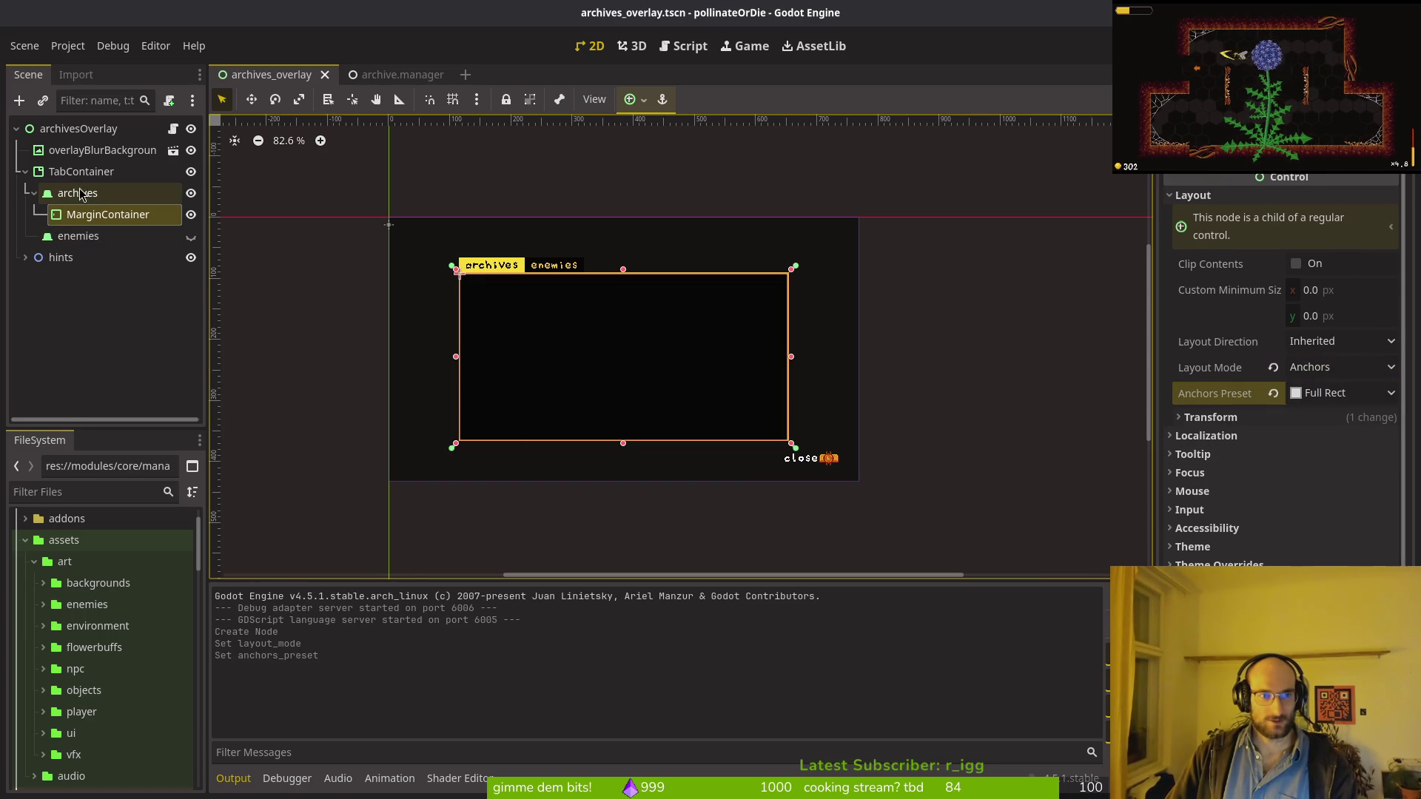
# Step: Add an HBoxContainer under the MarginContainer
pyautogui.click(82, 218)
pyautogui.press('Escape')
pyautogui.hotkey('ctrl', 'a')
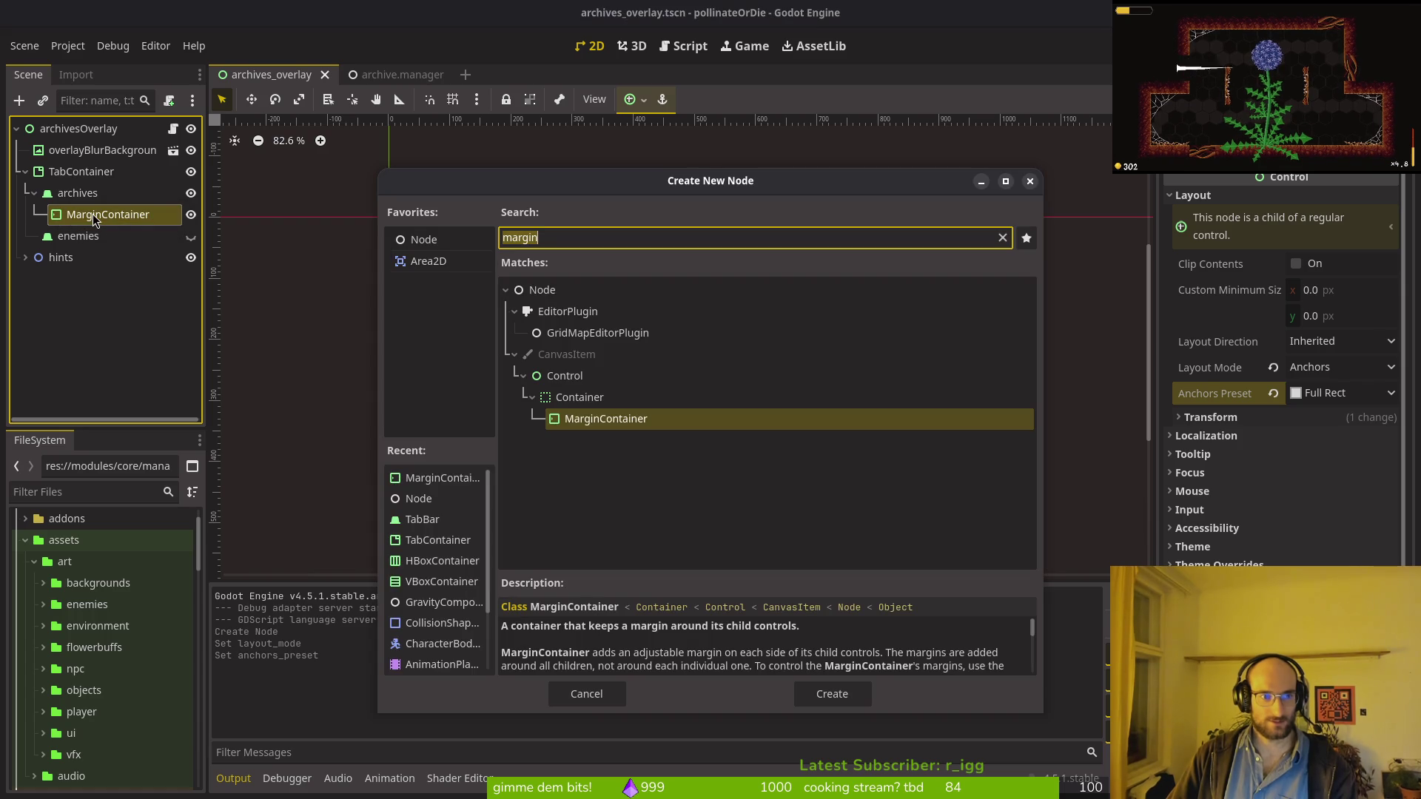
pyautogui.write('v')
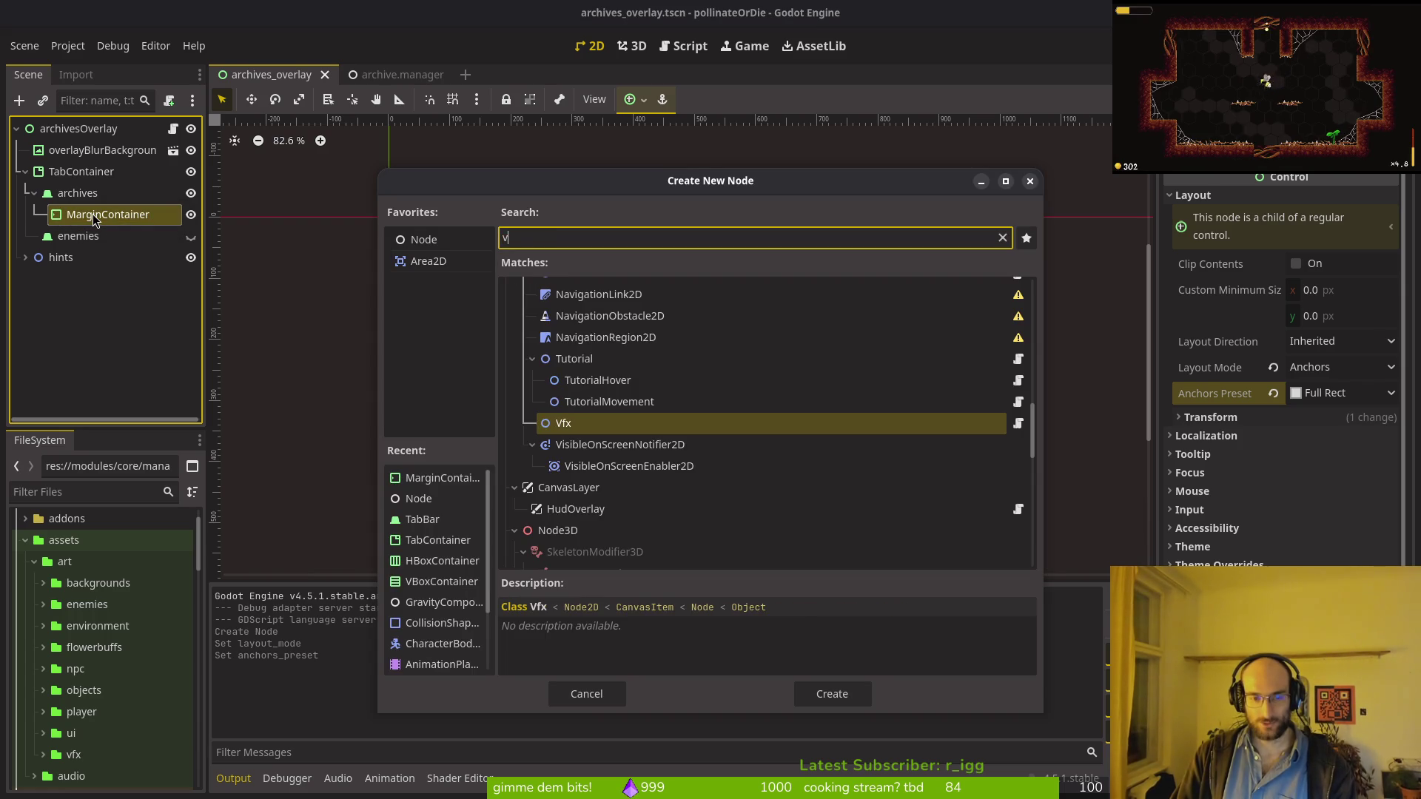
pyautogui.press('BackSpace')
pyautogui.write('h')
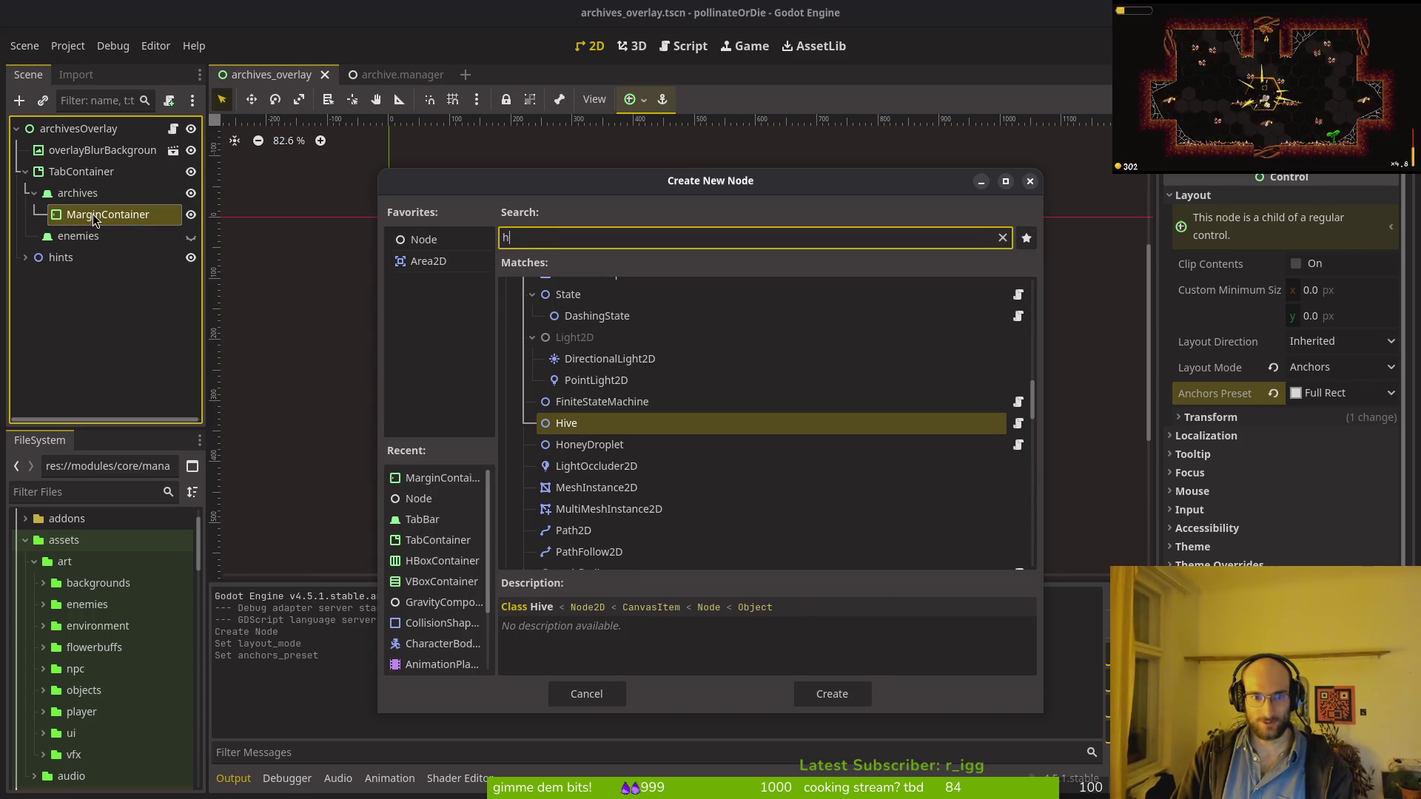
pyautogui.write('box')
pyautogui.press('Return')
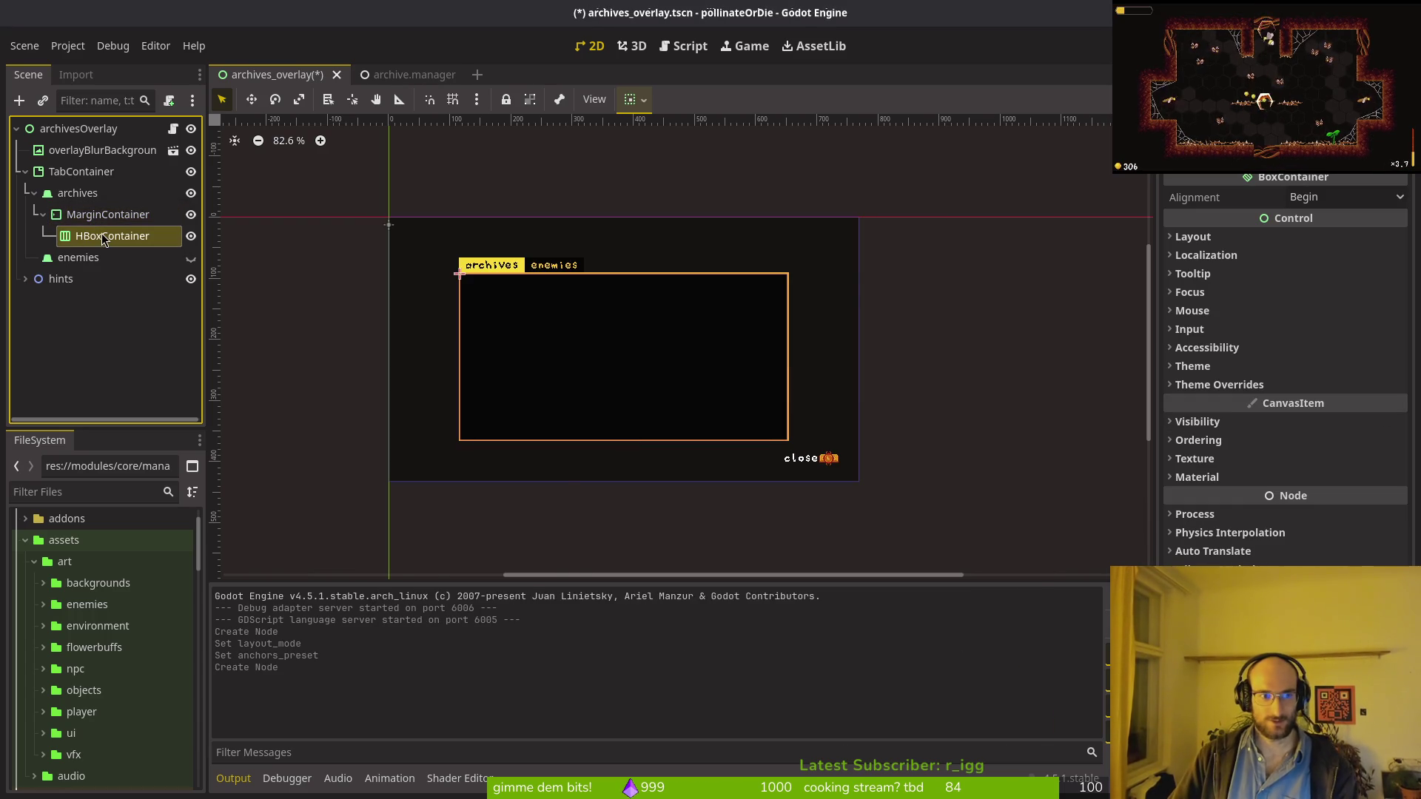
# Step: Add a VBoxContainer under the HBoxContainer and paste a second copy beside it
pyautogui.hotkey('ctrl', 'a')
pyautogui.write('vbox')
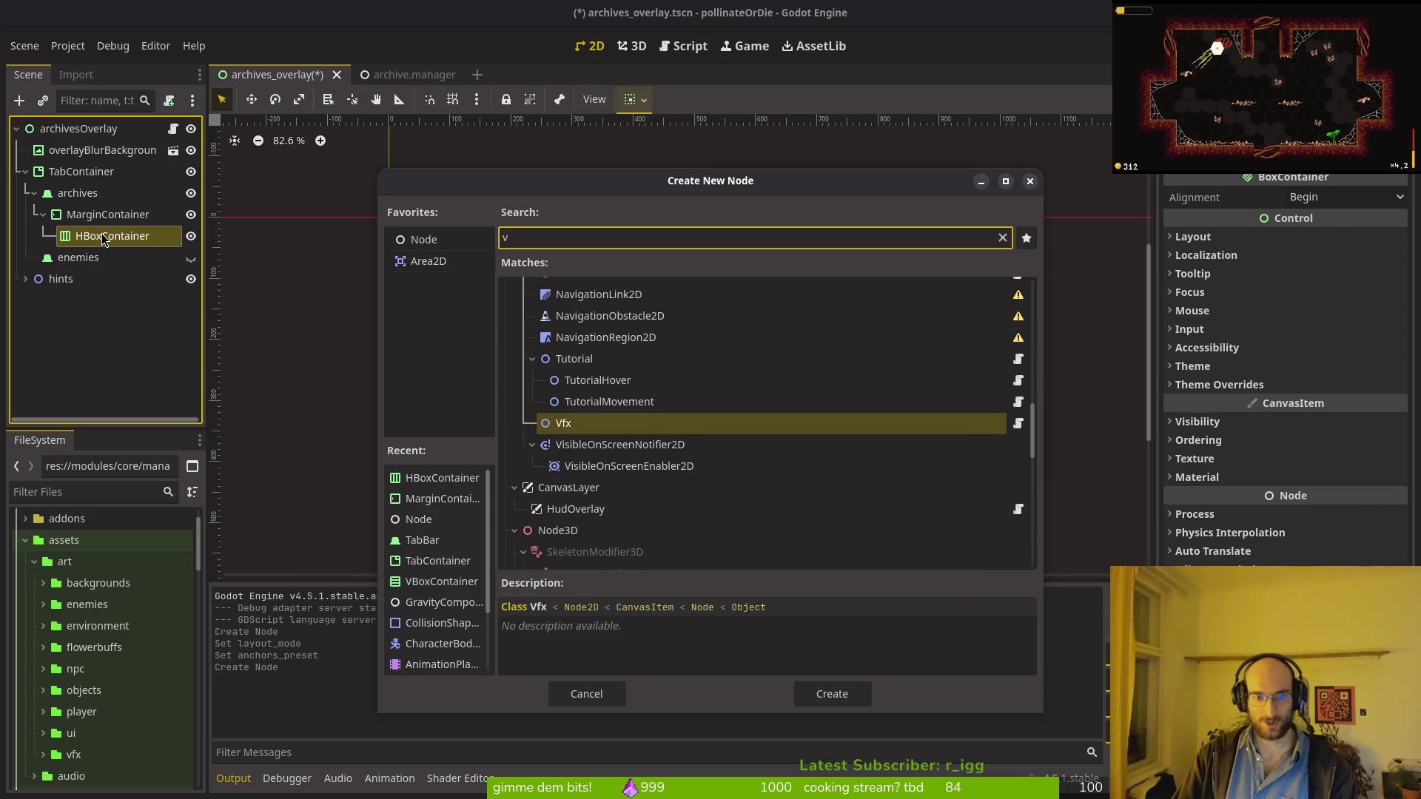
pyautogui.press('Return')
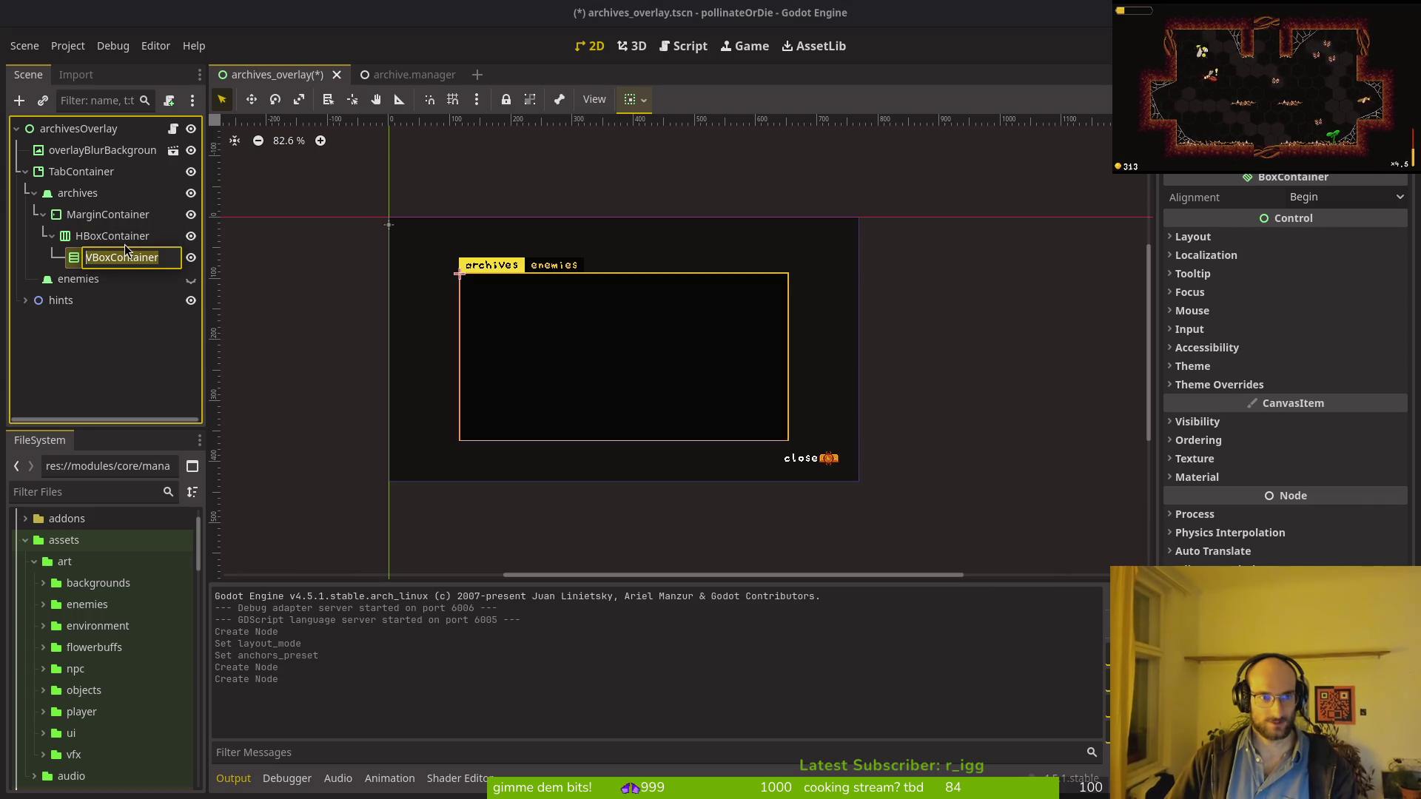
pyautogui.hotkey('ctrl', 'c')
pyautogui.click(126, 237)
pyautogui.hotkey('ctrl', 'v')
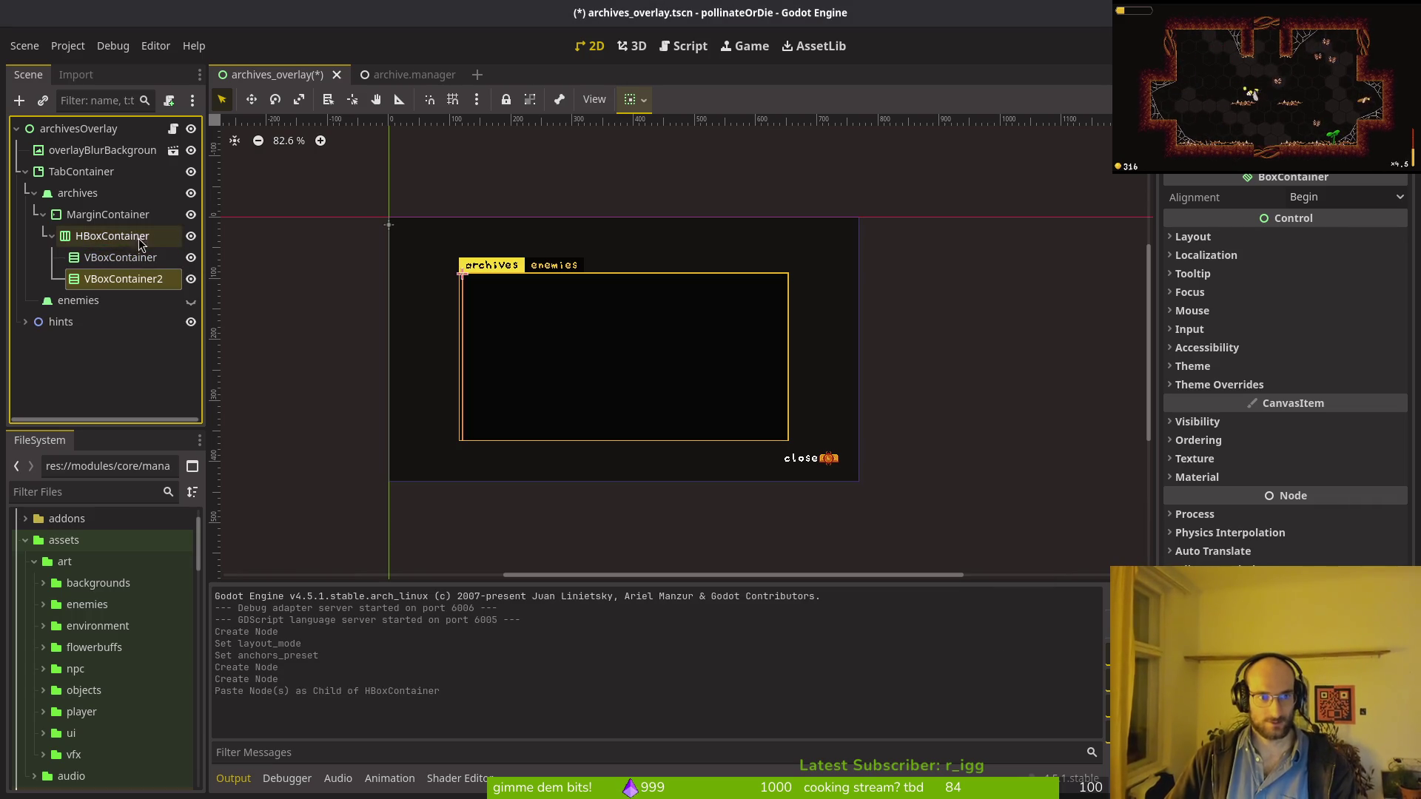
pyautogui.click(110, 256)
pyautogui.click(110, 234)
# Step: Set the HBoxContainer's alignment to Center and save the scene
pyautogui.click(1193, 237)
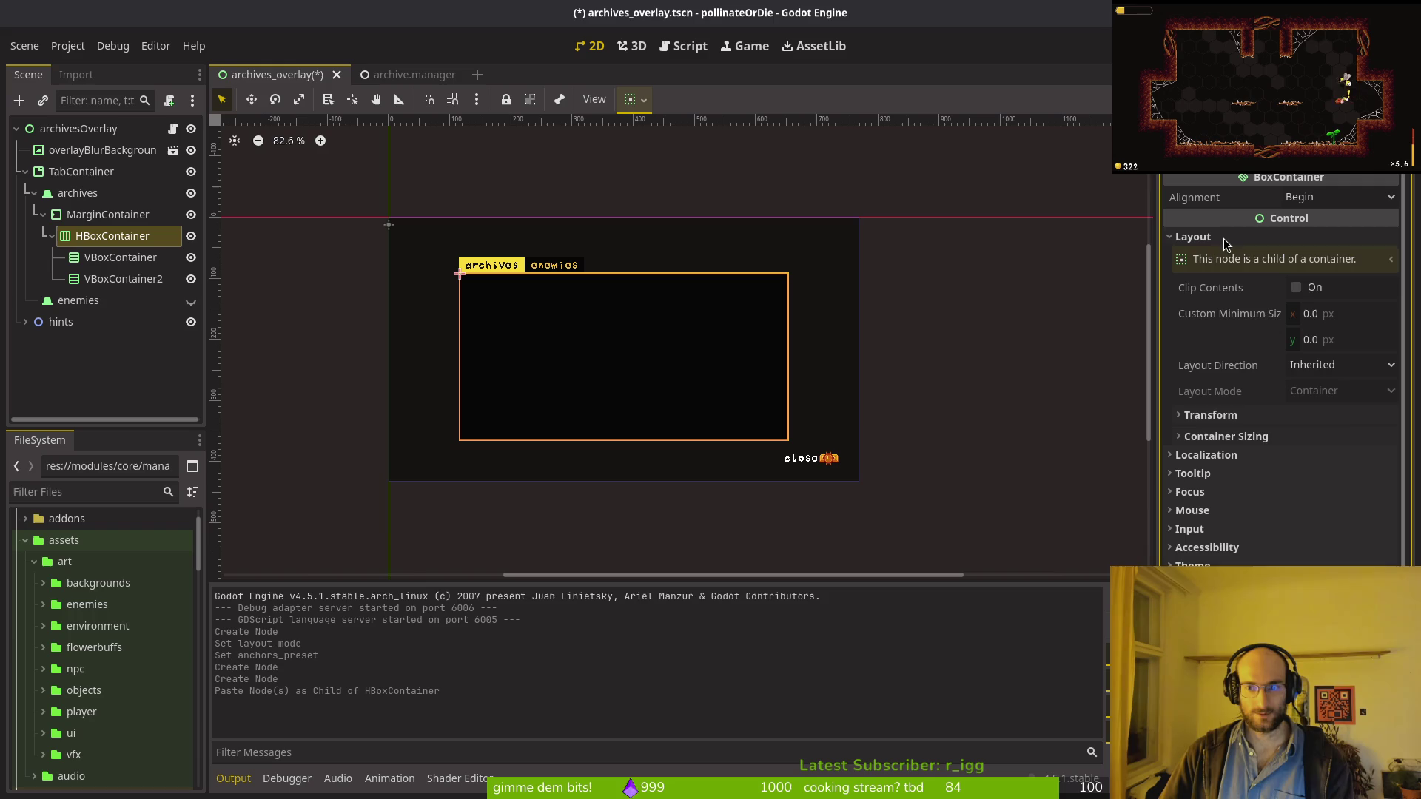
pyautogui.click(1326, 374)
pyautogui.click(1325, 387)
pyautogui.click(1339, 197)
pyautogui.click(1317, 231)
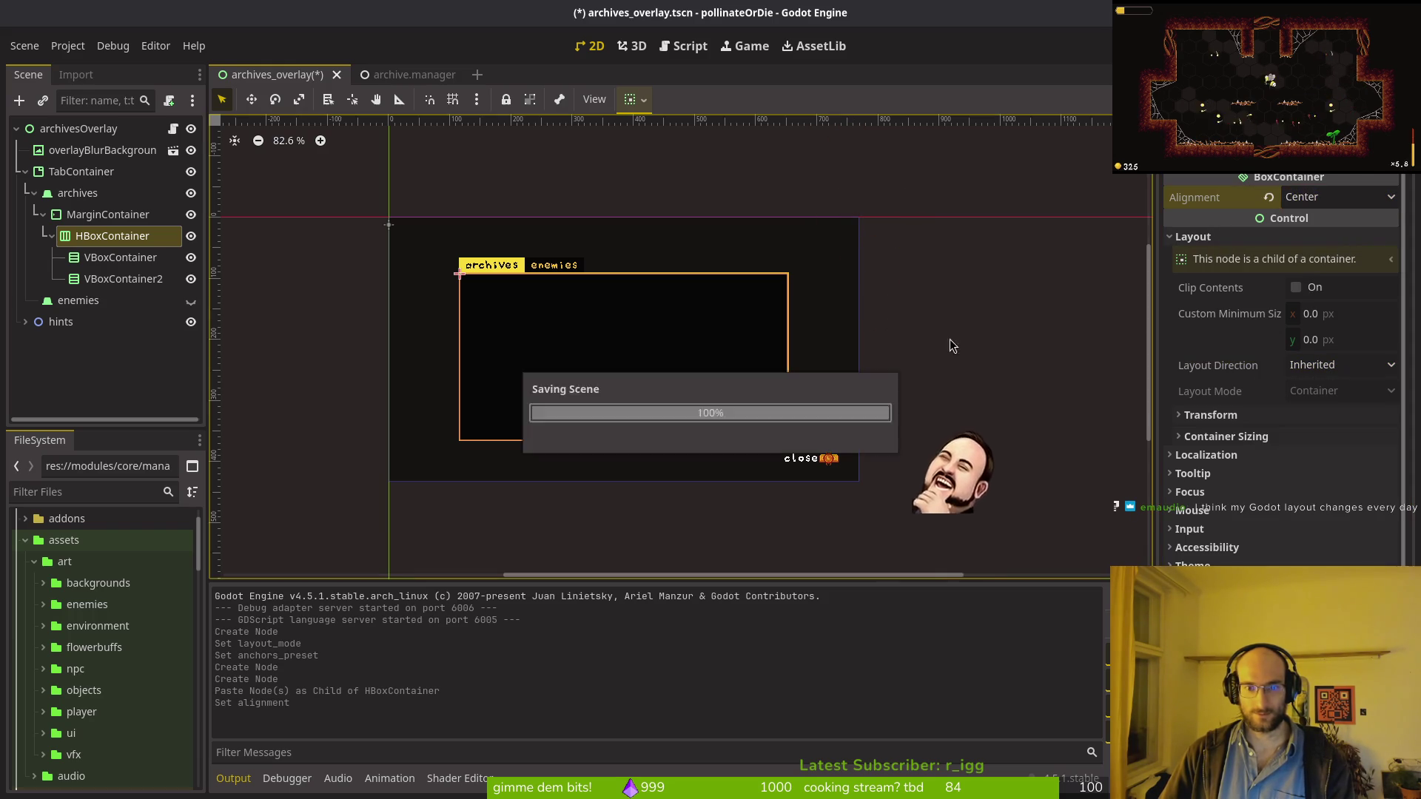
pyautogui.hotkey('ctrl', 's')
pyautogui.click(706, 318)
# Step: Keep the first VBoxContainer's alignment at Begin and rename it noteList
pyautogui.click(109, 259)
pyautogui.click(1340, 197)
pyautogui.click(1182, 241)
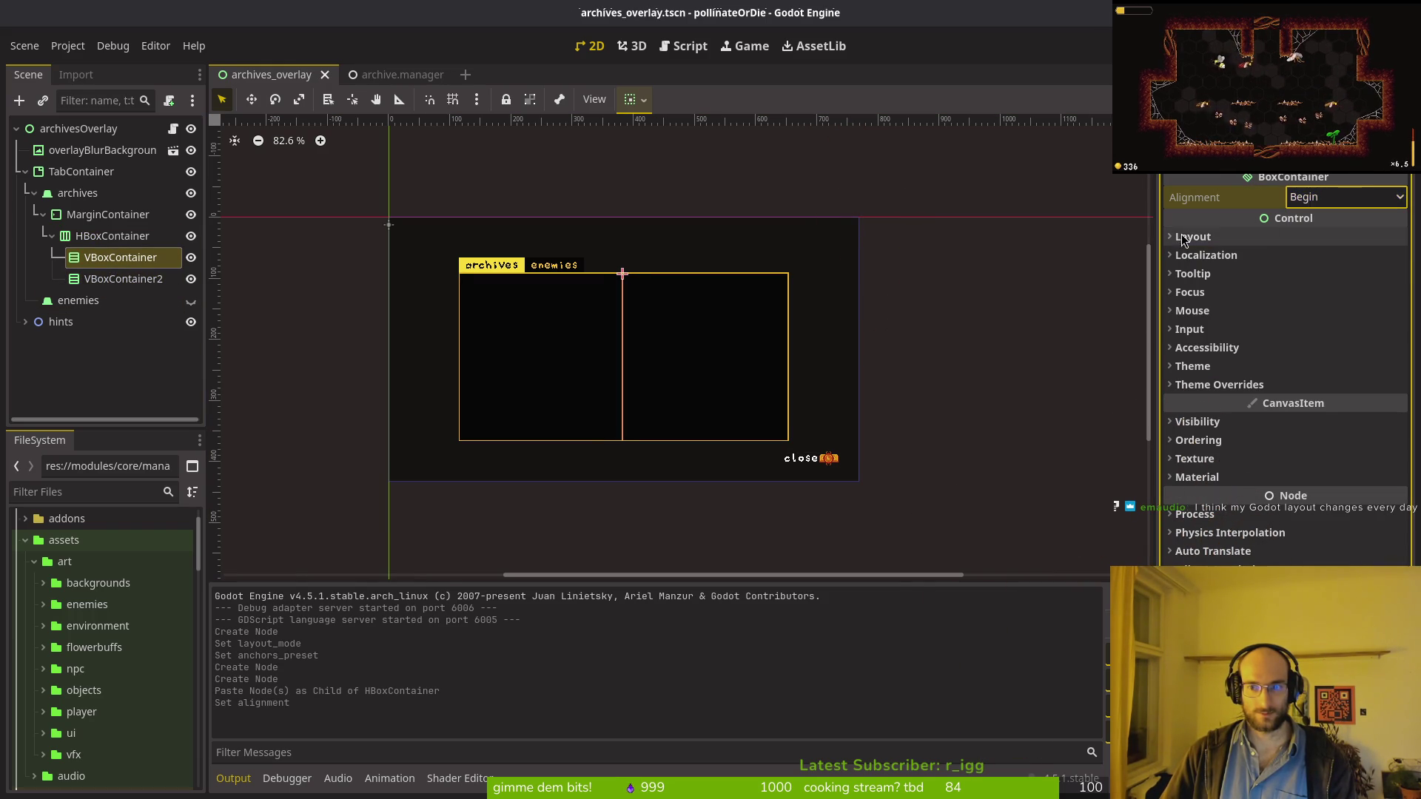
pyautogui.click(1182, 237)
pyautogui.click(118, 259)
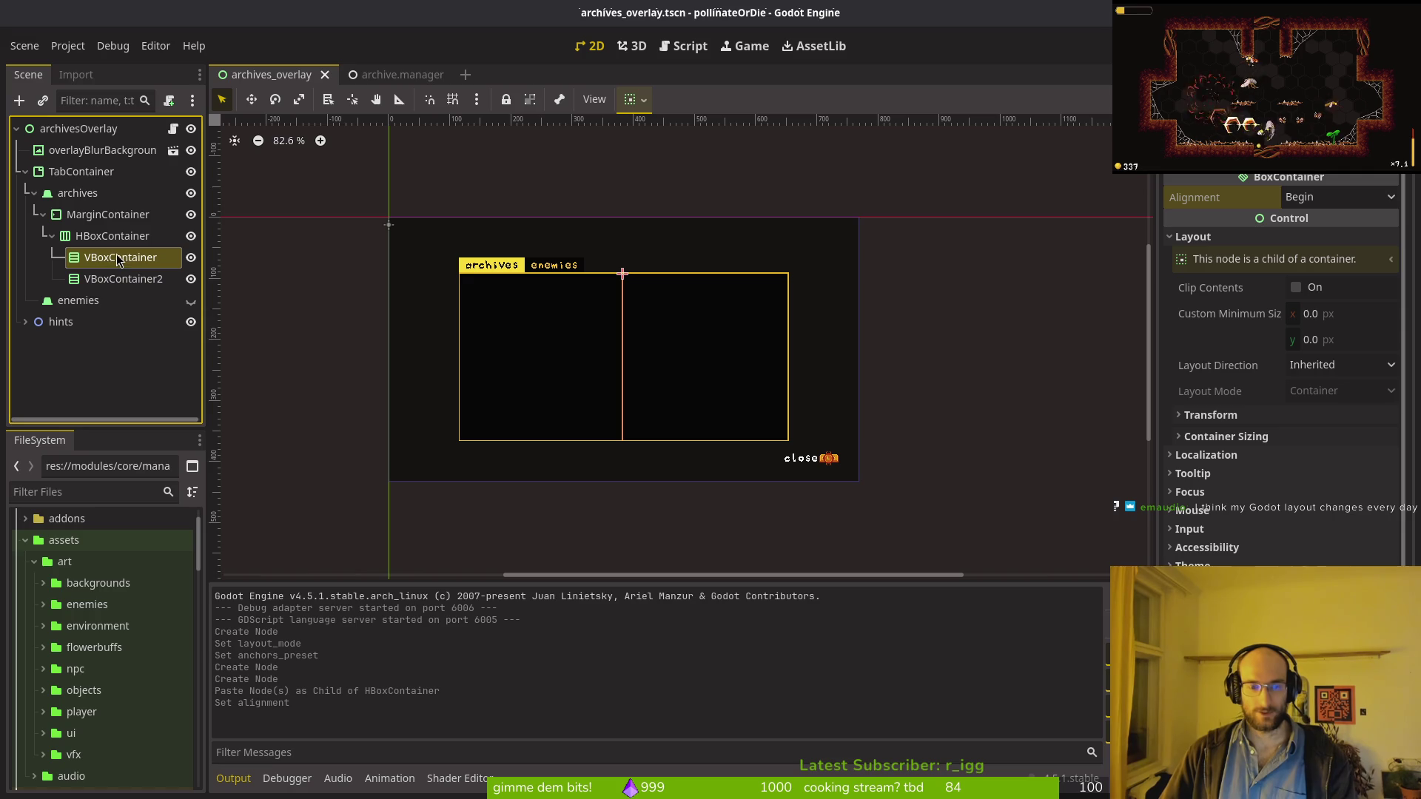
pyautogui.doubleClick(105, 263)
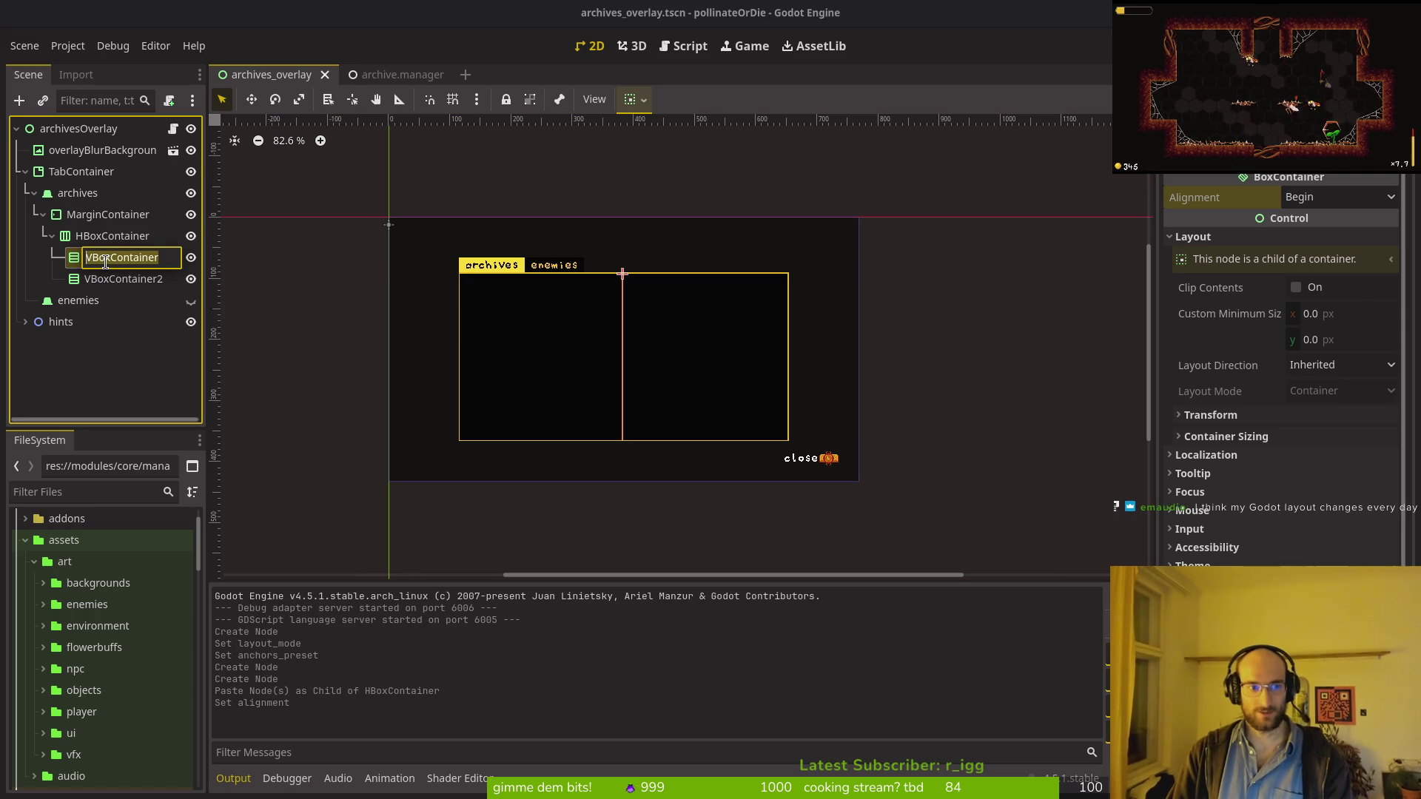
pyautogui.write('note')
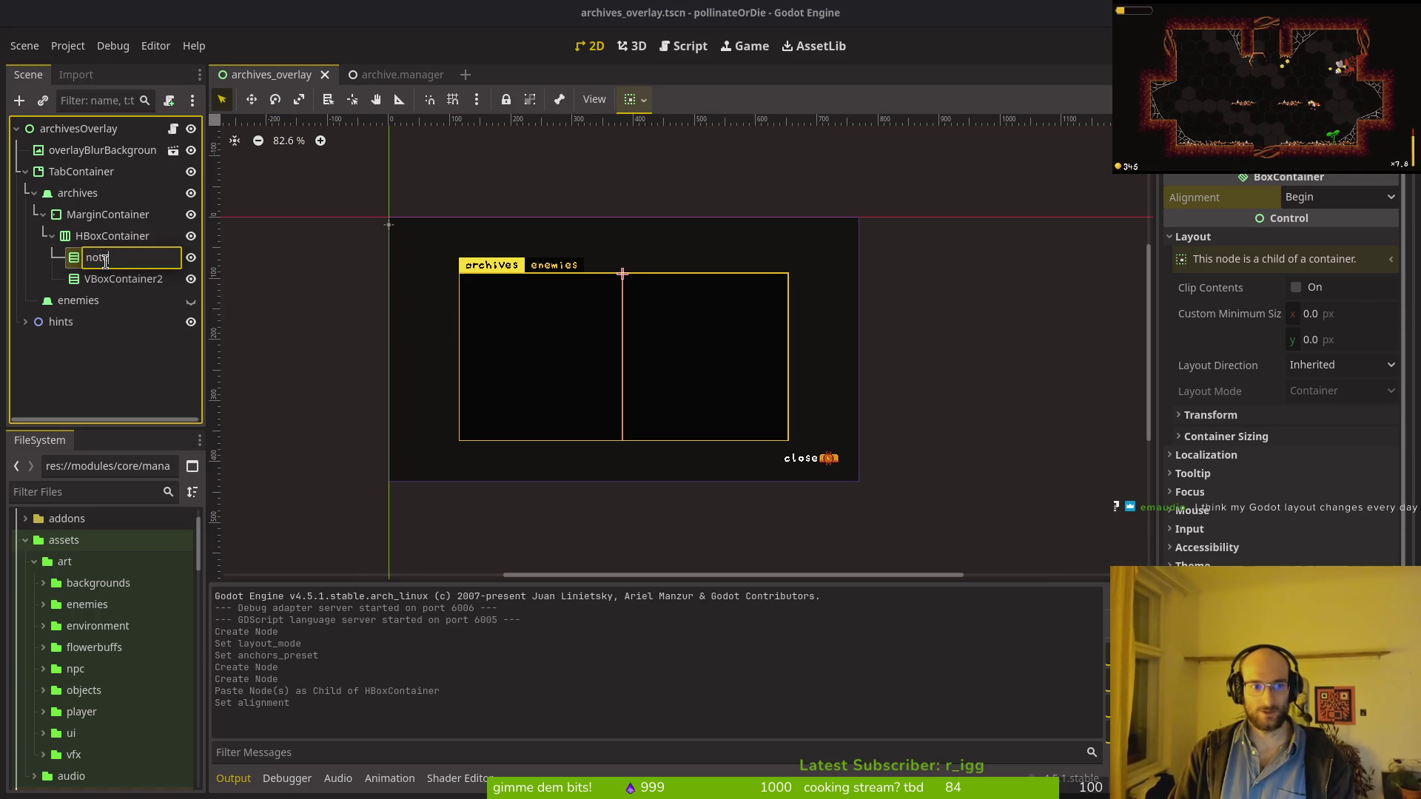
pyautogui.write('List')
pyautogui.press('Return')
# Step: Rename VBoxContainer2 to noteDetail
pyautogui.click(136, 278)
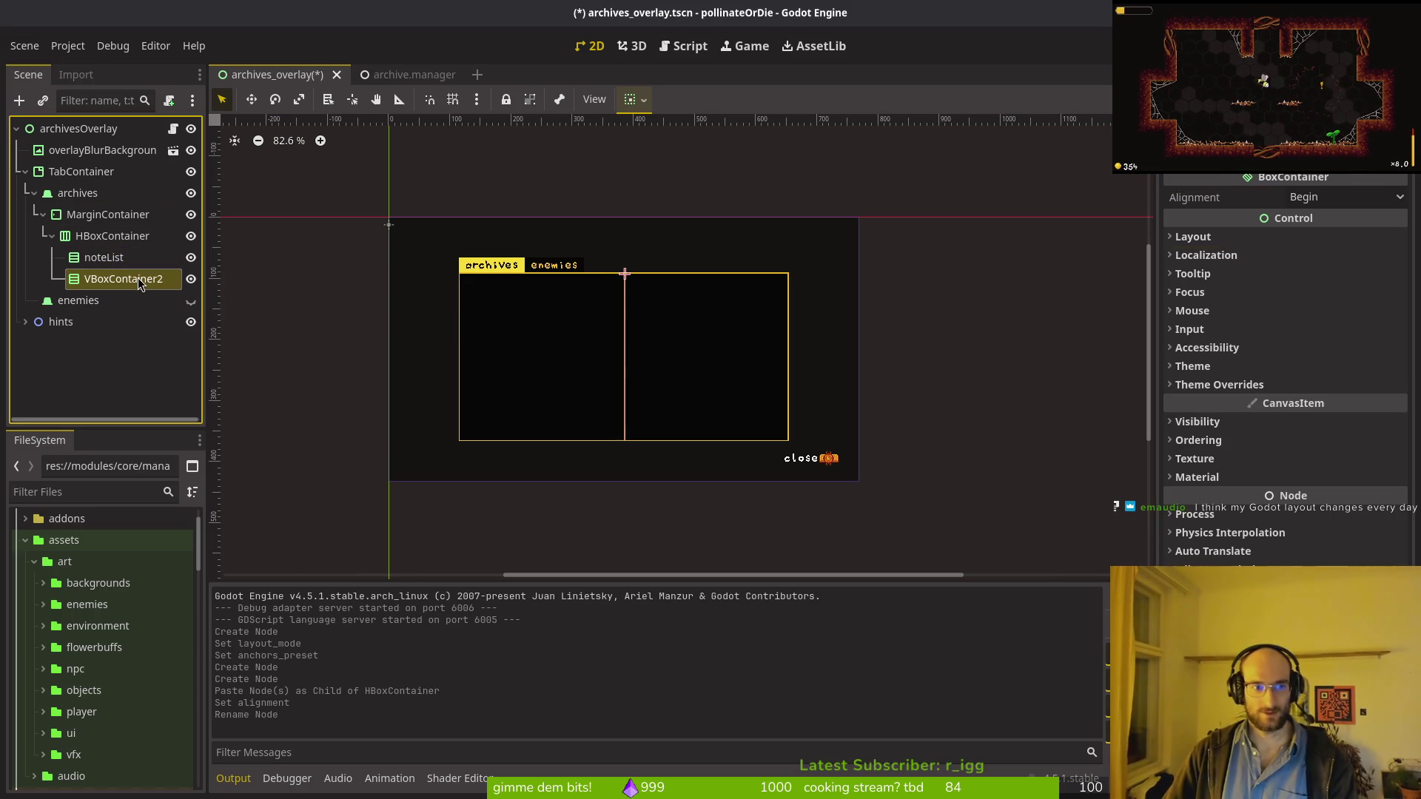
pyautogui.doubleClick(136, 277)
pyautogui.write('noteDetai')
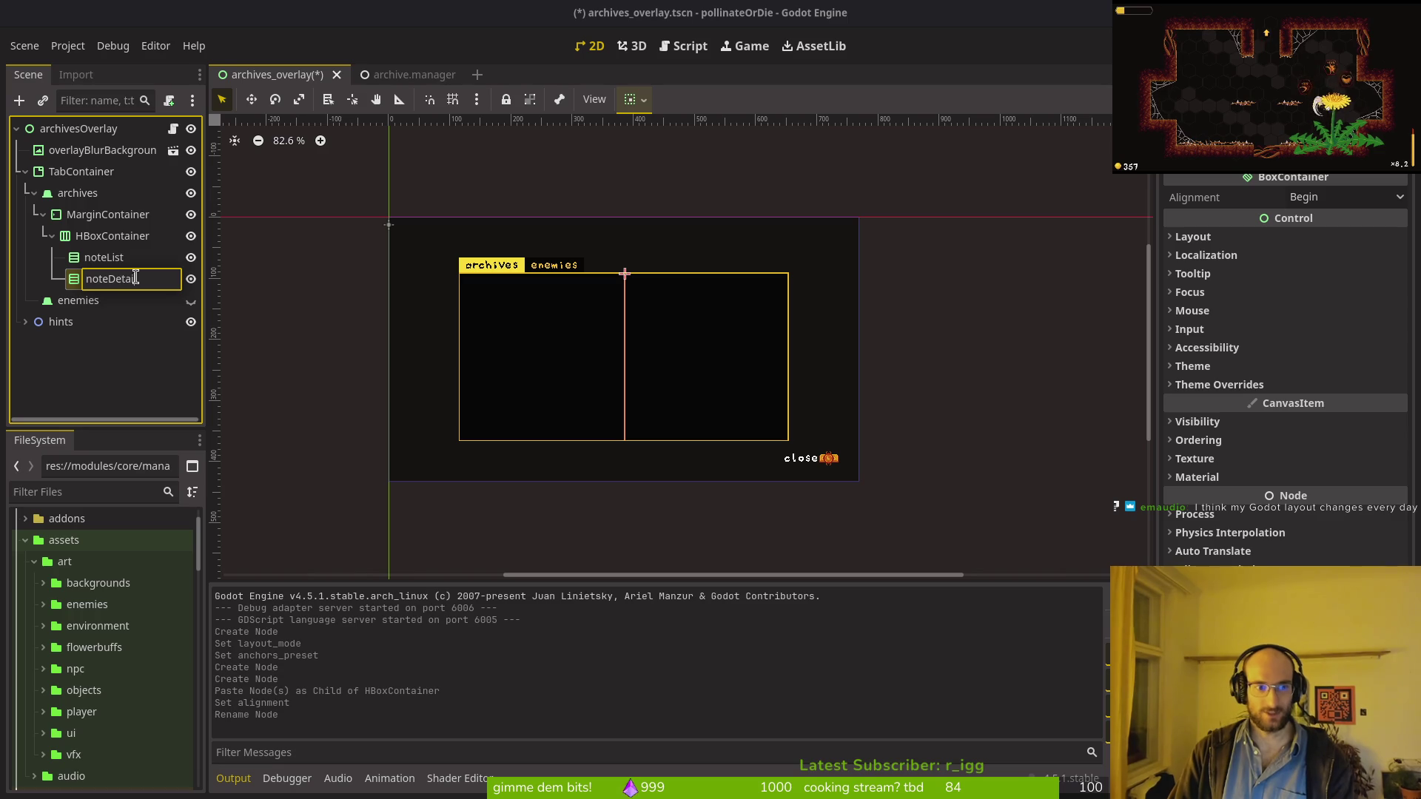
pyautogui.press('Return')
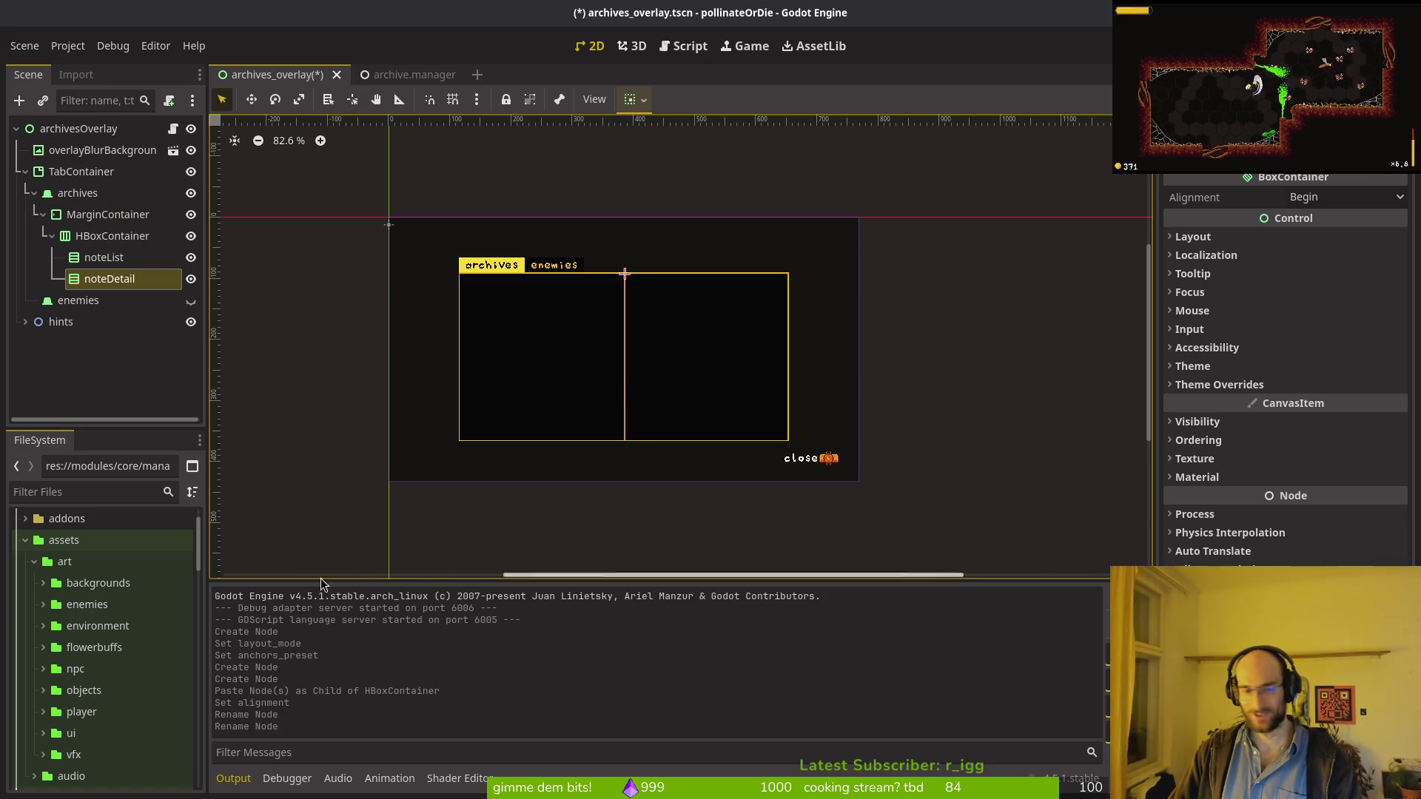
pyautogui.click(200, 442)
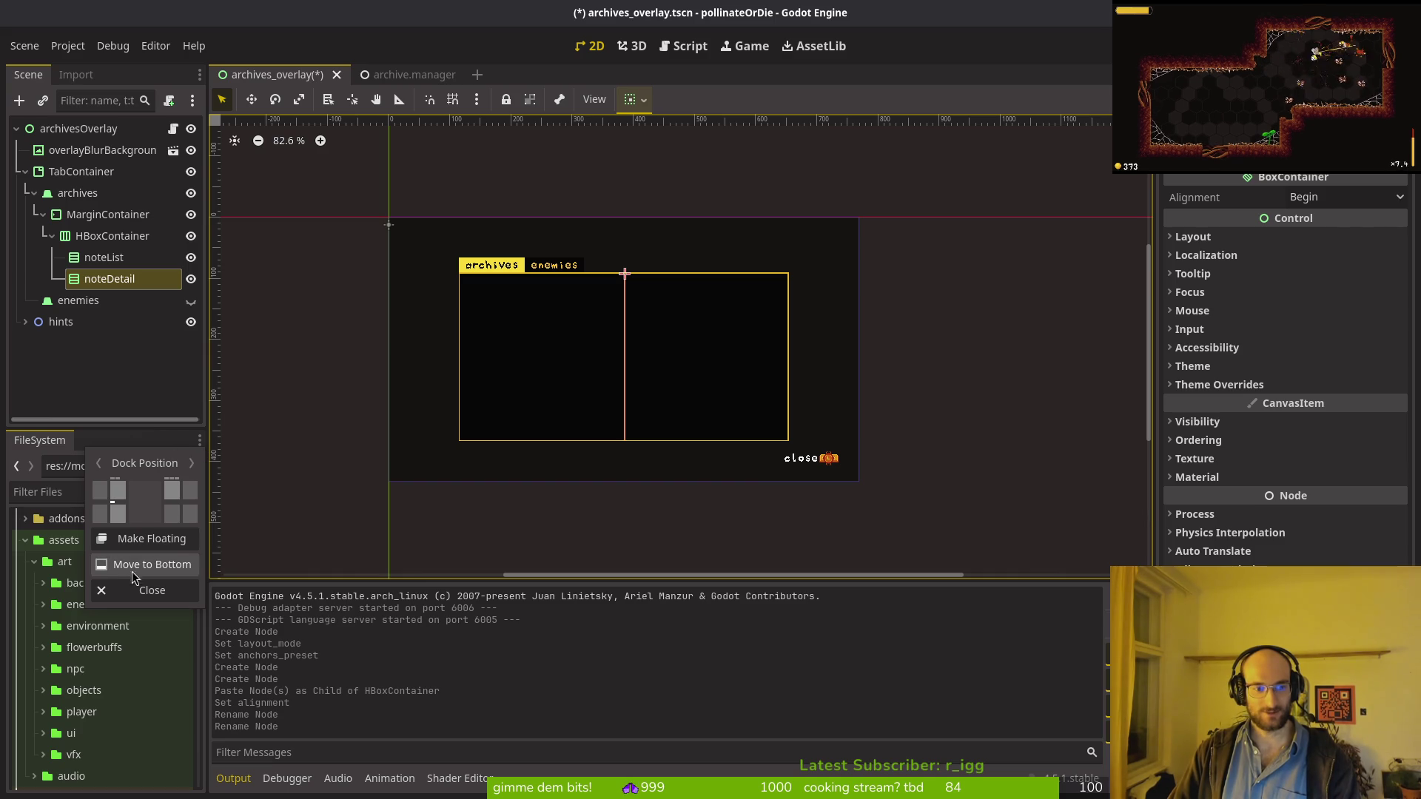
pyautogui.click(128, 434)
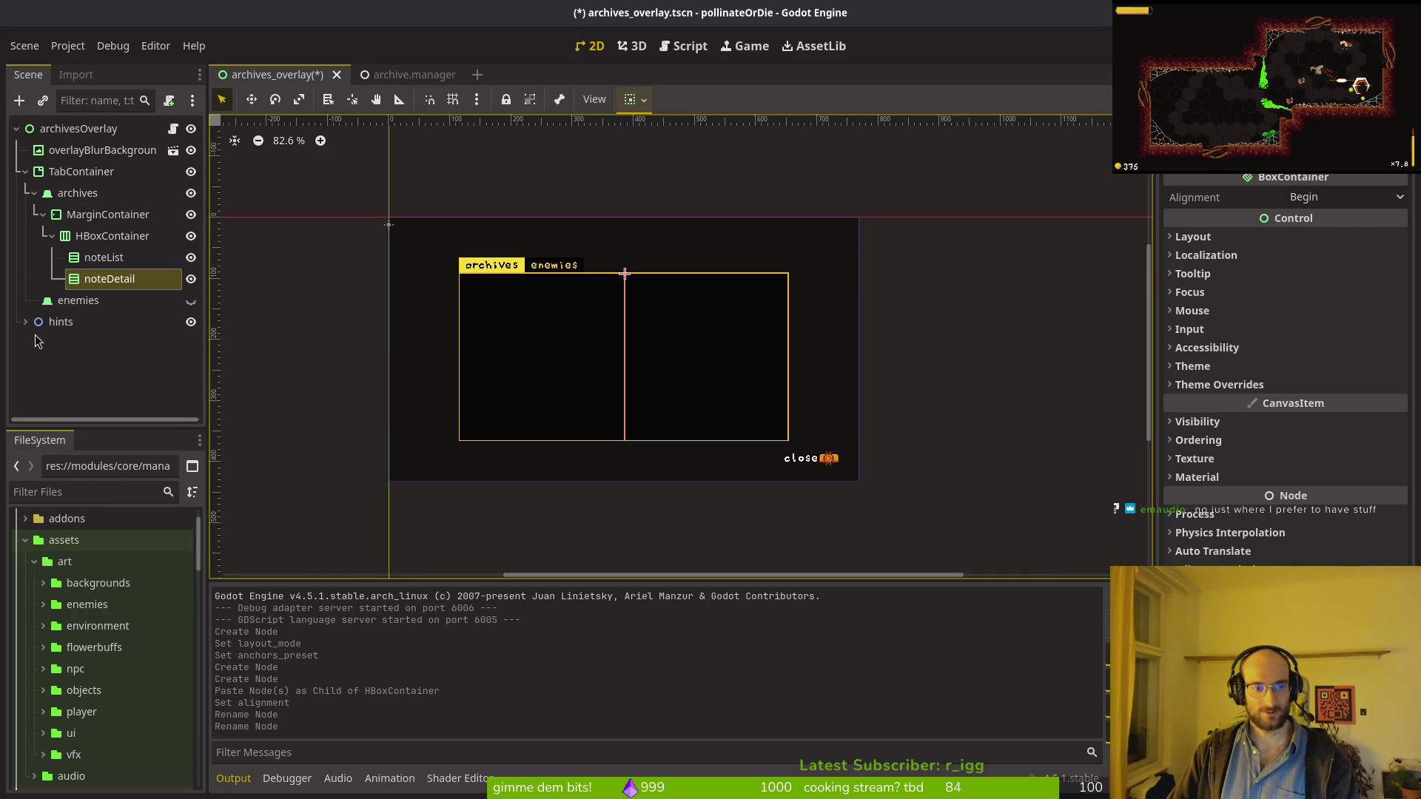
pyautogui.click(199, 77)
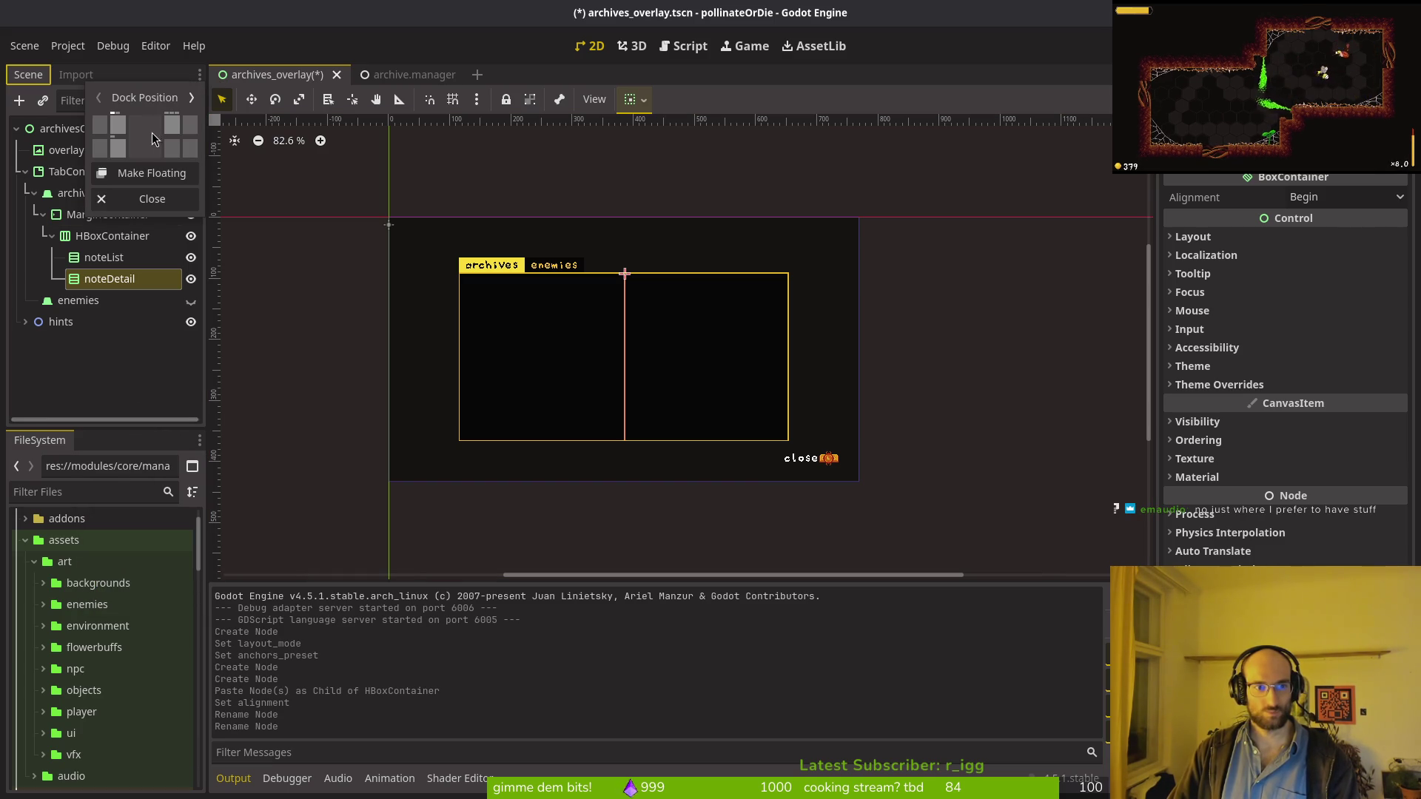
pyautogui.click(176, 132)
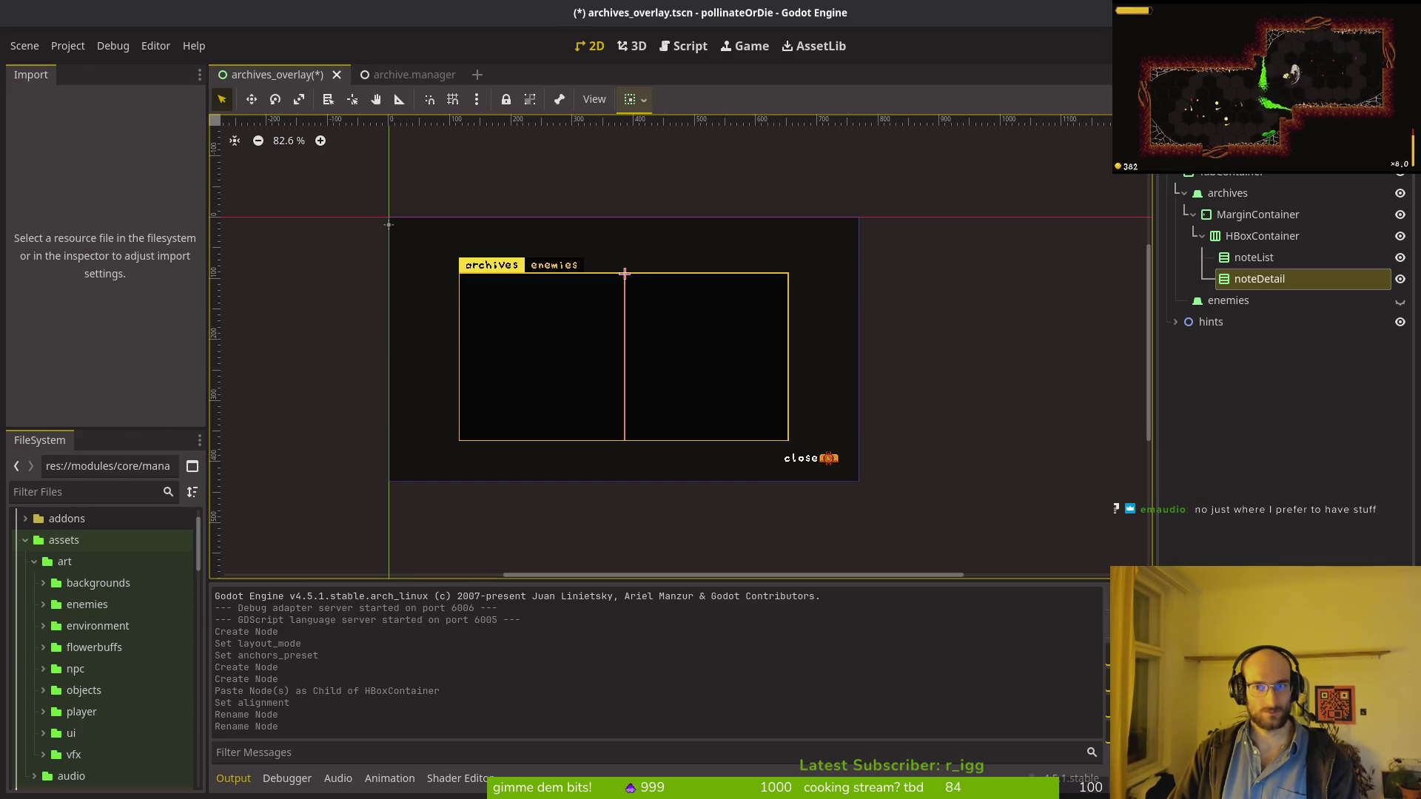
pyautogui.click(1410, 75)
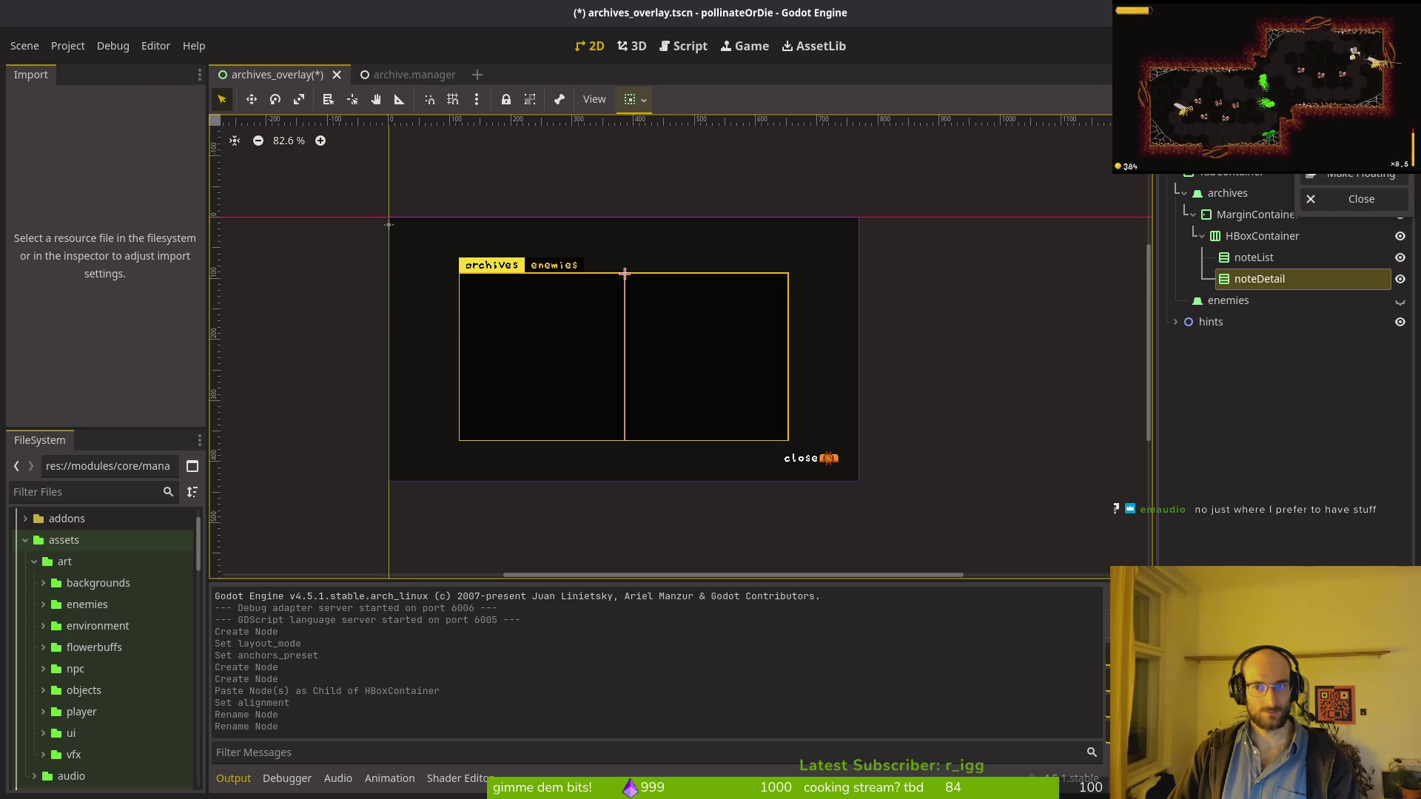
pyautogui.click(1184, 106)
pyautogui.click(199, 74)
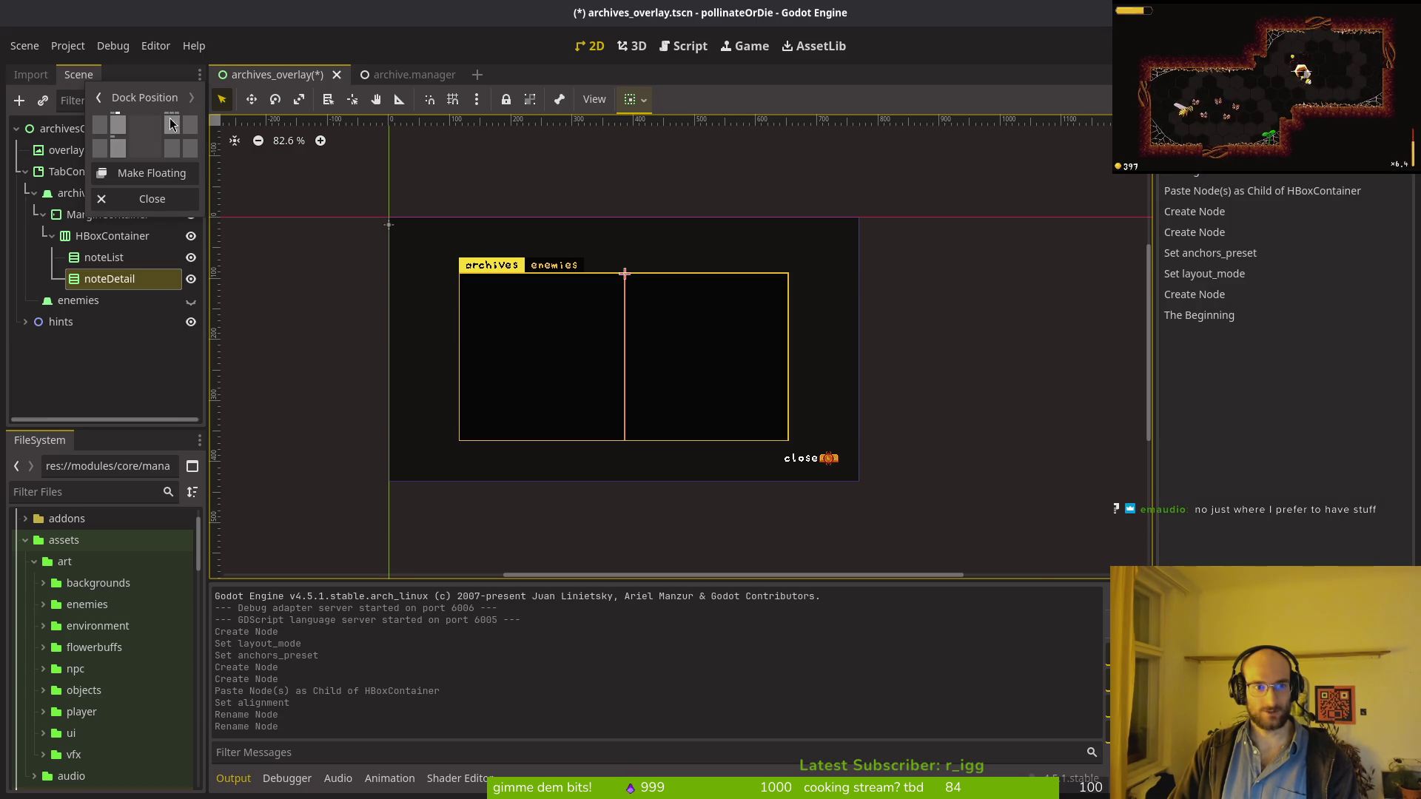
pyautogui.click(119, 149)
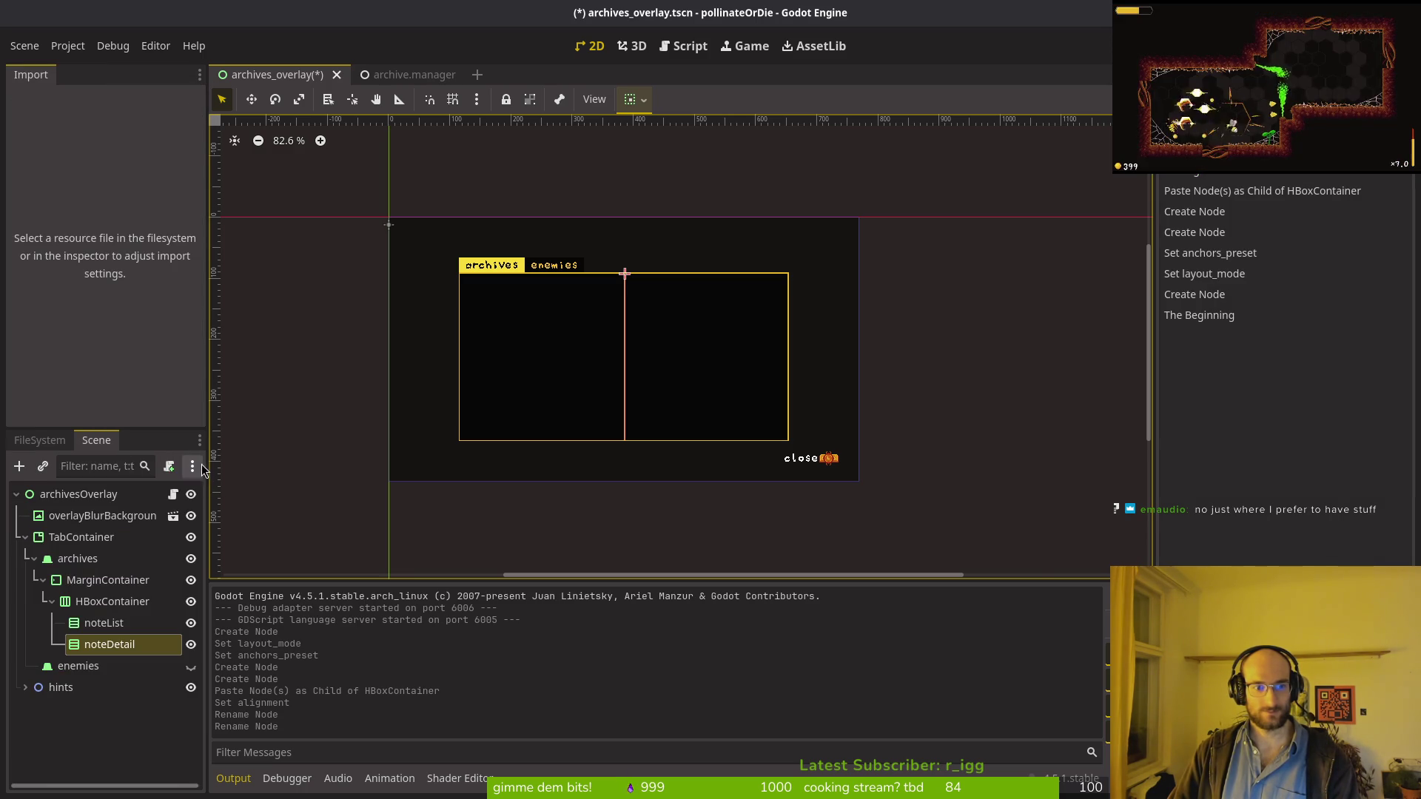
pyautogui.click(199, 441)
pyautogui.click(120, 492)
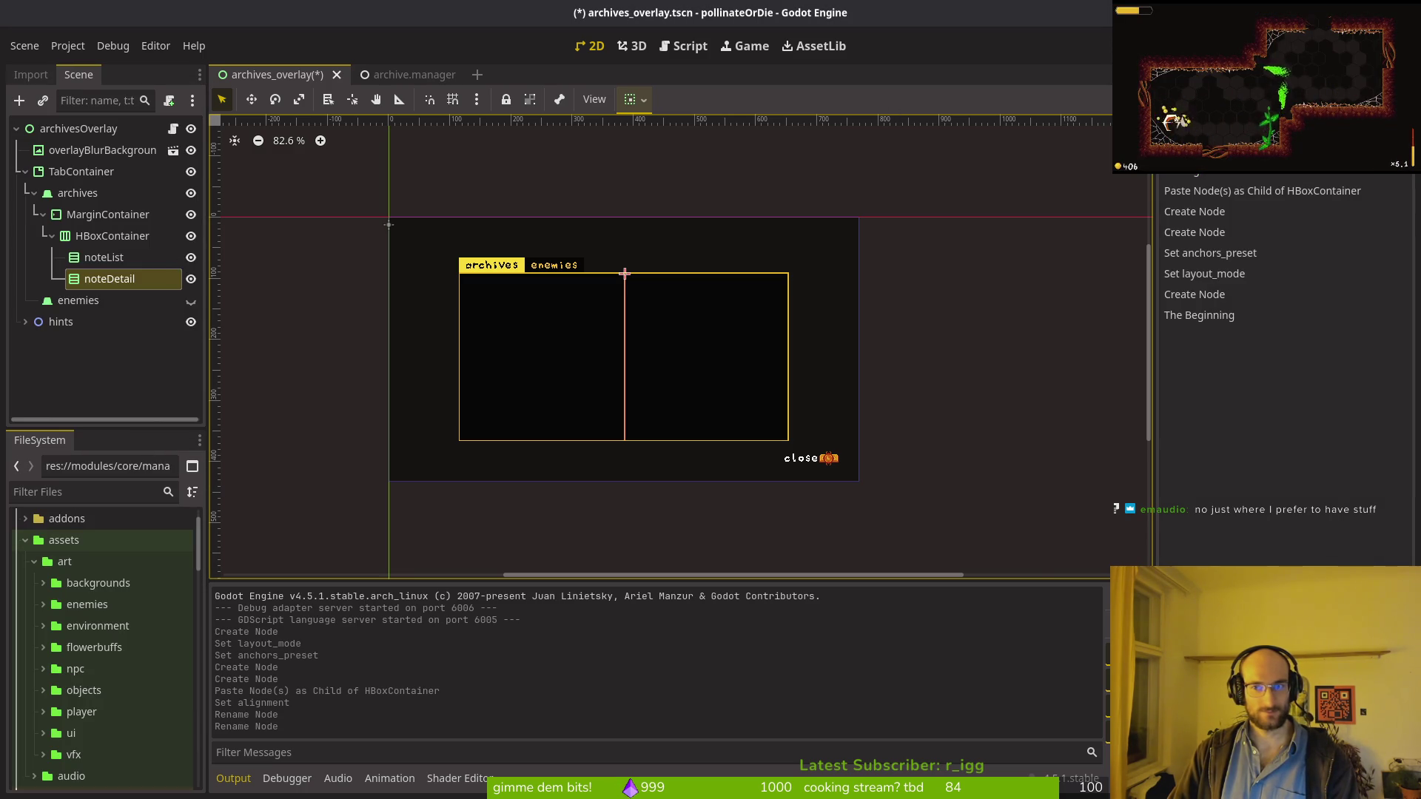
pyautogui.click(1410, 74)
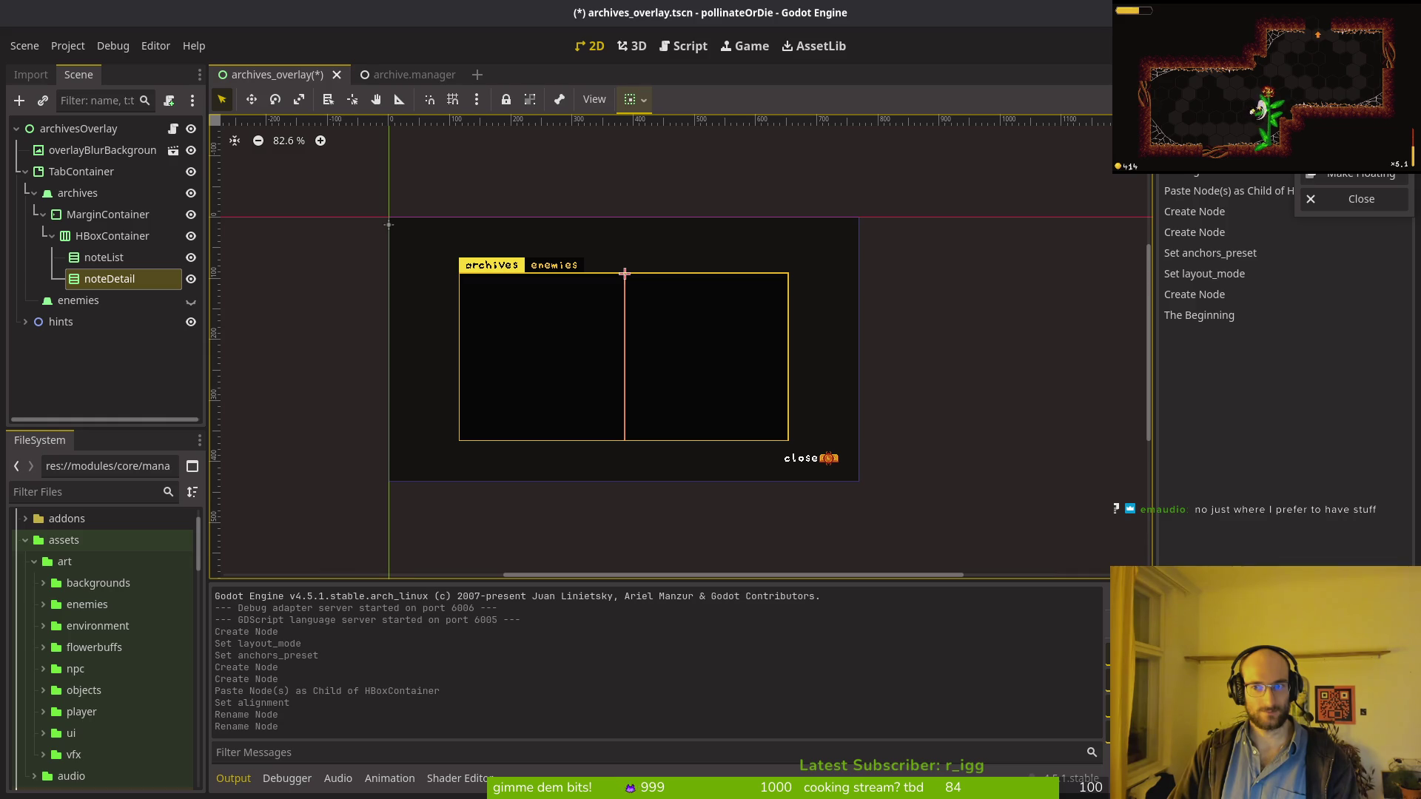
pyautogui.click(1317, 133)
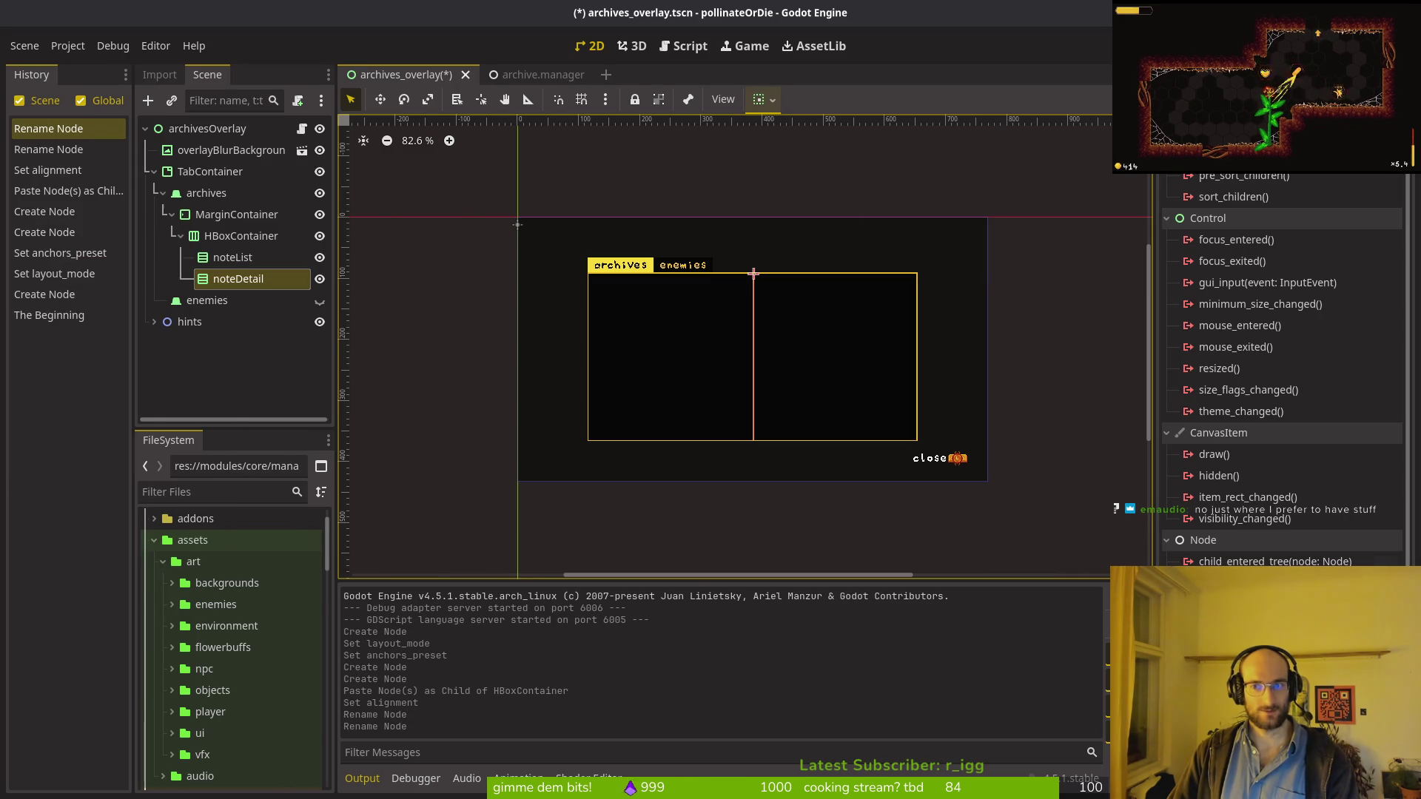
pyautogui.hotkey('ctrl', 'z')
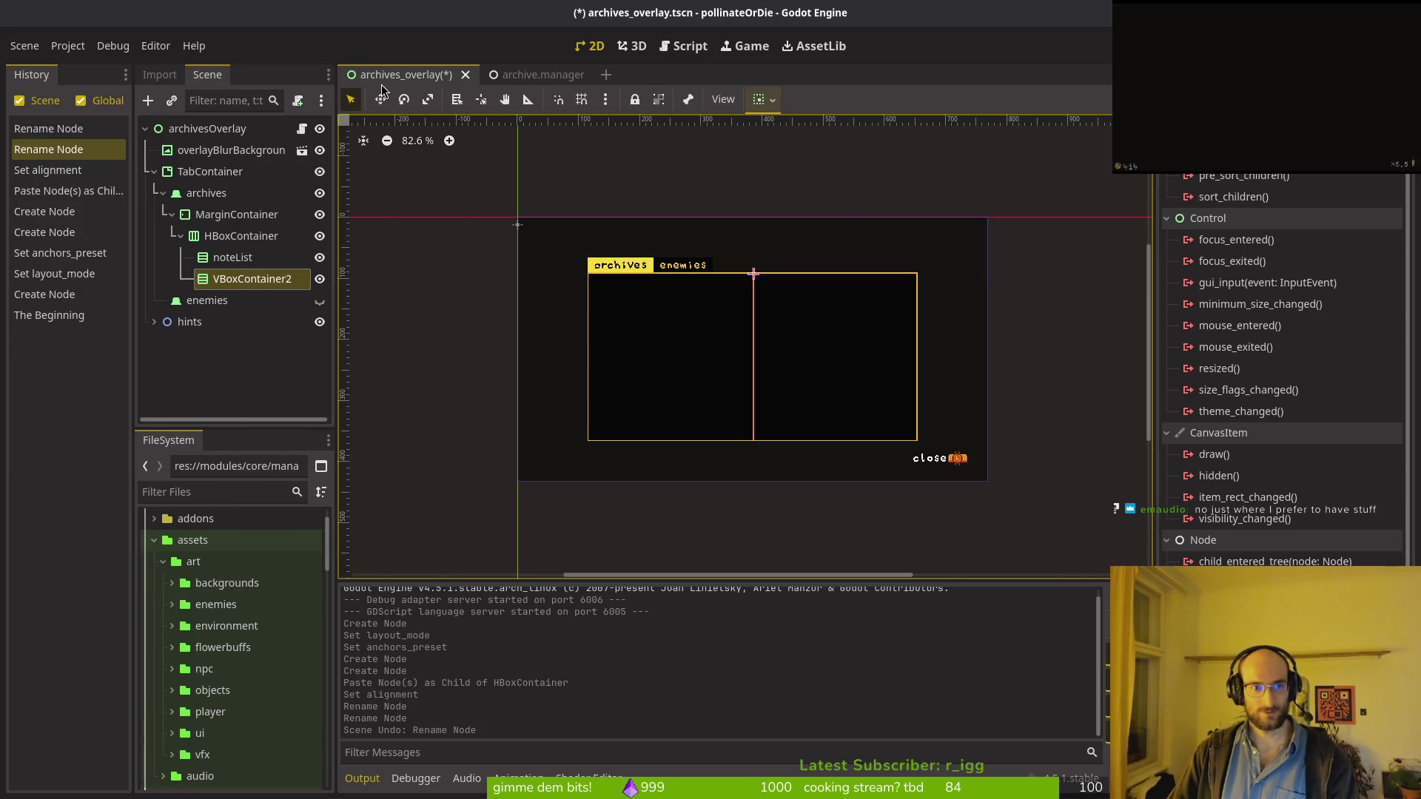
pyautogui.hotkey('ctrl', 'shift', 'z')
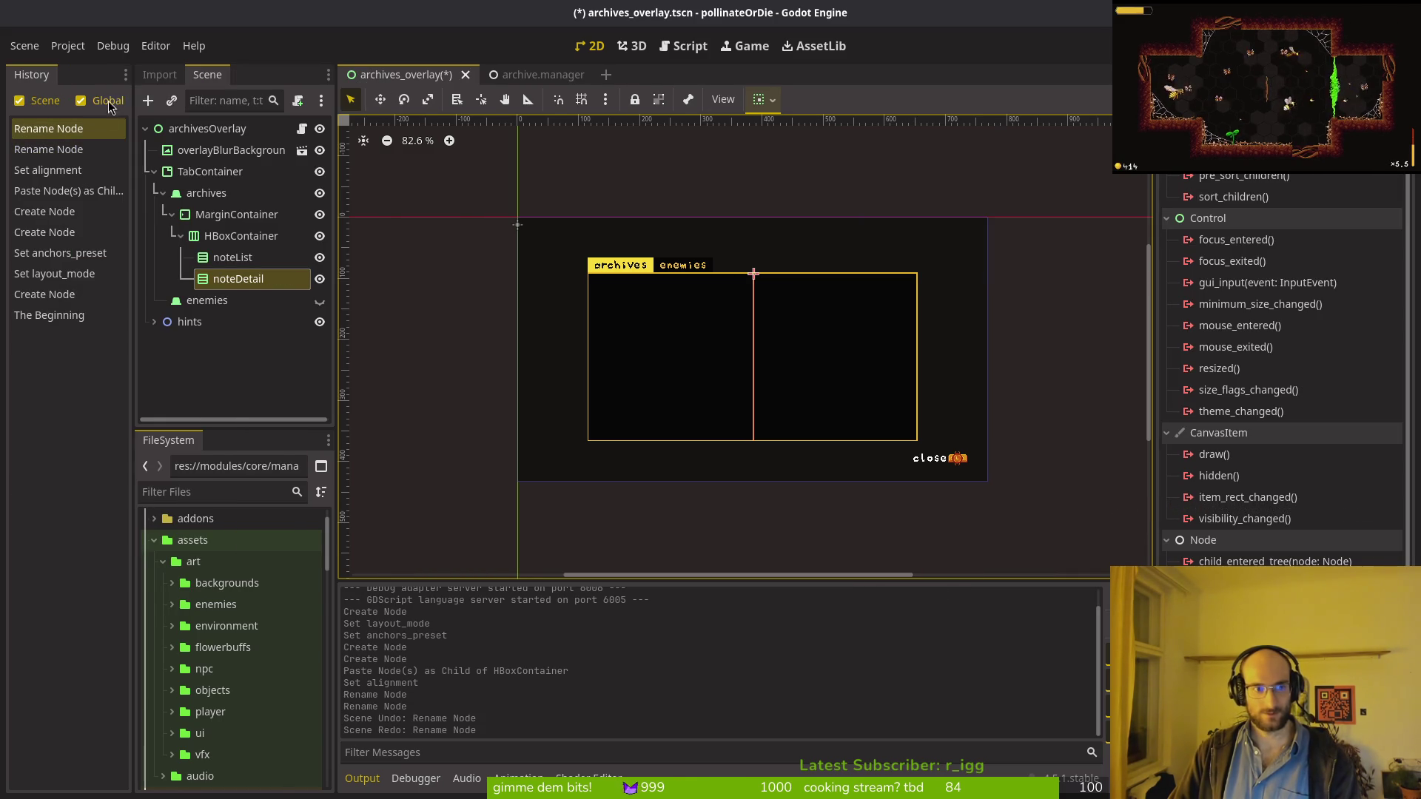
pyautogui.click(125, 74)
pyautogui.click(96, 120)
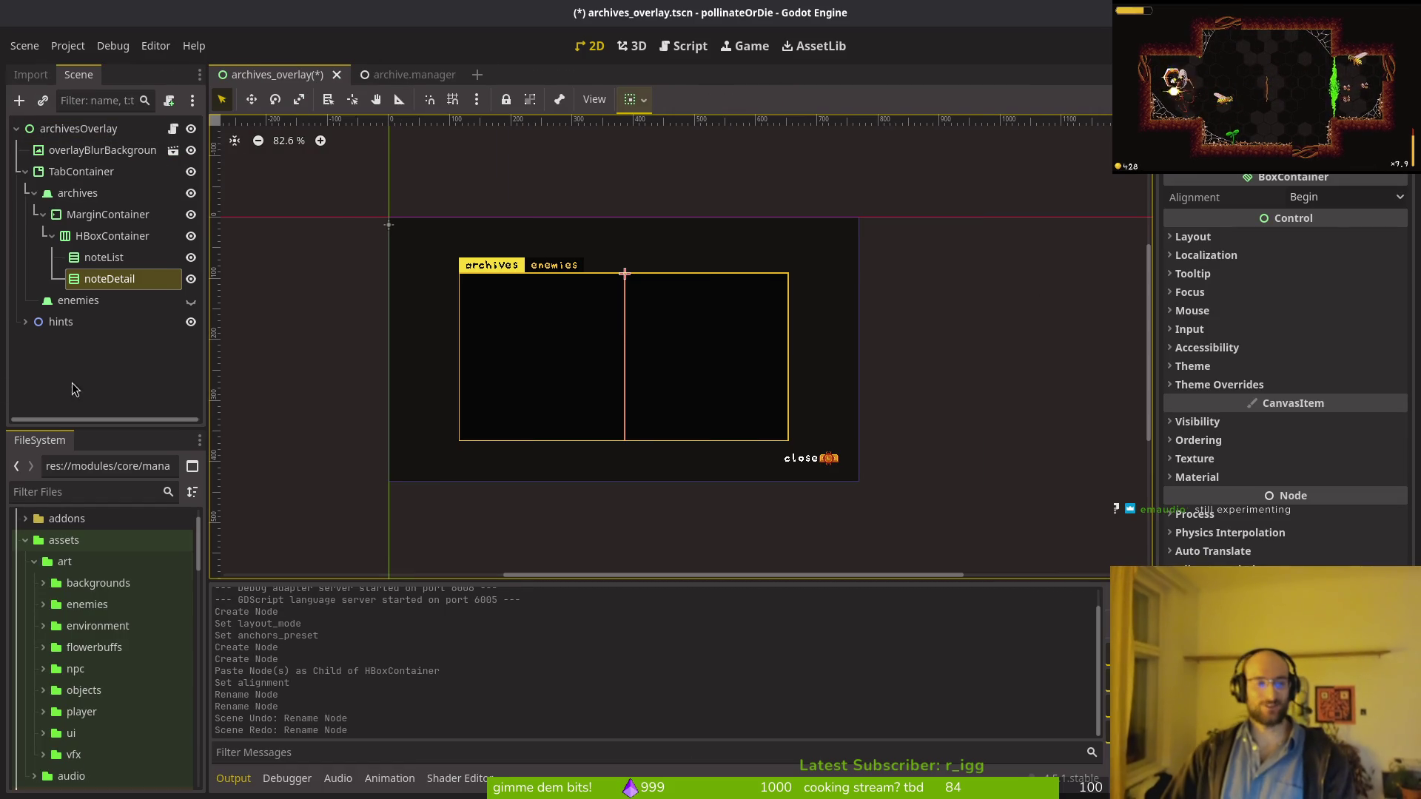
# Step: Save archives_overlay.tscn, peek at the Inspector's signals view, and open archive.manager.tscn
pyautogui.hotkey('ctrl', 's')
pyautogui.click(114, 385)
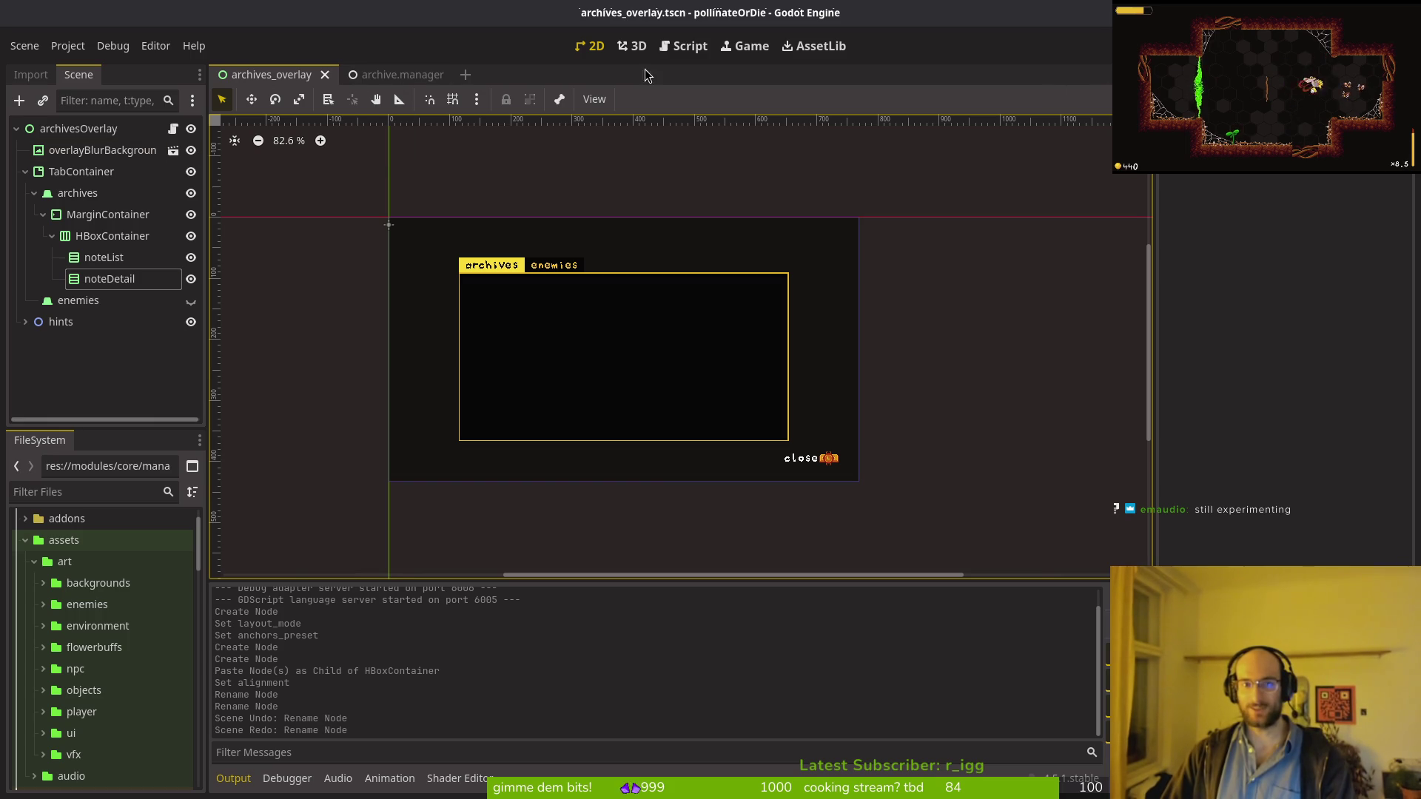
pyautogui.rightClick(1302, 159)
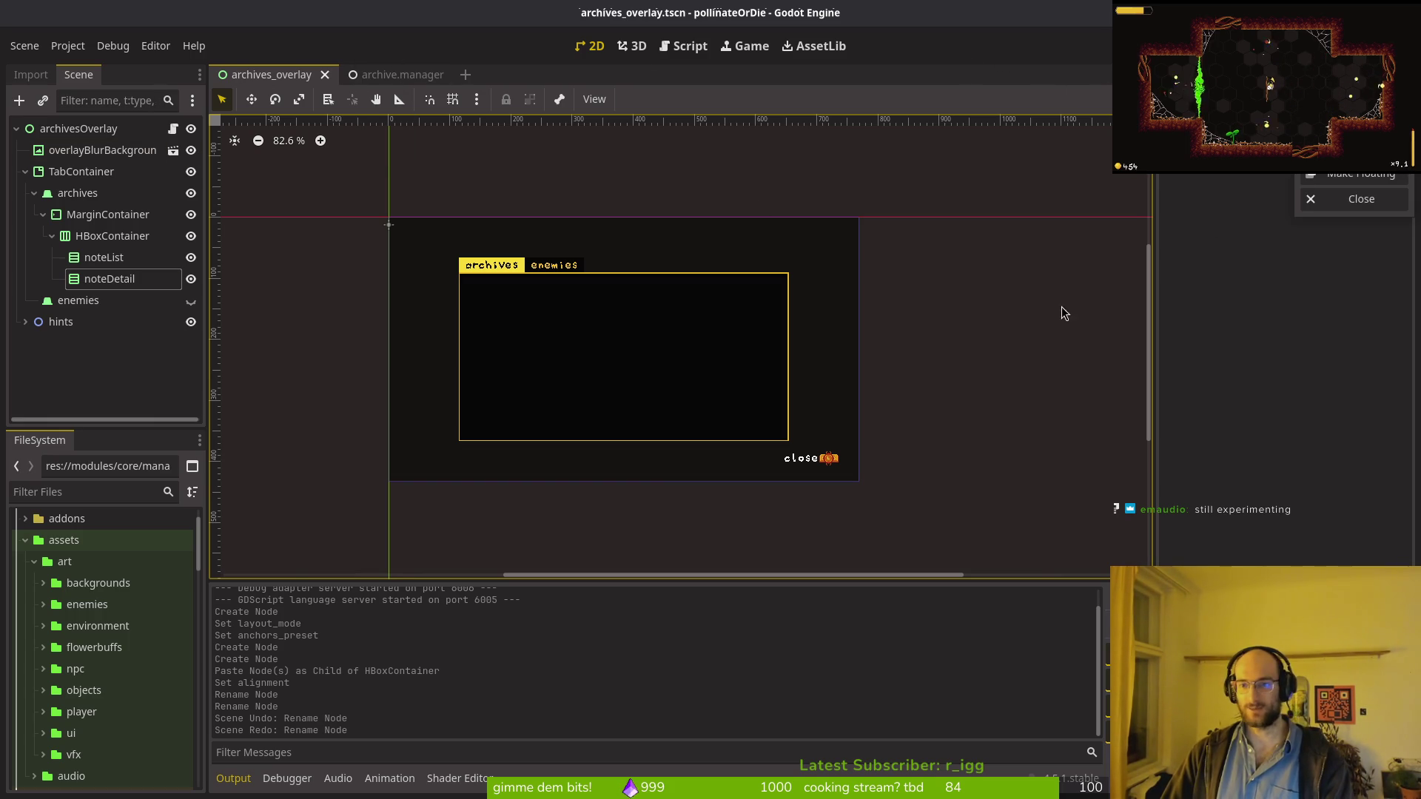
pyautogui.click(991, 486)
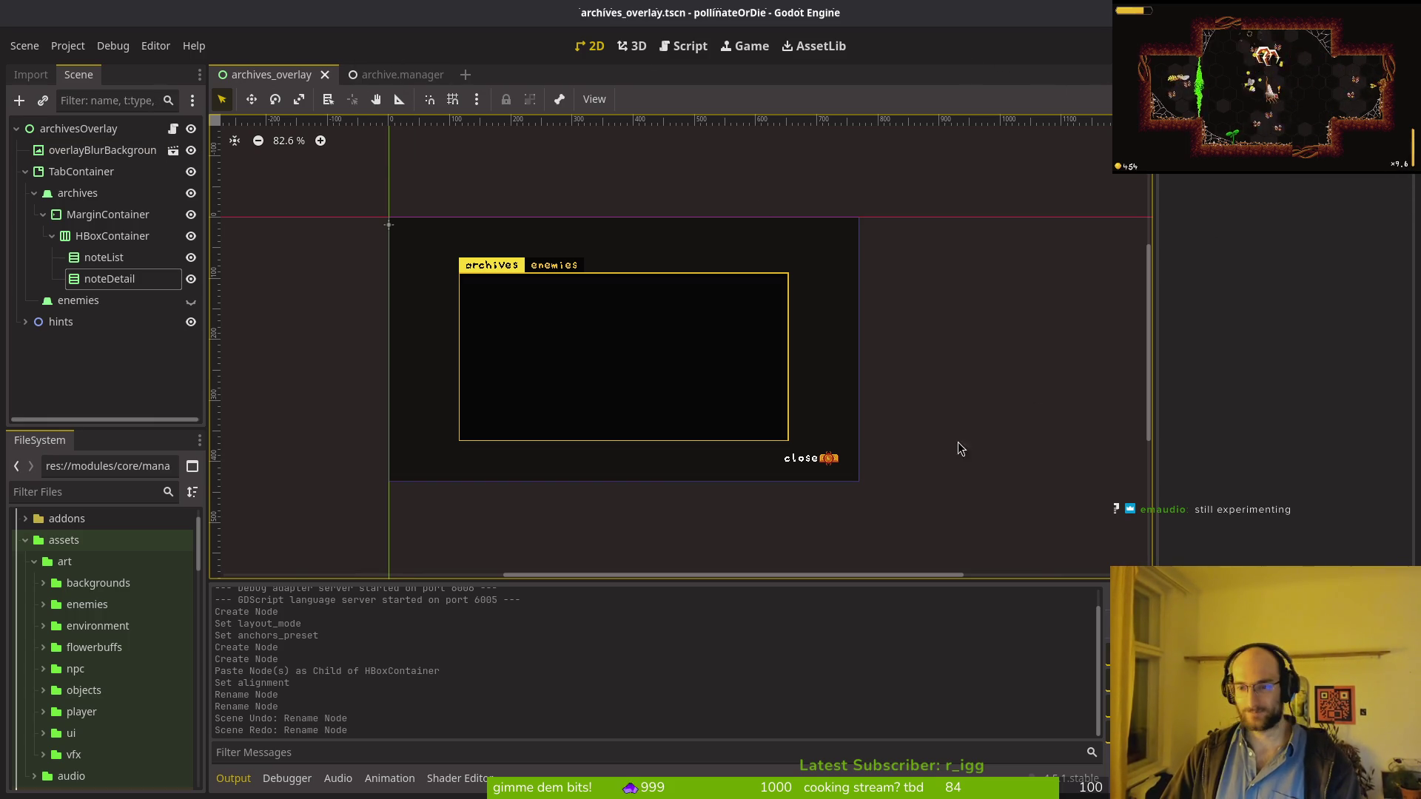
pyautogui.click(1250, 169)
pyautogui.click(1191, 169)
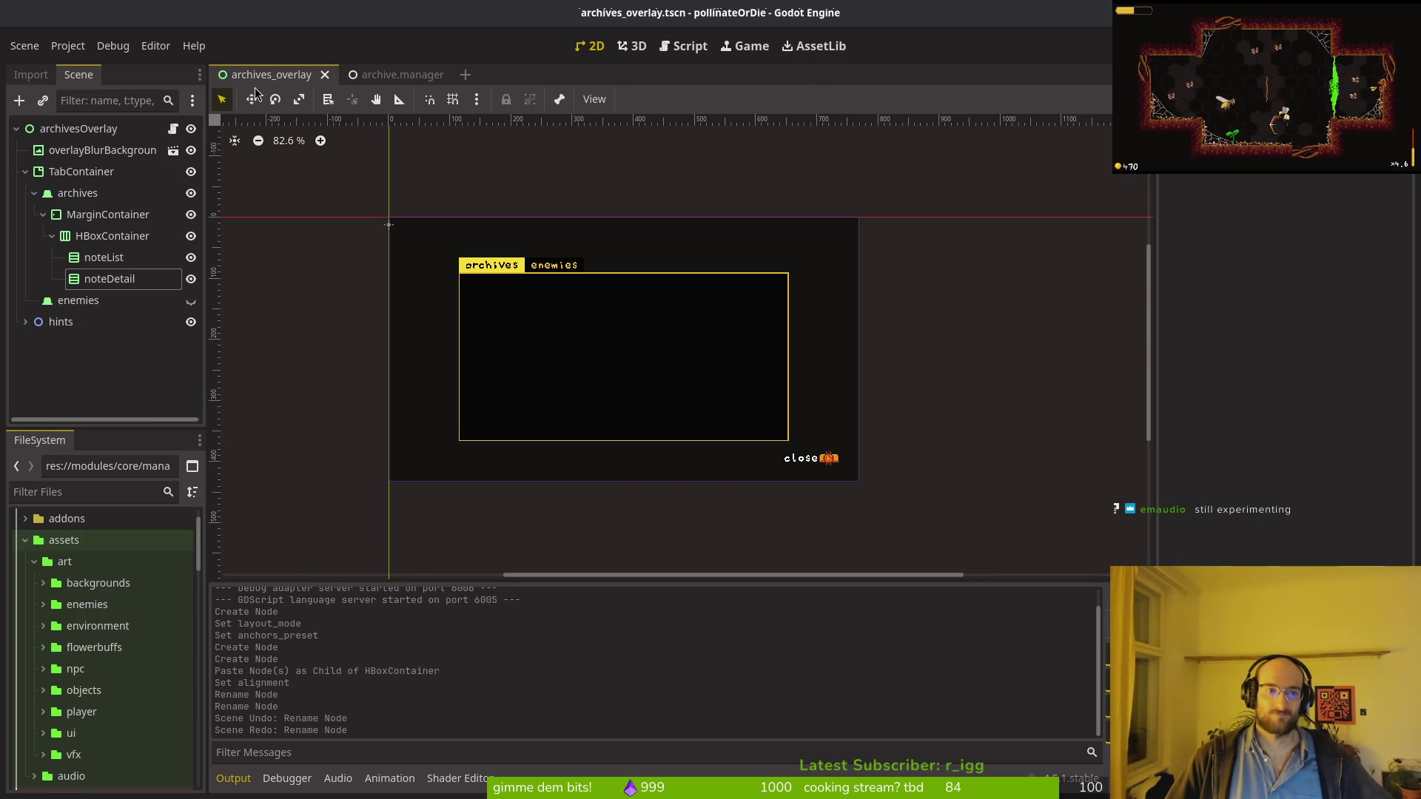
pyautogui.click(383, 74)
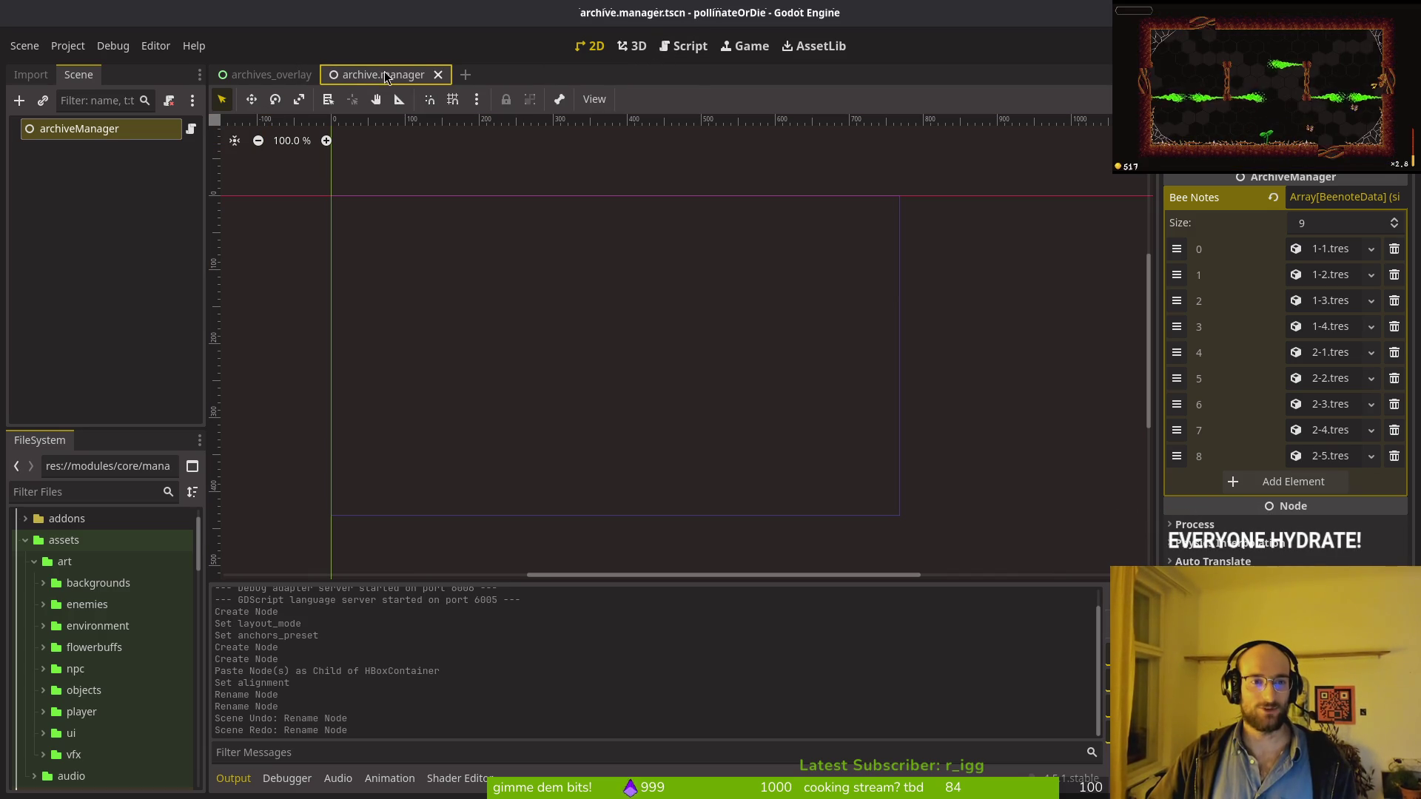
# Step: Flip between scene tabs and settle on archives_overlay.tscn showing noteList and noteDetail
pyautogui.click(296, 74)
pyautogui.click(341, 75)
pyautogui.click(305, 74)
pyautogui.click(370, 74)
pyautogui.click(304, 75)
pyautogui.click(386, 74)
pyautogui.moveTo(386, 75)
pyautogui.mouseDown()
pyautogui.moveTo(113, 184)
pyautogui.moveTo(222, 192)
pyautogui.moveTo(236, 405)
pyautogui.moveTo(399, 64)
pyautogui.moveTo(383, 75)
pyautogui.mouseUp()
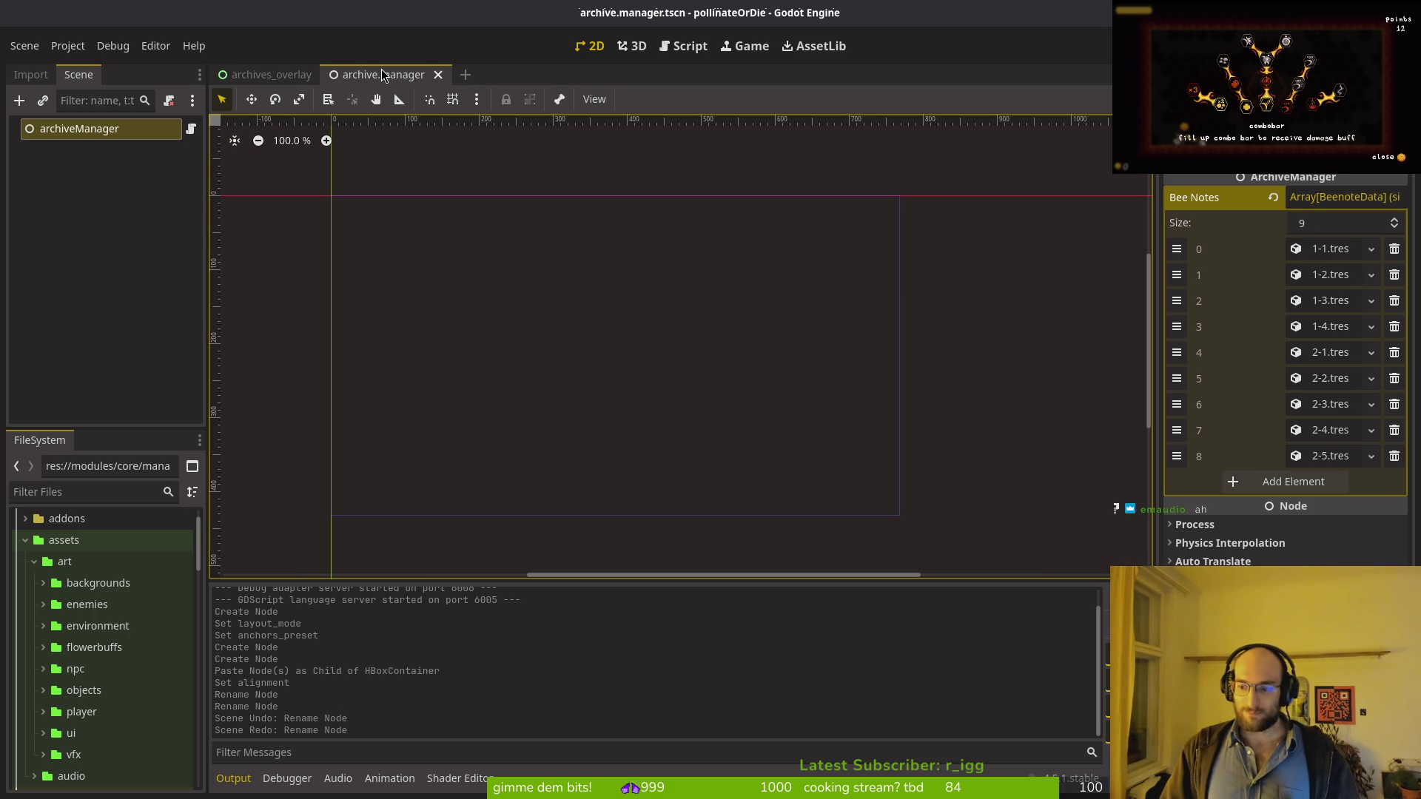
pyautogui.click(270, 74)
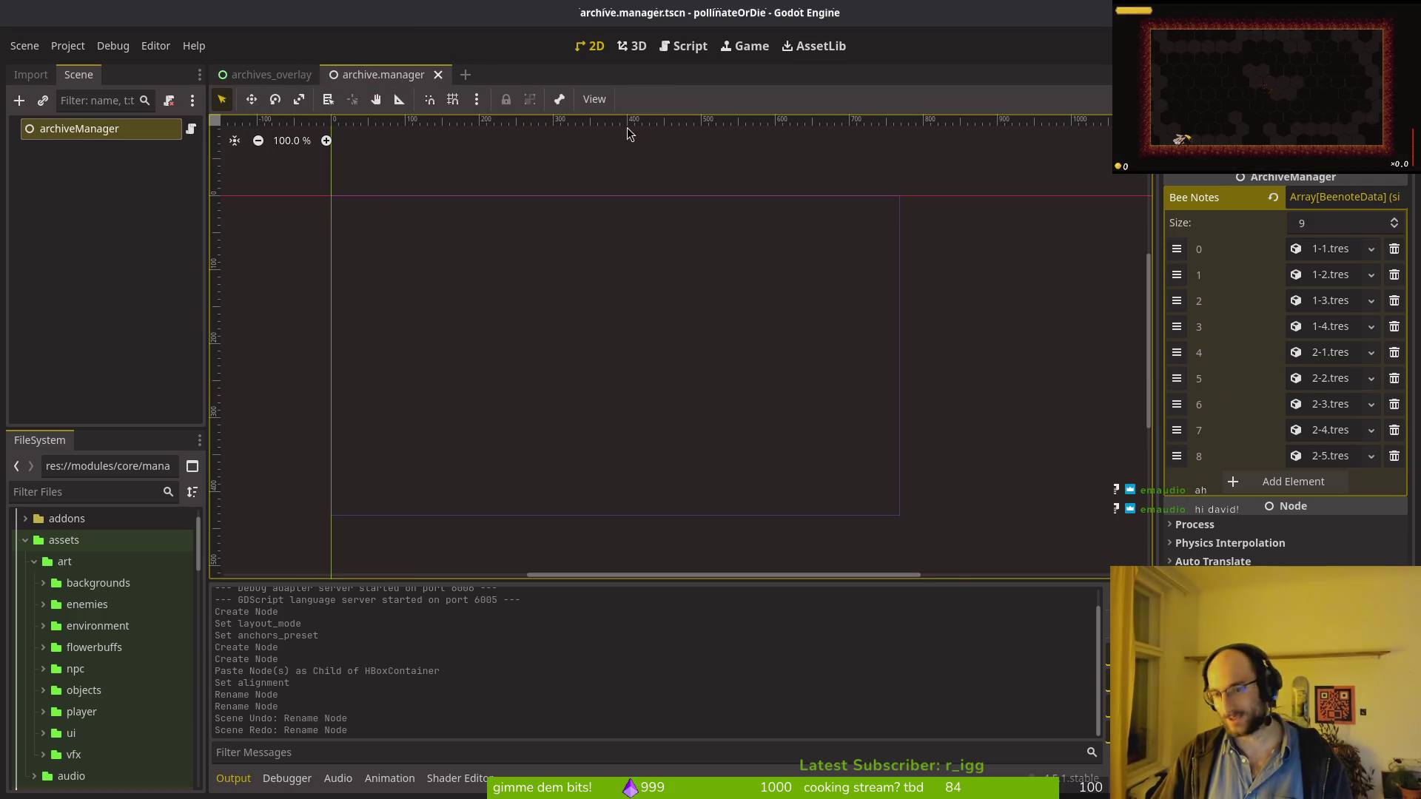
pyautogui.click(266, 74)
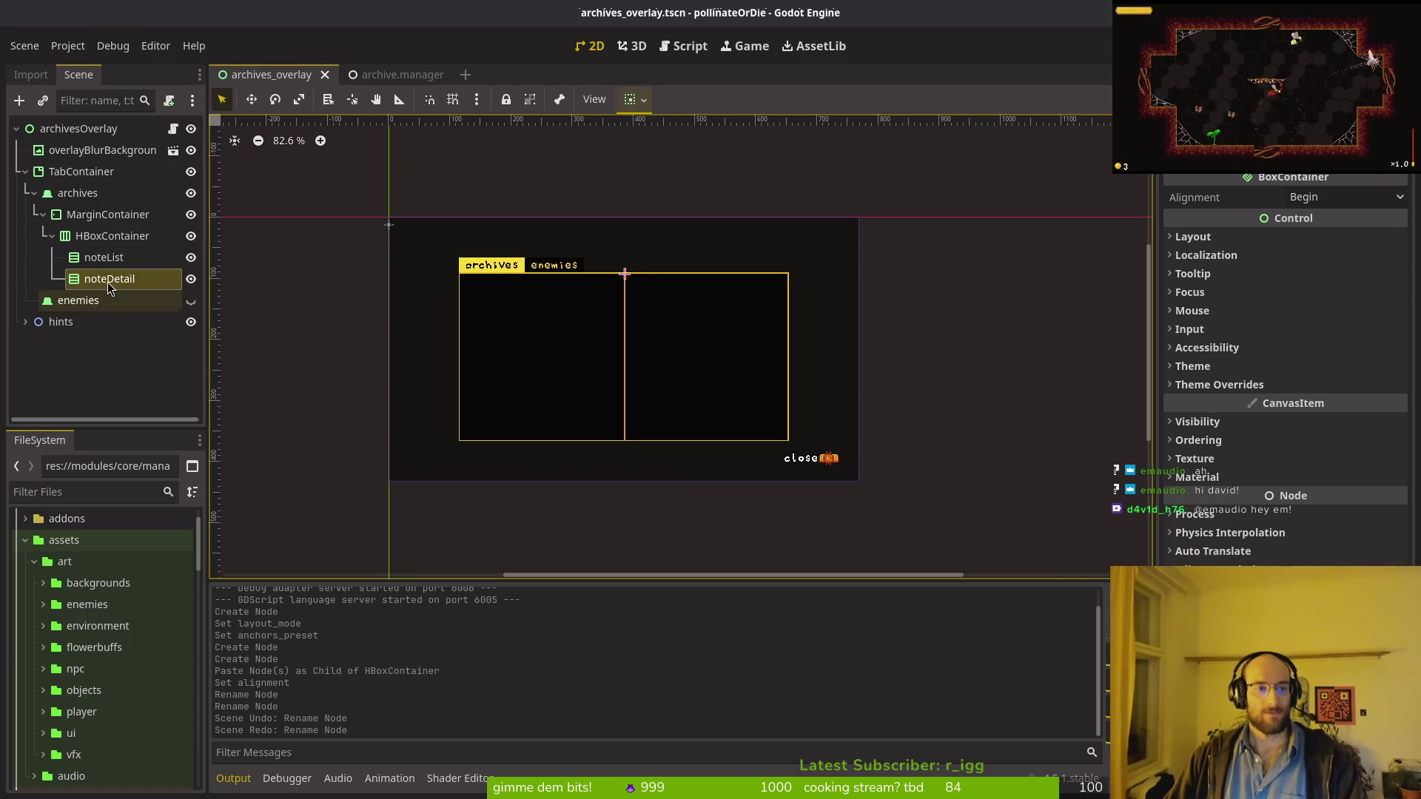
# Step: Set the HBoxContainer holding both columns back to Begin alignment
pyautogui.click(118, 258)
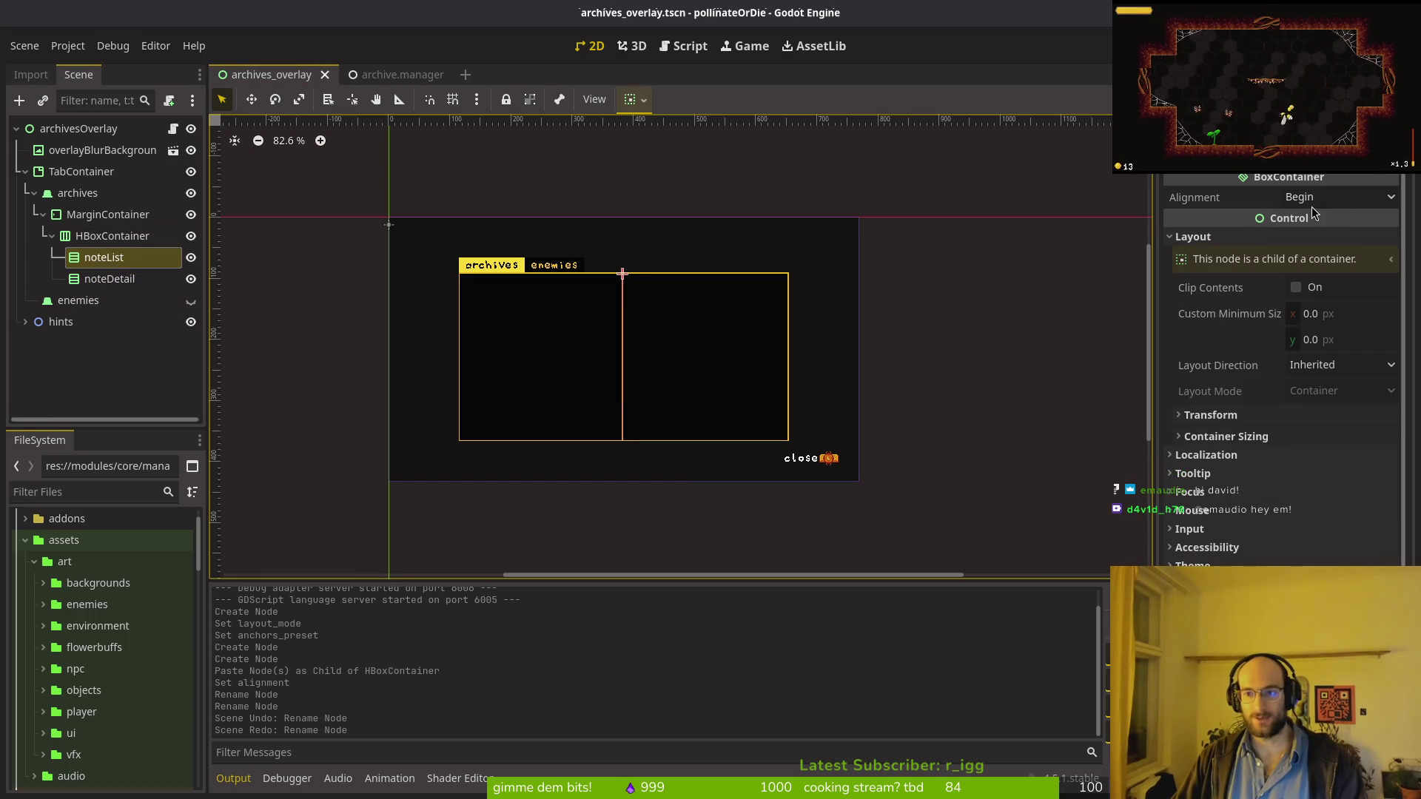
pyautogui.click(111, 235)
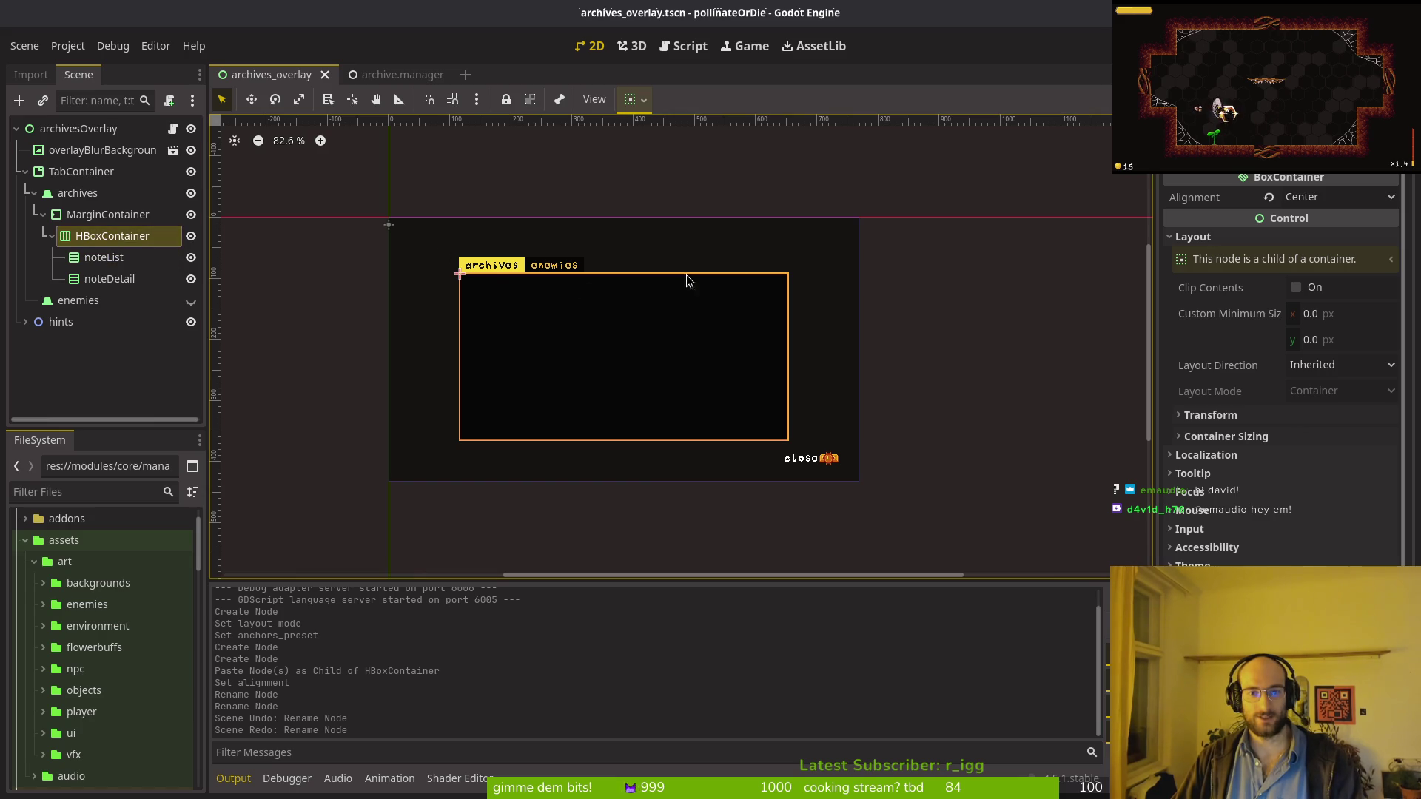
pyautogui.click(1316, 204)
pyautogui.click(1347, 220)
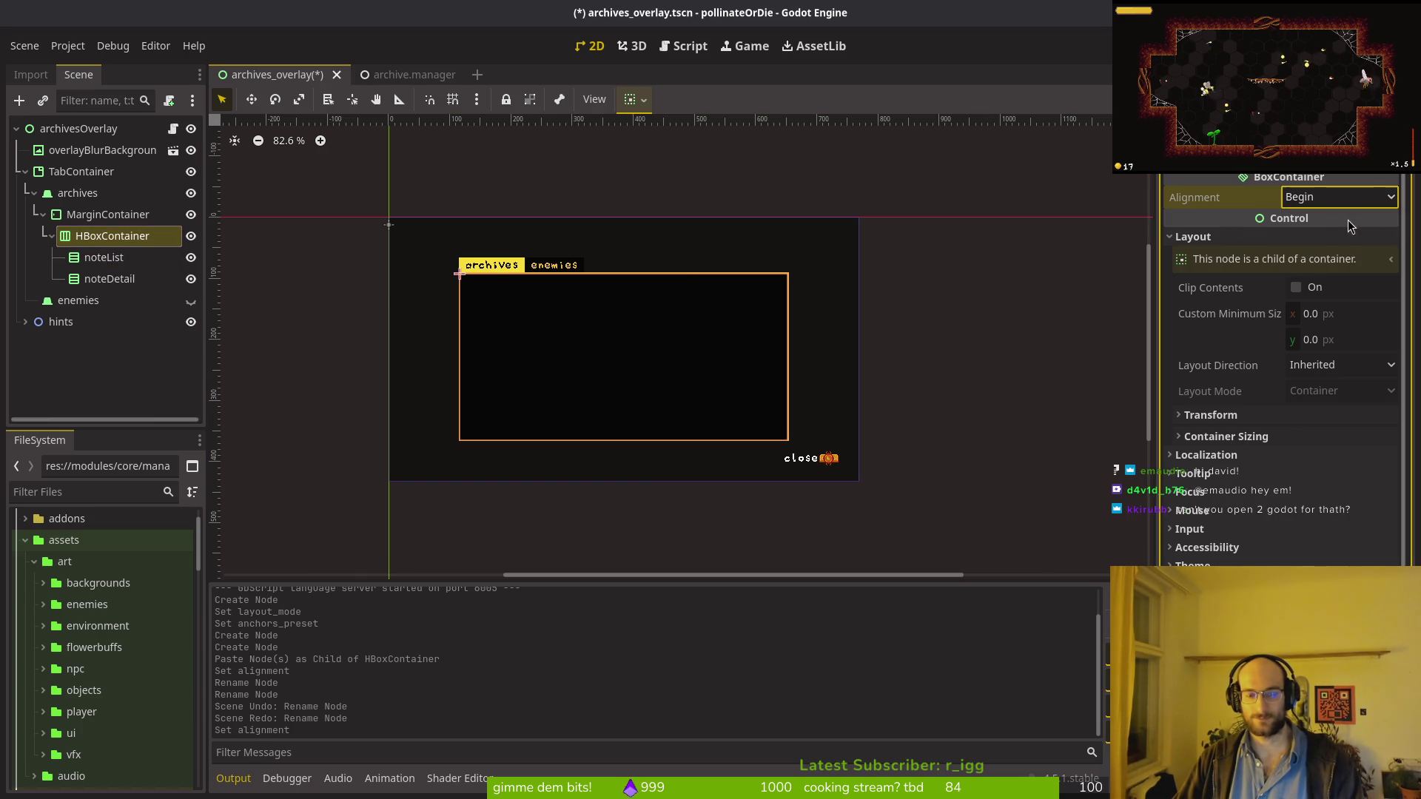
# Step: Turn on Horizontal Expand for noteDetail, keeping its layout direction Inherited, and save
pyautogui.click(117, 263)
pyautogui.click(111, 279)
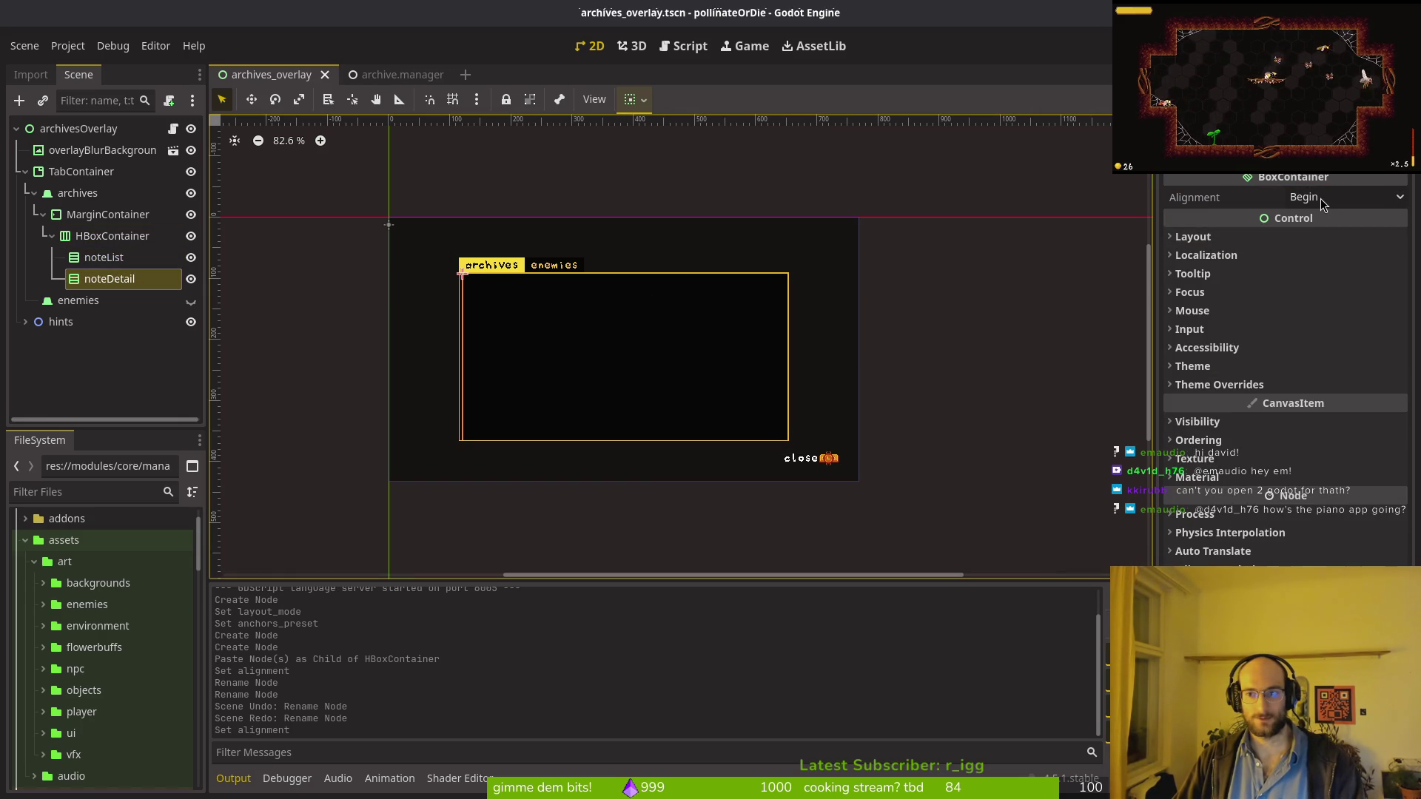
pyautogui.click(1193, 237)
pyautogui.click(1341, 364)
pyautogui.click(1302, 378)
pyautogui.click(1258, 436)
pyautogui.click(1300, 483)
pyautogui.hotkey('ctrl', 's')
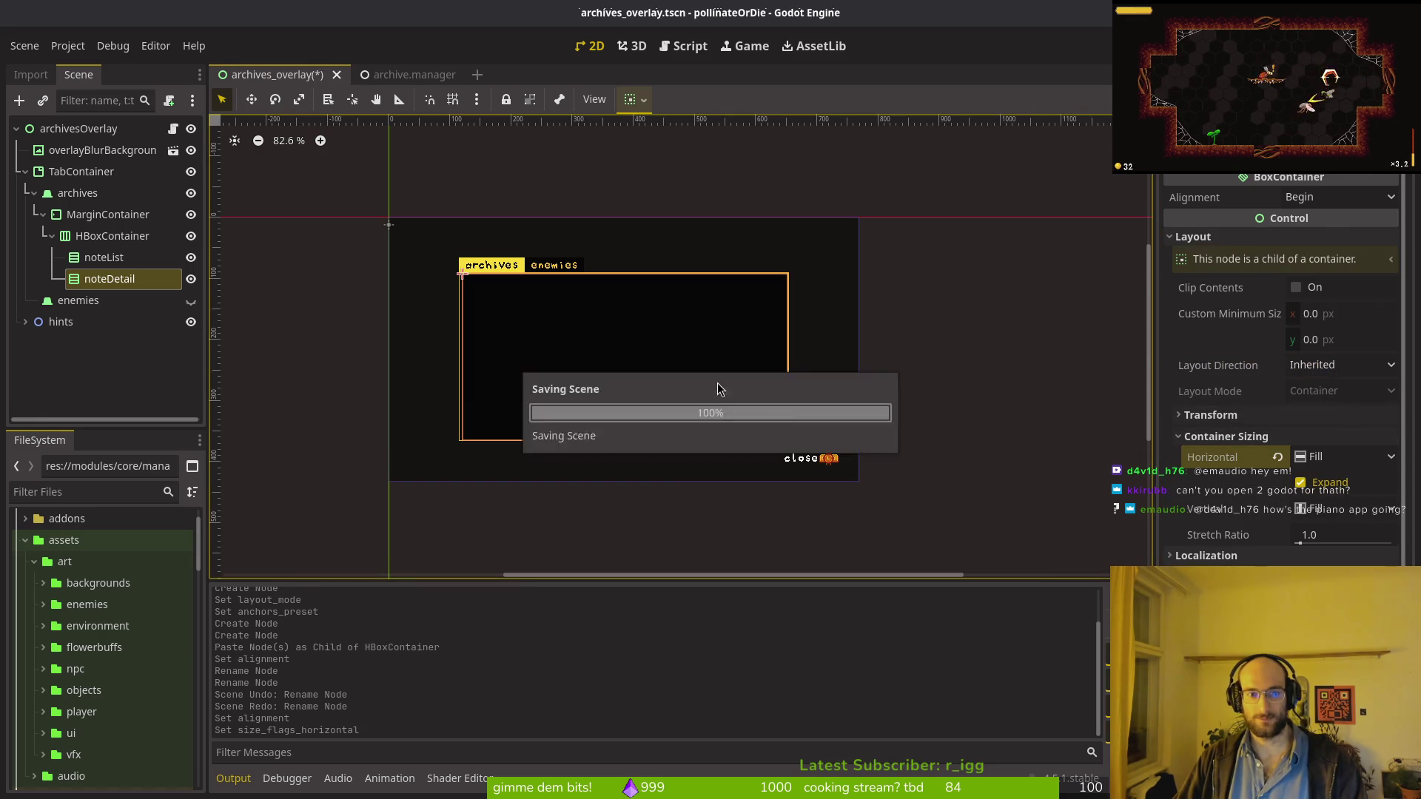
# Step: Give noteList a custom minimum width of 200 px
pyautogui.click(103, 256)
pyautogui.click(1249, 438)
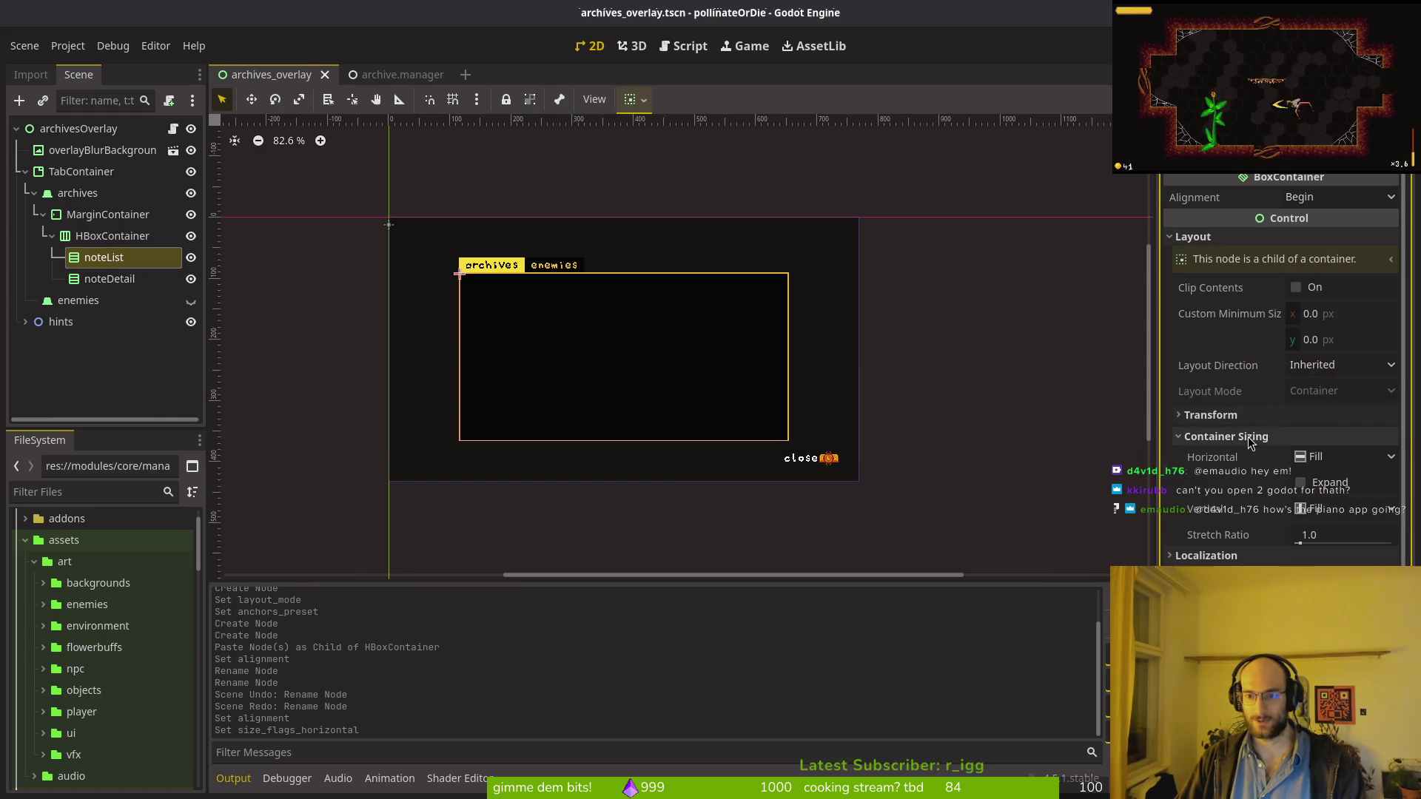
pyautogui.click(1232, 415)
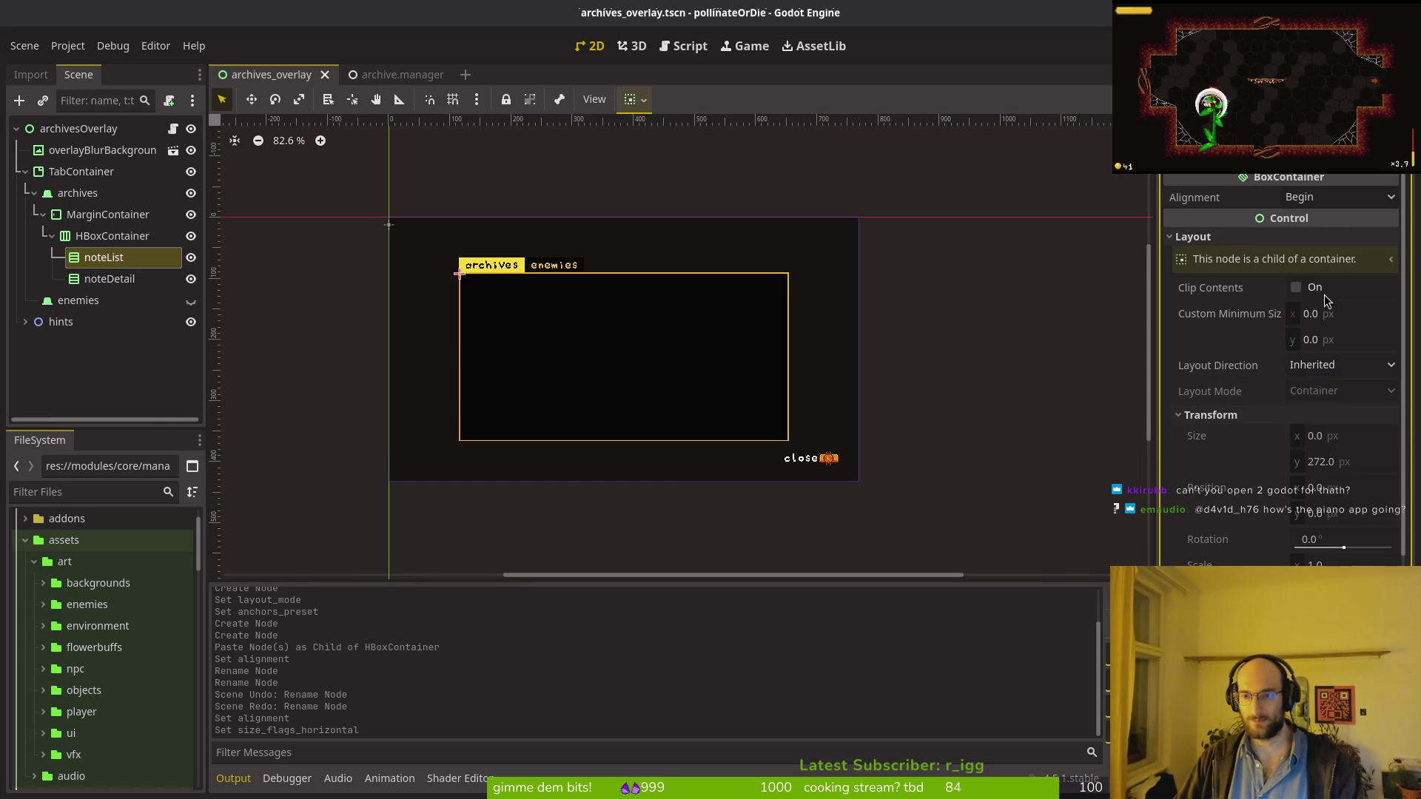
pyautogui.click(1354, 317)
pyautogui.write('1')
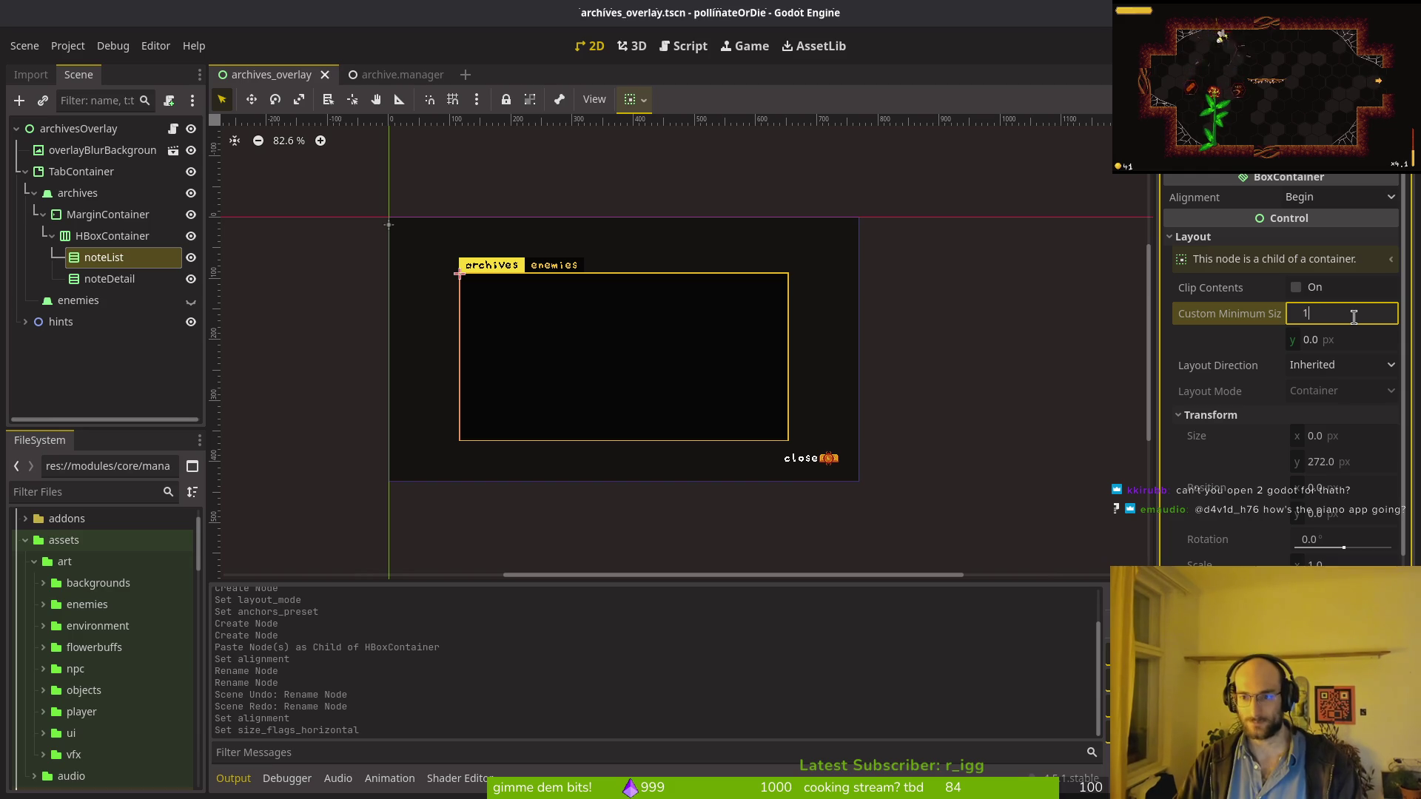
pyautogui.write('00')
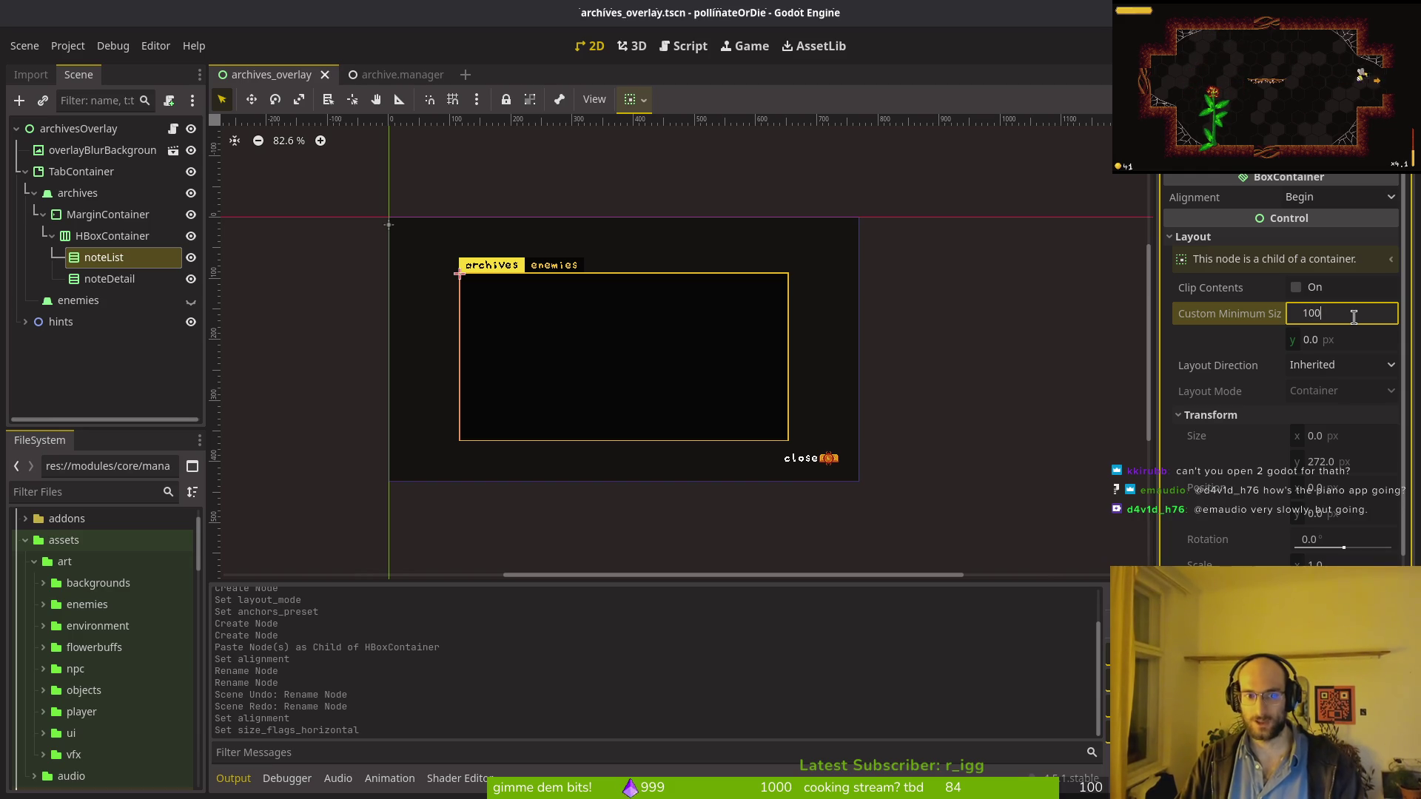
pyautogui.press('BackSpace')
pyautogui.press('BackSpace')
pyautogui.write('00')
pyautogui.press('Return')
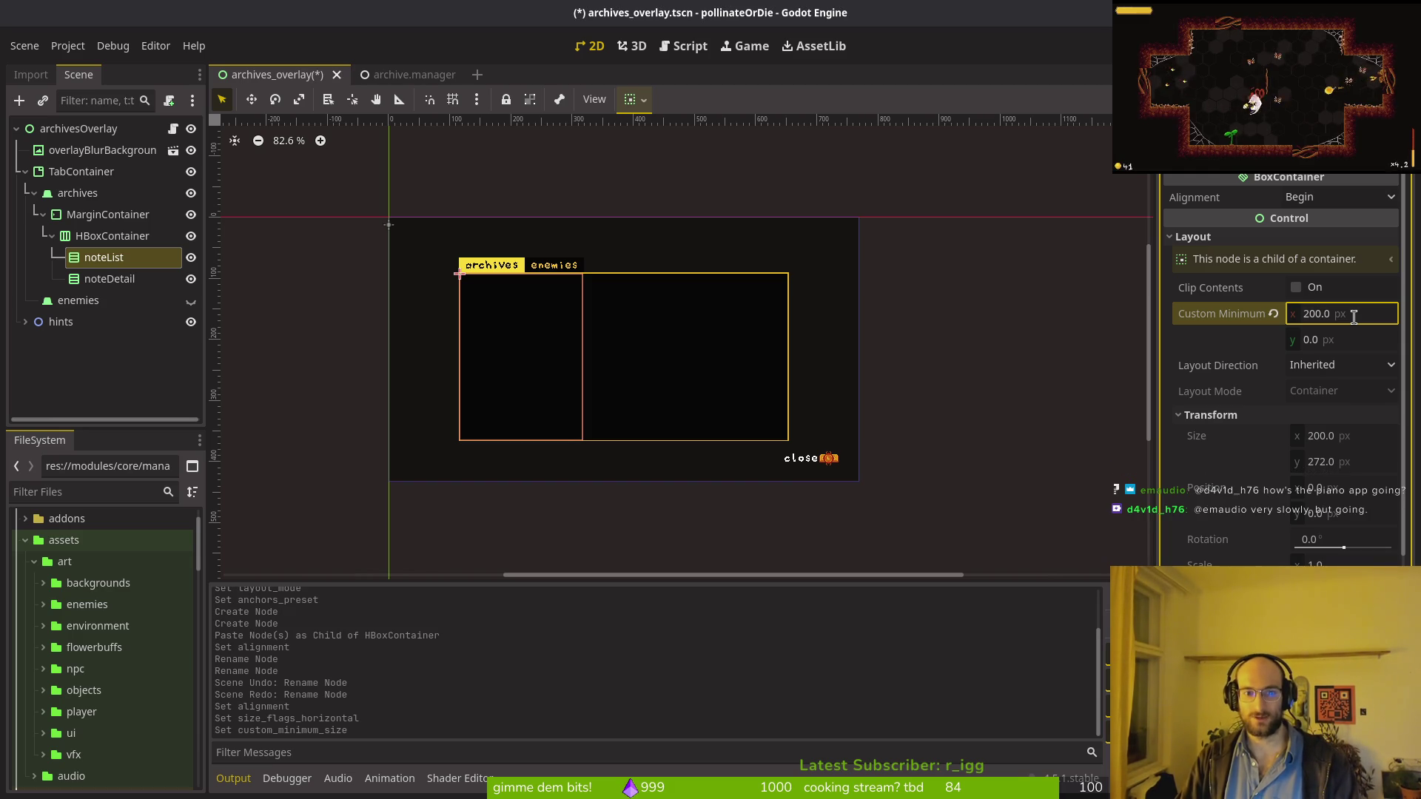
pyautogui.scroll(5, 501, 343)
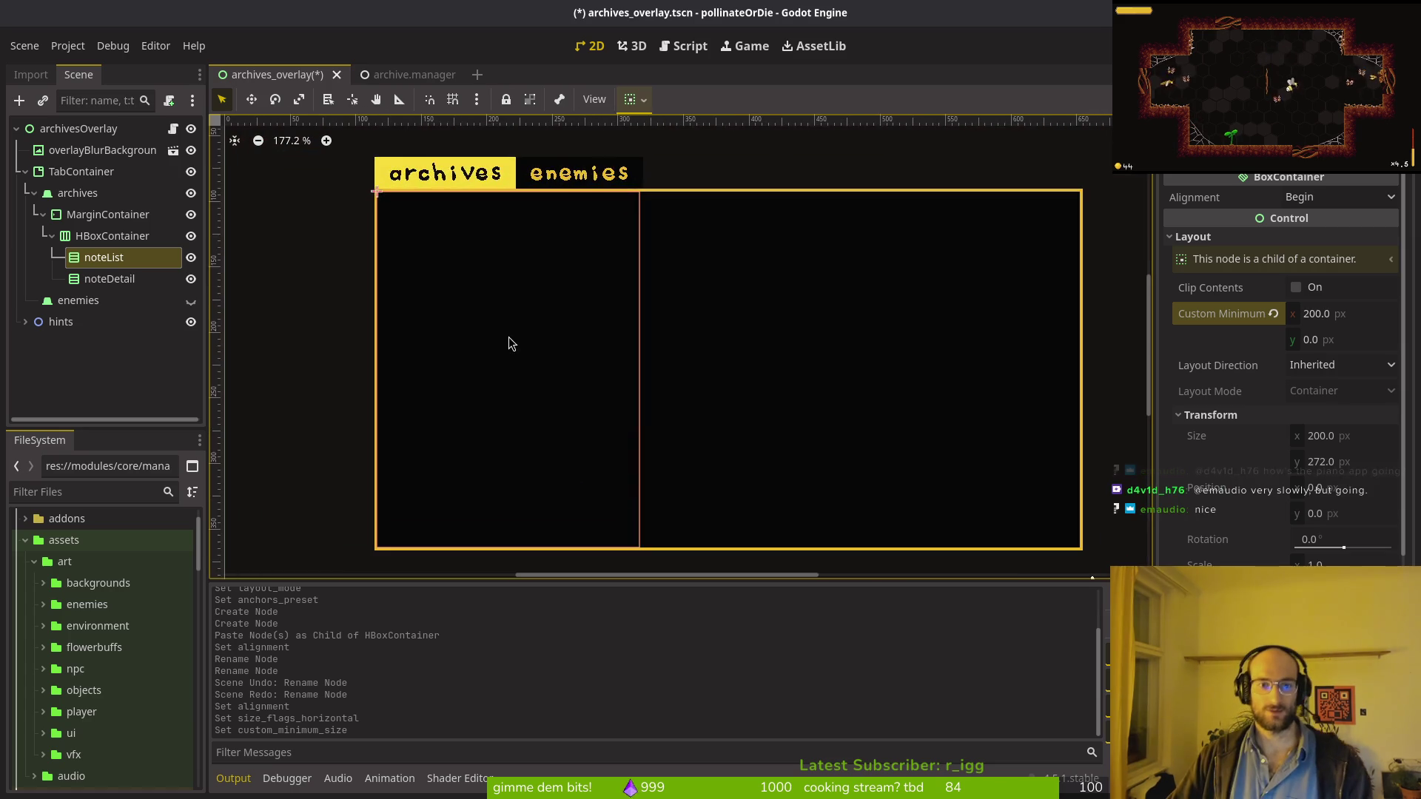
# Step: Frame the archives panel on the 2D canvas and save the scene
pyautogui.moveTo(517, 377); pyautogui.dragTo(538, 400)
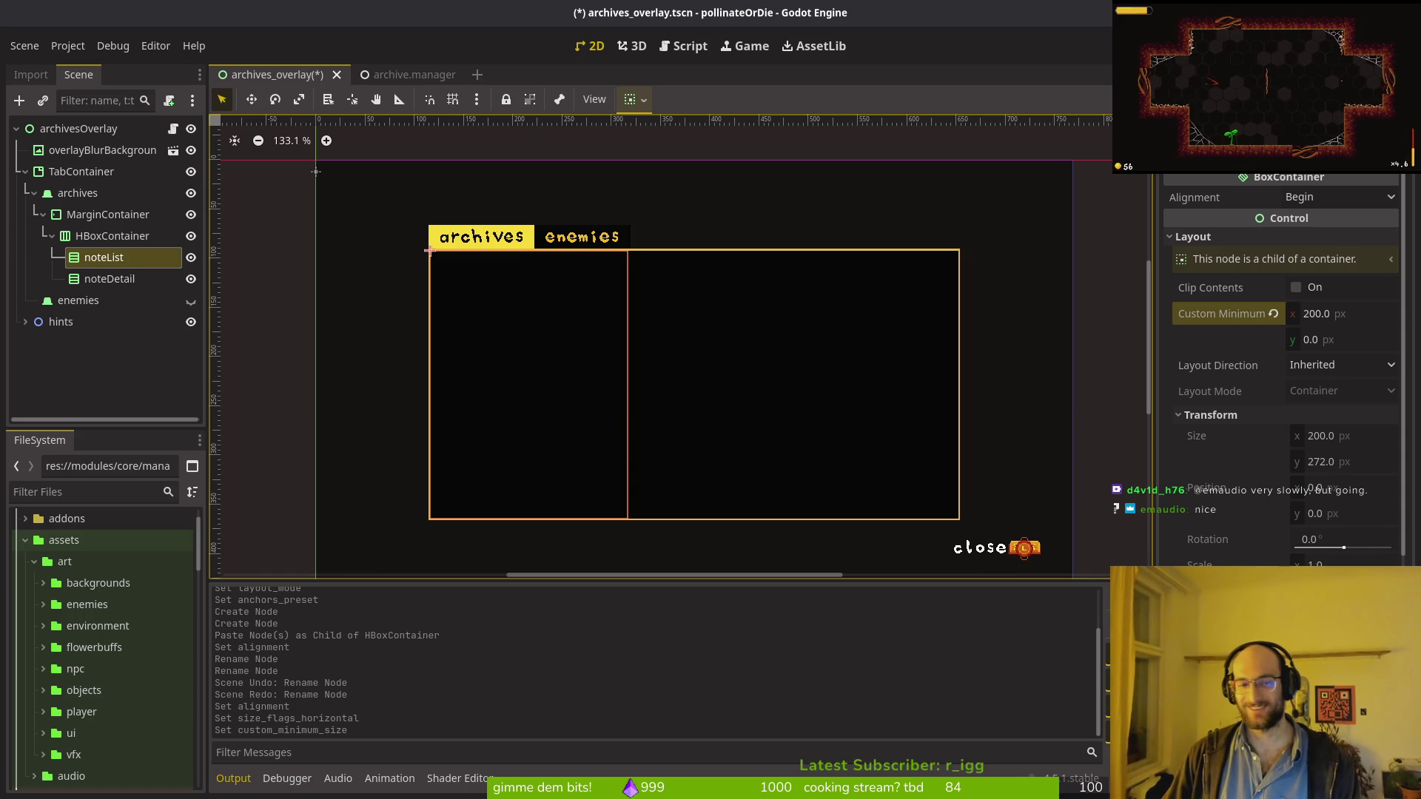
pyautogui.hotkey('ctrl', 's')
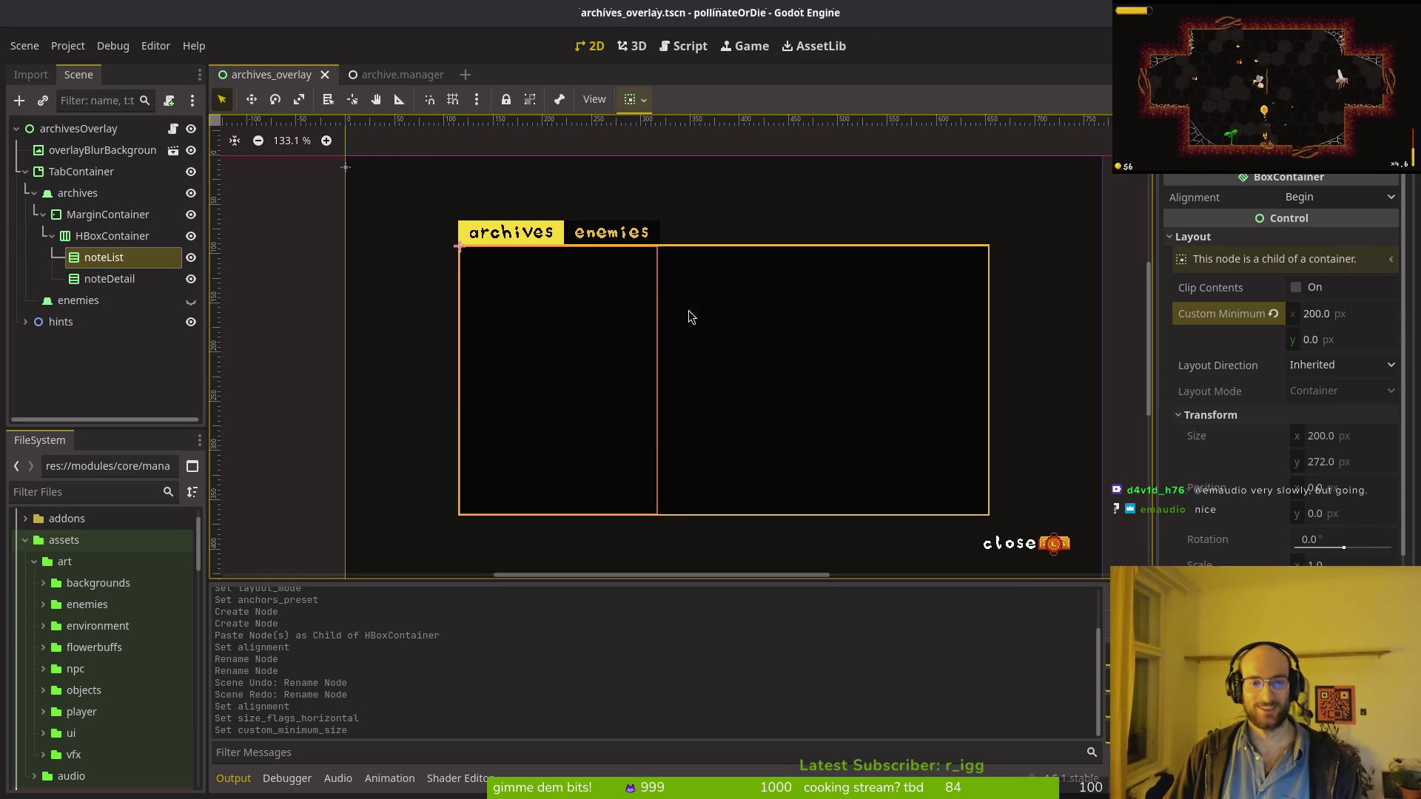
pyautogui.scroll(5, 664, 274)
pyautogui.scroll(2, 651, 273)
pyautogui.scroll(-5, 800, 330)
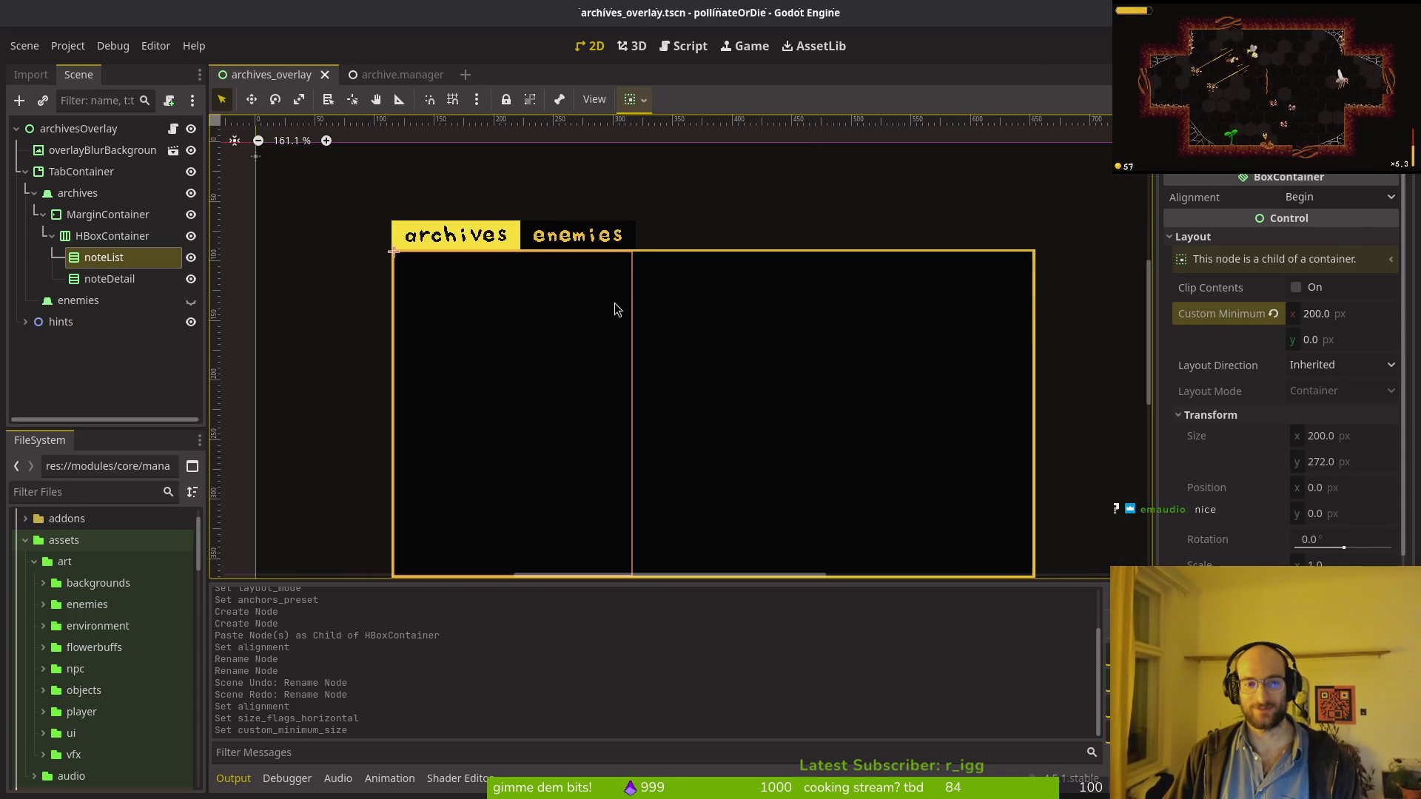
# Step: Collapse the HBoxContainer, MarginContainer and archives branches in the Scene tree, saving again
pyautogui.click(52, 235)
pyautogui.click(43, 214)
pyautogui.hotkey('ctrl', 's')
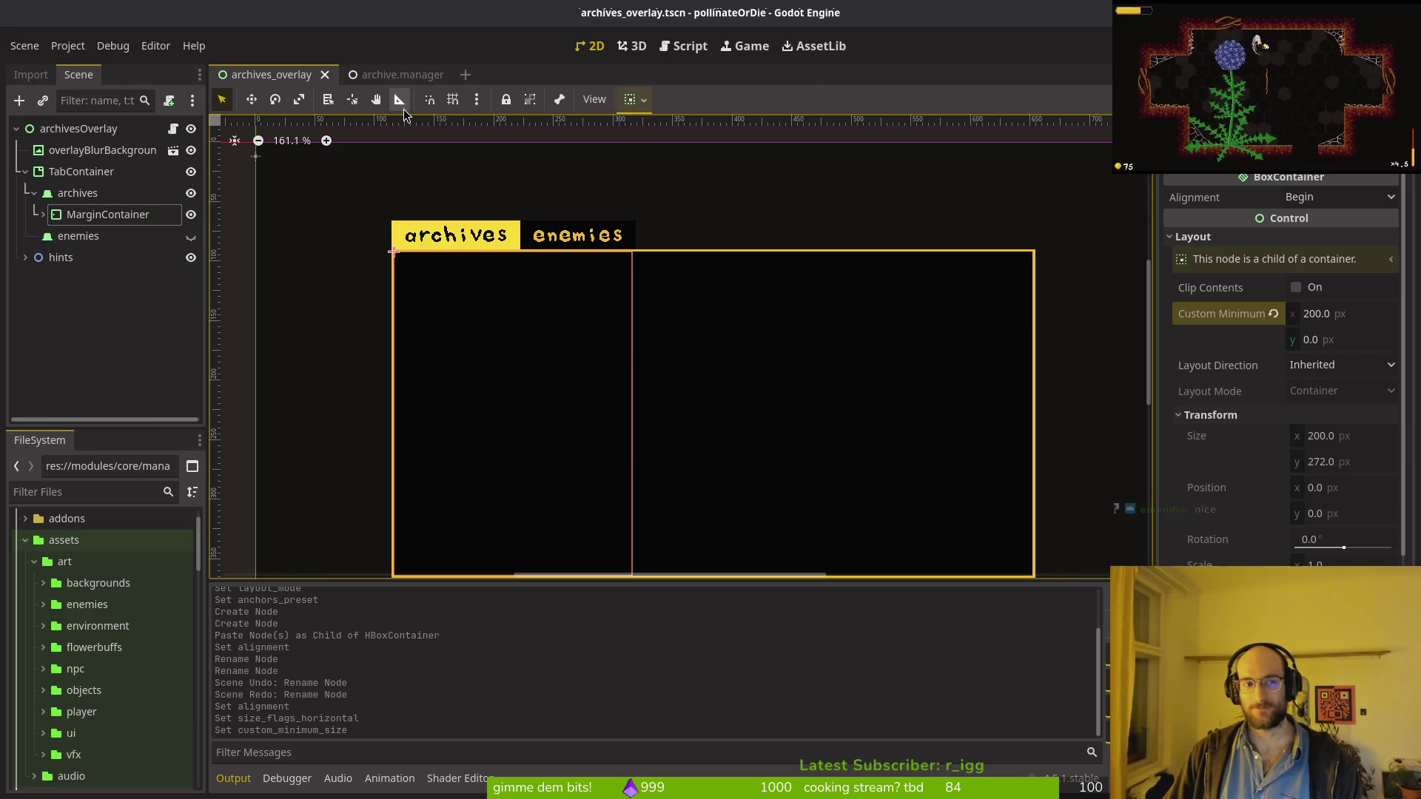
pyautogui.click(34, 193)
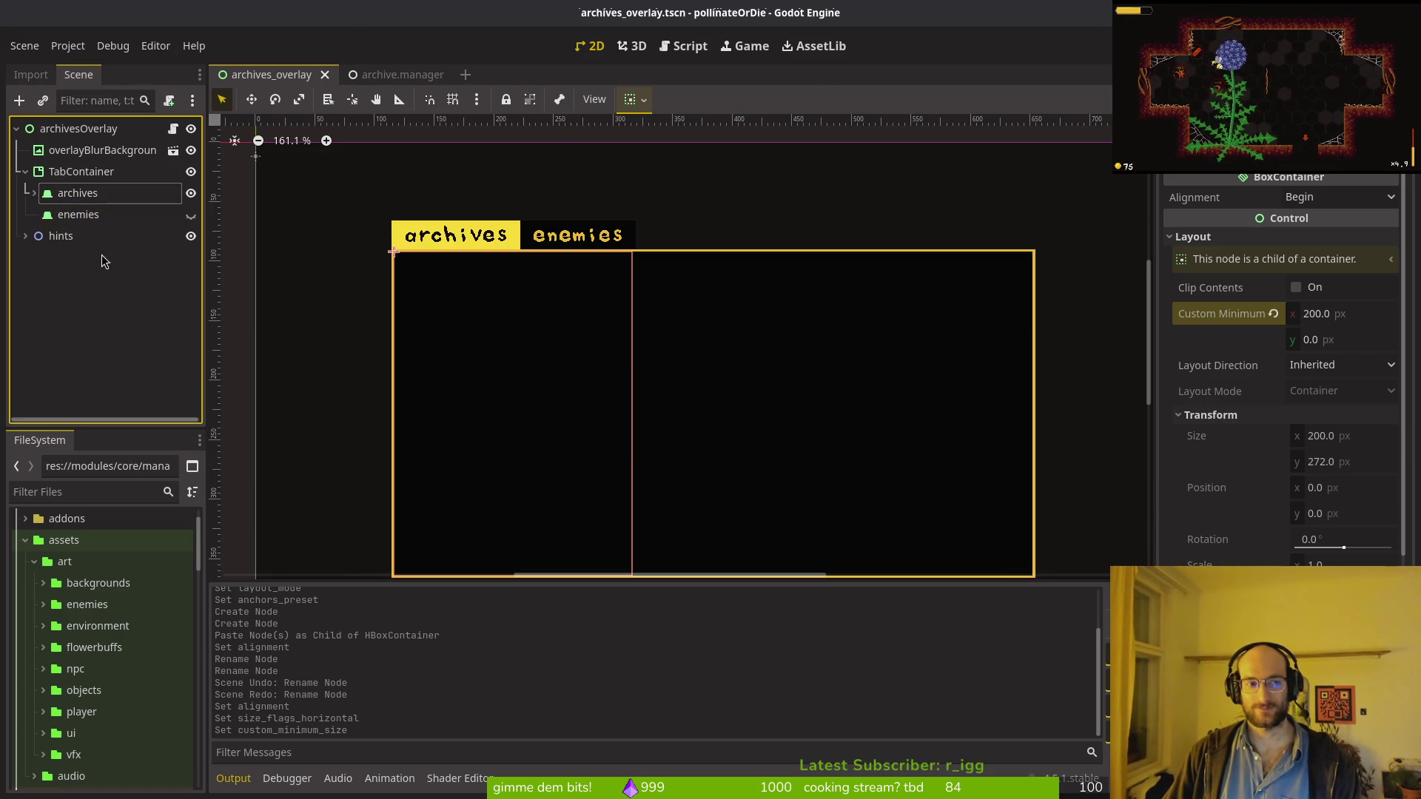
# Step: Glance at the archive.manager scene and the script editor, ending back on the 2D canvas
pyautogui.click(362, 77)
pyautogui.click(287, 76)
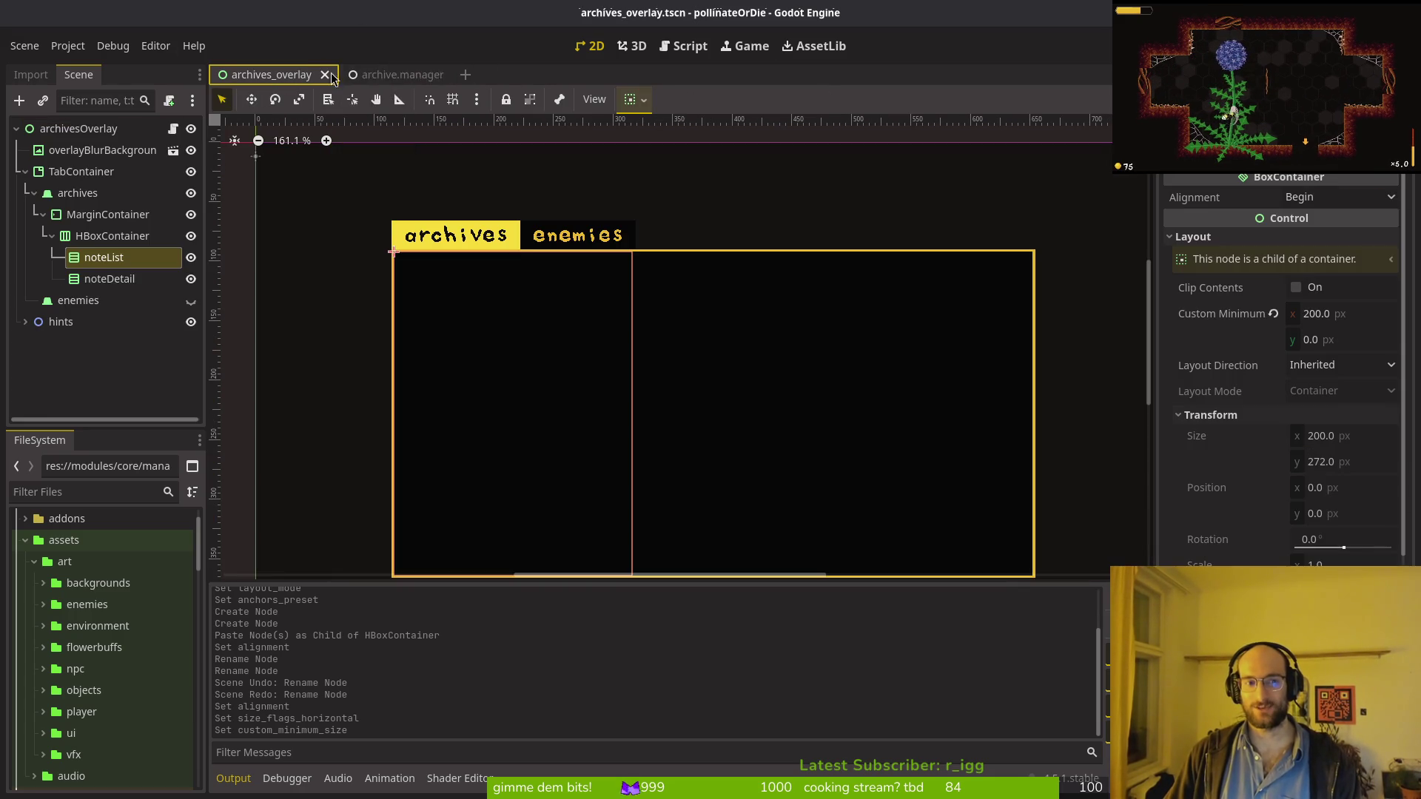
pyautogui.click(680, 47)
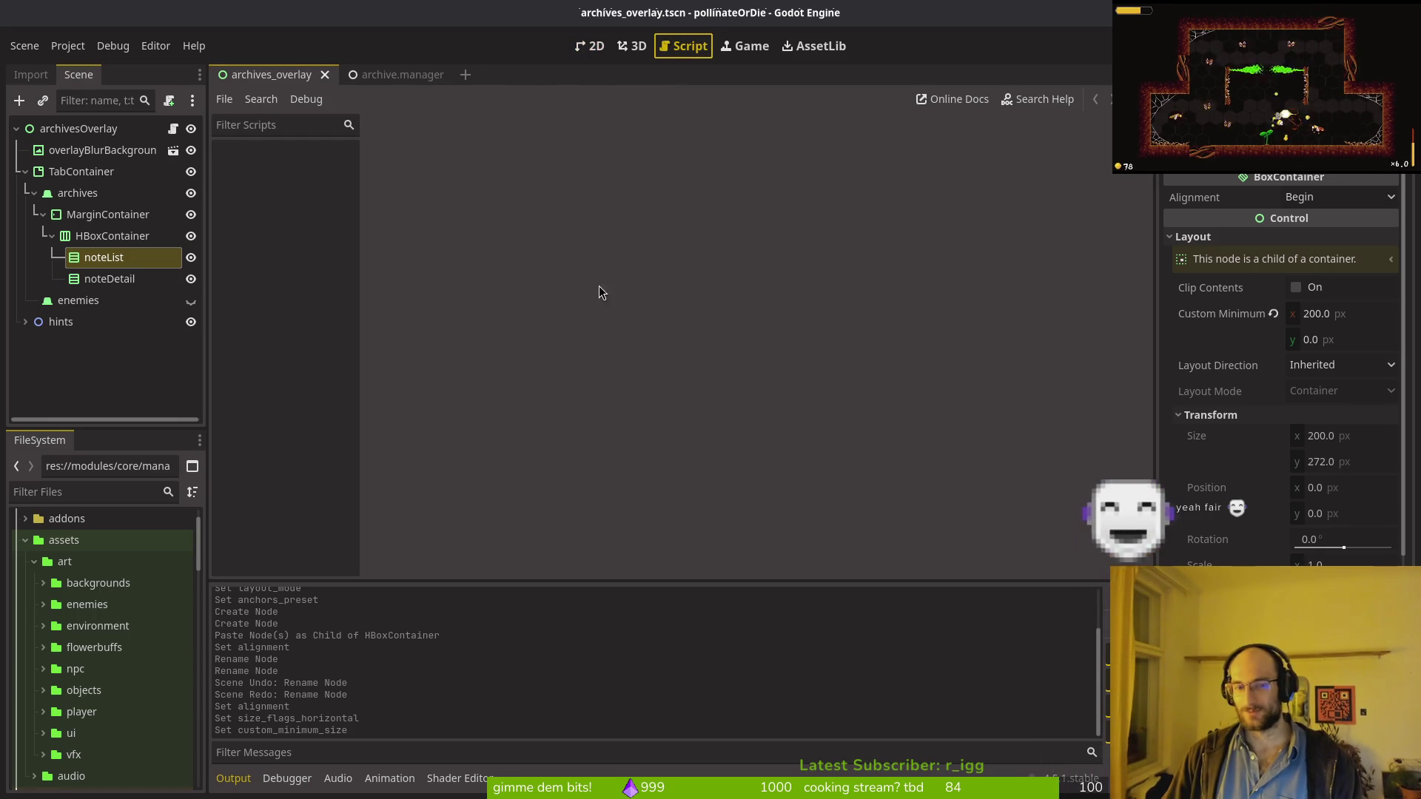
pyautogui.click(595, 45)
pyautogui.click(681, 46)
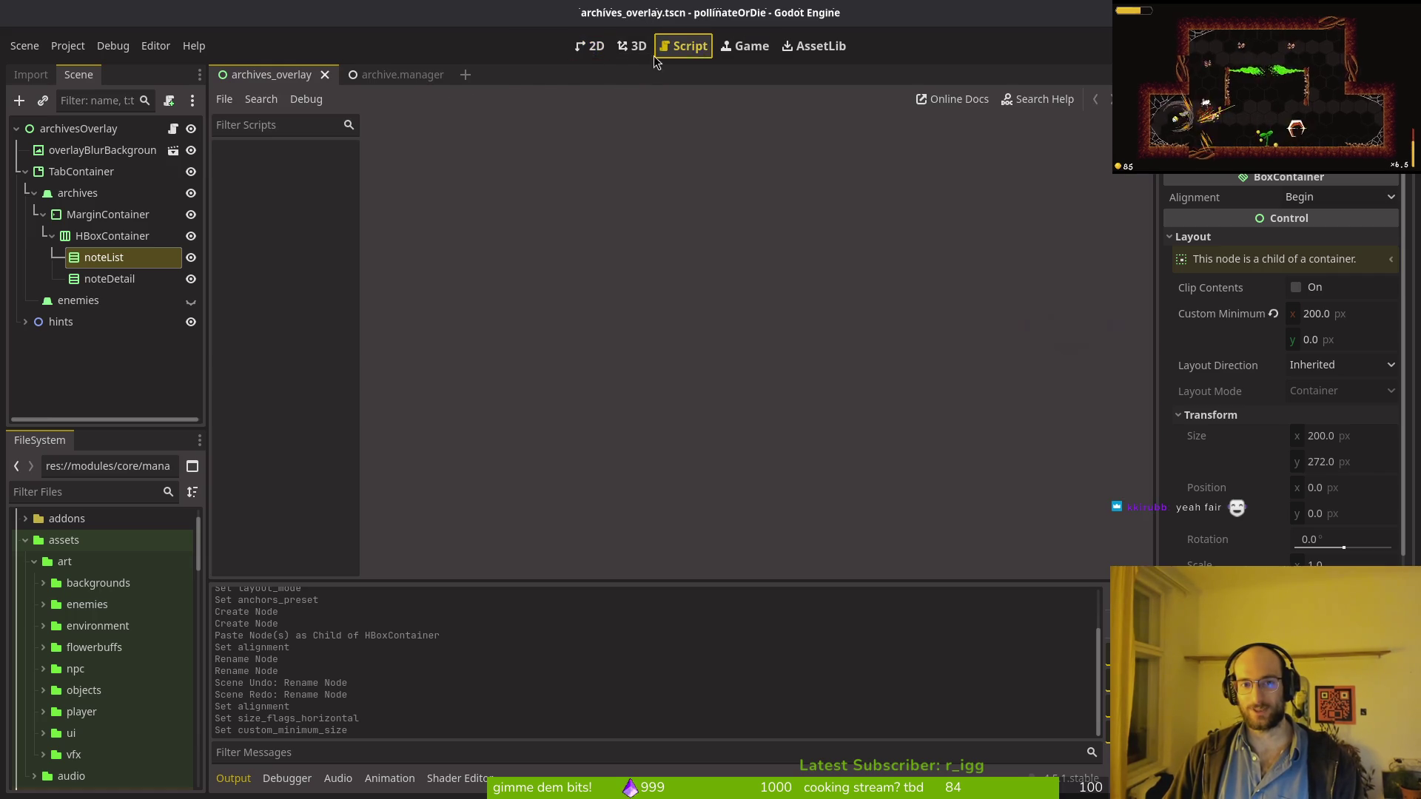
pyautogui.click(590, 46)
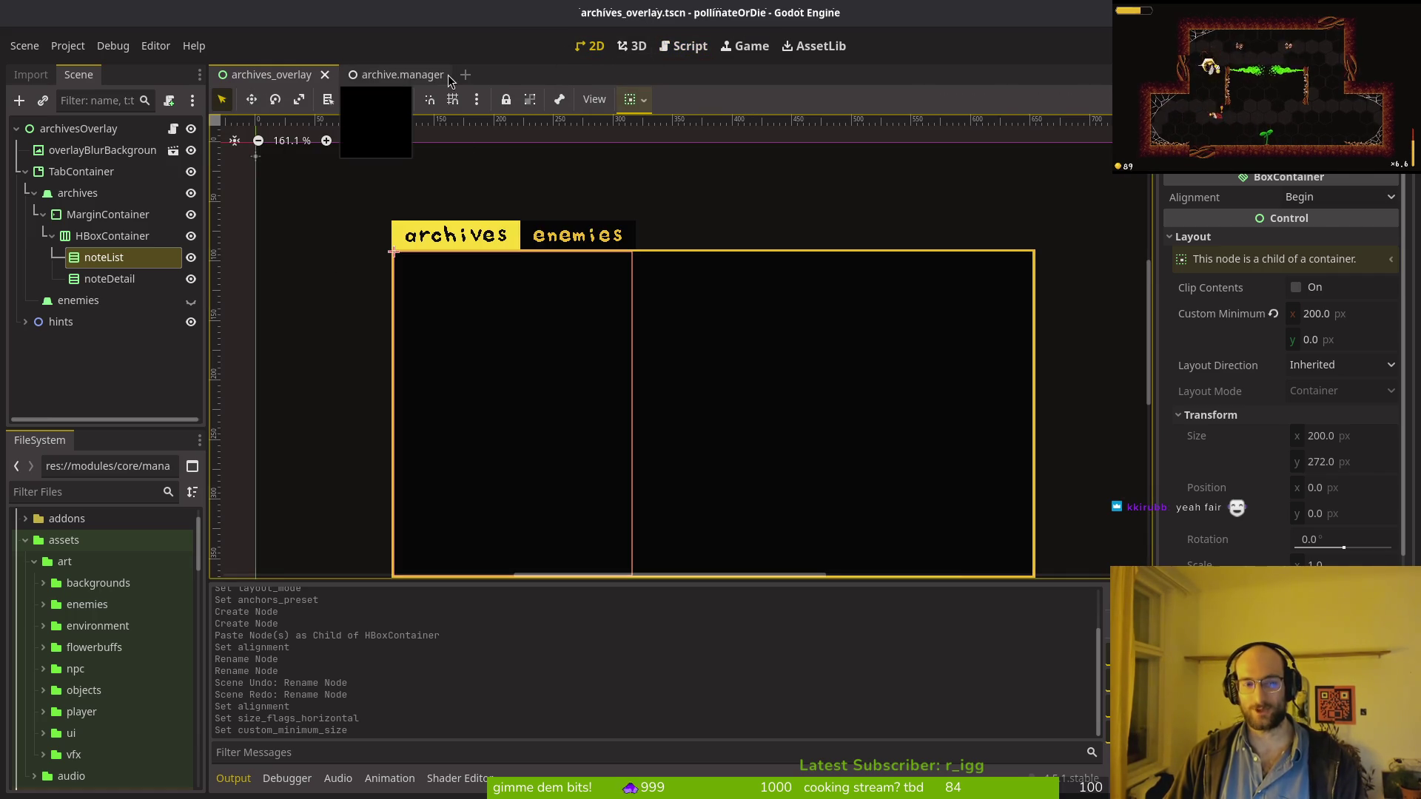
pyautogui.click(682, 46)
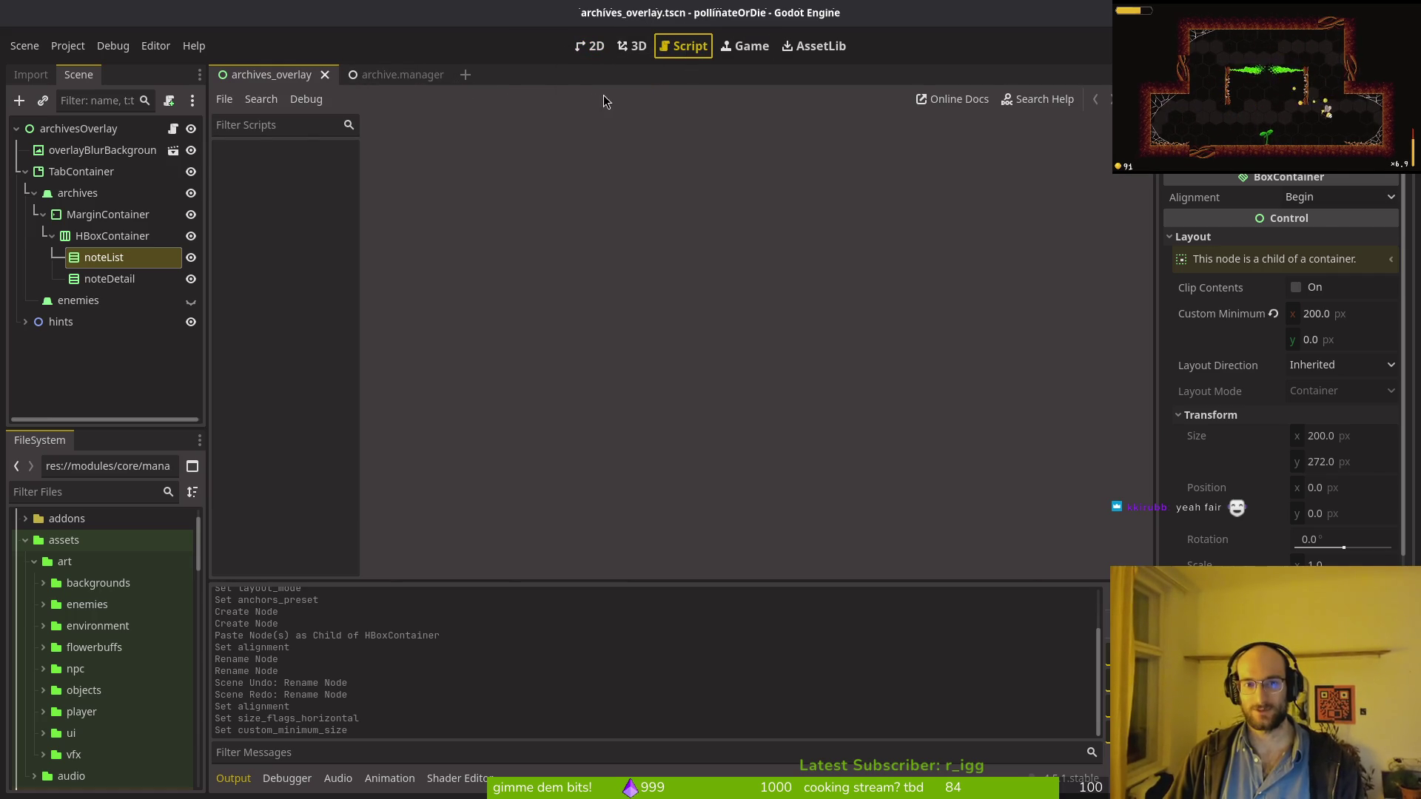
pyautogui.click(590, 46)
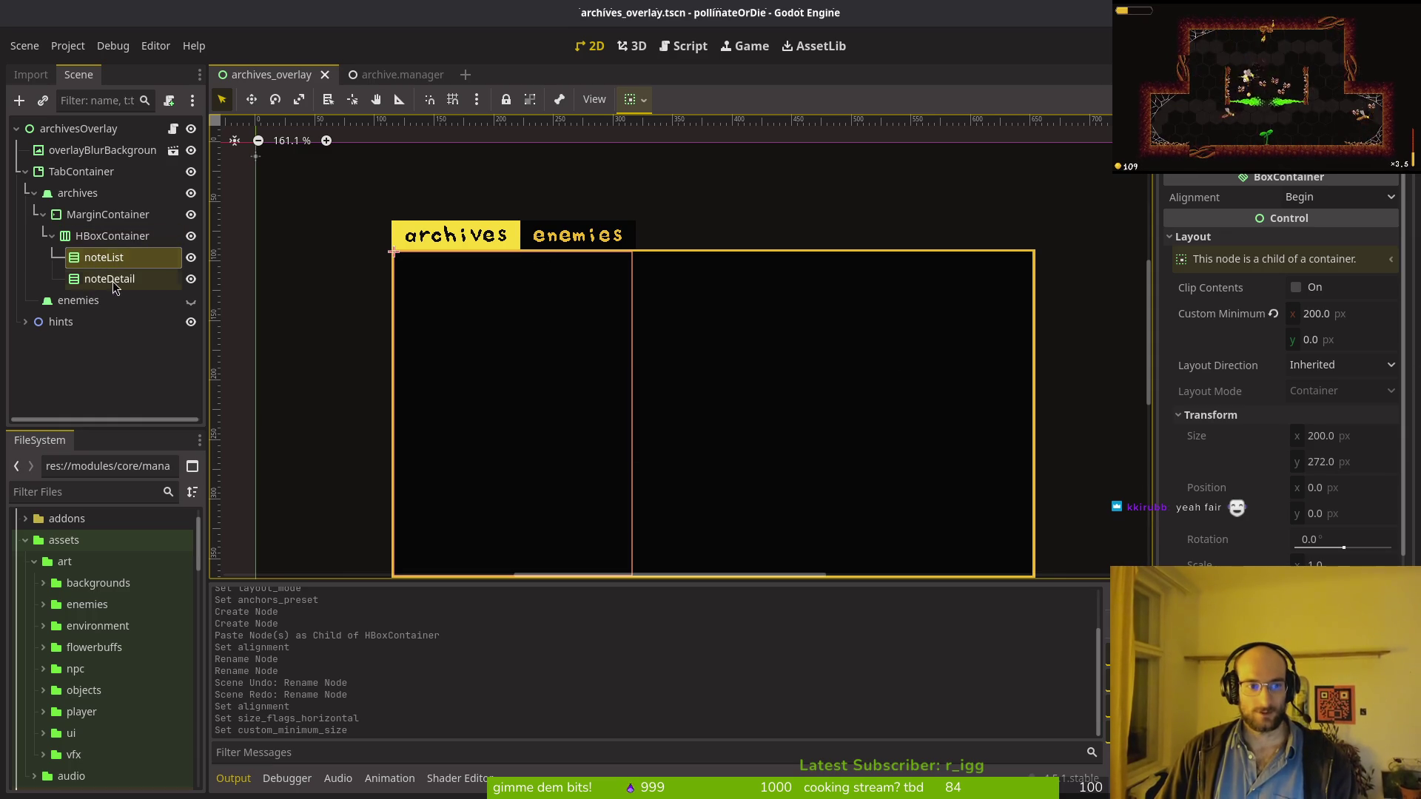
pyautogui.scroll(-3, 614, 294)
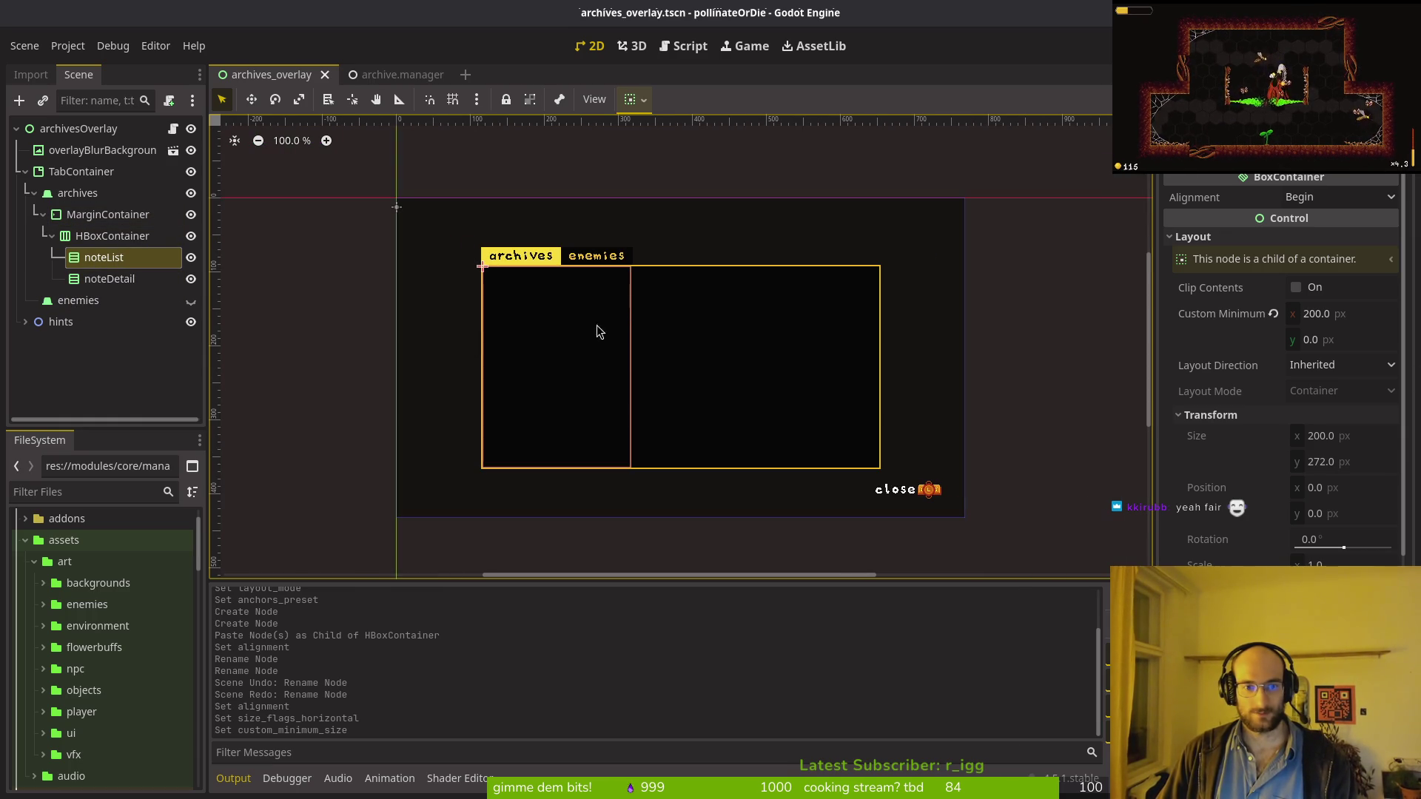
pyautogui.click(110, 278)
pyautogui.click(94, 259)
pyautogui.click(104, 281)
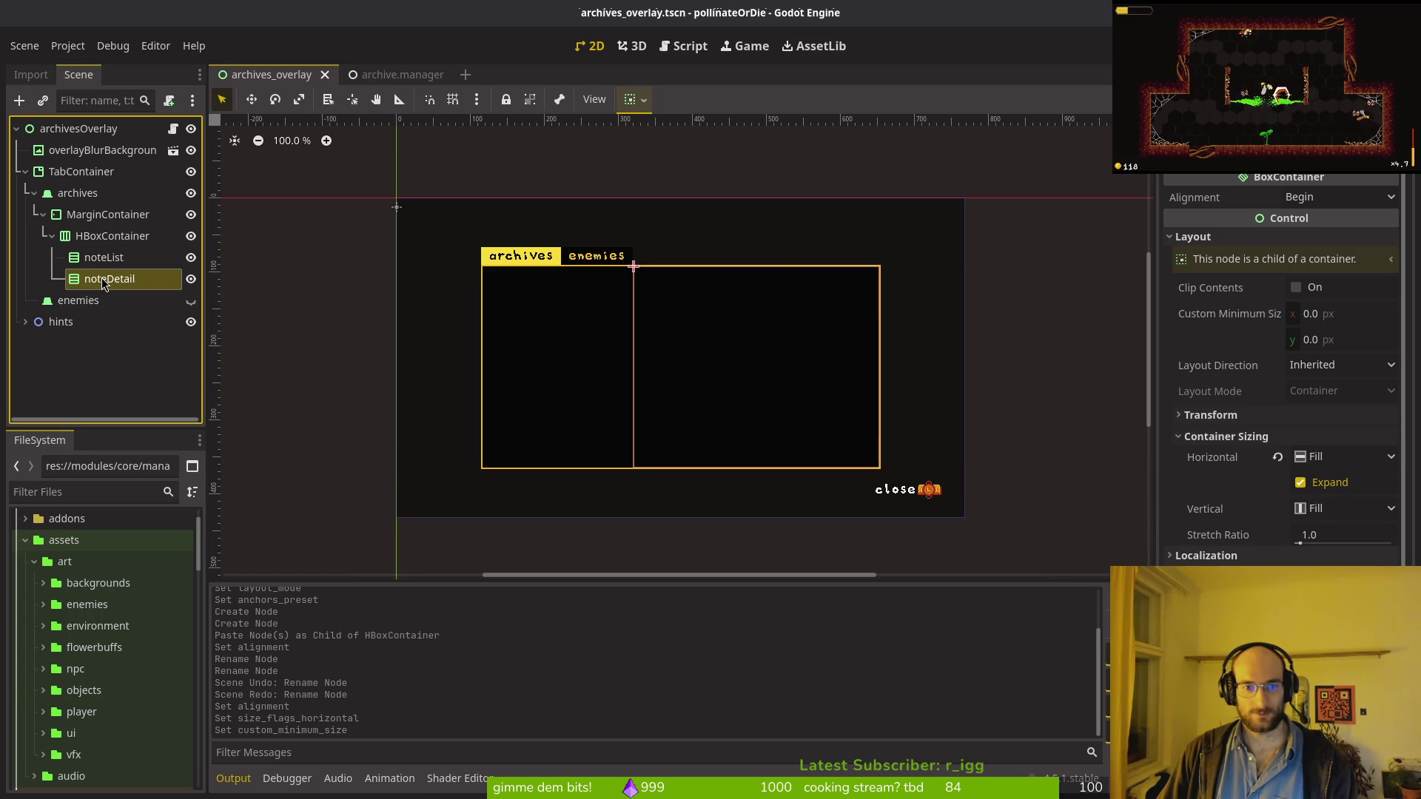
pyautogui.click(102, 259)
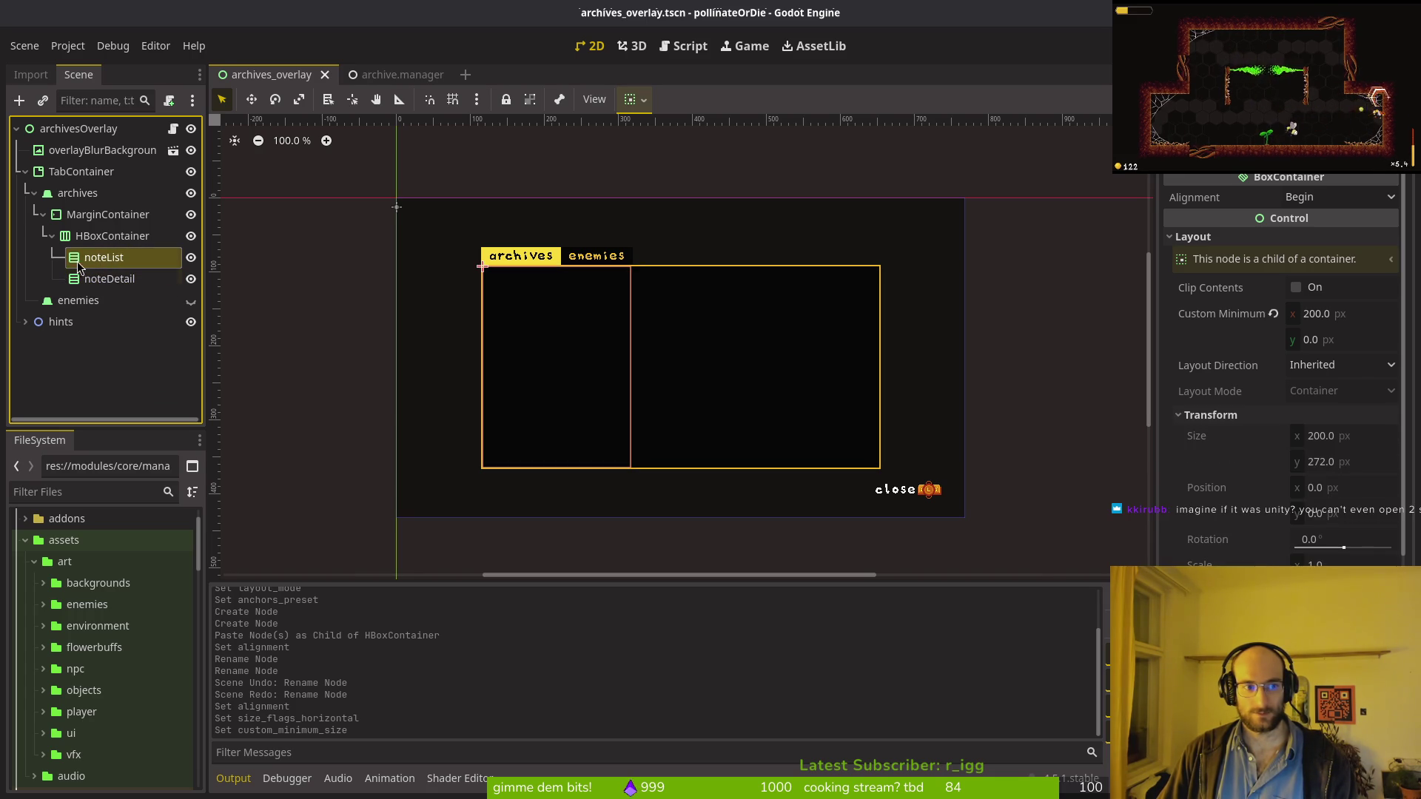
pyautogui.click(51, 235)
pyautogui.click(38, 214)
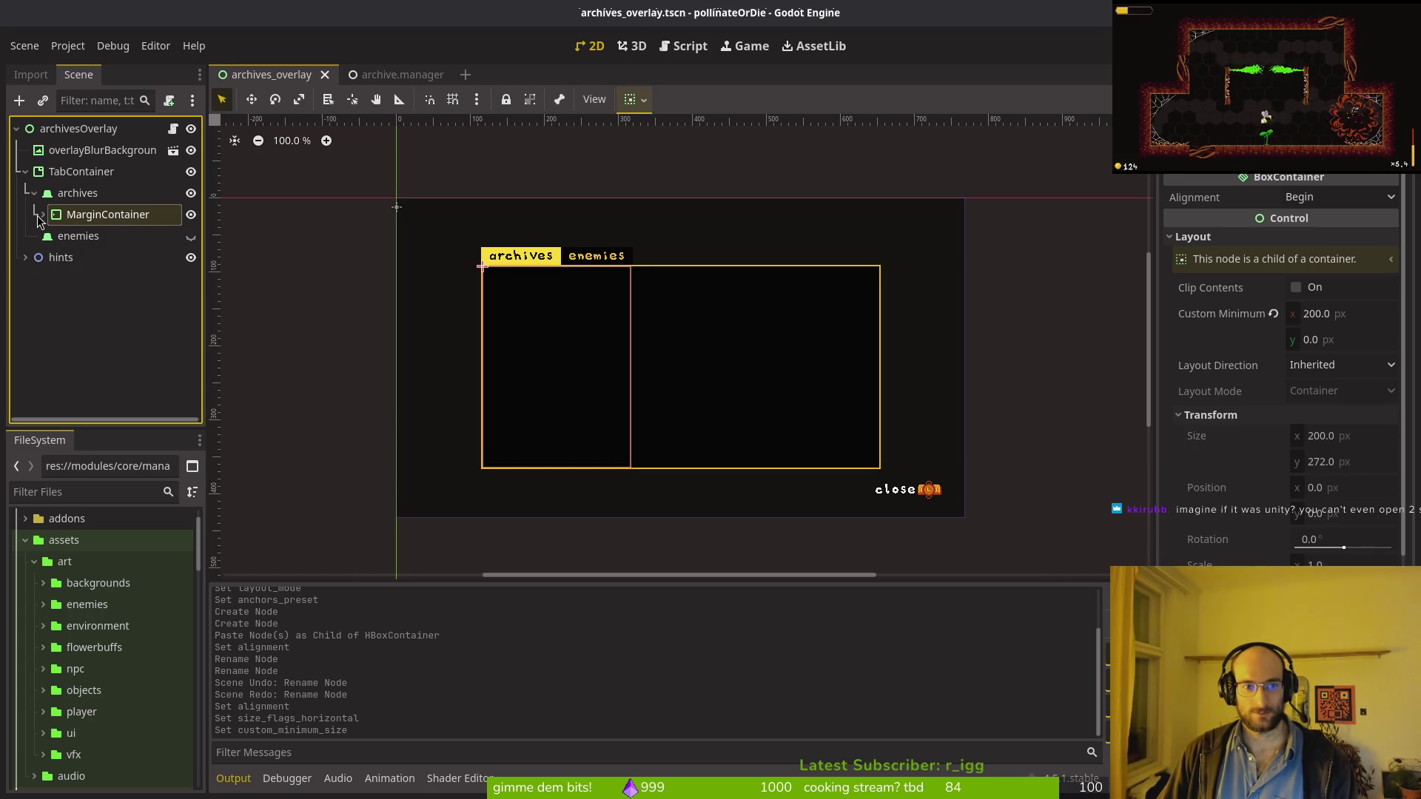
pyautogui.click(42, 215)
pyautogui.click(52, 235)
pyautogui.click(51, 235)
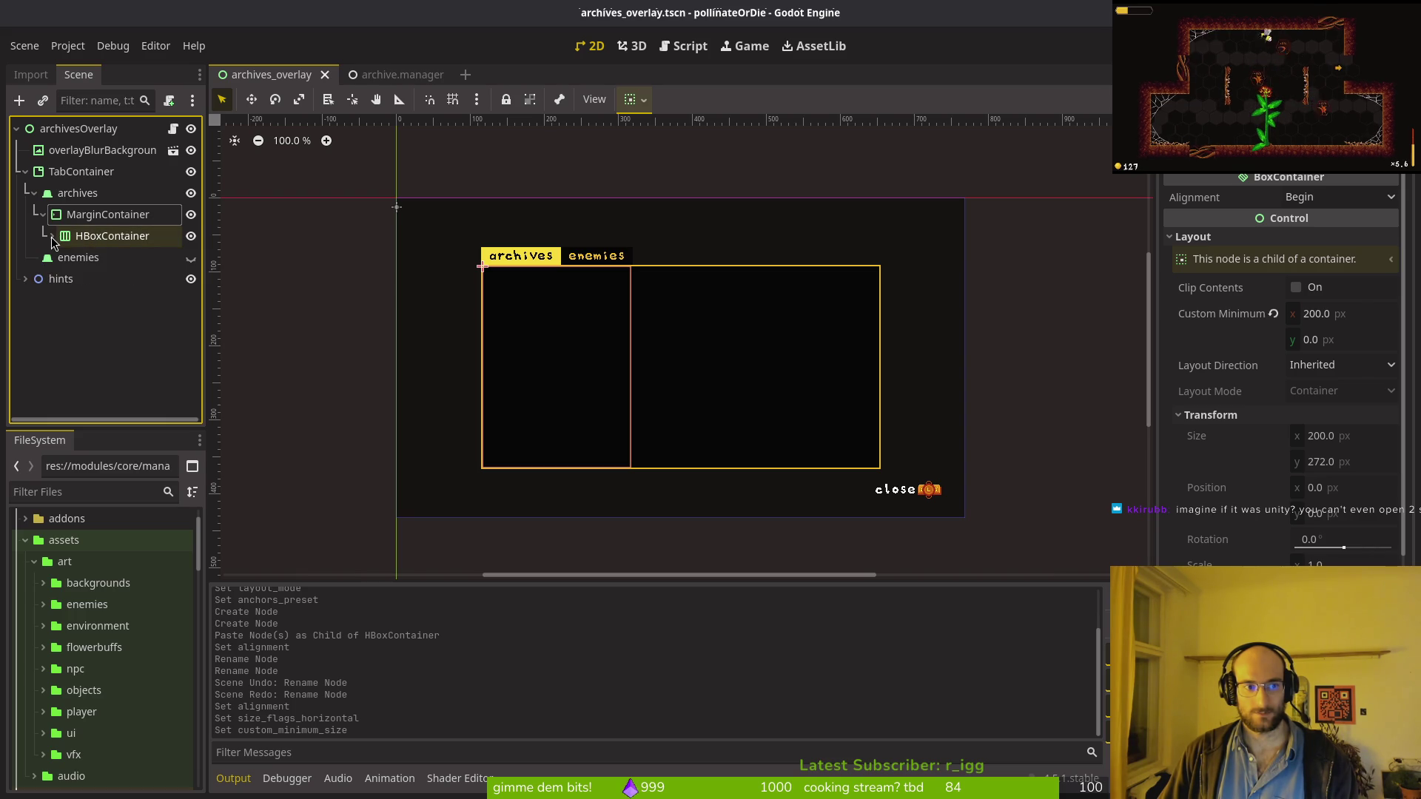
pyautogui.click(51, 235)
pyautogui.keyDown('shift'); pyautogui.click(104, 285); pyautogui.keyUp('shift')
pyautogui.moveTo(103, 285); pyautogui.dragTo(86, 245)
pyautogui.click(122, 241)
pyautogui.press('Delete')
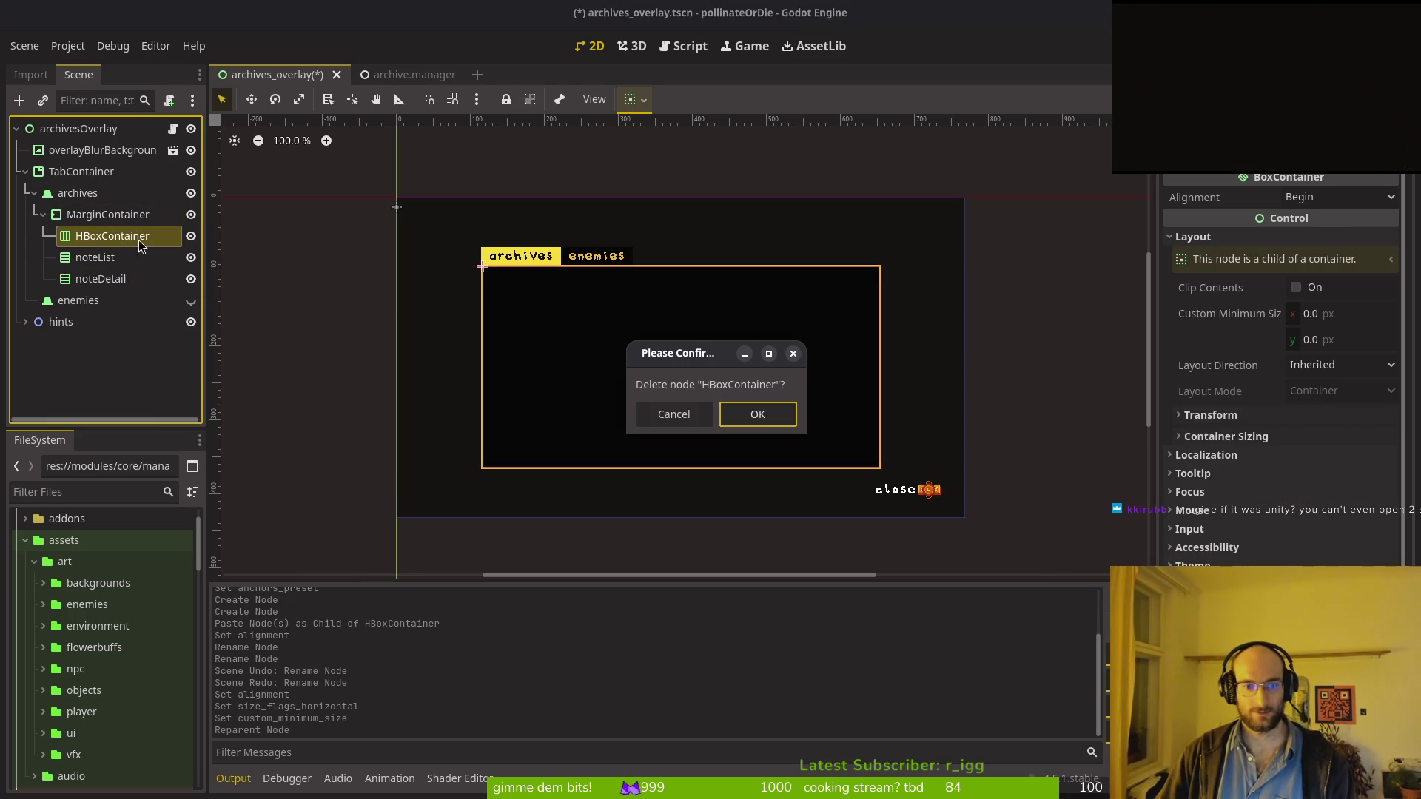
pyautogui.click(754, 412)
pyautogui.keyDown('shift'); pyautogui.click(107, 259); pyautogui.keyUp('shift')
pyautogui.hotkey('ctrl', 'z')
pyautogui.hotkey('ctrl', 'z')
pyautogui.hotkey('ctrl', 's')
pyautogui.click(86, 215)
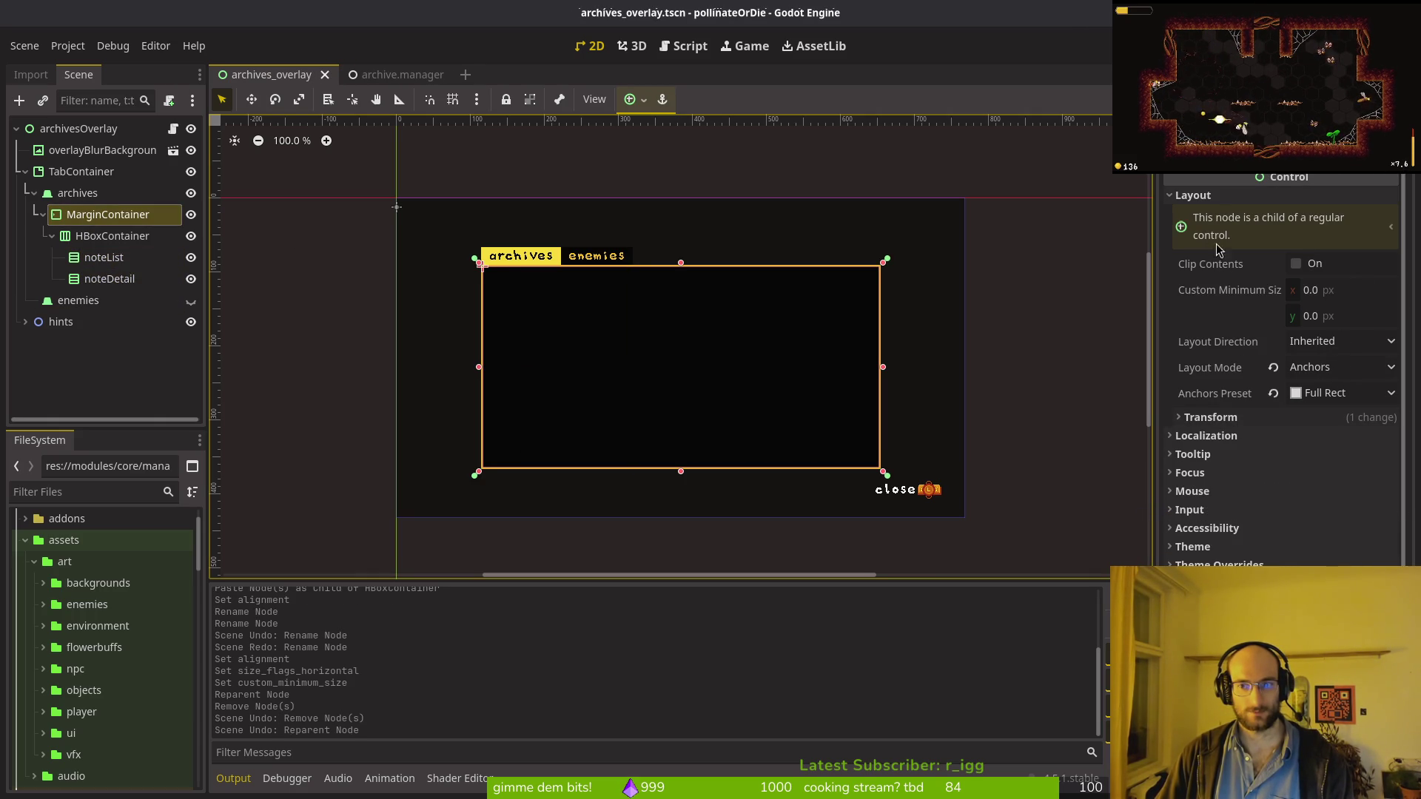
pyautogui.click(91, 237)
# Step: Select the MarginContainer and collapse its Layout section in the Inspector
pyautogui.click(110, 278)
pyautogui.click(103, 256)
pyautogui.click(107, 214)
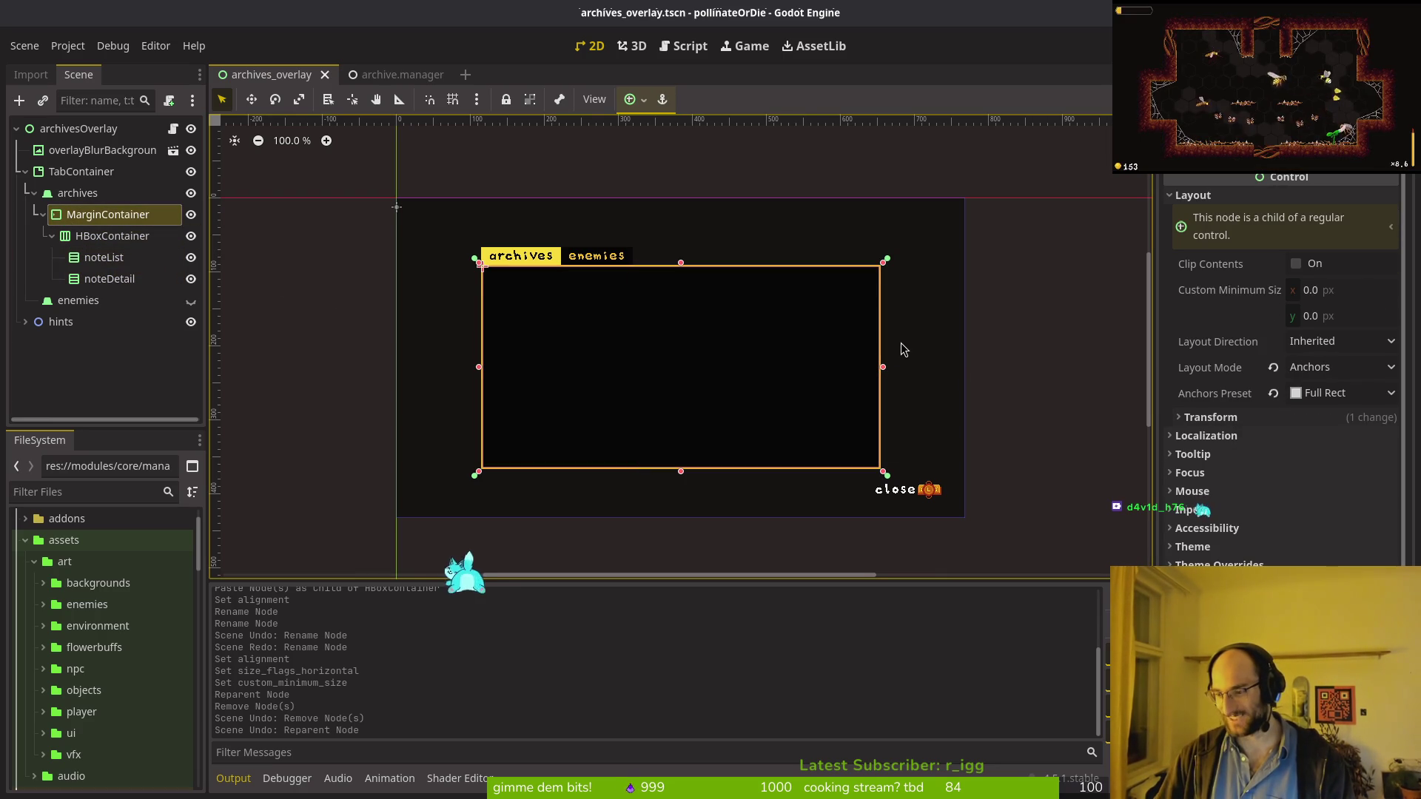
pyautogui.hscroll(-1, 668, 377)
pyautogui.hscroll(-1, 668, 376)
pyautogui.scroll(-1, 1284, 370)
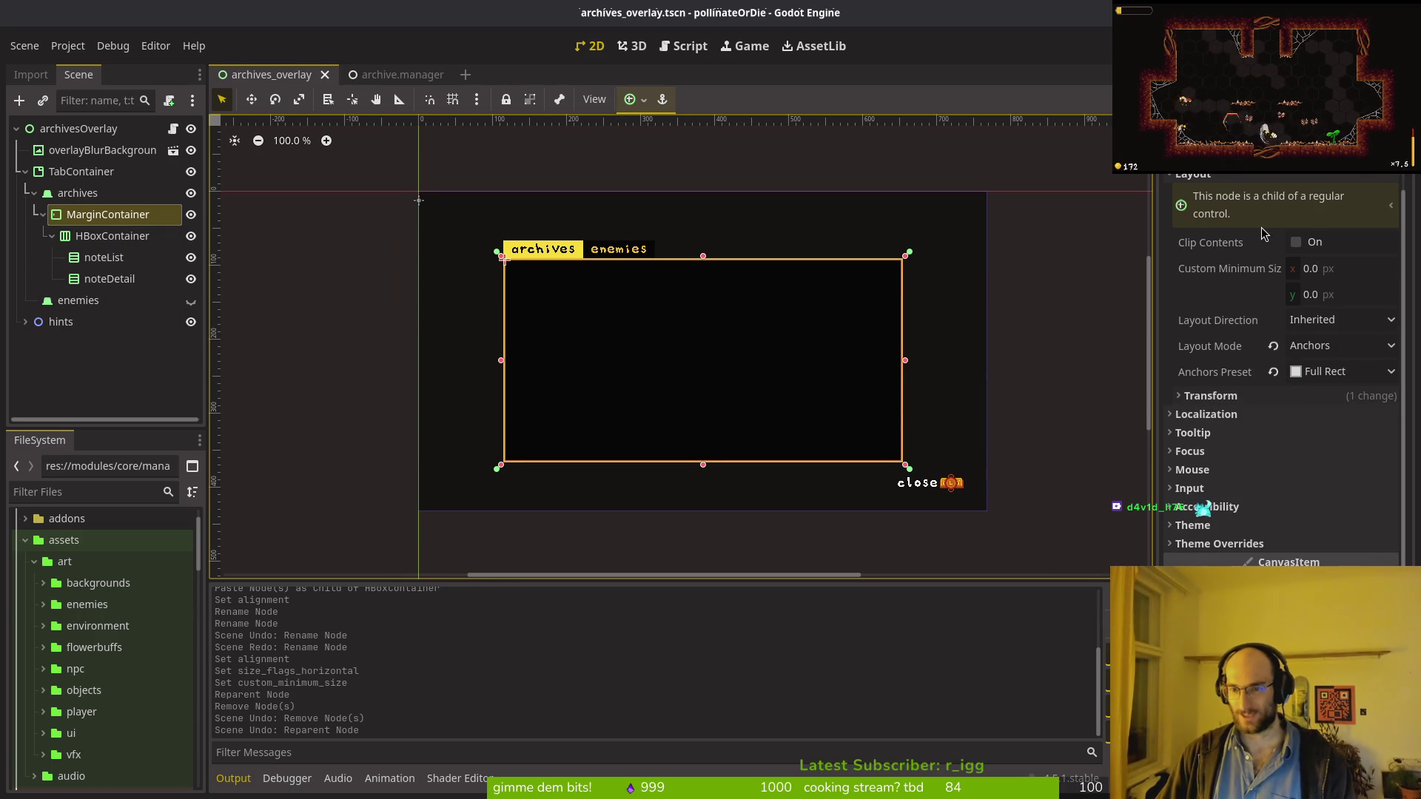
pyautogui.scroll(1, 1263, 234)
pyautogui.click(1197, 199)
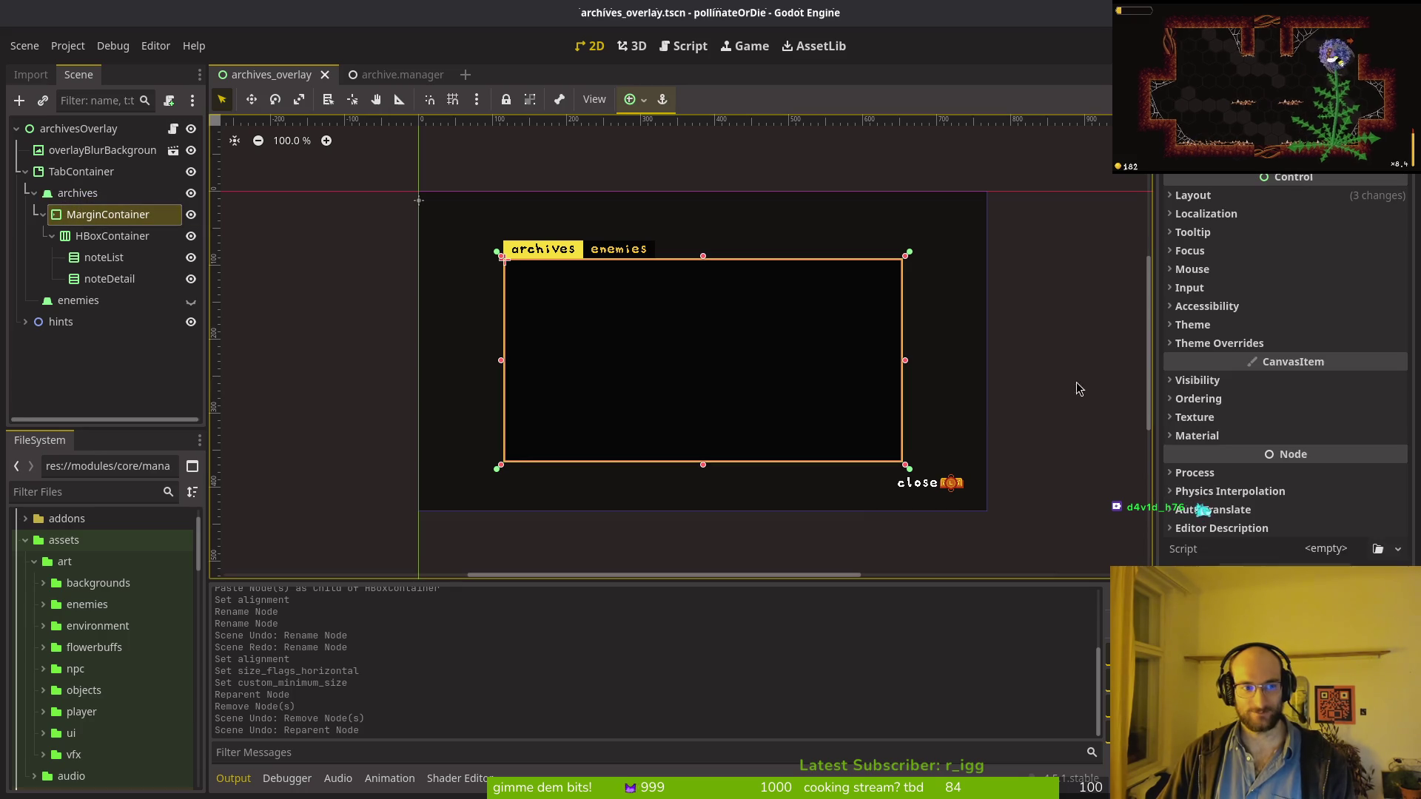
# Step: Set the MarginContainer's Margin Left, Top, Right and Bottom theme constants to 8, then save
pyautogui.click(1252, 350)
pyautogui.click(1207, 344)
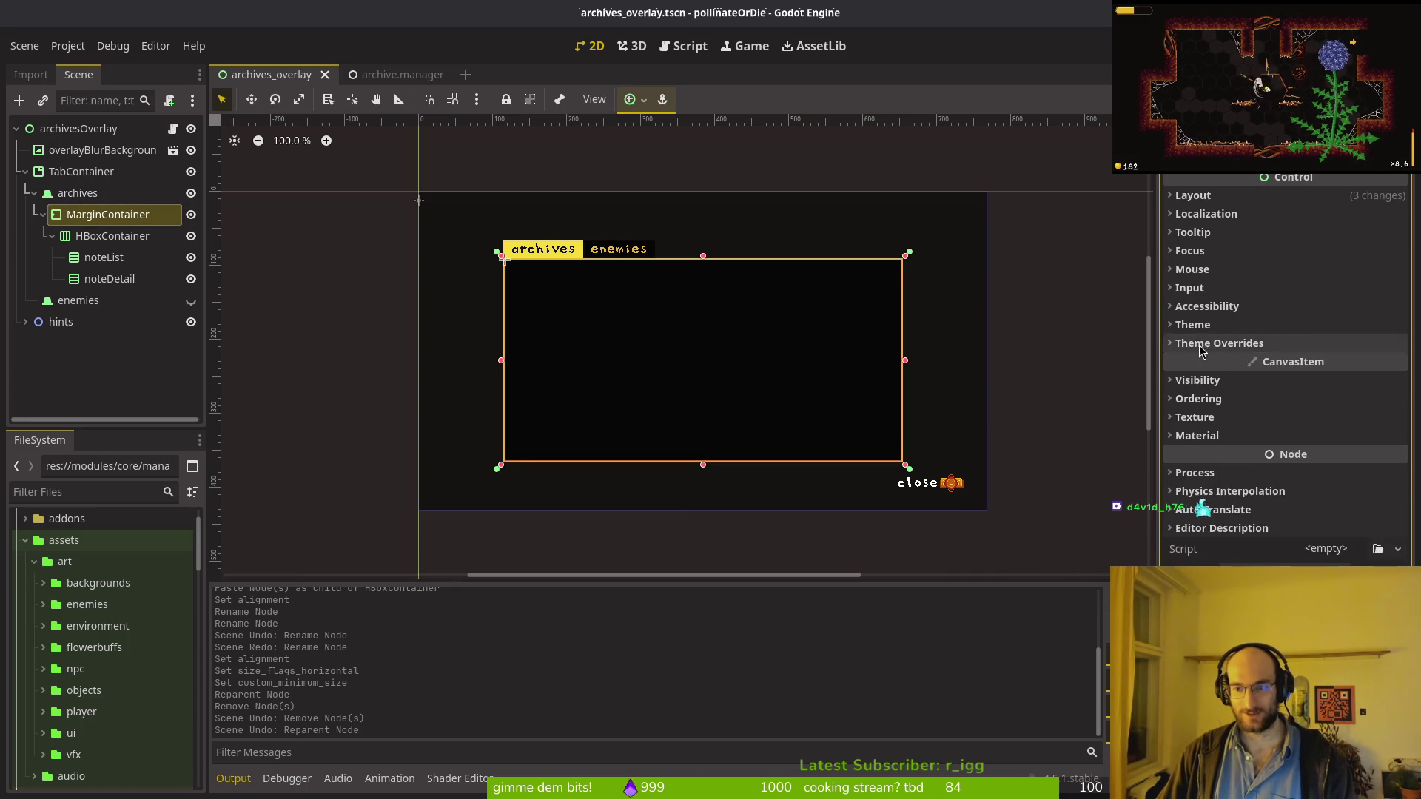
pyautogui.click(1208, 344)
pyautogui.click(1202, 363)
pyautogui.click(1325, 388)
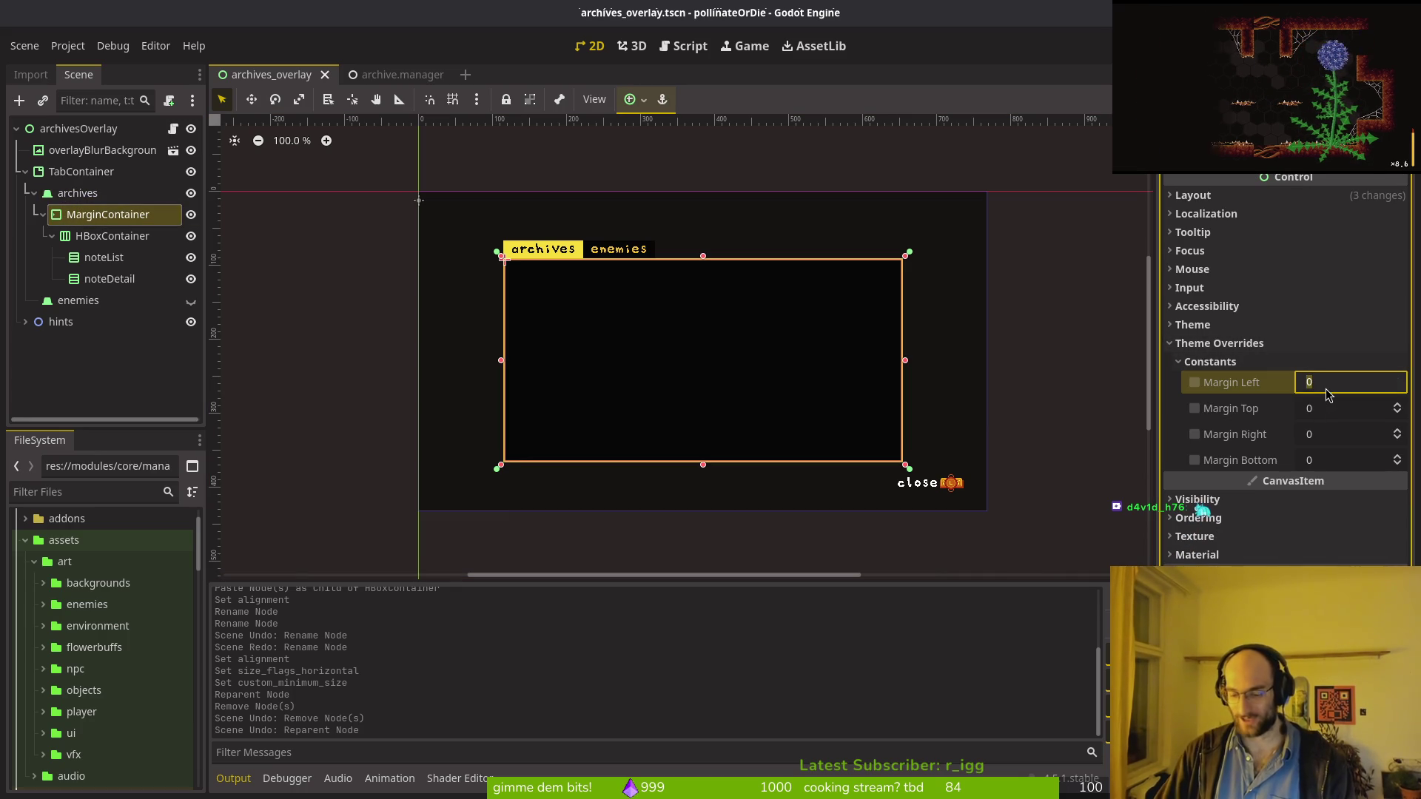
pyautogui.press('Tab')
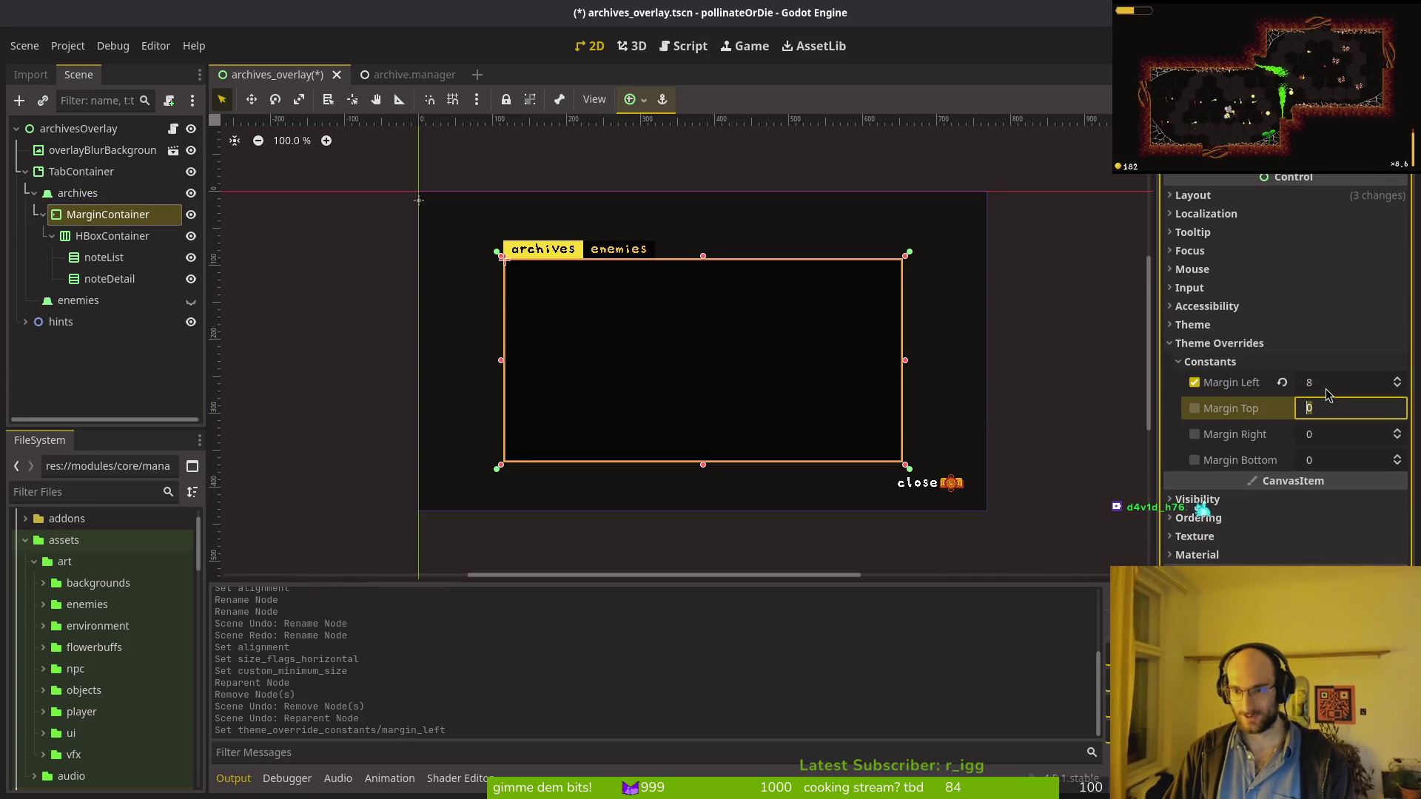
pyautogui.write('8')
pyautogui.press('Tab')
pyautogui.write('8')
pyautogui.press('Tab')
pyautogui.write('8')
pyautogui.press('Return')
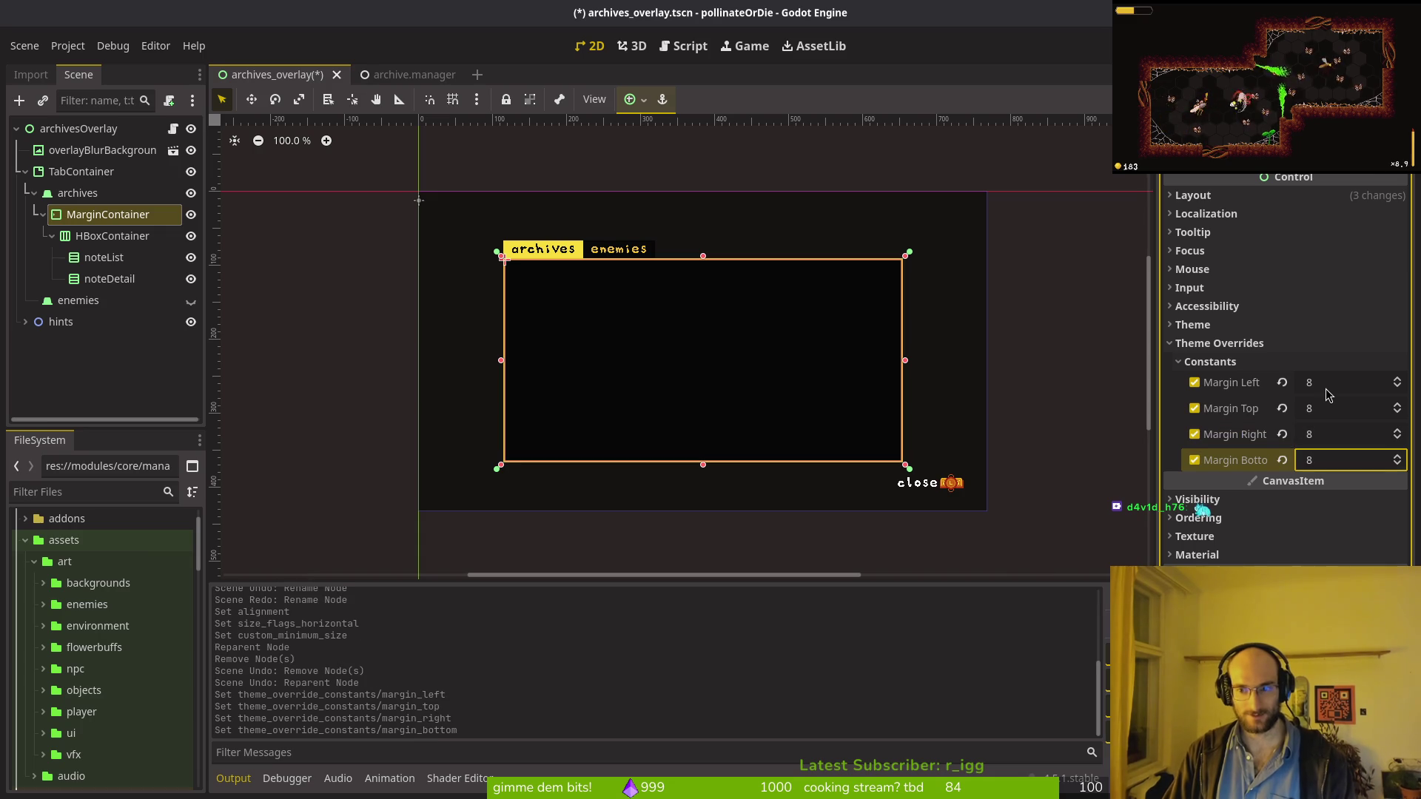
pyautogui.hotkey('ctrl', 's')
# Step: Check the padding by stepping through the HBoxContainer, MarginContainer and noteList nodes
pyautogui.click(96, 236)
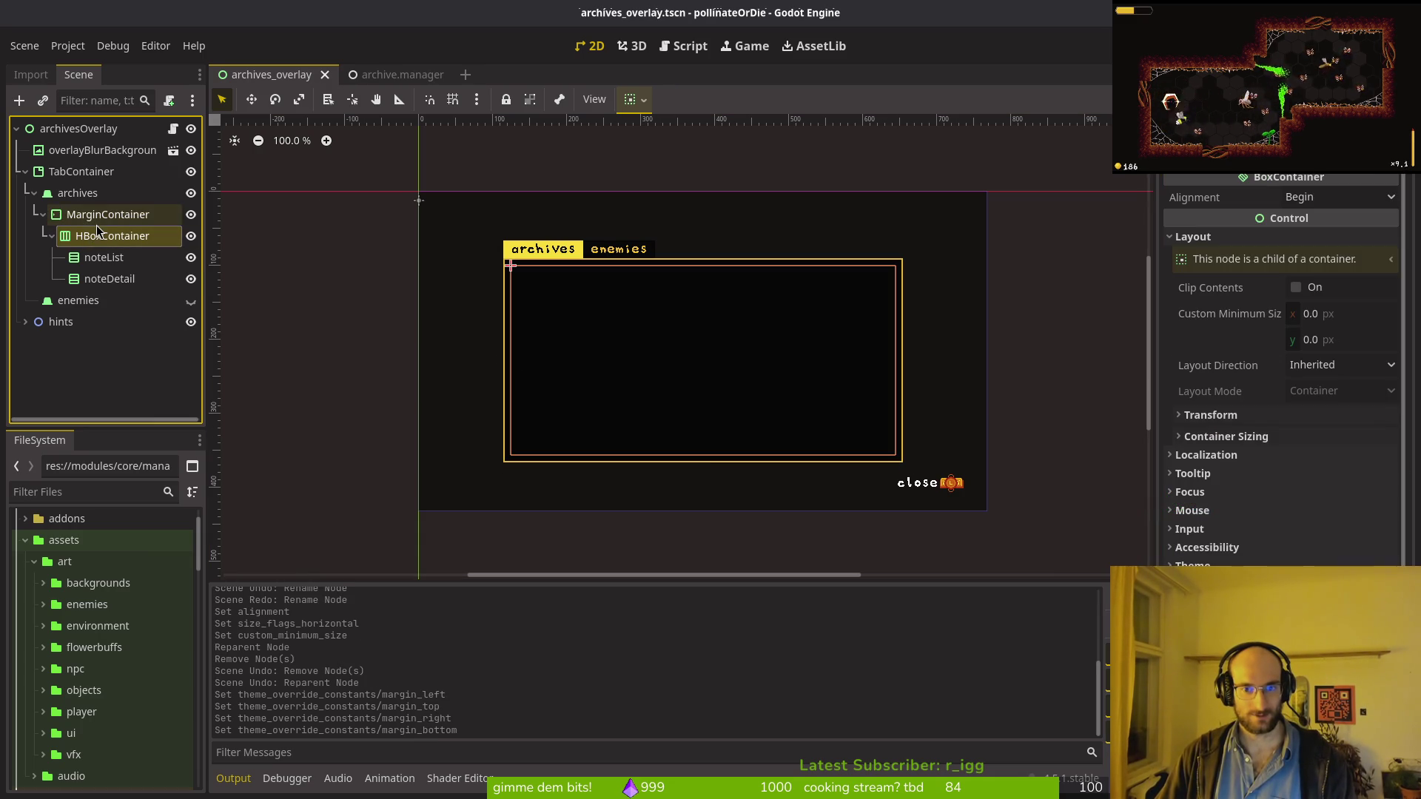
pyautogui.click(97, 220)
pyautogui.click(99, 235)
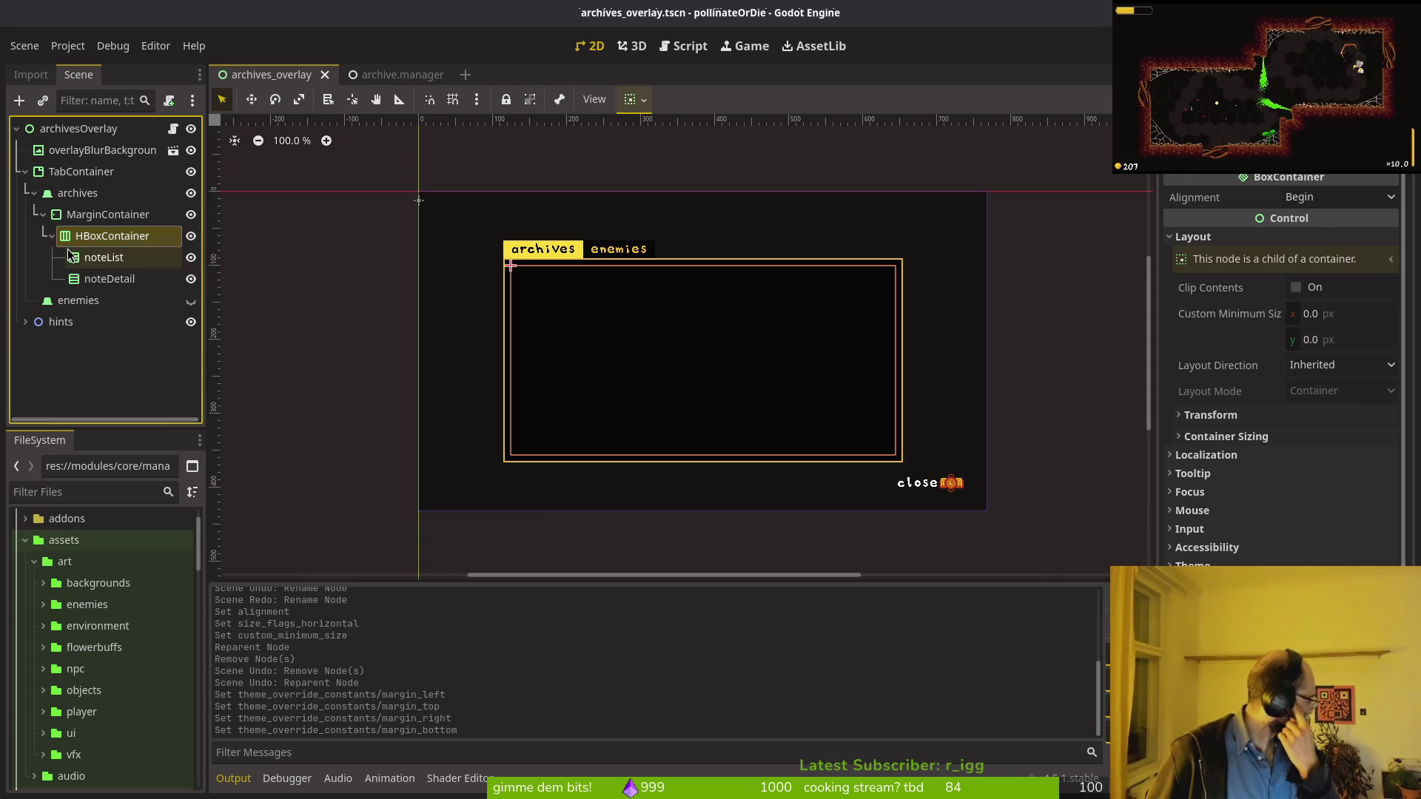
pyautogui.click(103, 256)
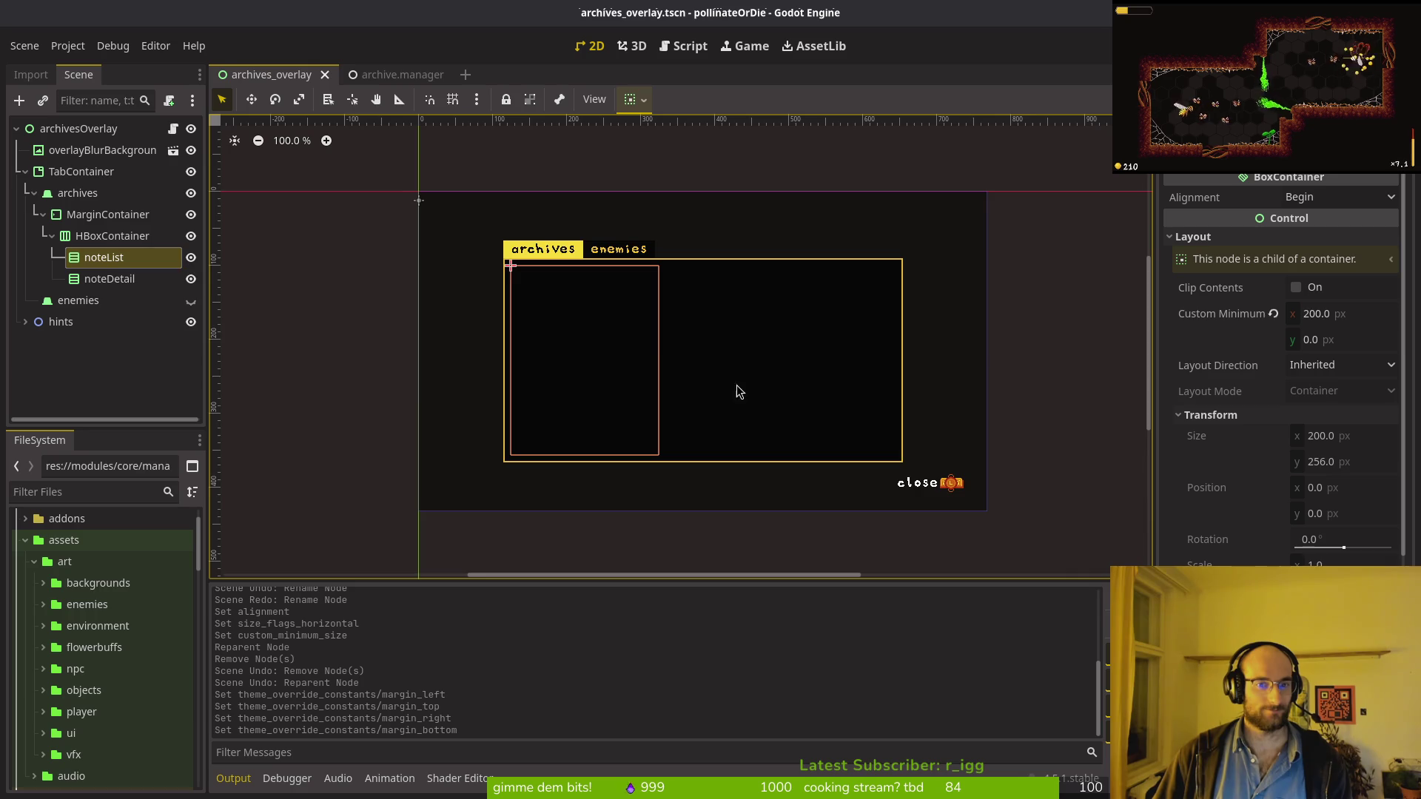
pyautogui.scroll(4, 703, 362)
pyautogui.scroll(-3, 669, 342)
# Step: Add a TextureRect child to the HBoxContainer and move it between noteList and noteDetail
pyautogui.click(163, 214)
pyautogui.click(166, 235)
pyautogui.hotkey('ctrl', 'a')
pyautogui.write('vbo')
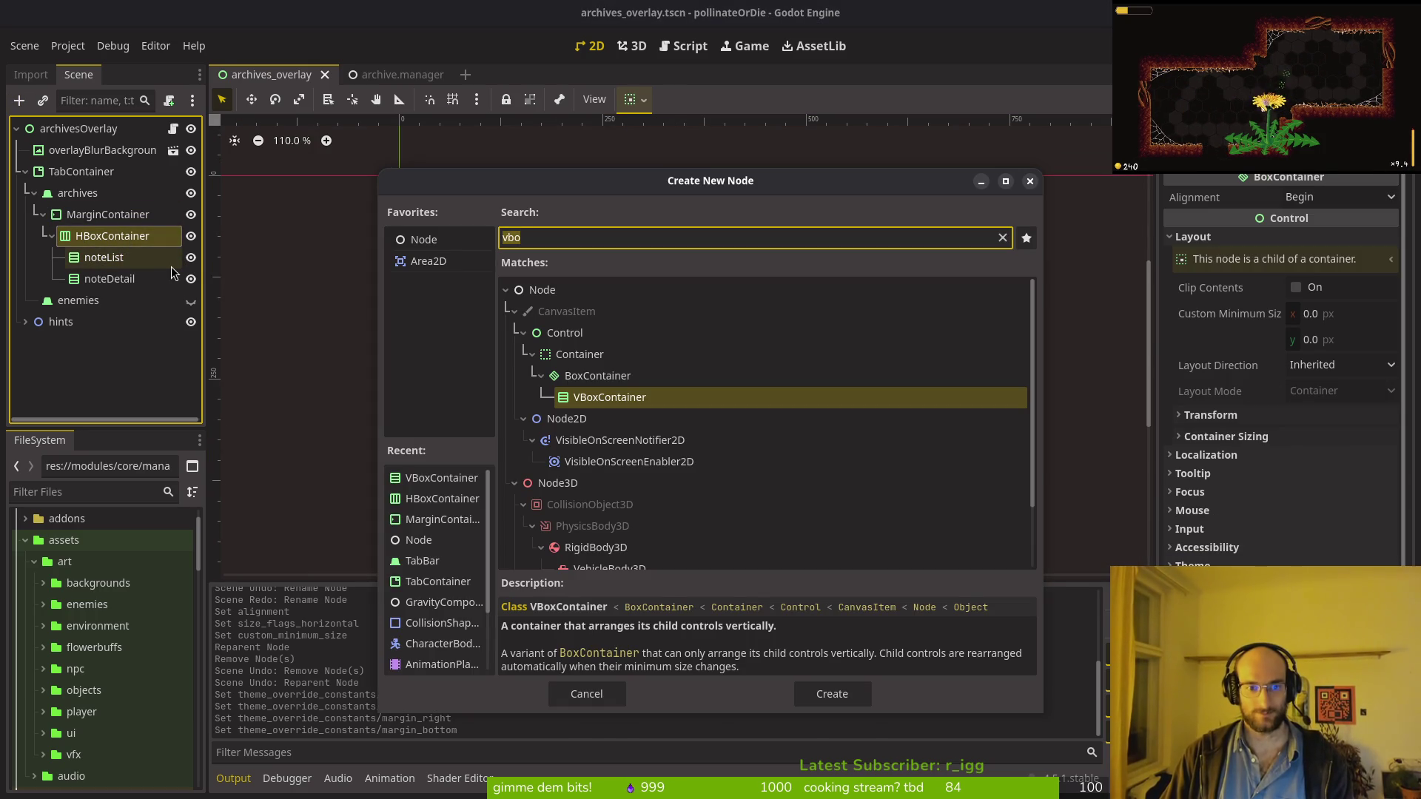
pyautogui.press('BackSpace')
pyautogui.press('BackSpace')
pyautogui.press('BackSpace')
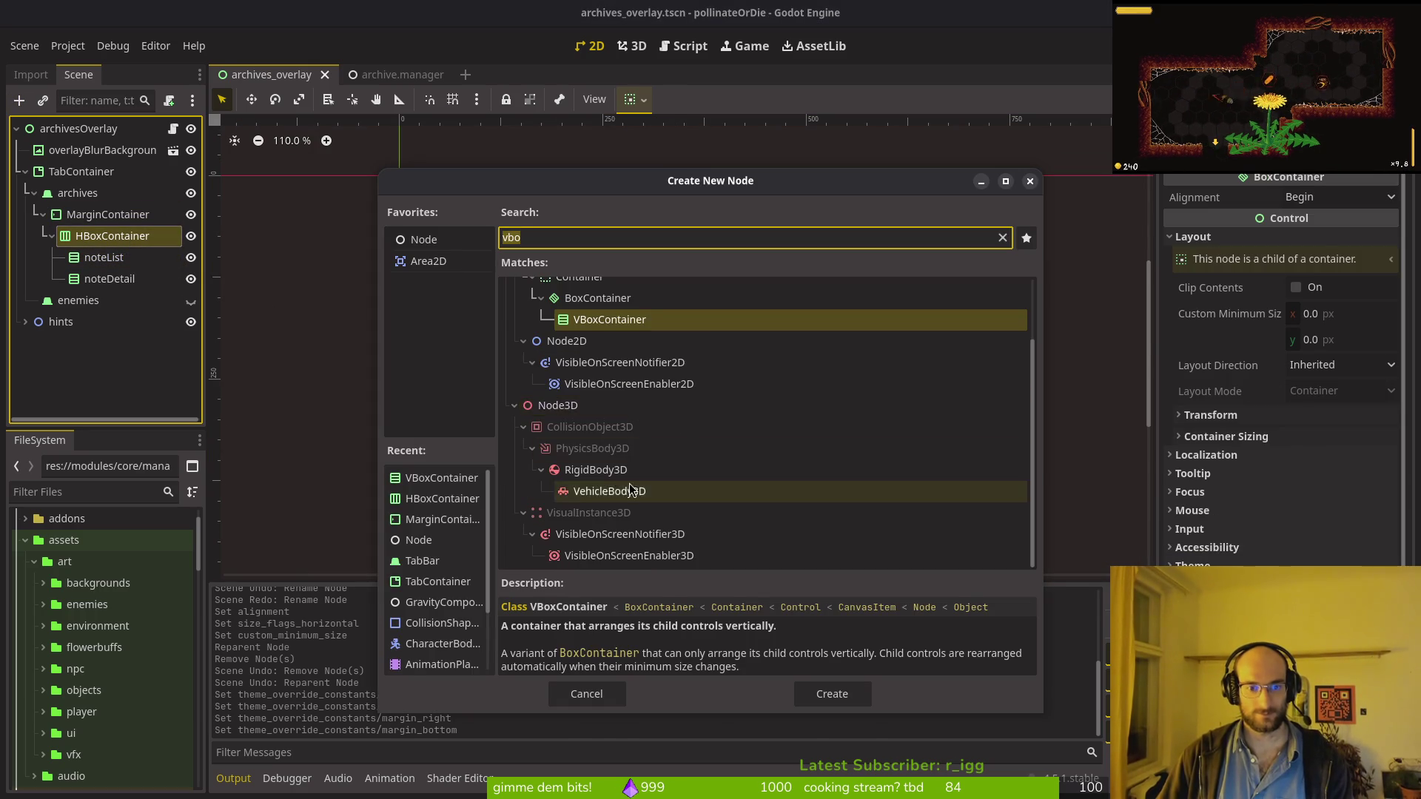
pyautogui.write('text')
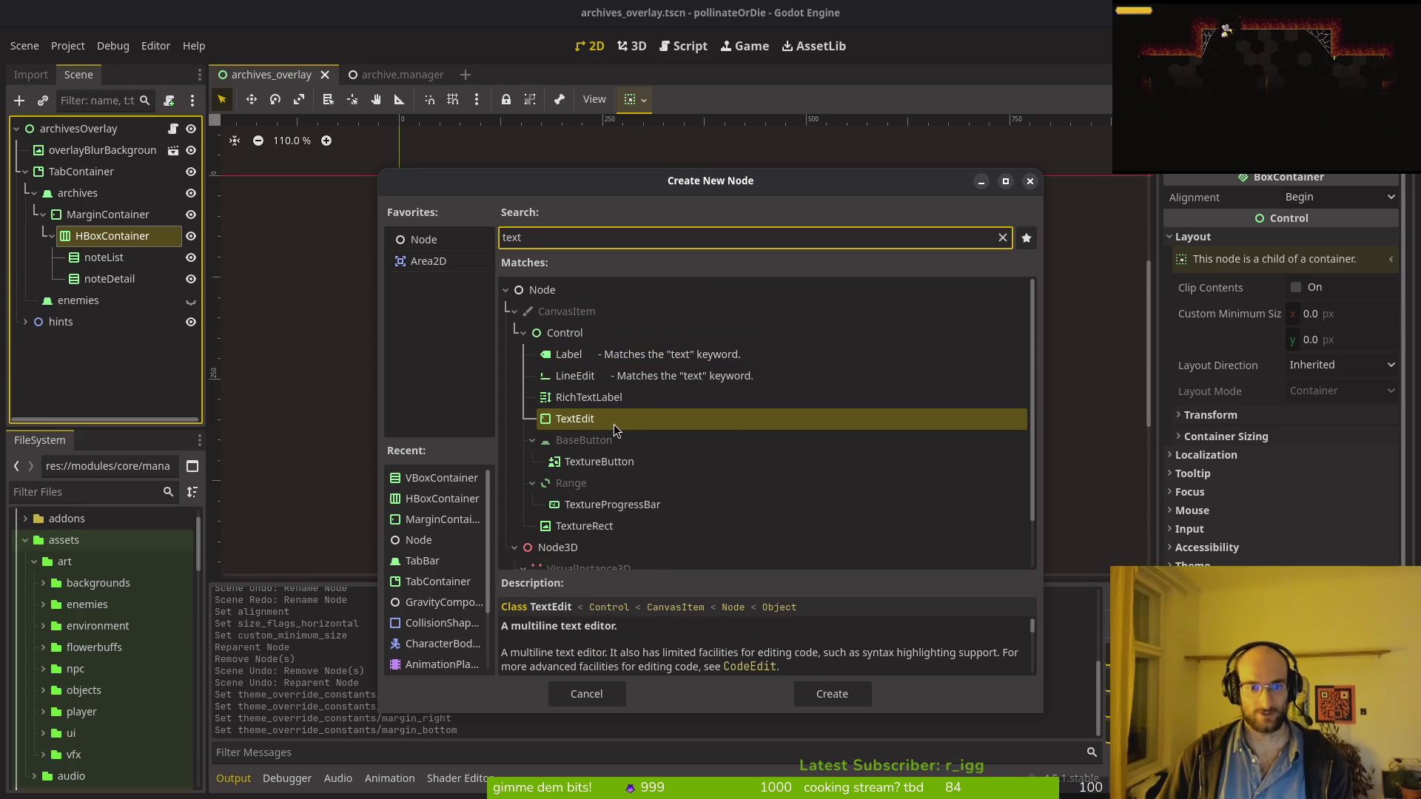
pyautogui.write('re')
pyautogui.click(585, 463)
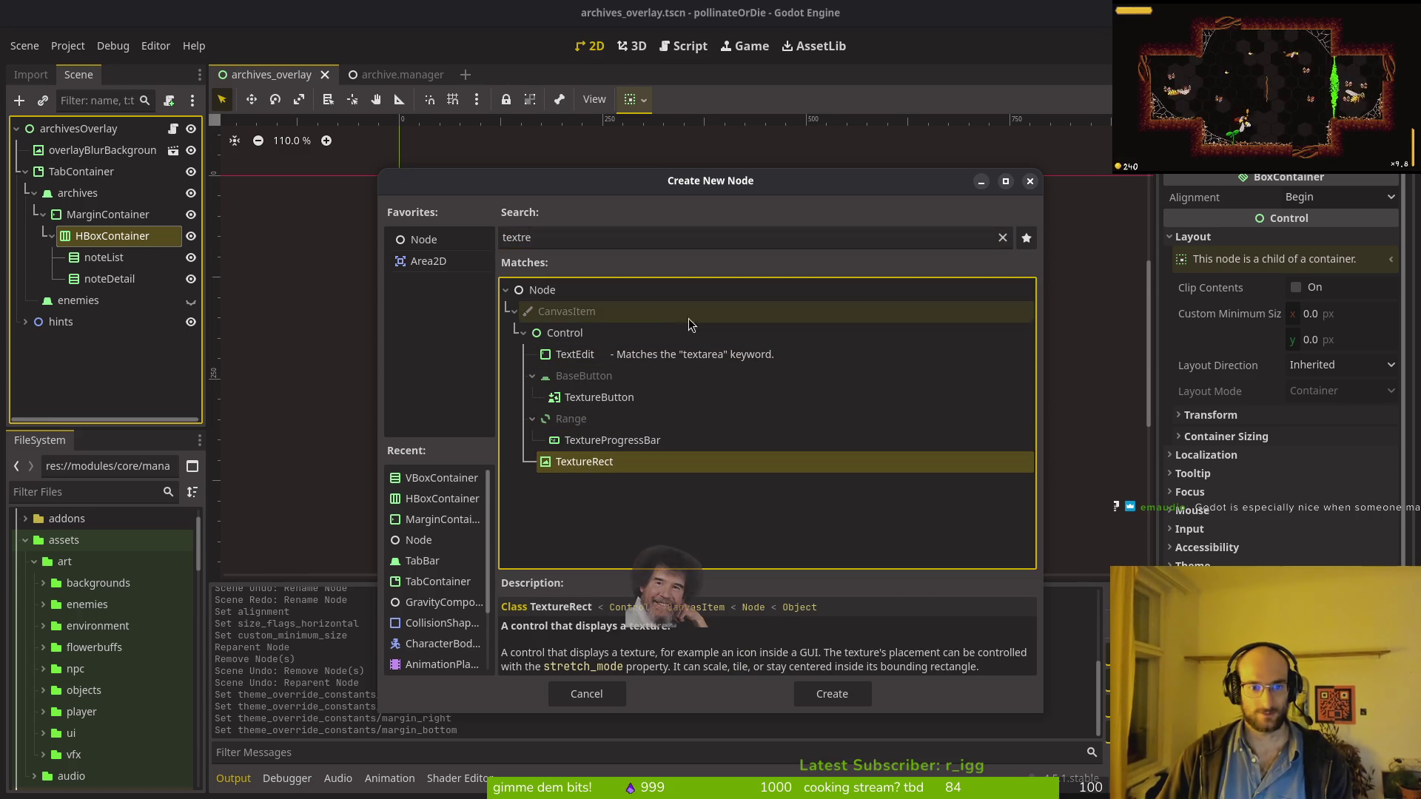
pyautogui.doubleClick(560, 464)
pyautogui.moveTo(149, 301); pyautogui.dragTo(116, 269)
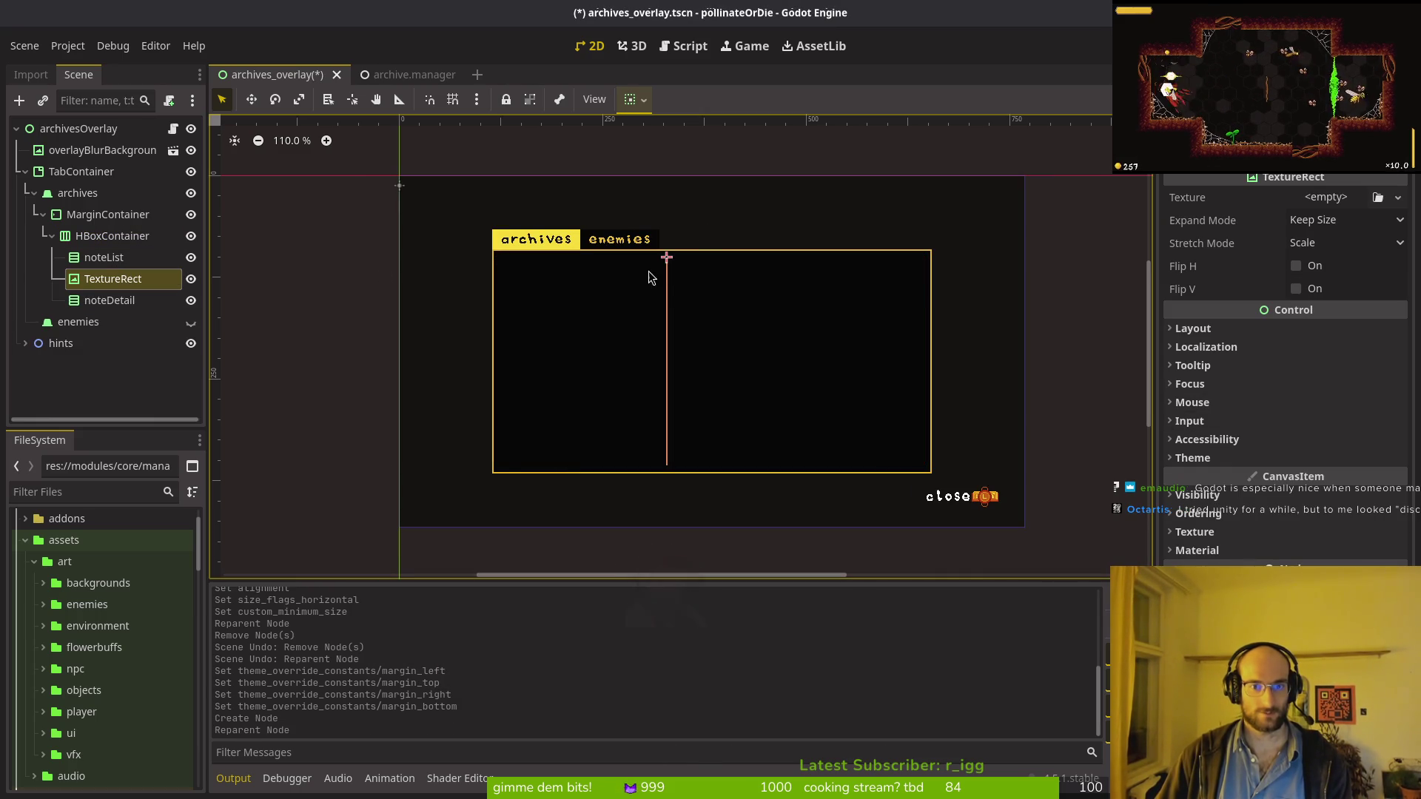
pyautogui.click(1343, 198)
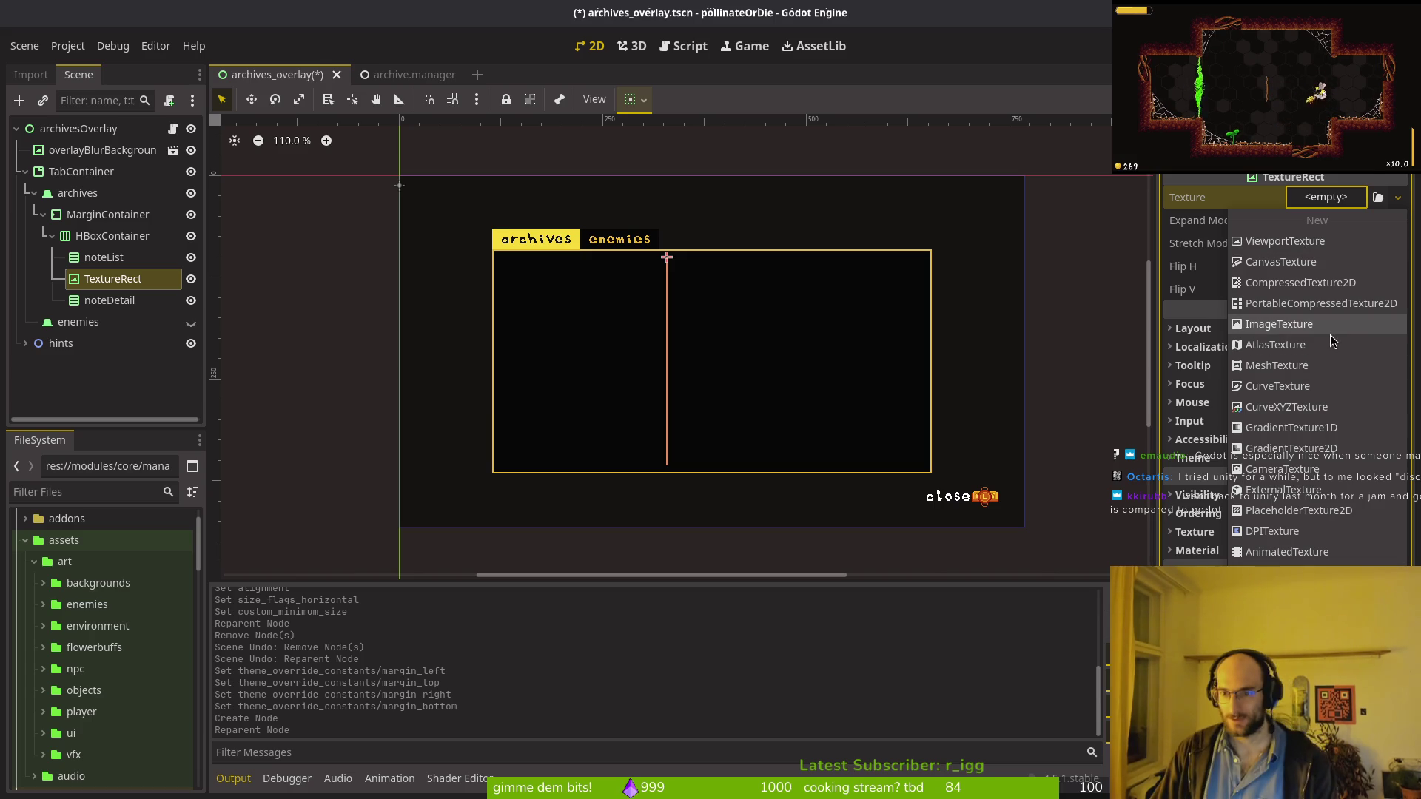
# Step: After trying gradient and checkerboard textures, give the divider a PlaceholderTexture2D
pyautogui.click(1325, 448)
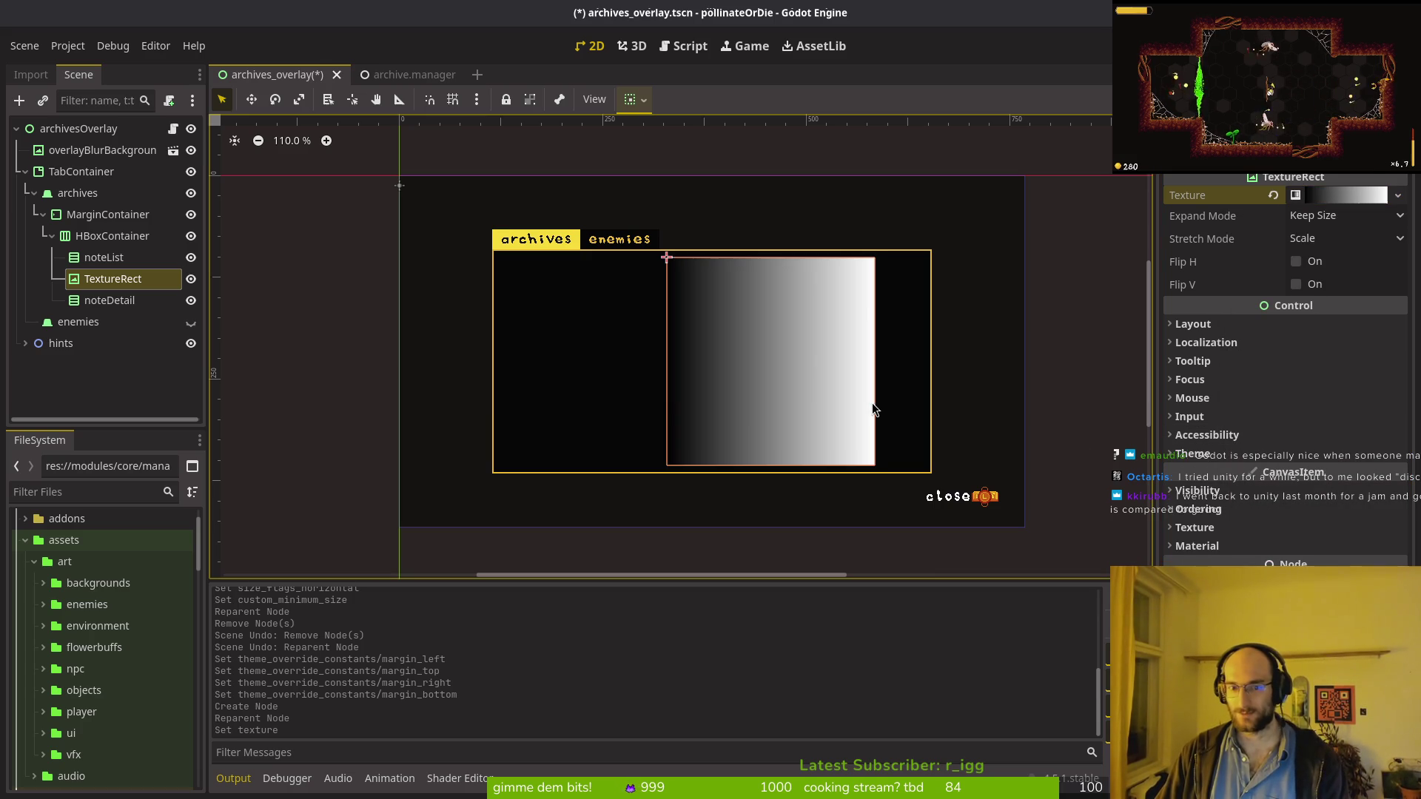
pyautogui.click(1273, 195)
pyautogui.click(1324, 197)
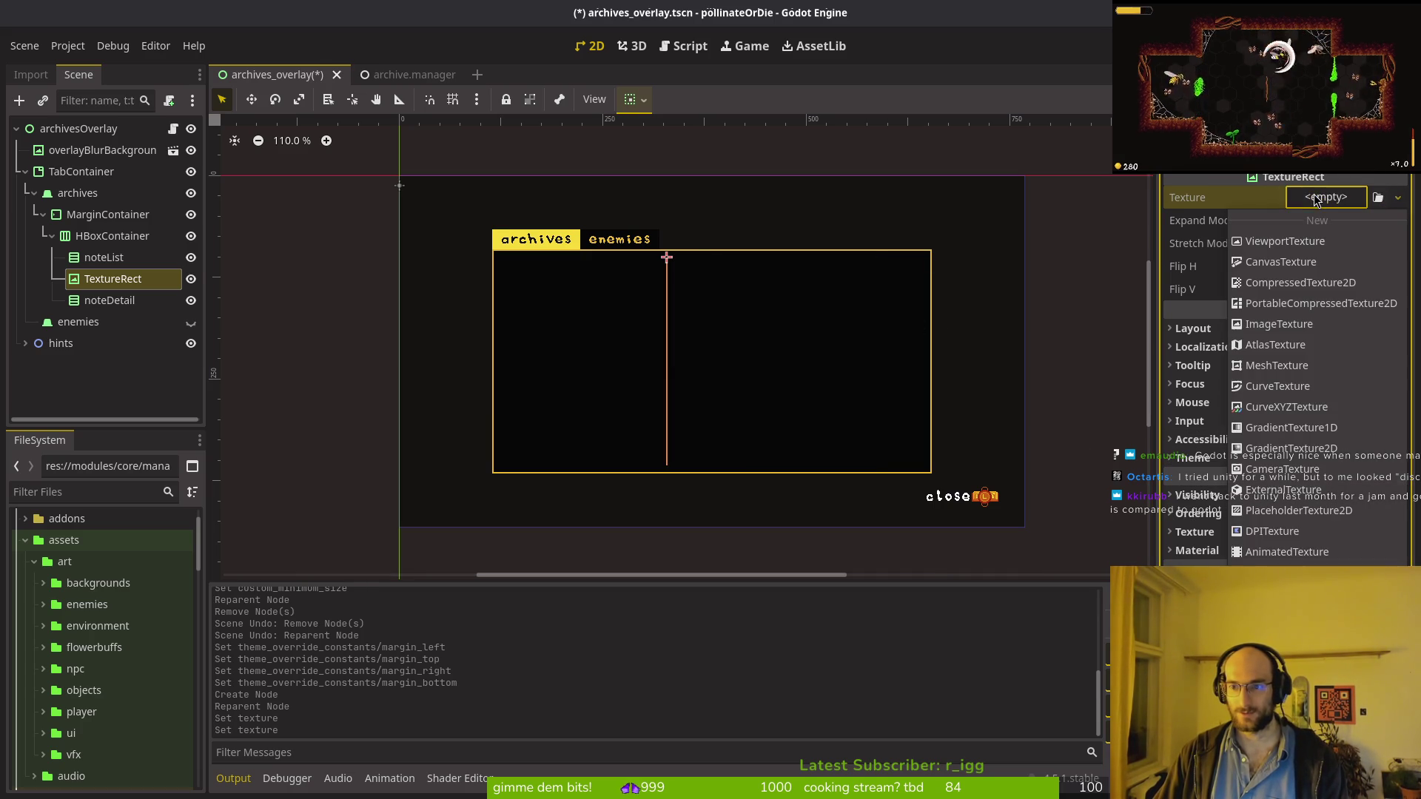
pyautogui.click(1294, 531)
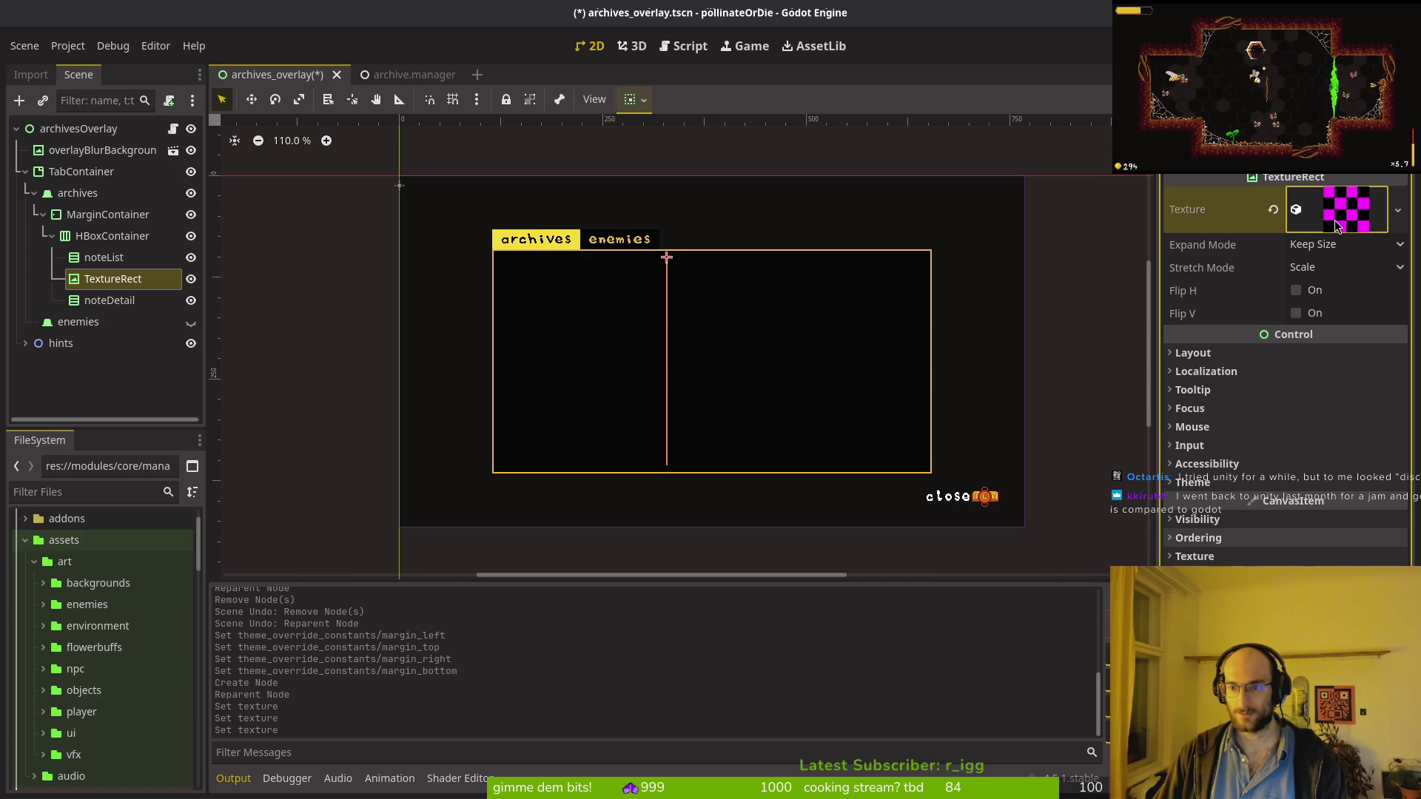
pyautogui.click(1273, 209)
pyautogui.click(1324, 197)
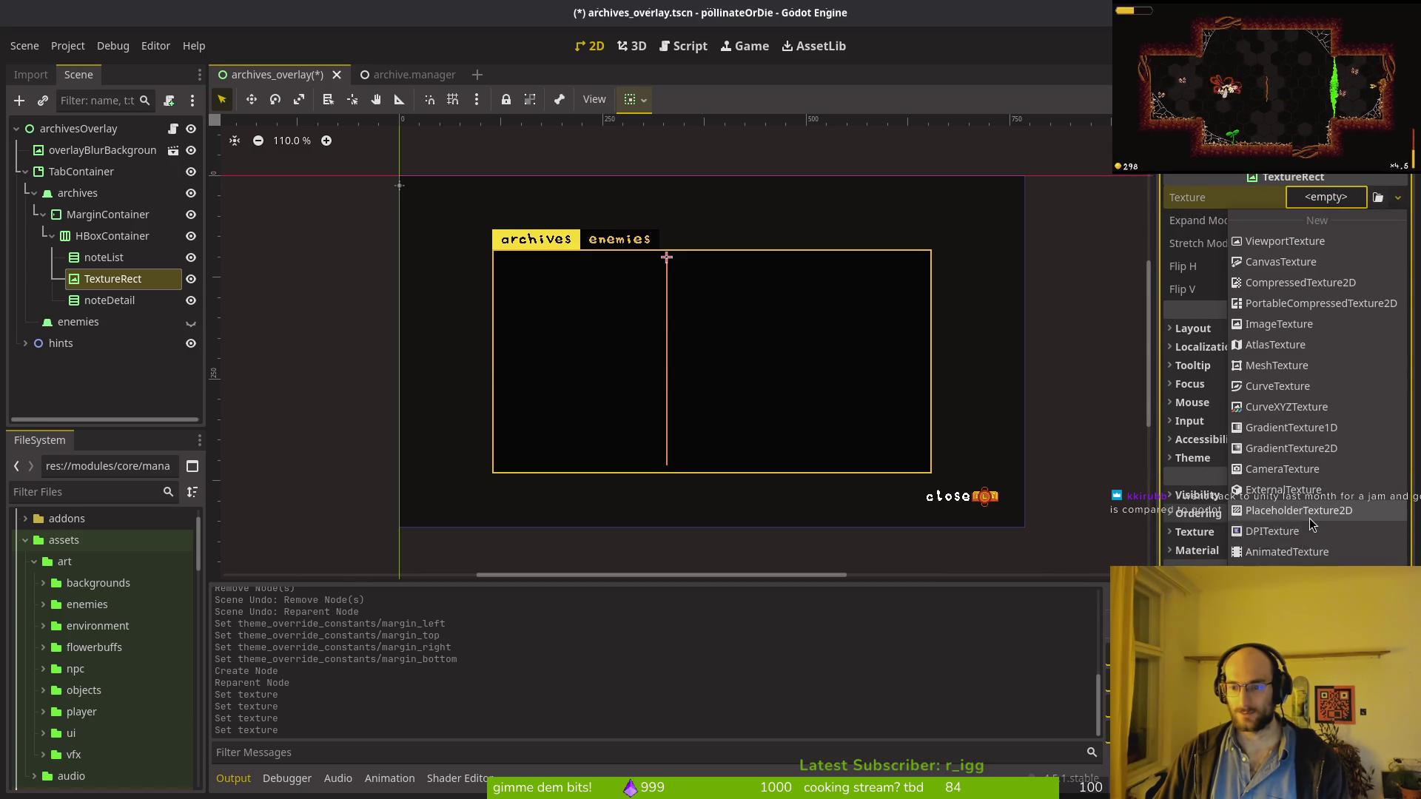
pyautogui.click(1299, 500)
# Step: Size the placeholder texture to 200 px tall and settle its width on 3 px, saving the scene
pyautogui.click(1340, 195)
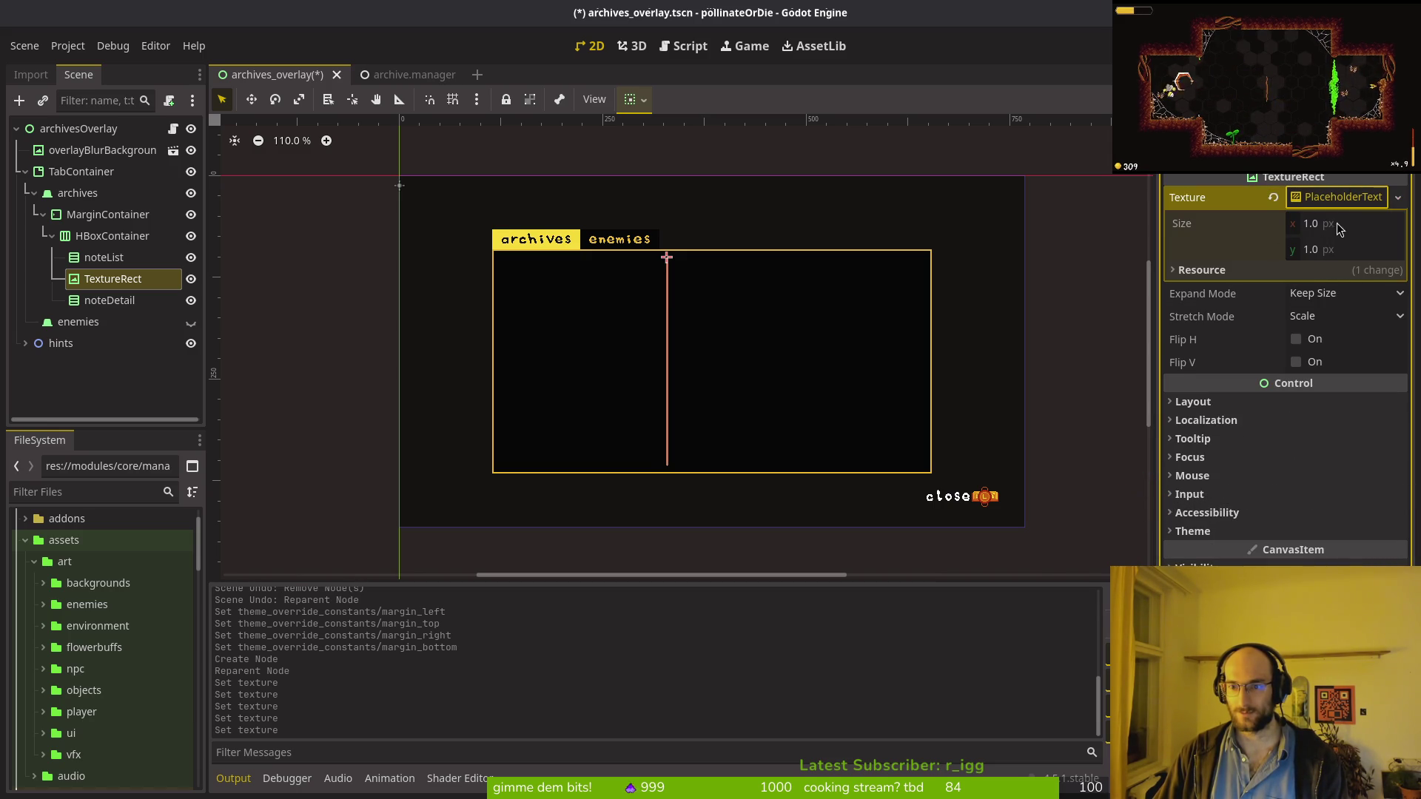
pyautogui.click(1331, 248)
pyautogui.write('200')
pyautogui.press('Return')
pyautogui.hotkey('ctrl', 's')
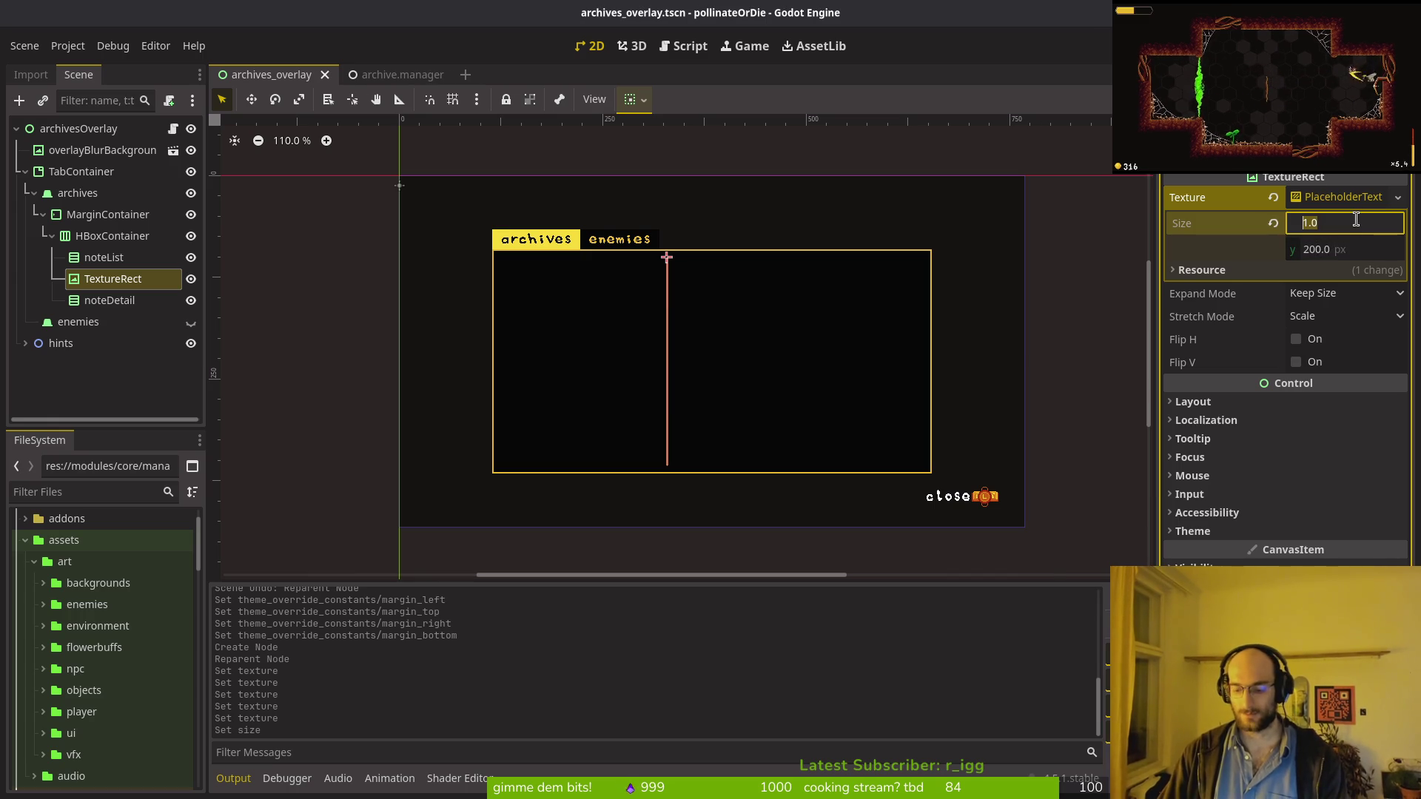
pyautogui.write('10')
pyautogui.press('Return')
pyautogui.scroll(6, 729, 362)
pyautogui.scroll(1, 551, 398)
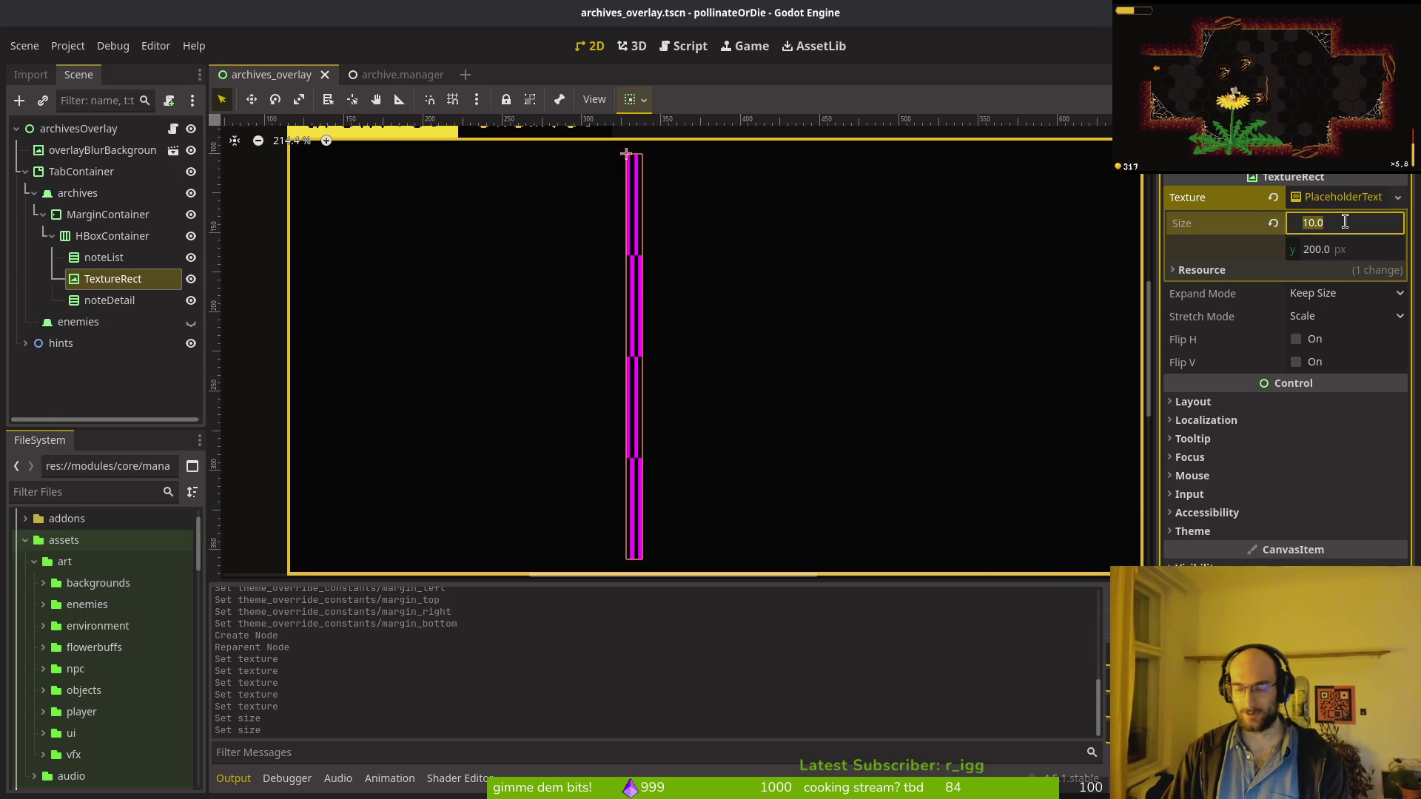
pyautogui.write('2')
pyautogui.press('Return')
pyautogui.click(1390, 226)
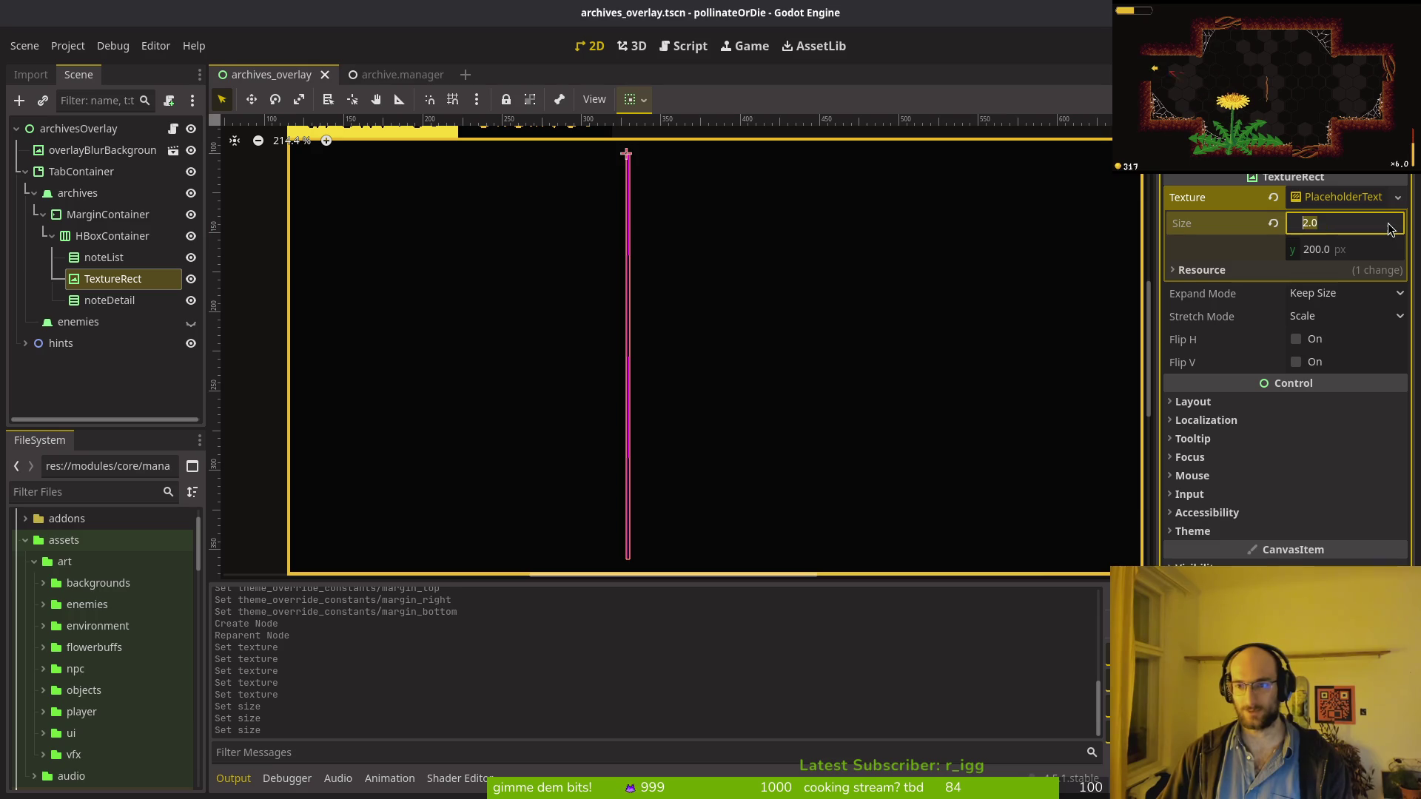
pyautogui.press('Return')
pyautogui.scroll(-2, 949, 380)
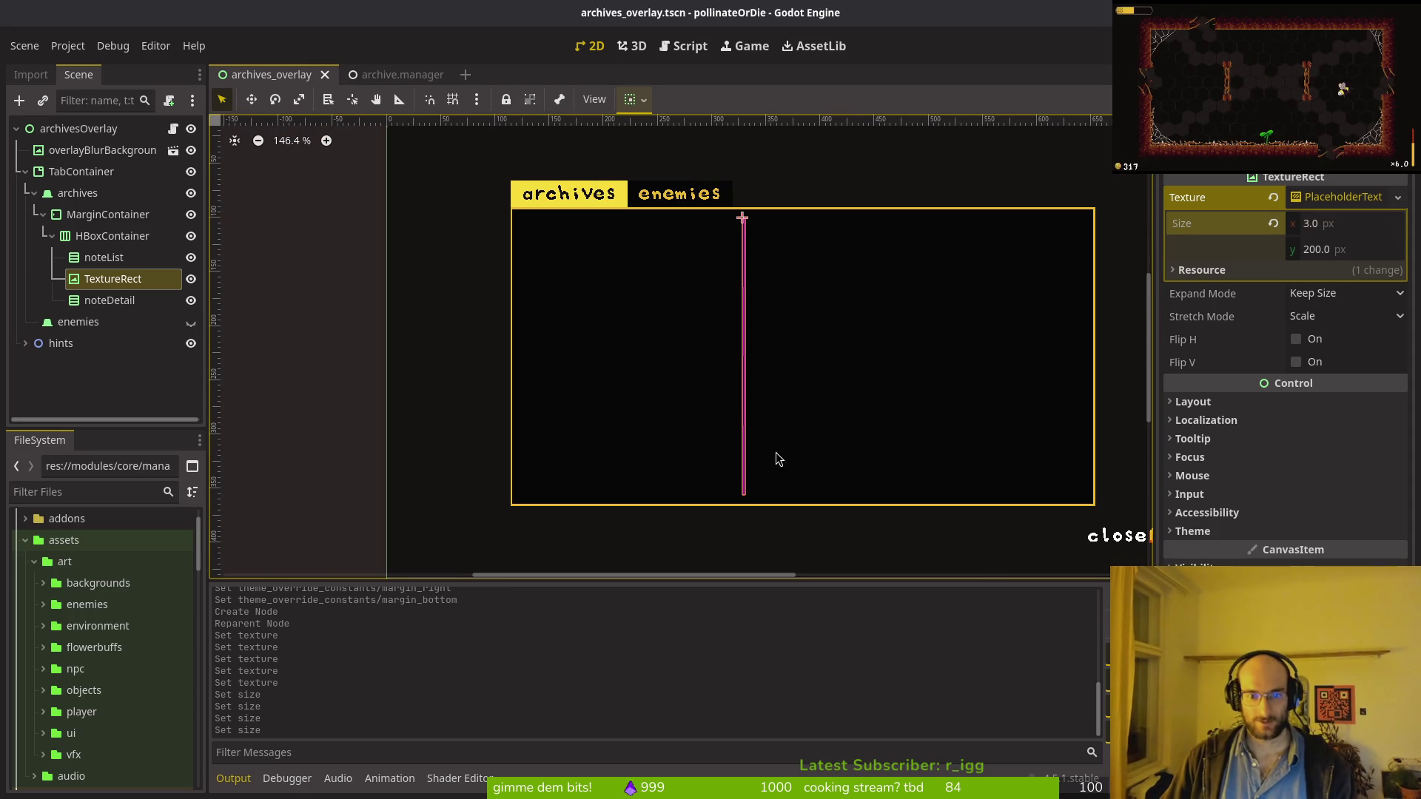
# Step: Preview the divider line, test a 2000 px height, then undo it back to 200
pyautogui.click(747, 428)
pyautogui.scroll(1, 742, 429)
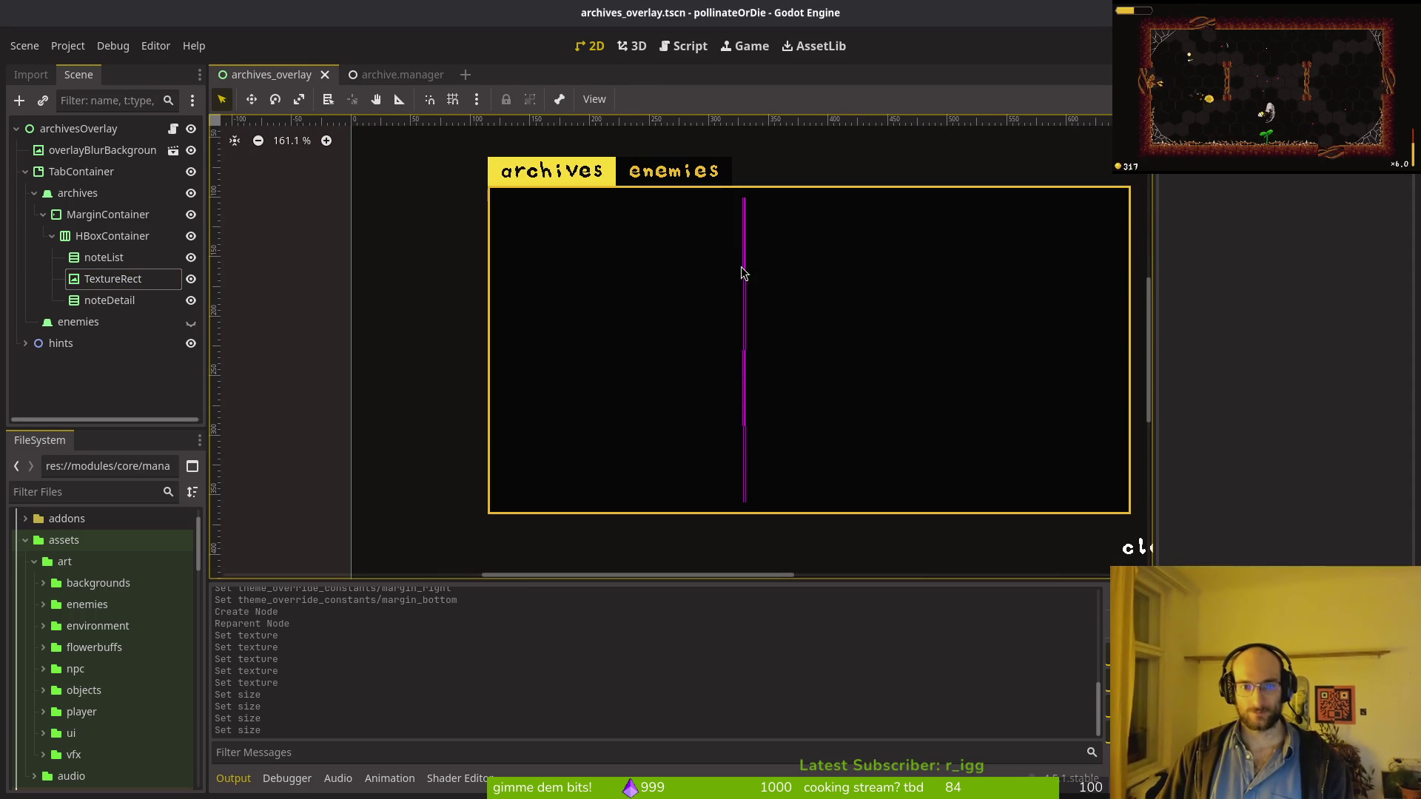
pyautogui.click(745, 285)
pyautogui.click(1373, 248)
pyautogui.write('2000')
pyautogui.press('Return')
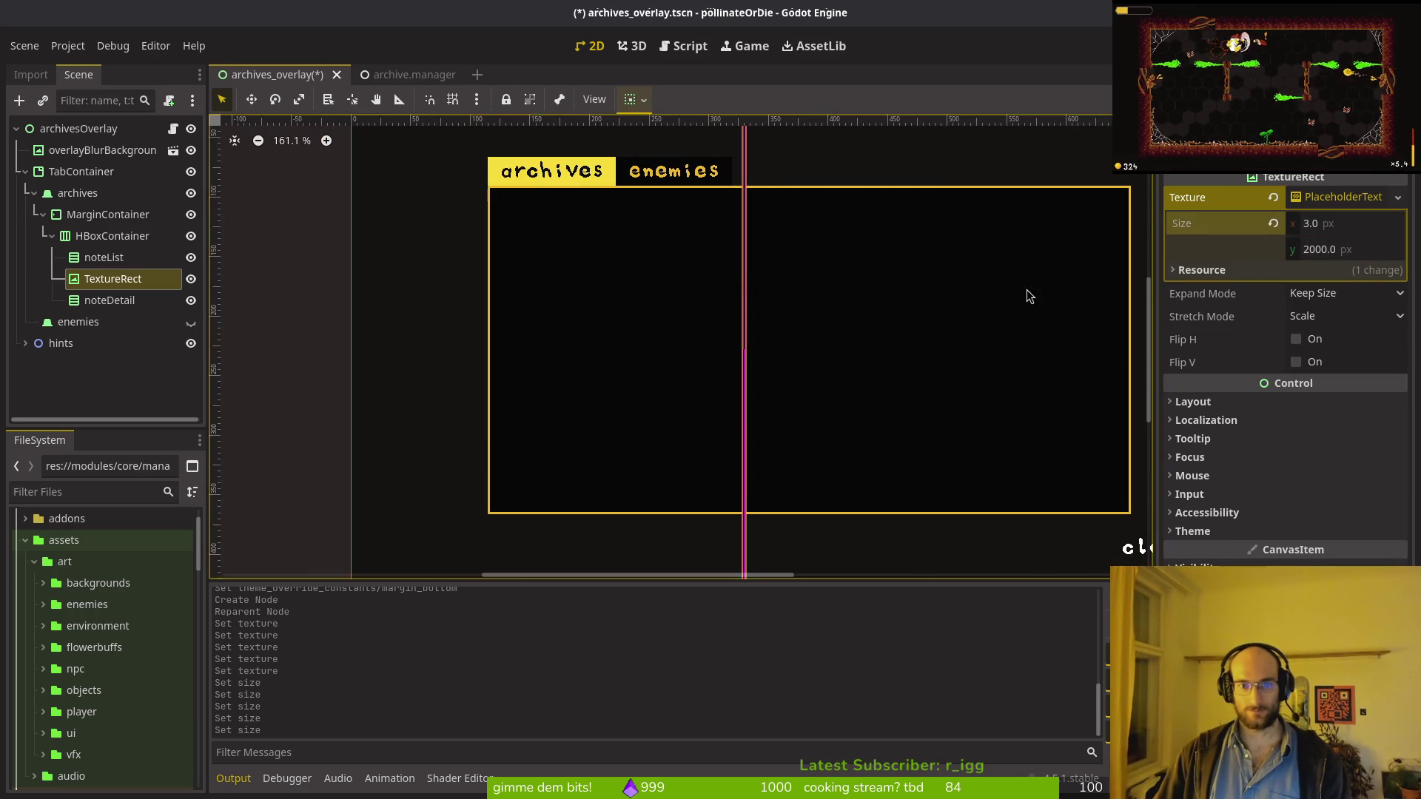
pyautogui.scroll(-3, 858, 363)
pyautogui.hotkey('ctrl', 'z')
pyautogui.click(836, 382)
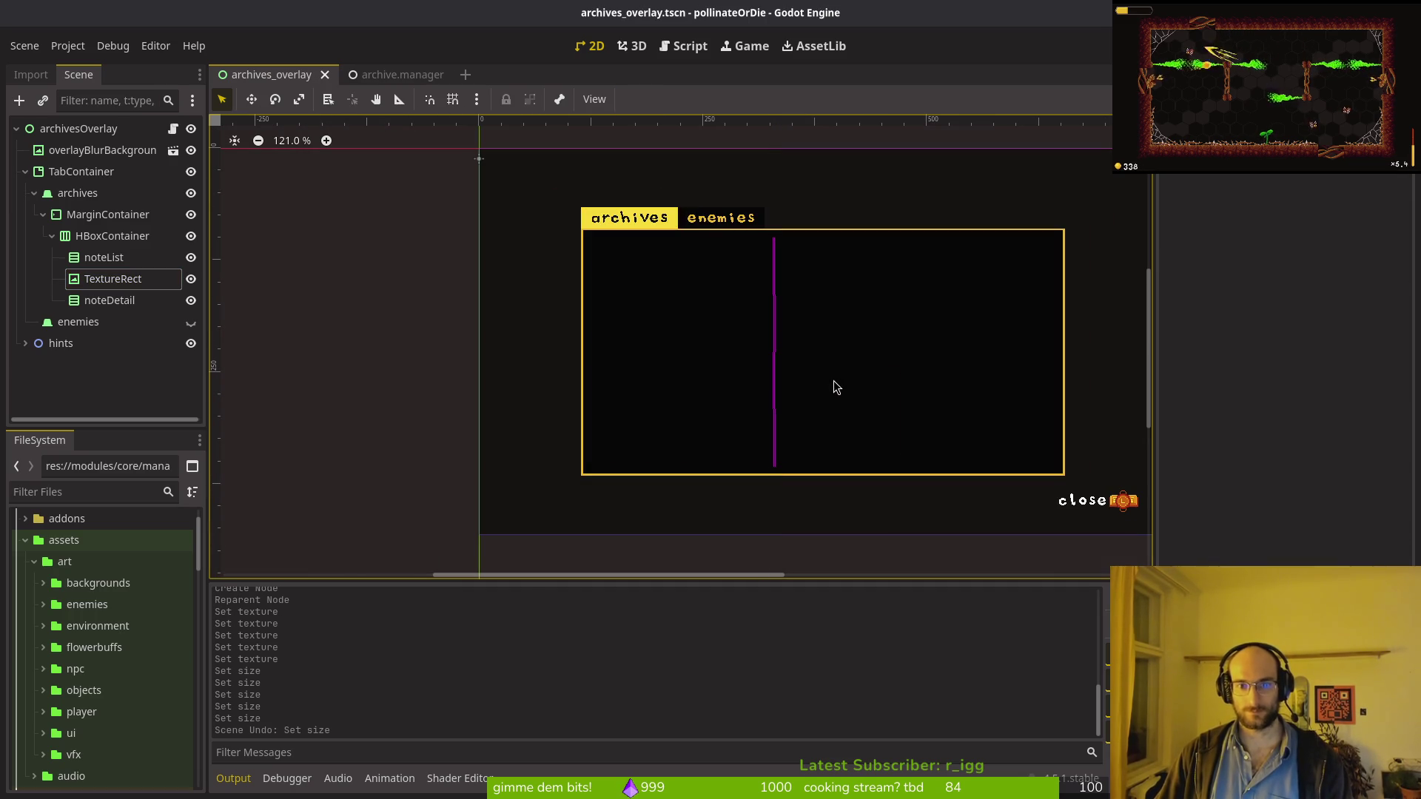
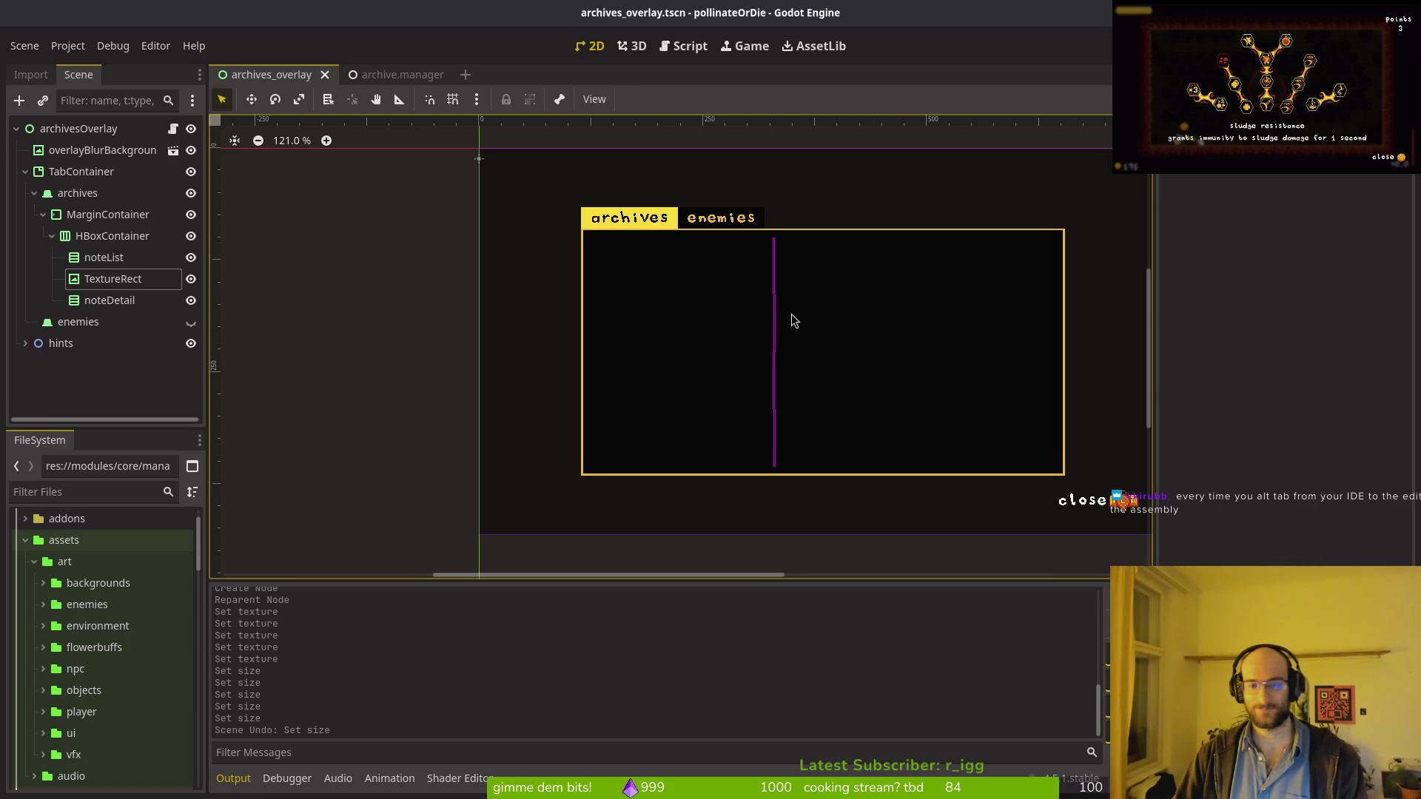
# Step: Save the archives_overlay scene, then collapse and re-expand archives and MarginContainer in the Scene dock
pyautogui.hotkey('ctrl', 's')
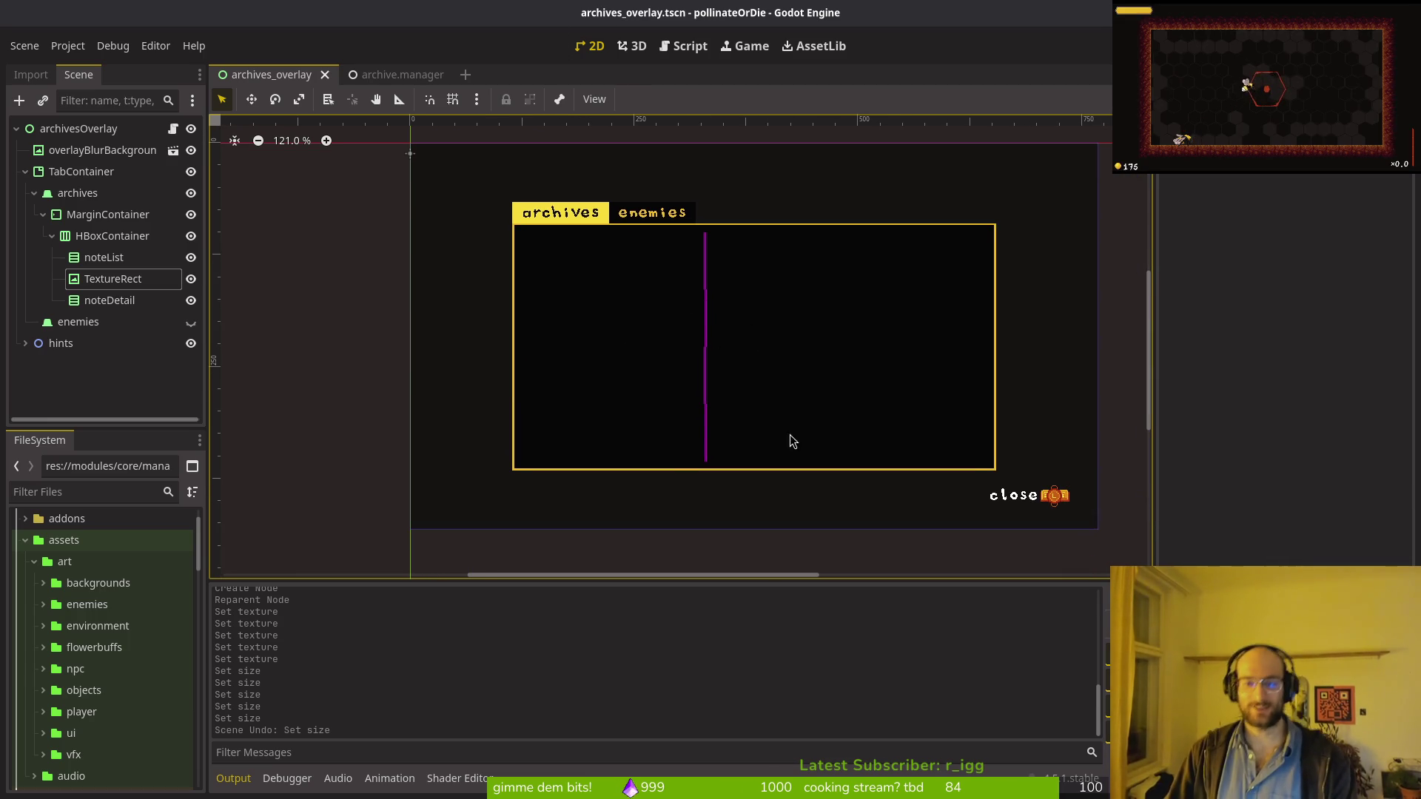
pyautogui.hscroll(2, 786, 441)
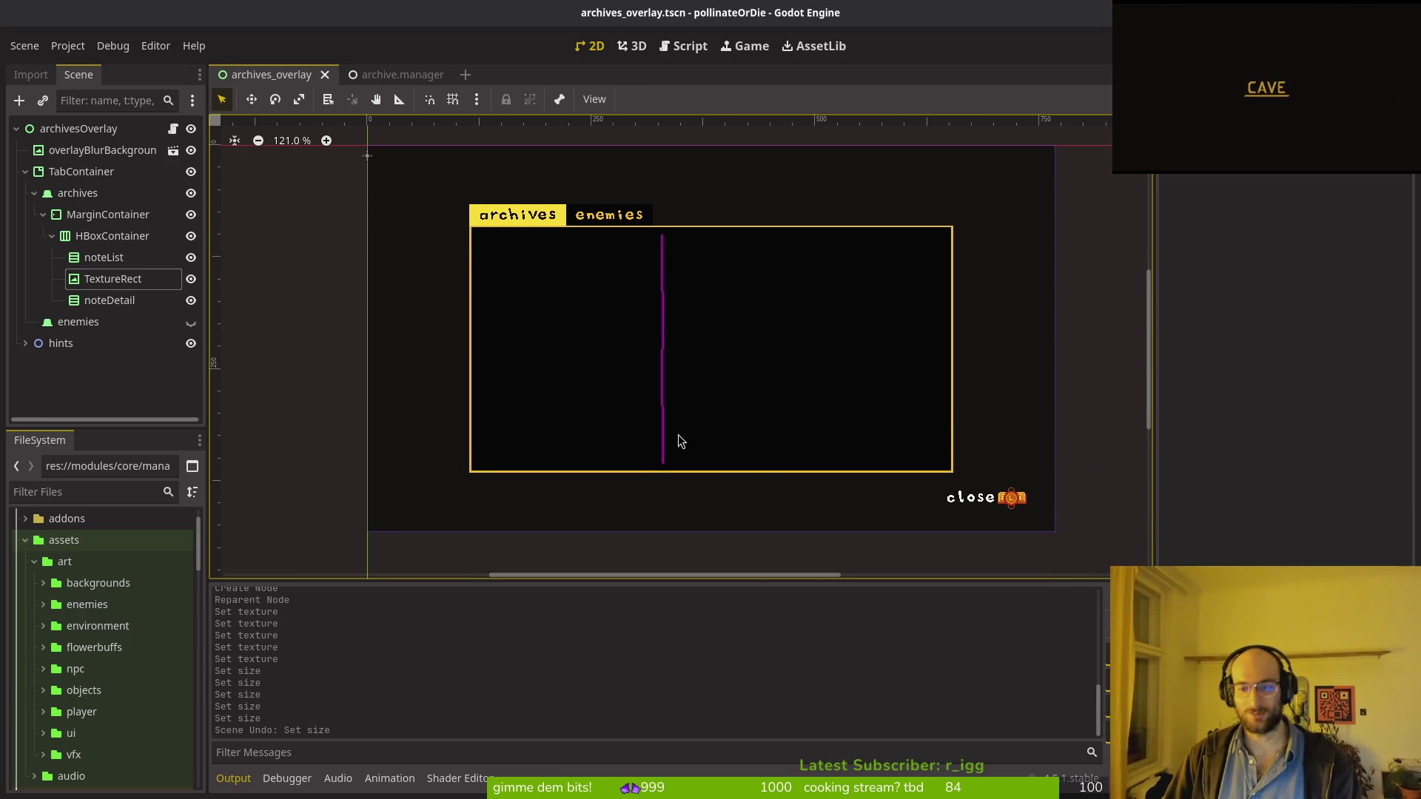
pyautogui.scroll(-2, 673, 436)
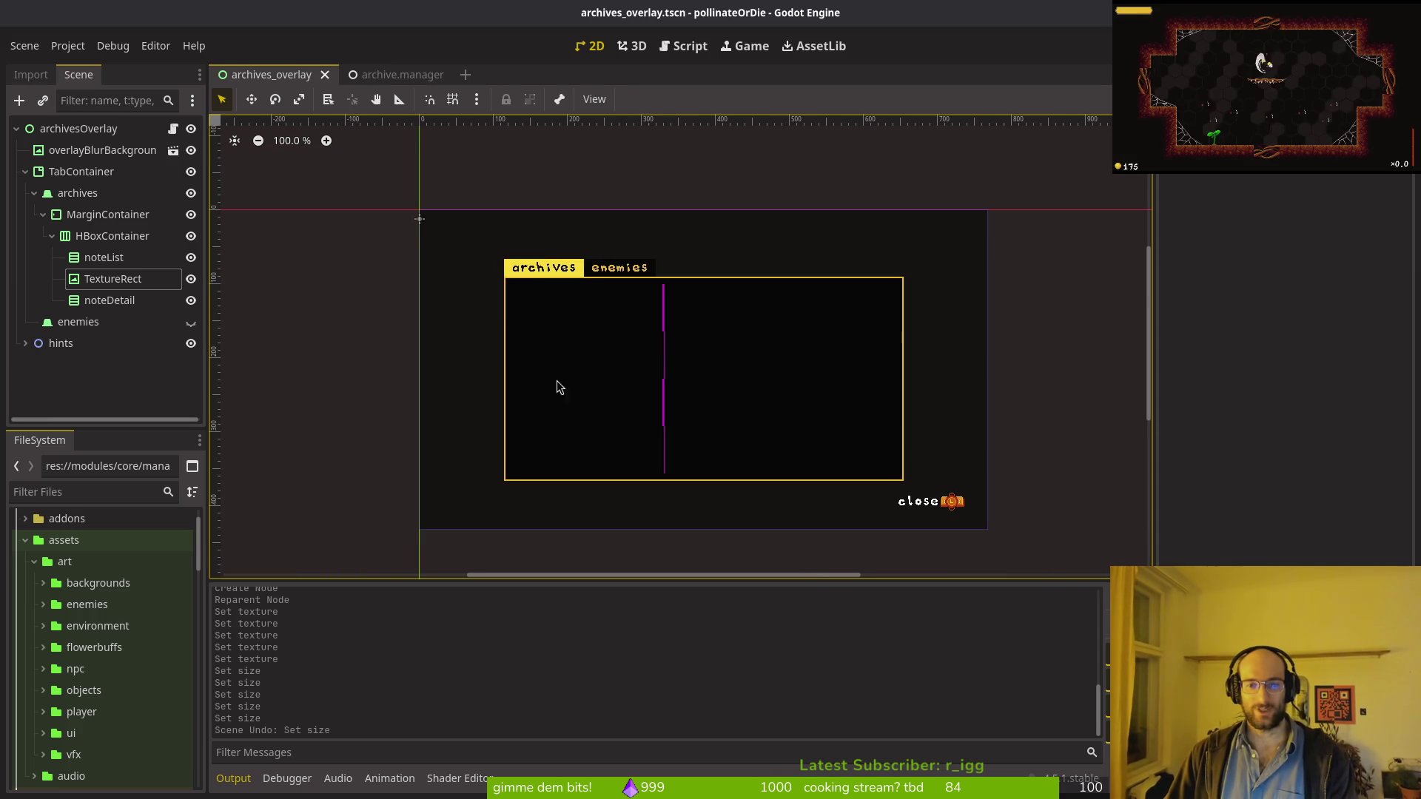
pyautogui.click(43, 214)
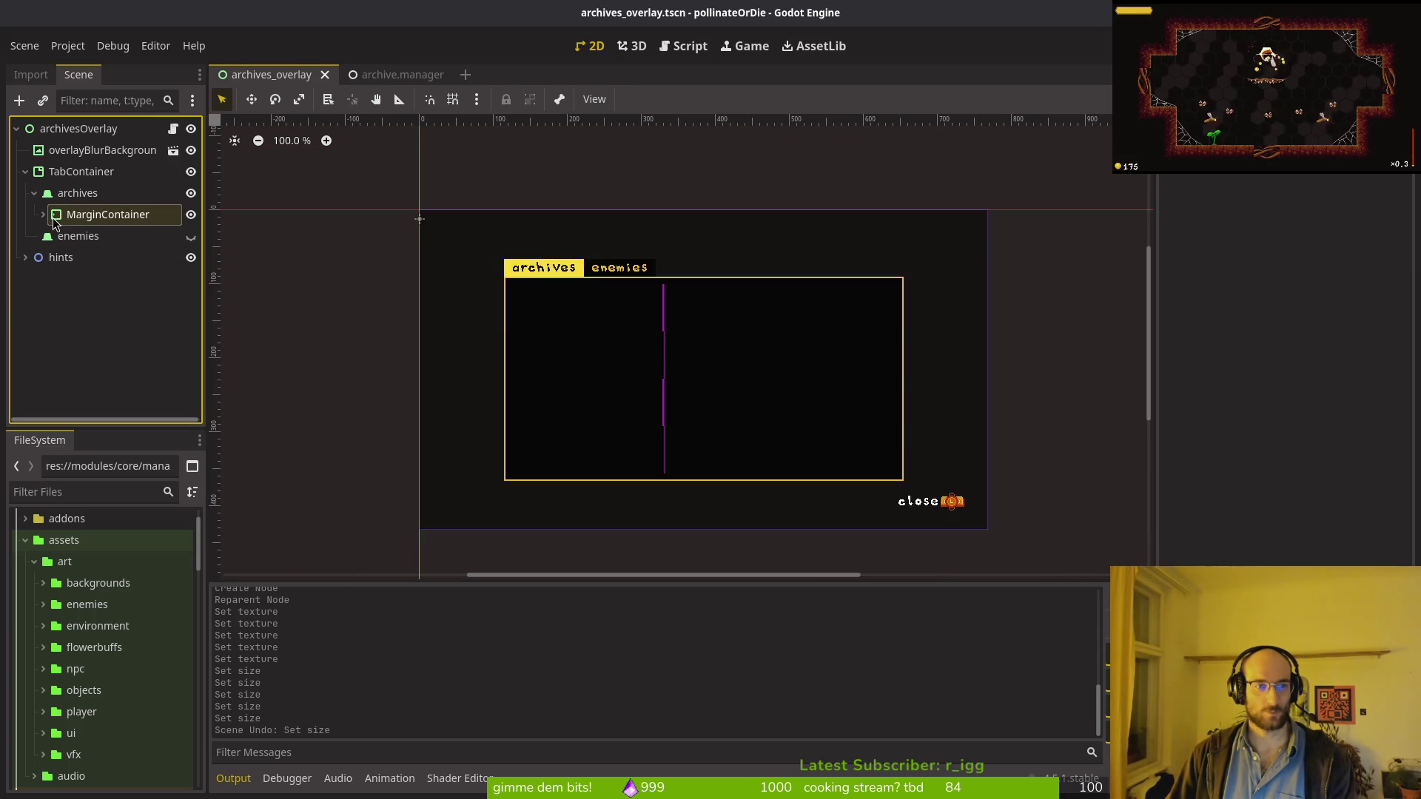
pyautogui.click(34, 196)
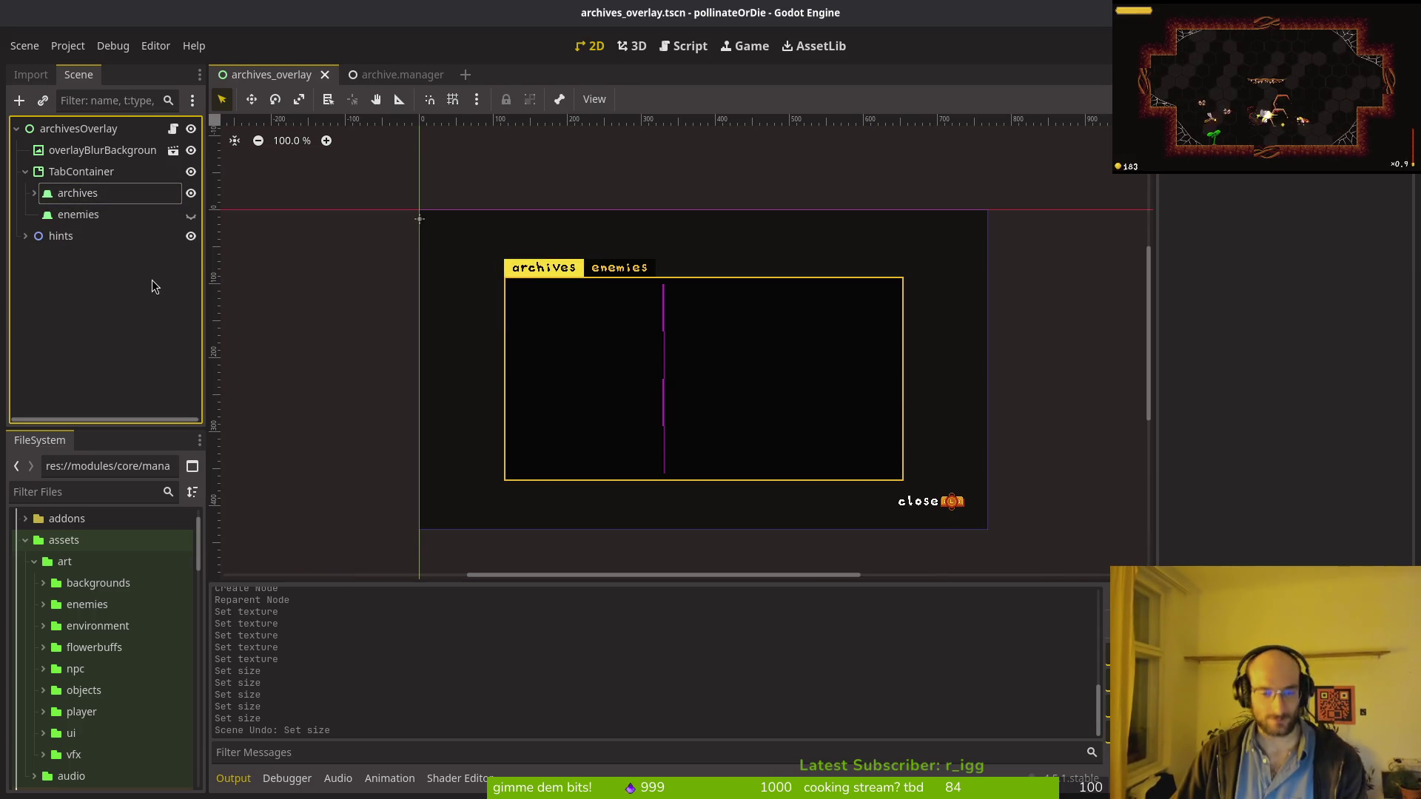
pyautogui.click(35, 194)
pyautogui.click(43, 215)
# Step: Compare noteList with noteDetail to check noteList's sizing, then switch to the terminal
pyautogui.click(104, 258)
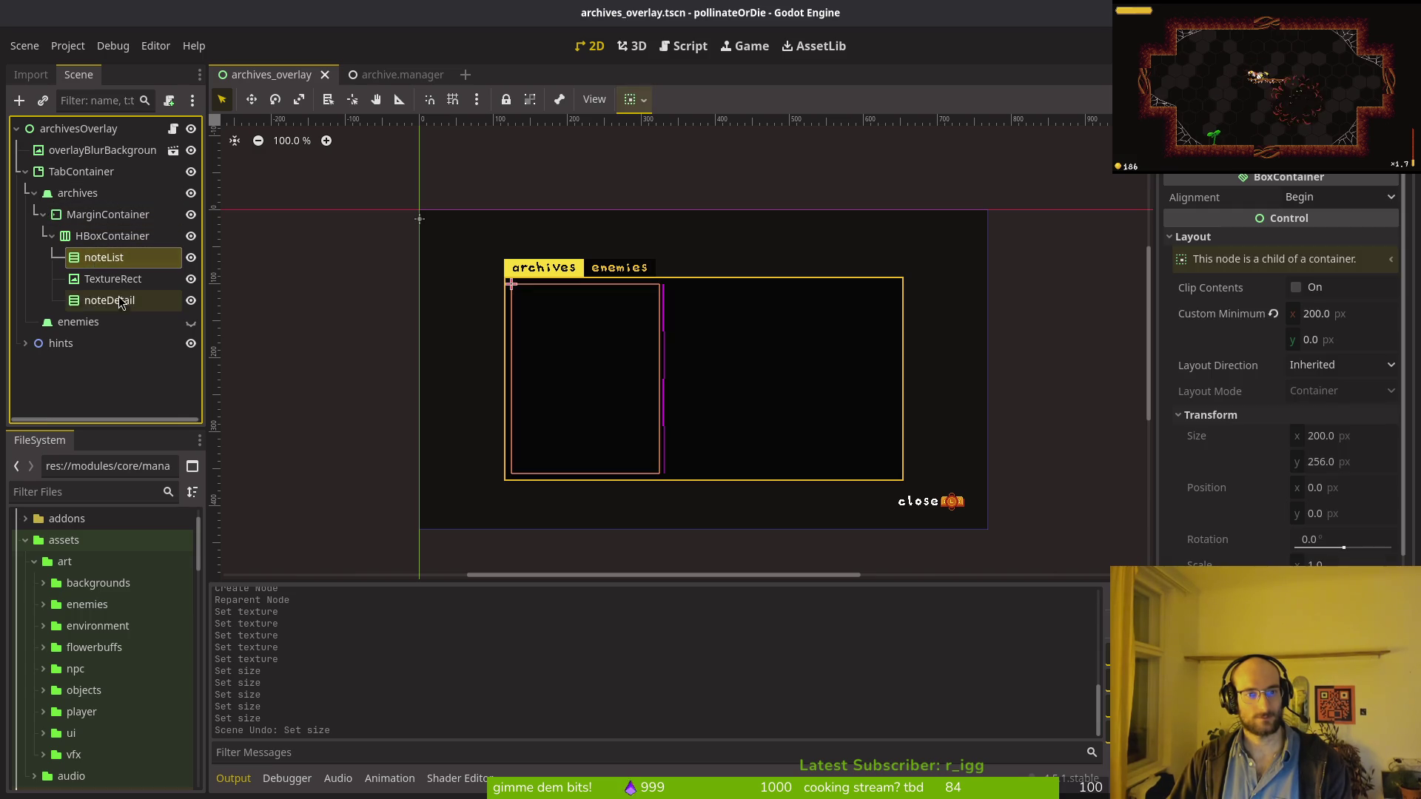
pyautogui.click(109, 300)
pyautogui.click(111, 259)
pyautogui.click(110, 301)
pyautogui.click(111, 259)
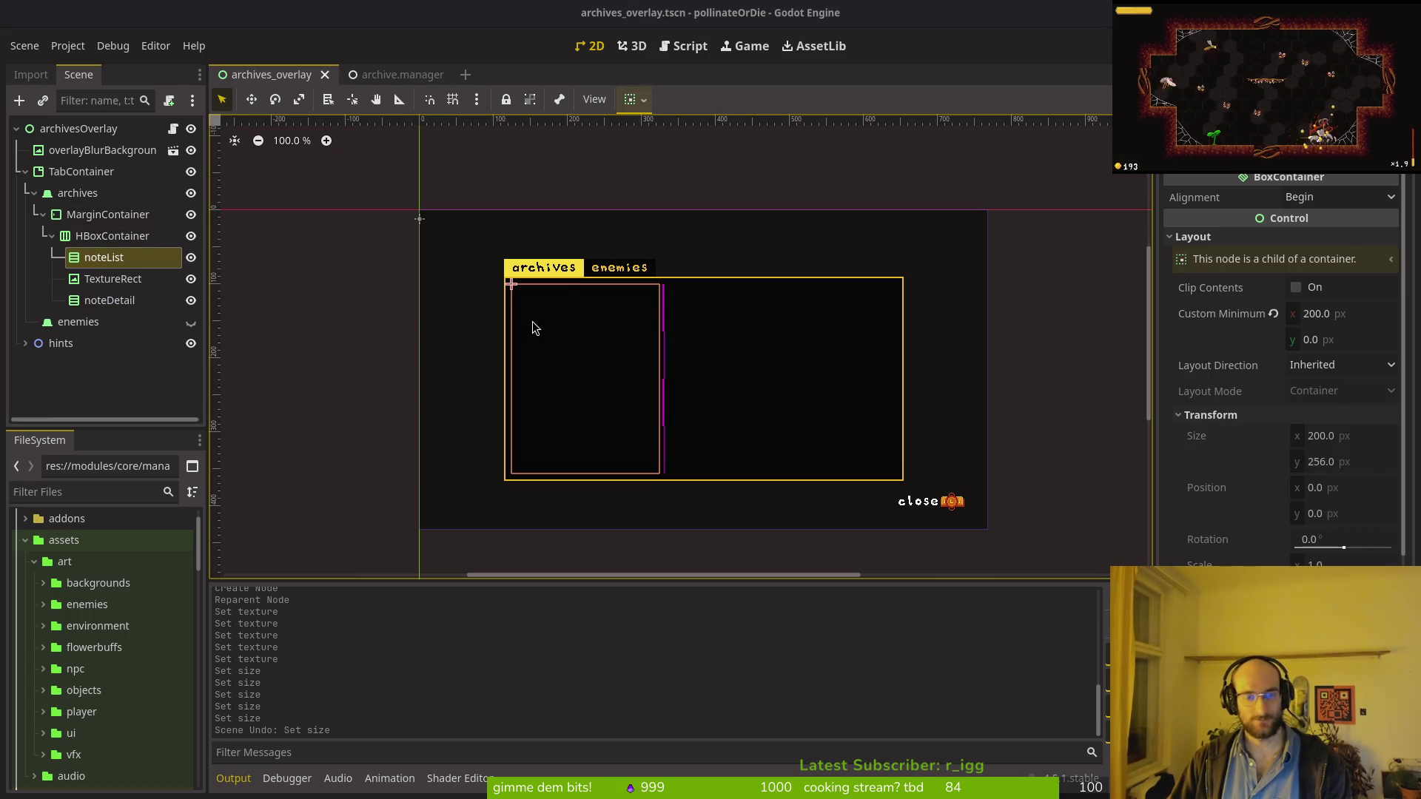
pyautogui.press('super+1')
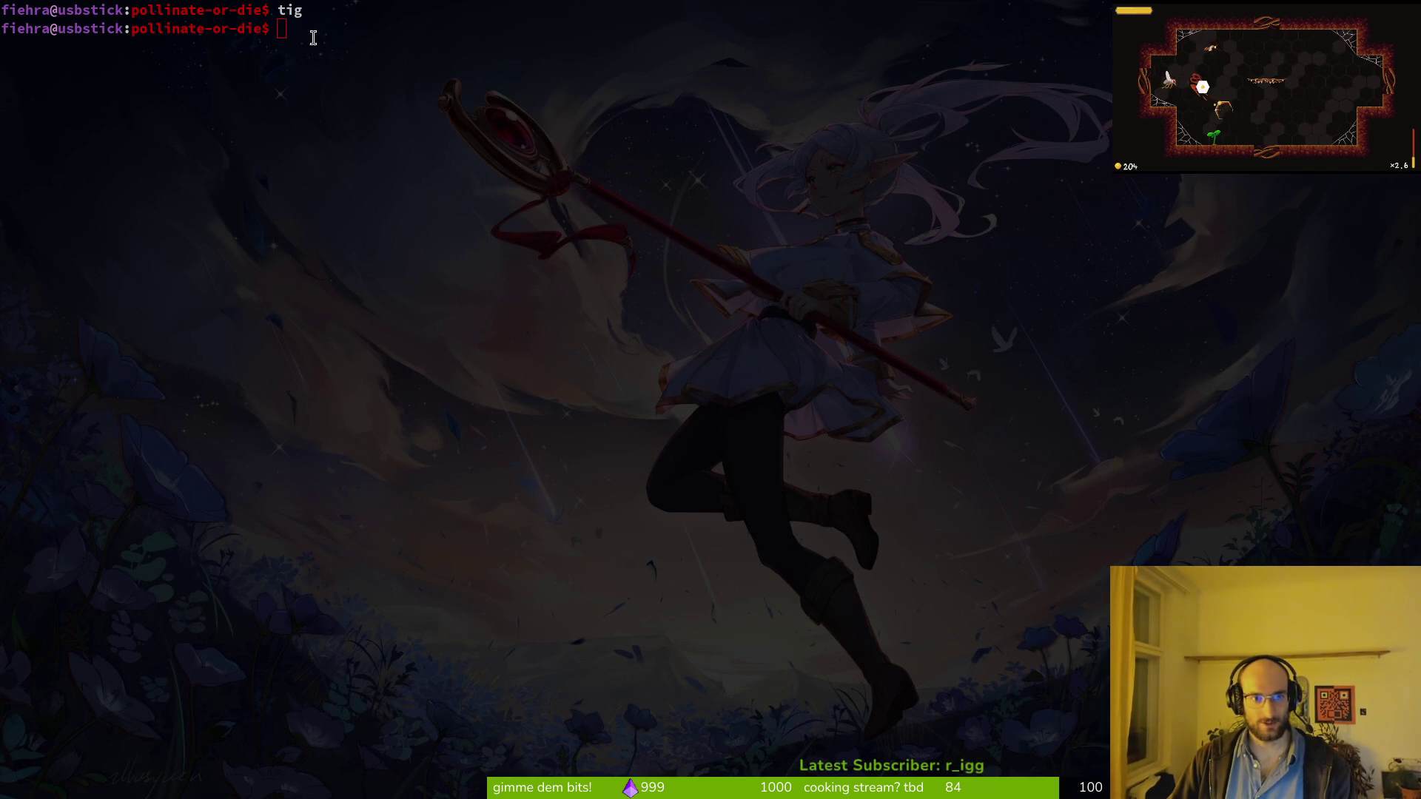
pyautogui.click(677, 287)
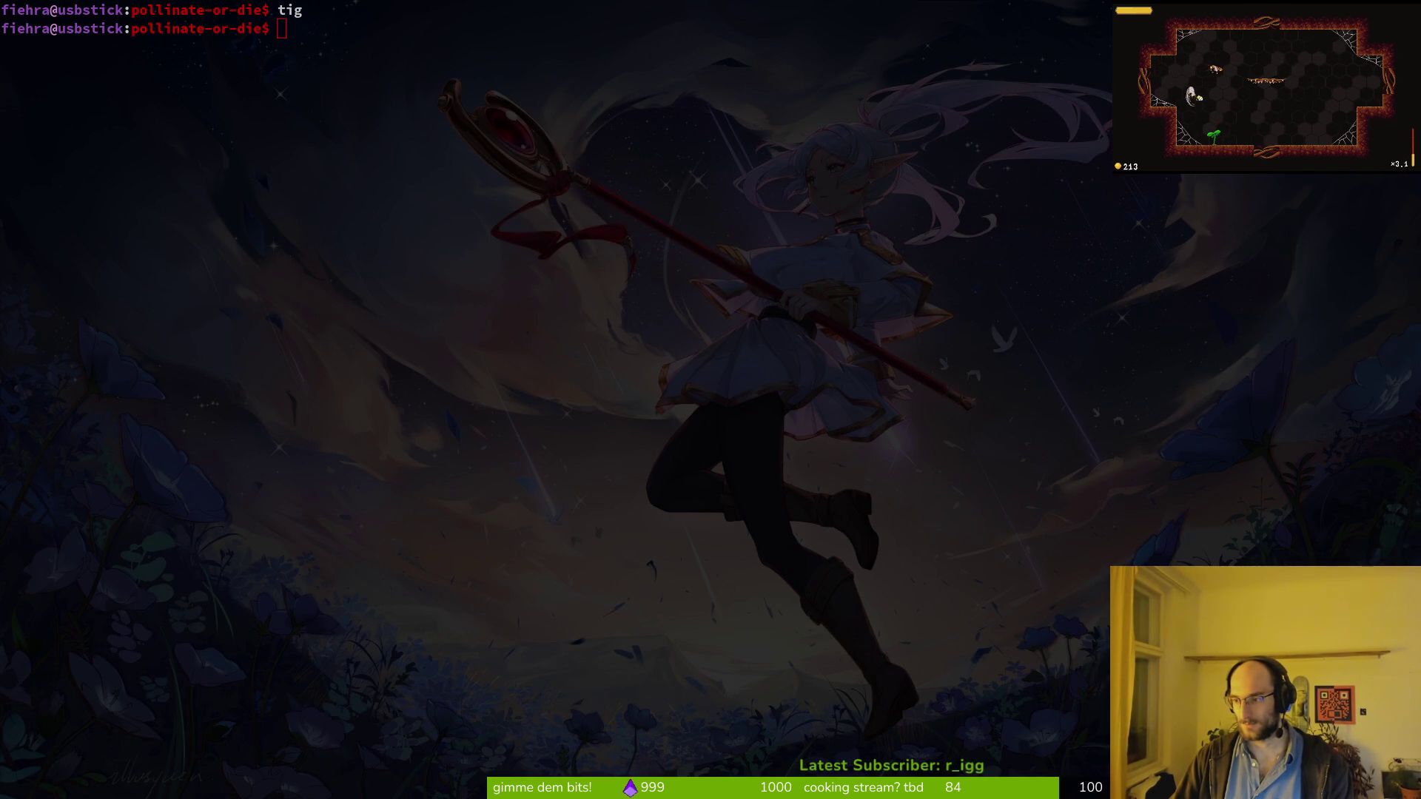
pyautogui.hotkey('alt', 'Tab')
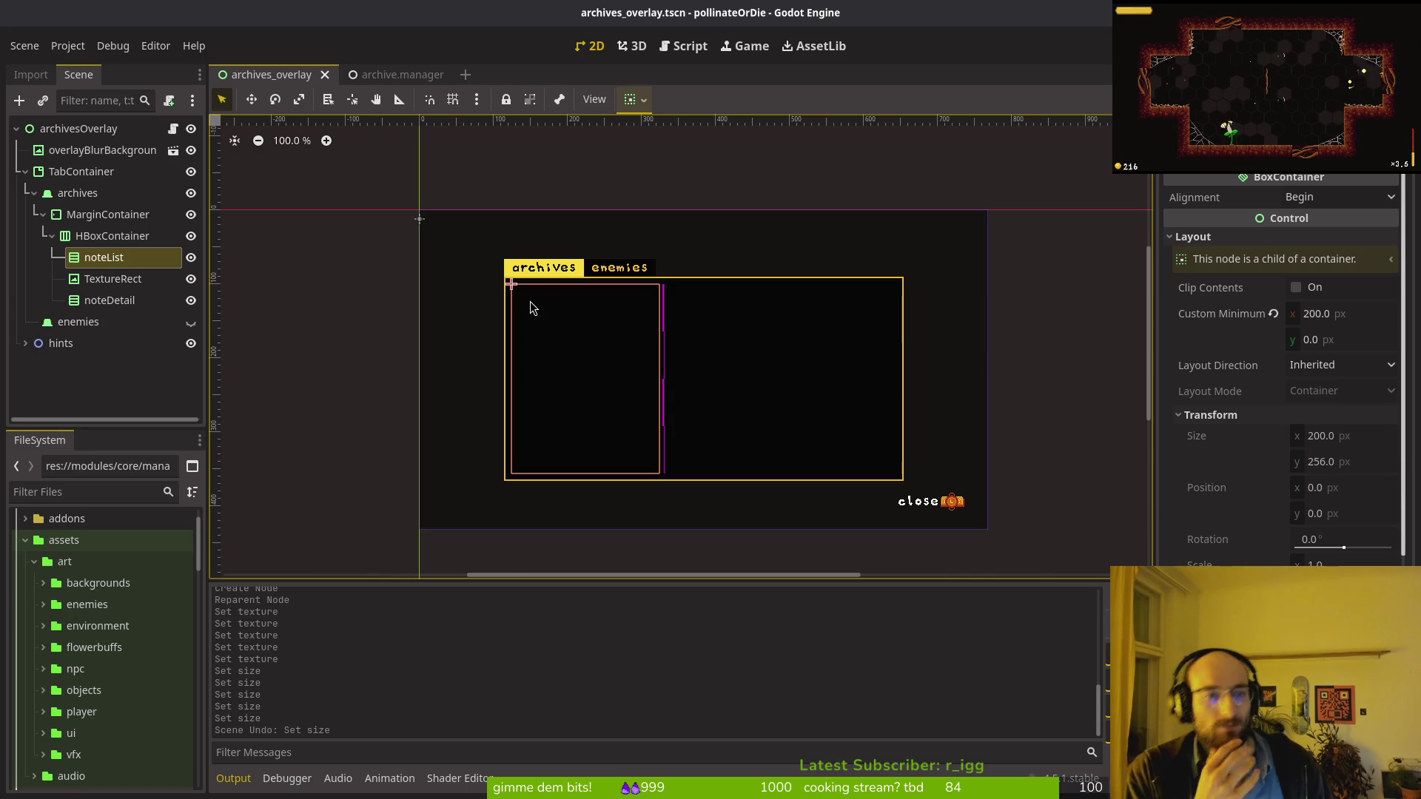
# Step: Add a Label child under noteList, then open a fresh empty scene tab
pyautogui.hotkey('ctrl', 'a')
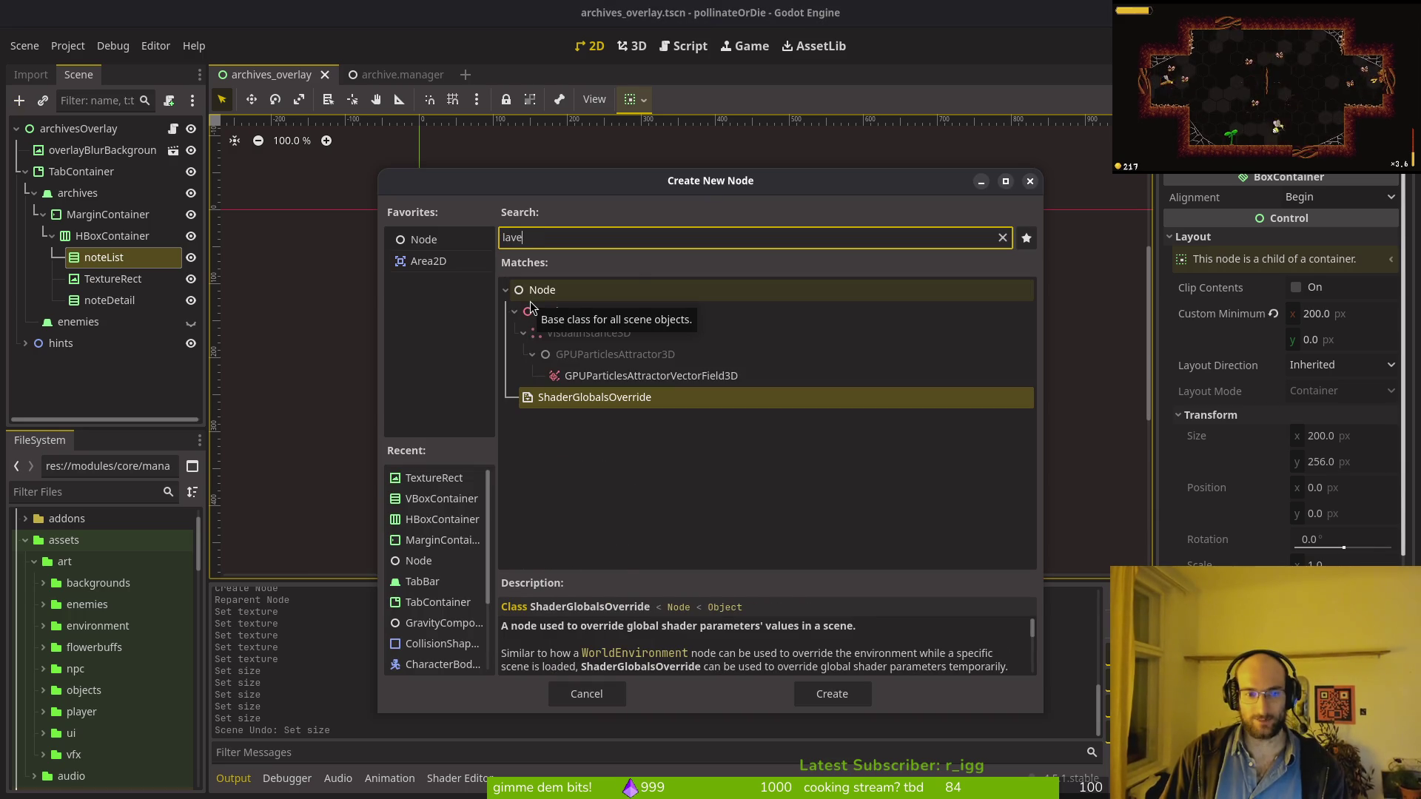
pyautogui.press('BackSpace')
pyautogui.write('bel')
pyautogui.press('Return')
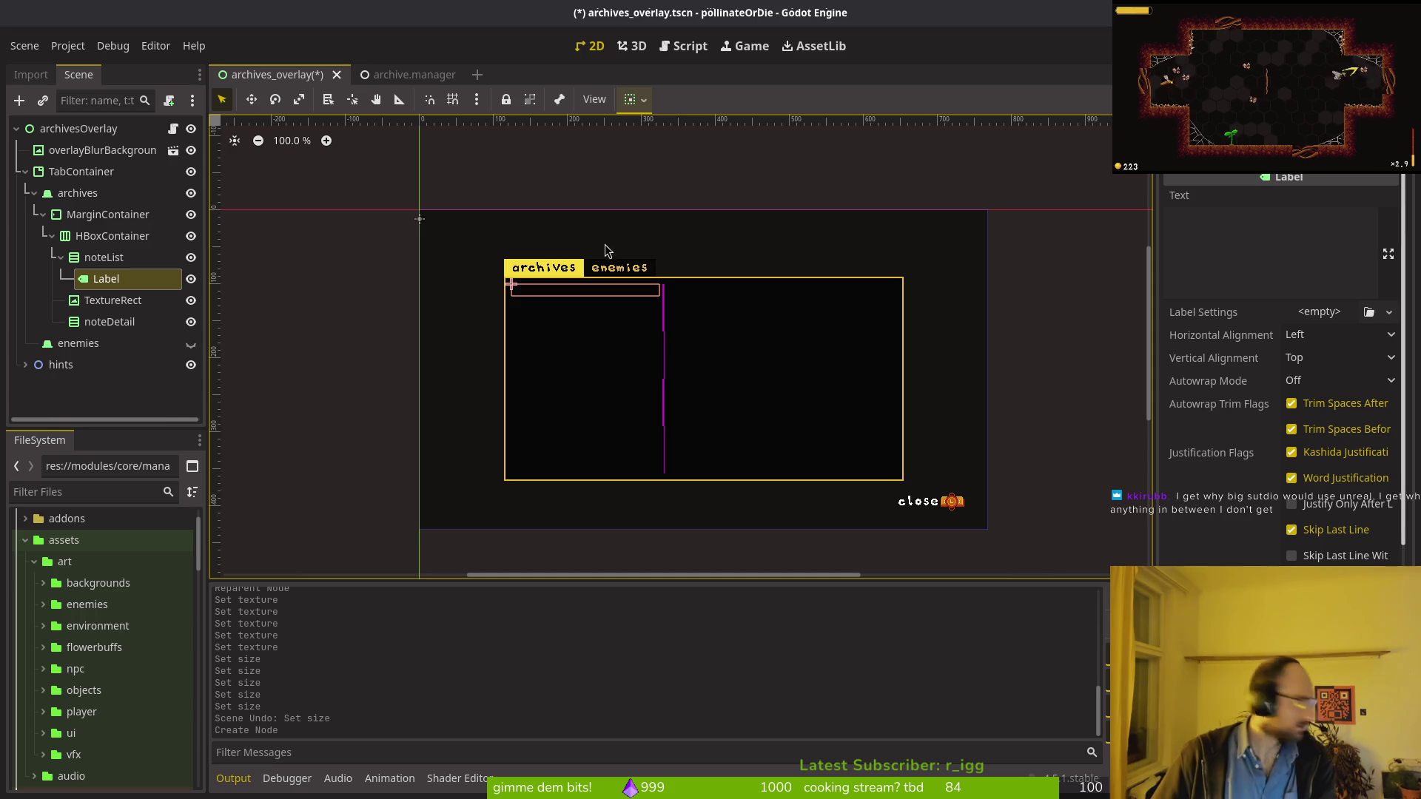
pyautogui.click(476, 77)
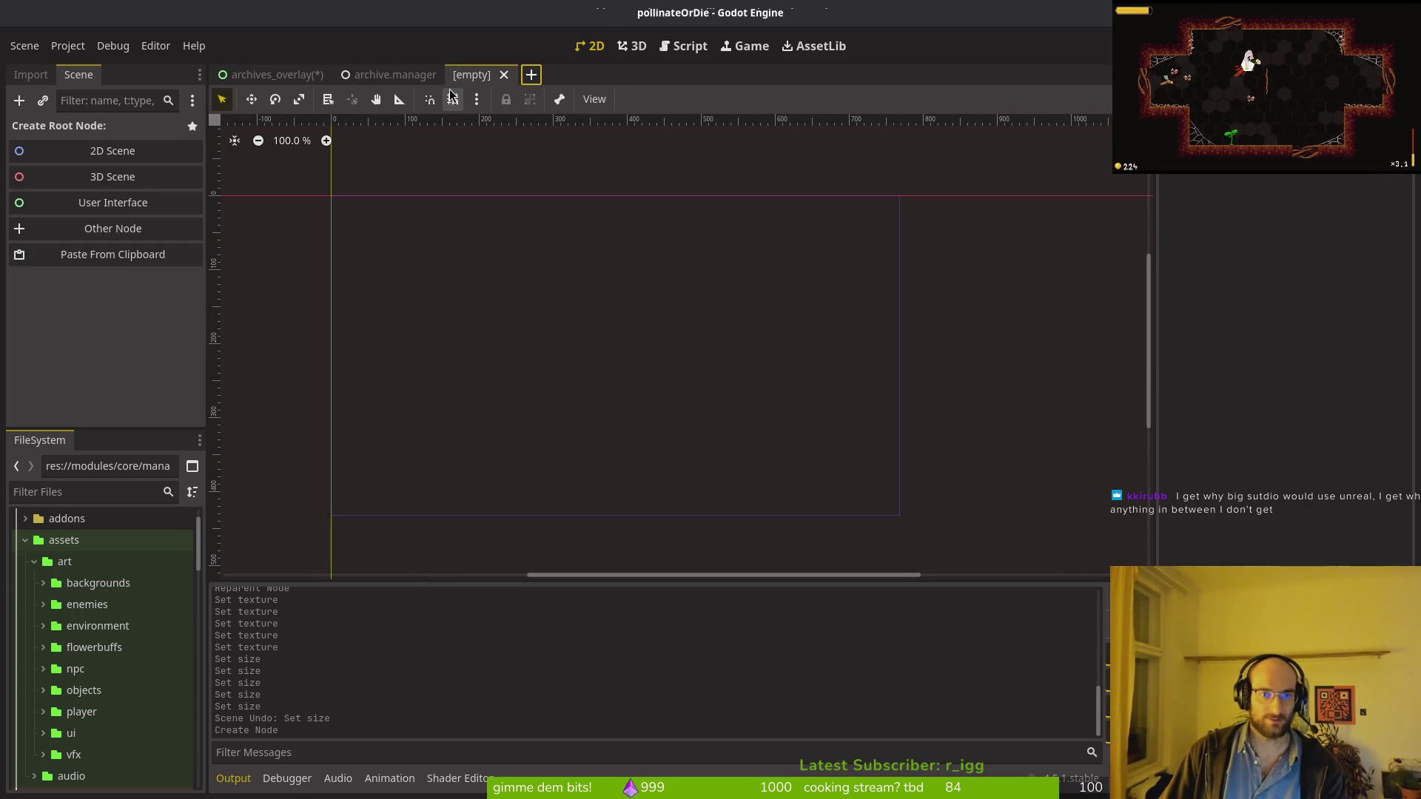
# Step: Start the new scene with a User Interface (Control) root node
pyautogui.click(25, 46)
pyautogui.press('Escape')
pyautogui.click(113, 202)
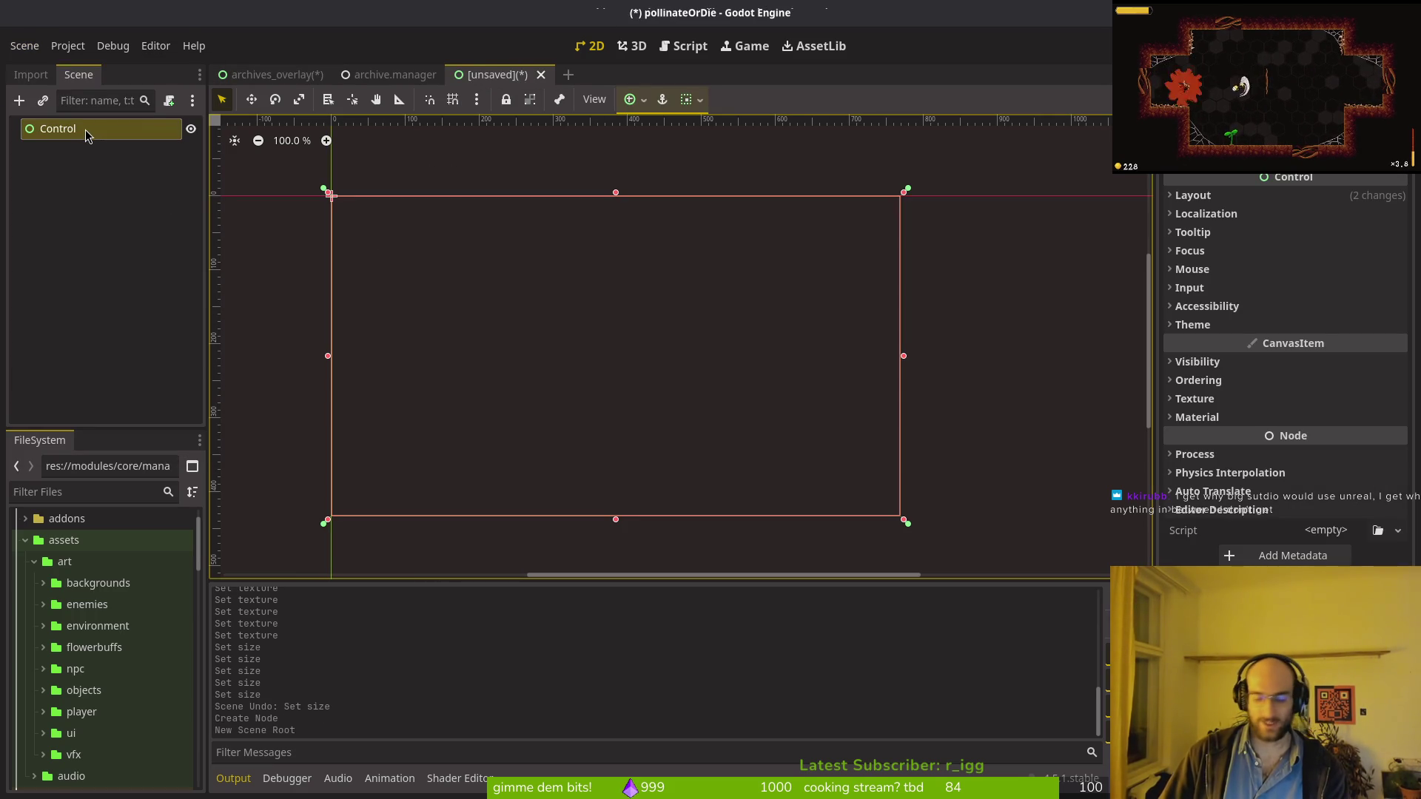
# Step: Rename the root Control to noteListItem and bring up Save Scene As
pyautogui.doubleClick(85, 130)
pyautogui.write('beenotelisteite')
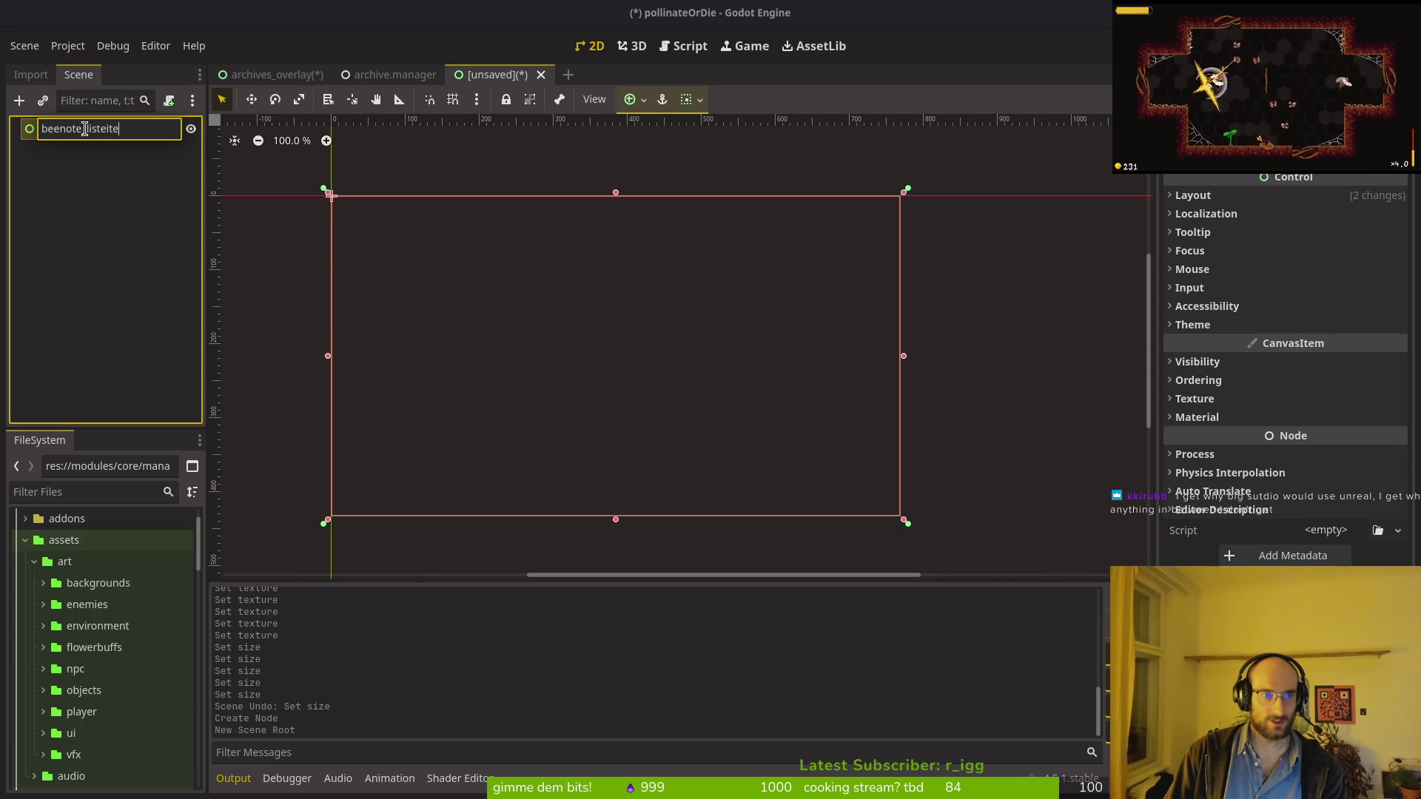
pyautogui.press('BackSpace')
pyautogui.write('_listitem')
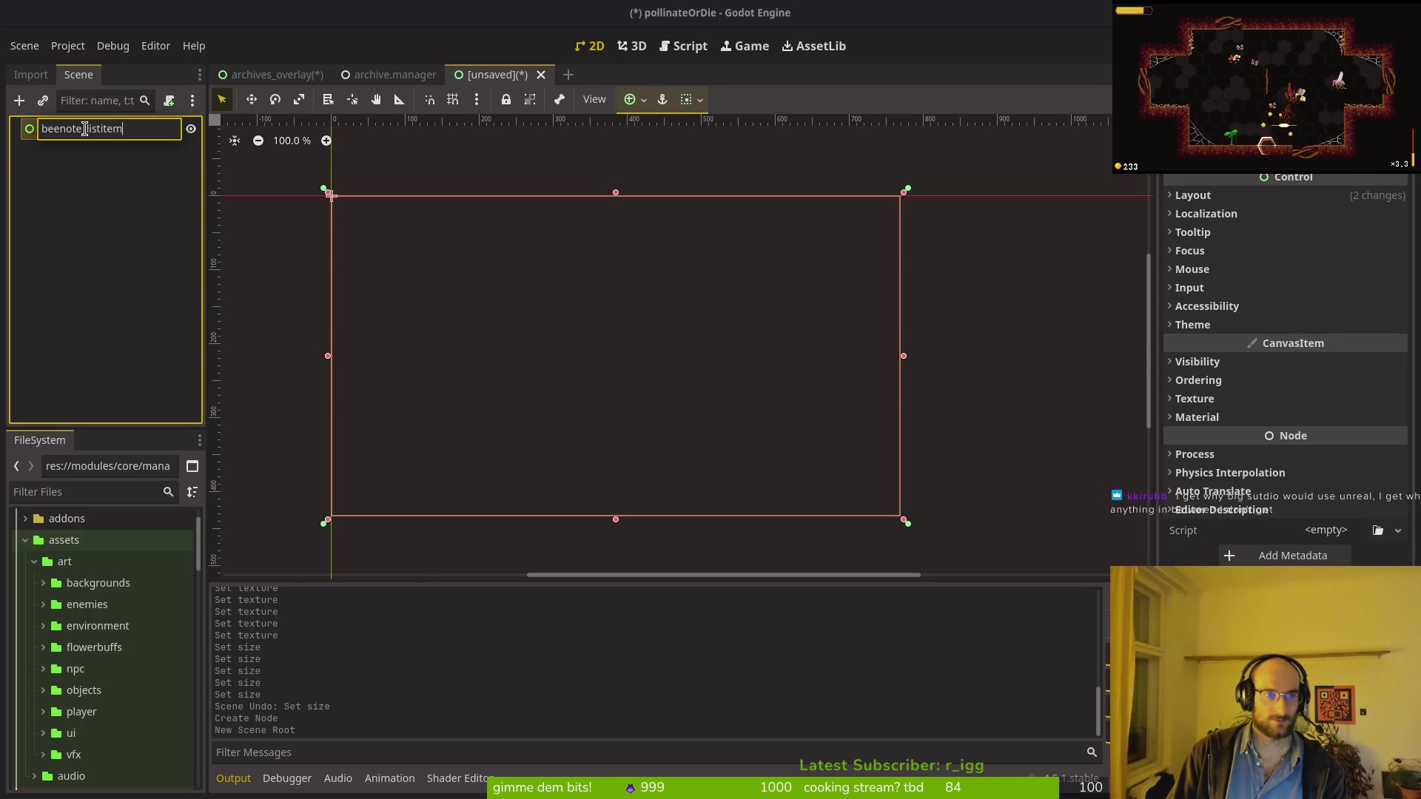
pyautogui.hotkey('ctrl', 'a')
pyautogui.write('be')
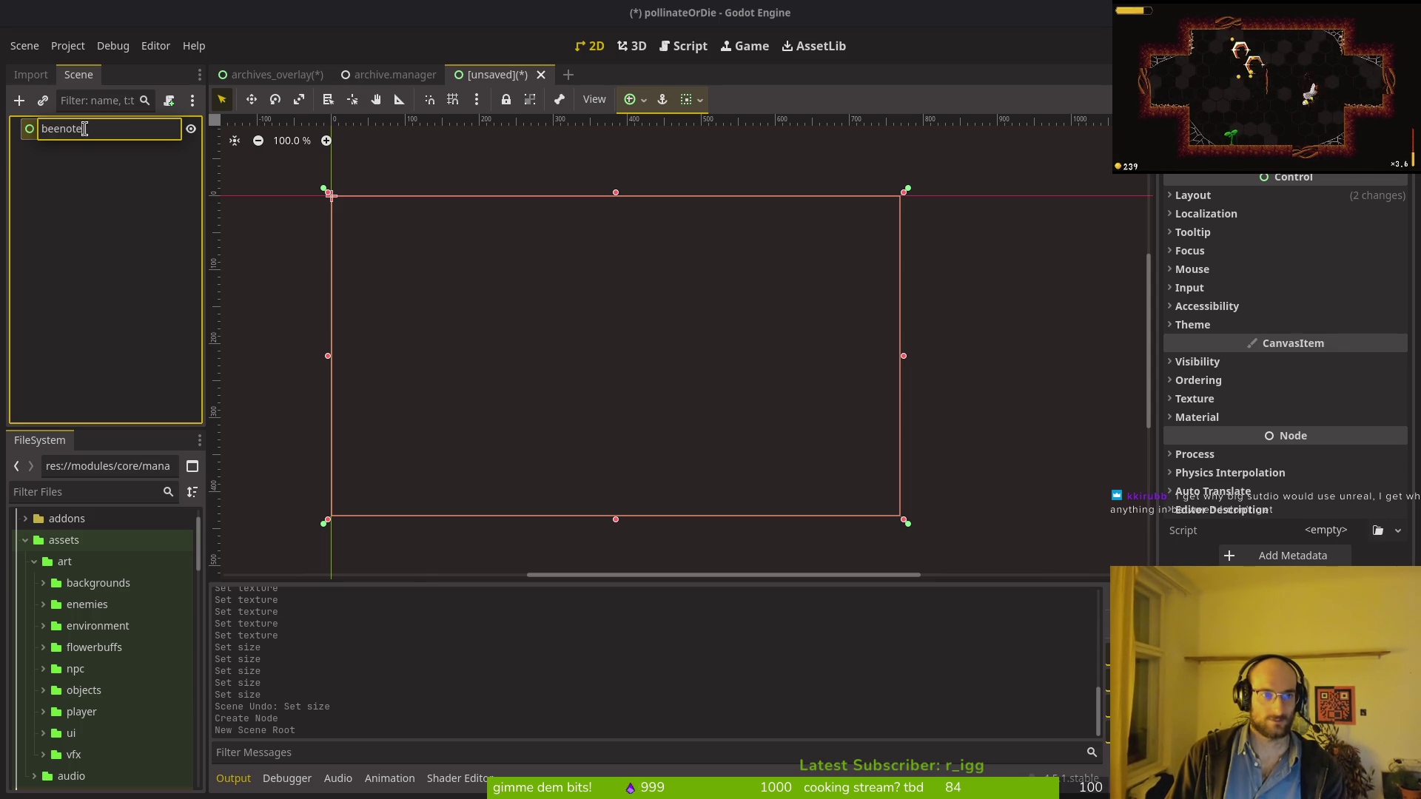
pyautogui.hotkey('ctrl', 'a')
pyautogui.write('note_')
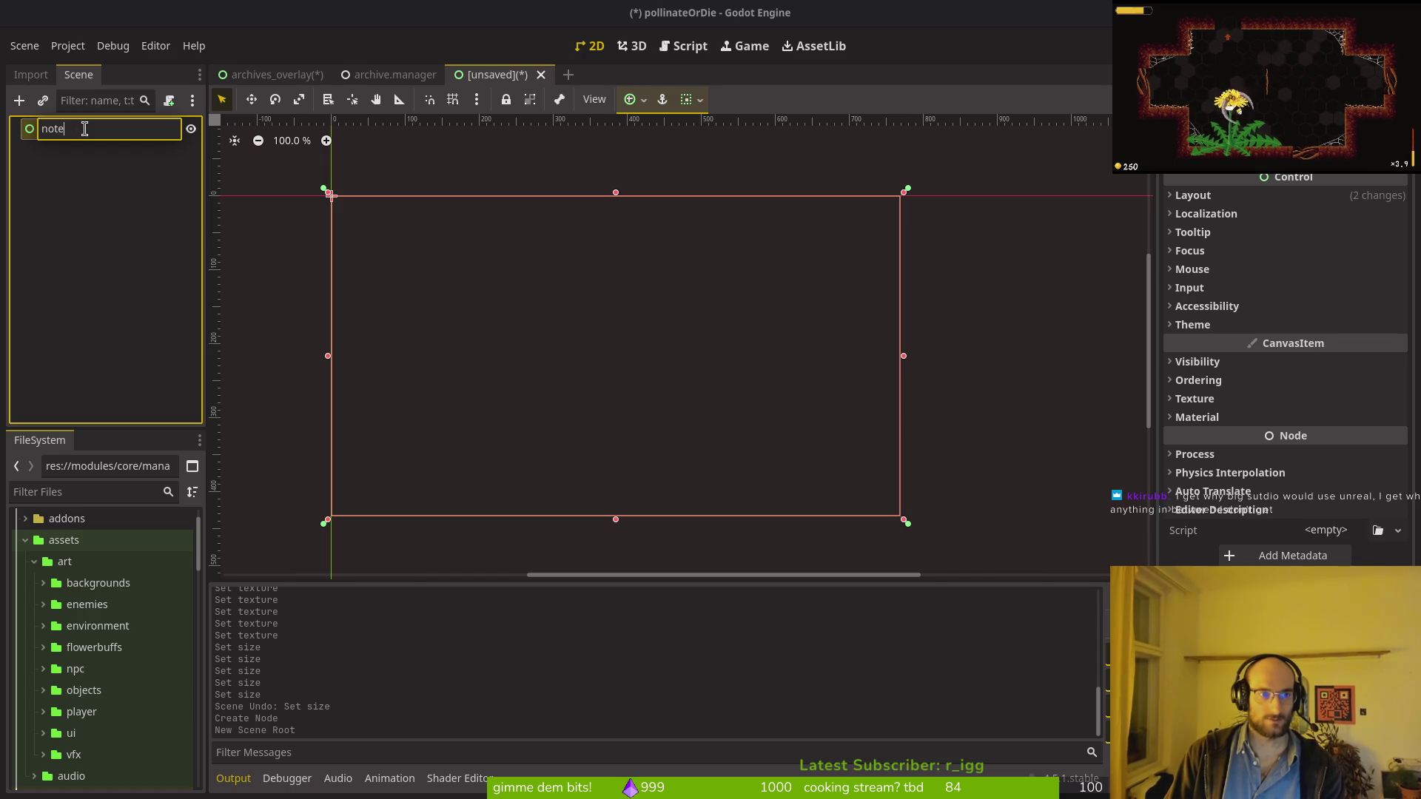
pyautogui.write('tItem')
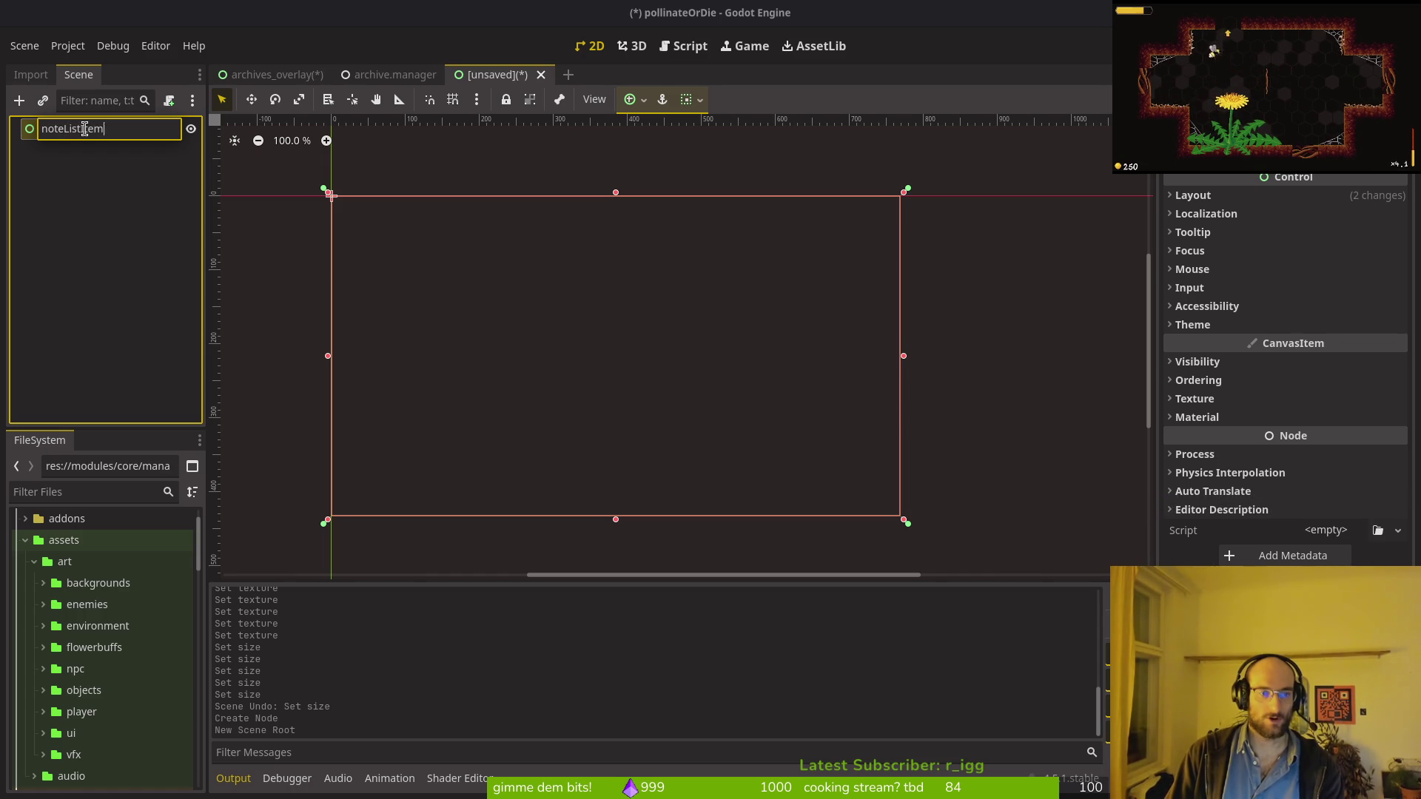
pyautogui.press('Return')
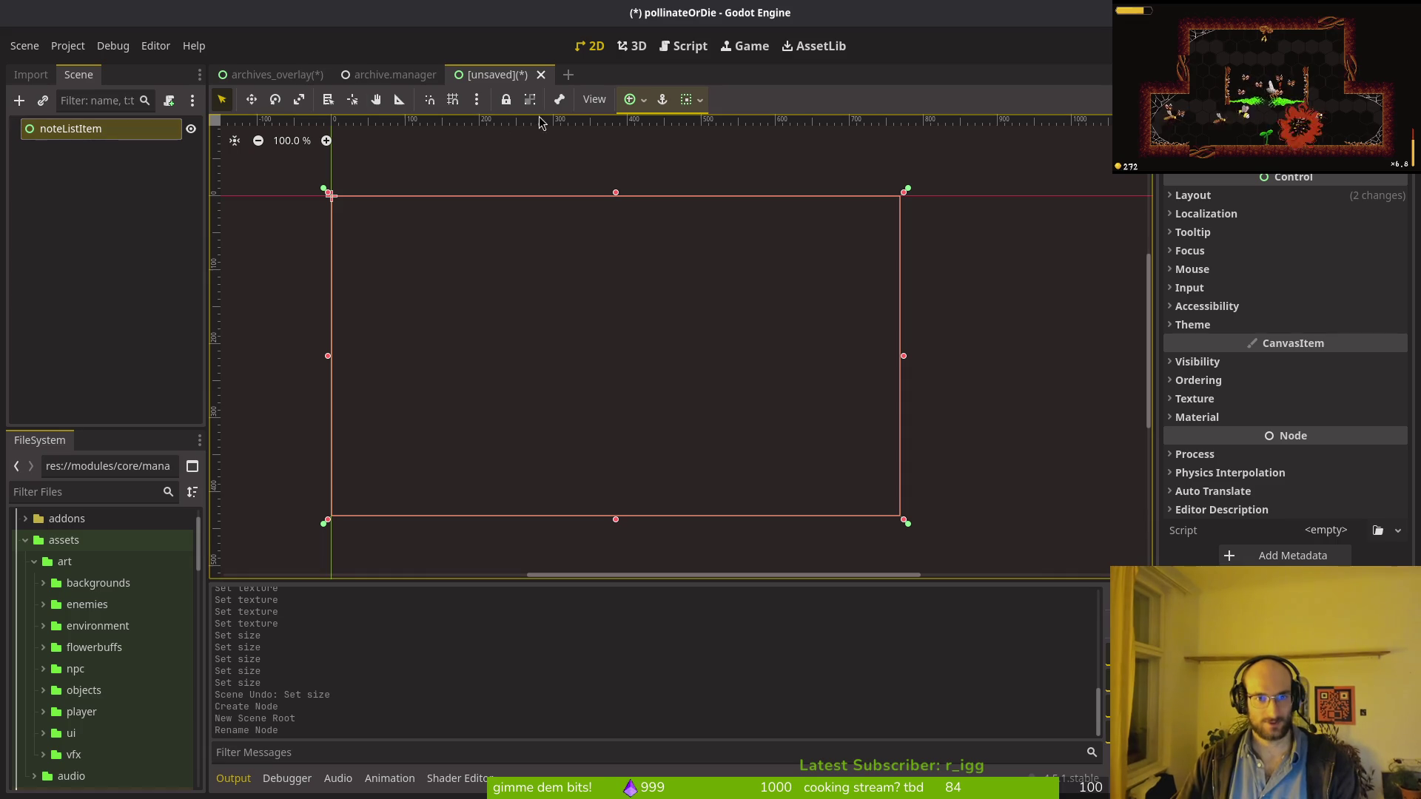
pyautogui.hotkey('ctrl', 's')
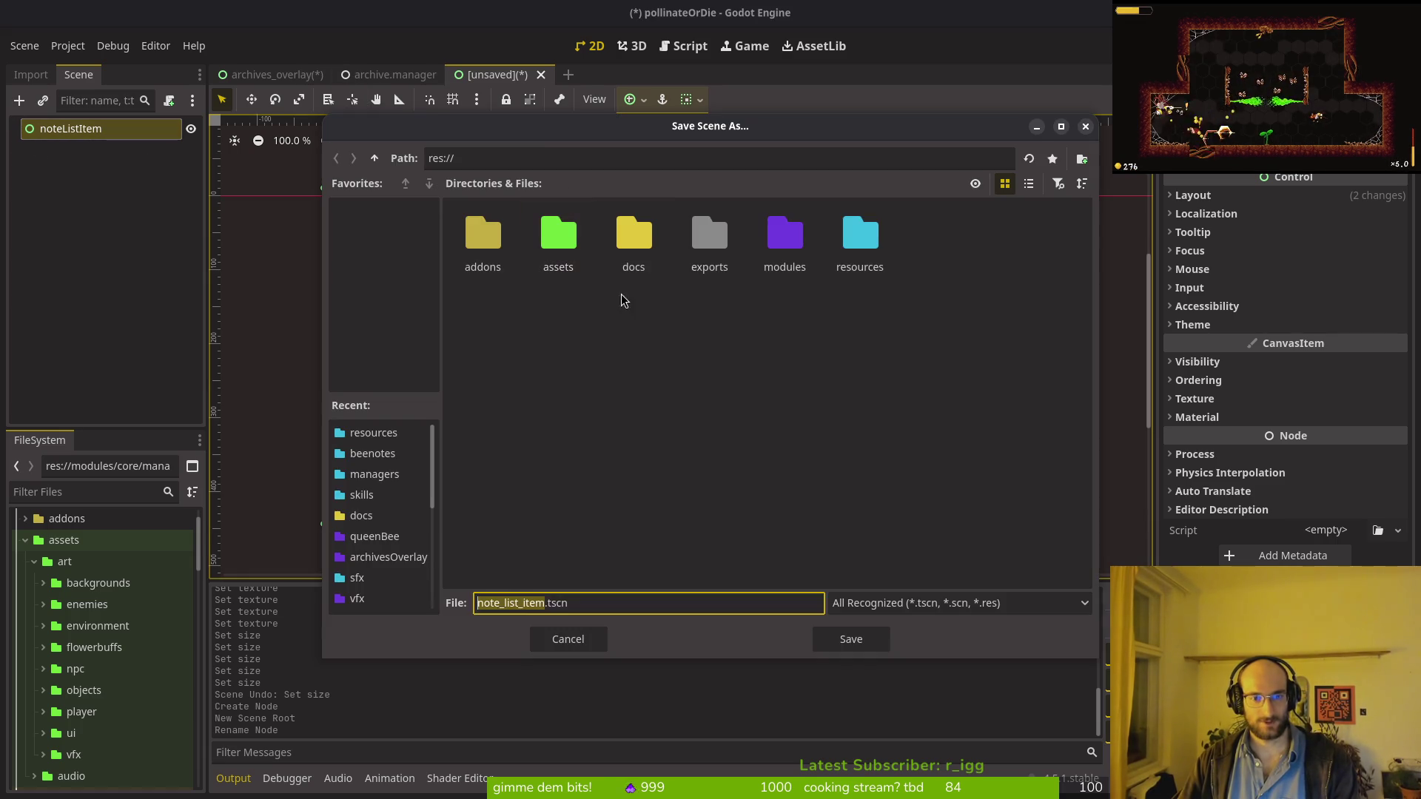
# Step: Save the scene as note_list_item.tscn in a new modules/ui/noteListItem folder
pyautogui.doubleClick(785, 245)
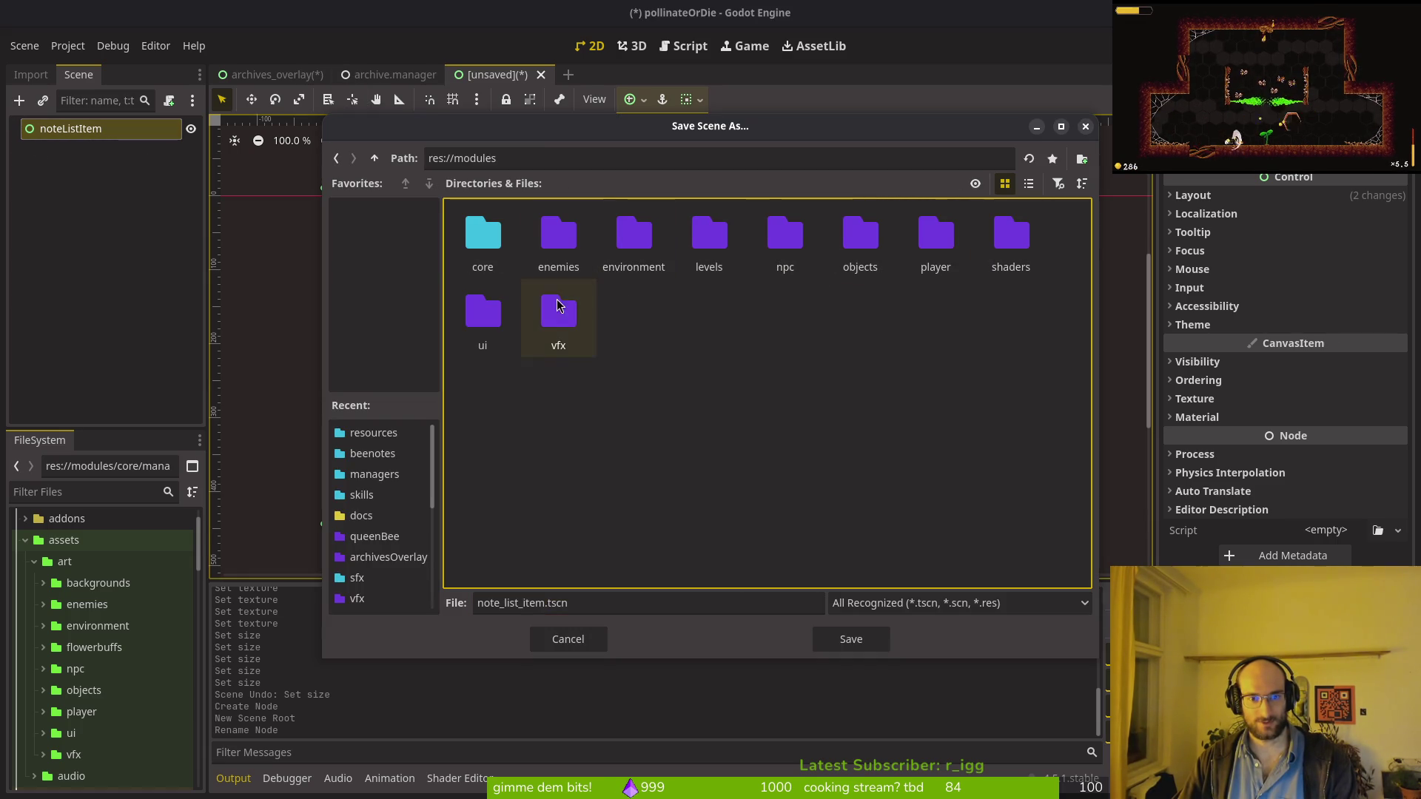
pyautogui.doubleClick(483, 315)
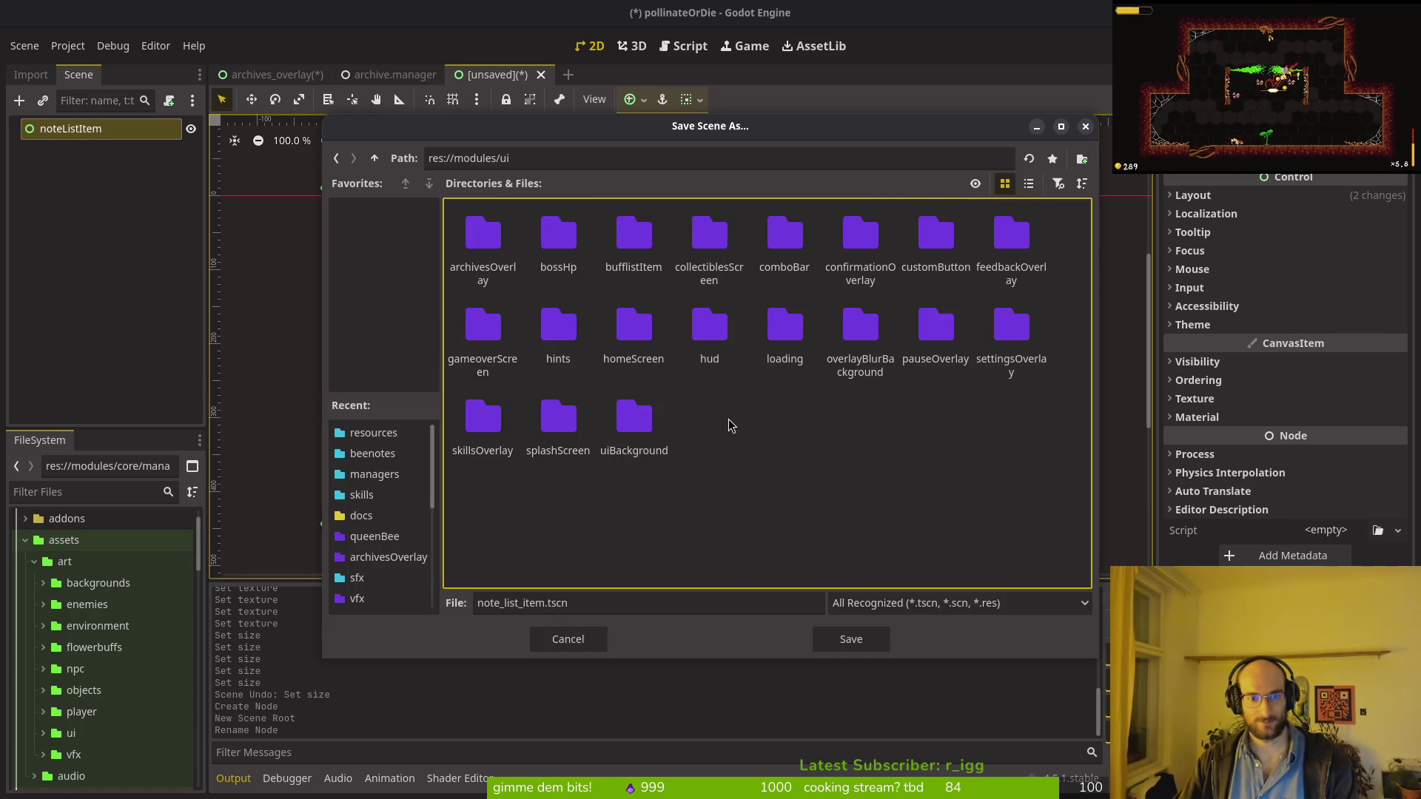
pyautogui.rightClick(715, 478)
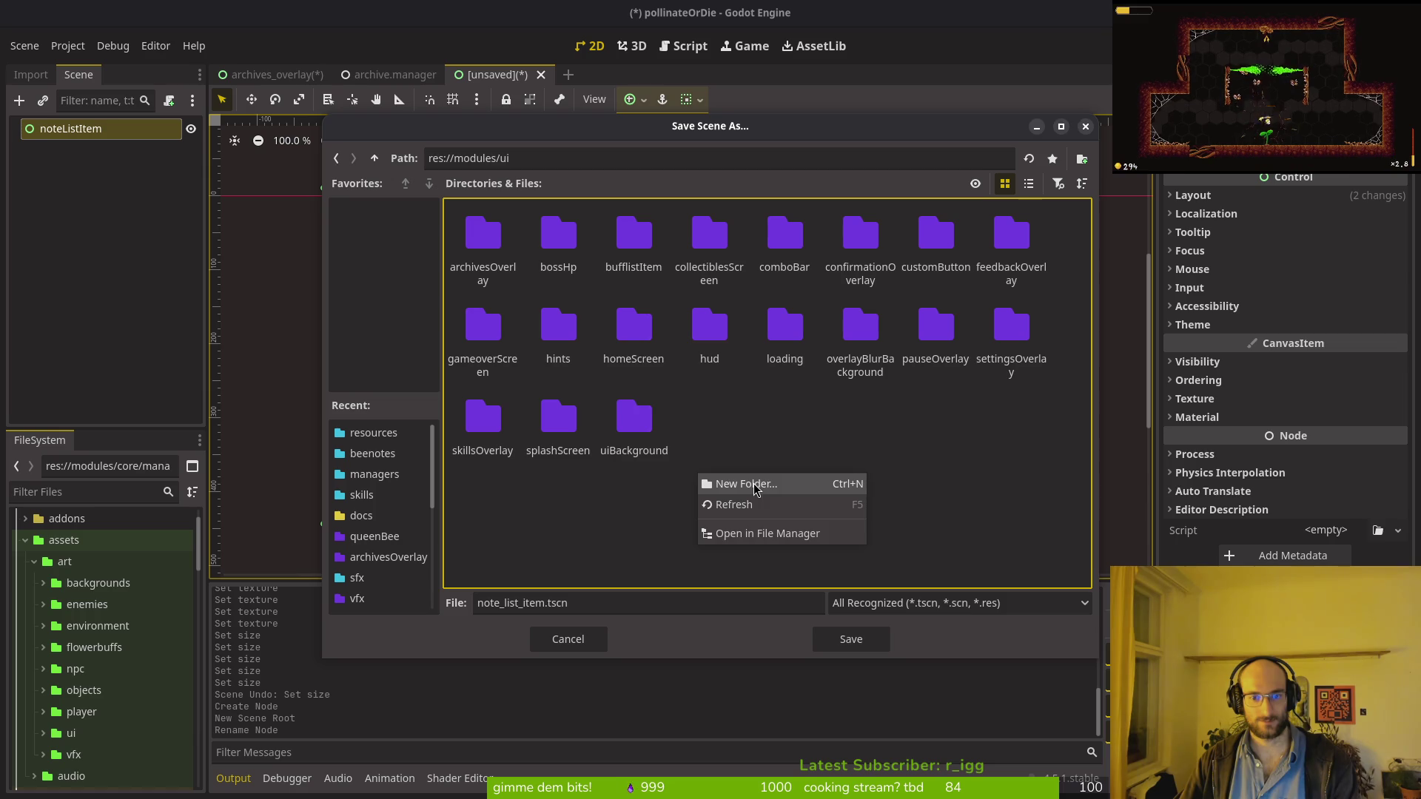
pyautogui.click(755, 487)
pyautogui.write('elist')
pyautogui.press('BackSpace')
pyautogui.press('BackSpace')
pyautogui.write('stItem')
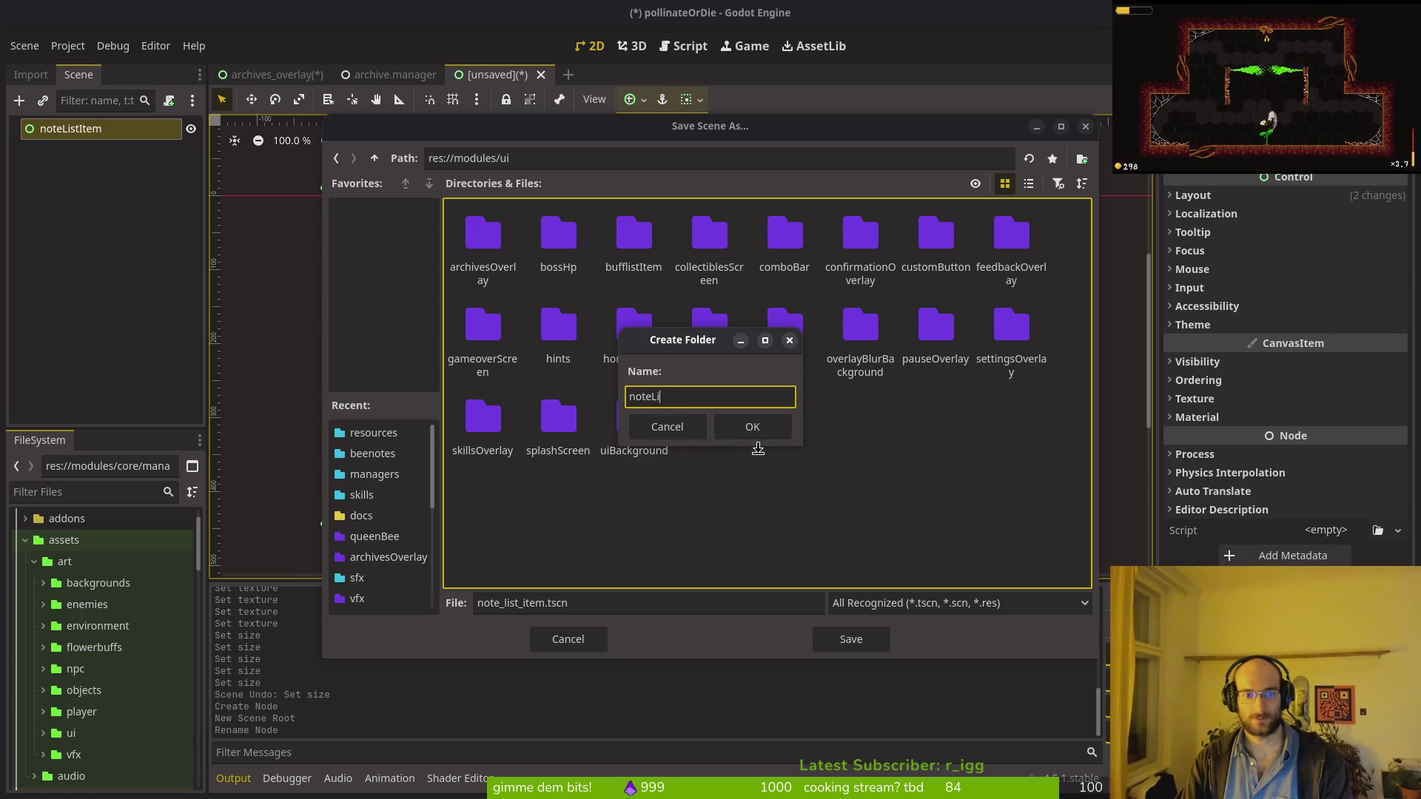
pyautogui.press('Return')
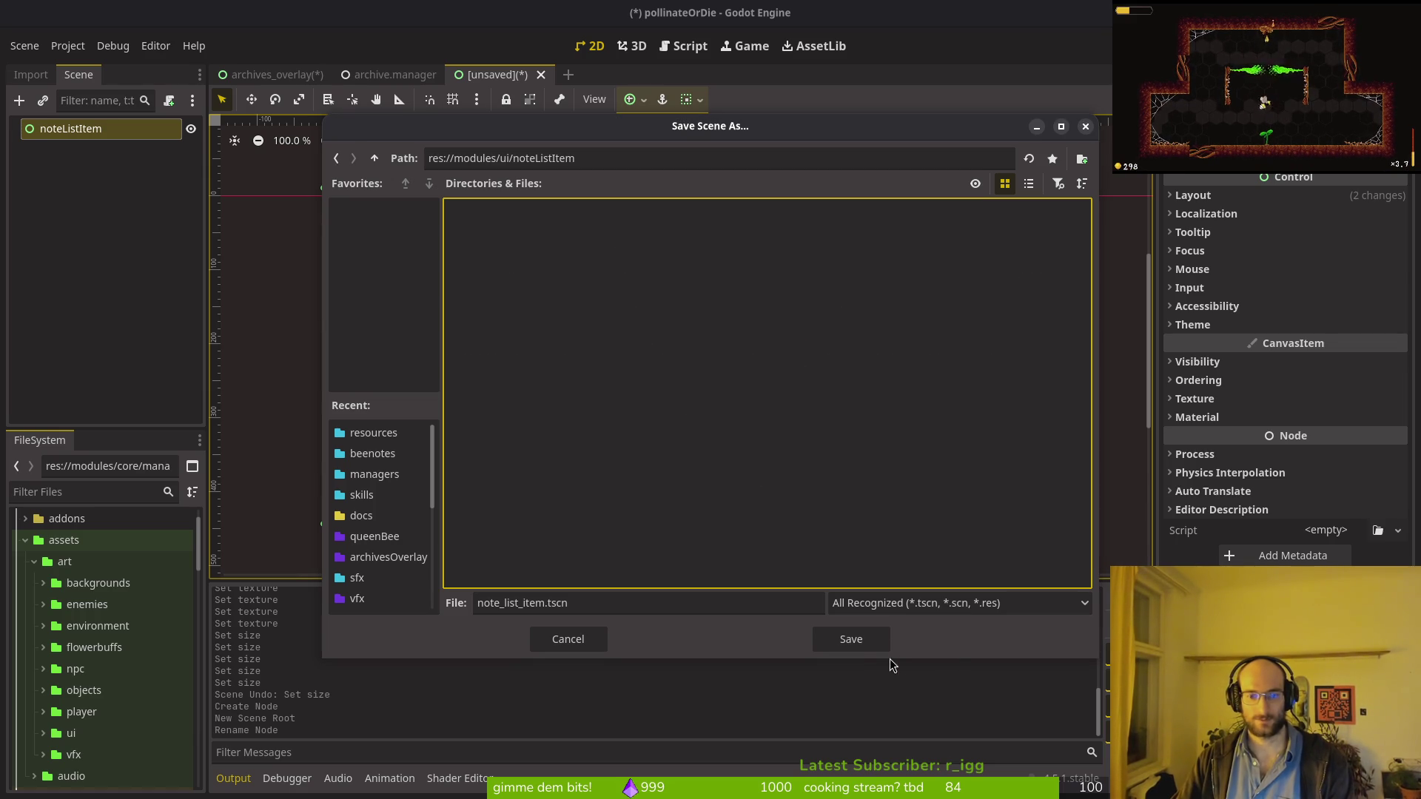
pyautogui.click(851, 640)
# Step: Create and attach a new script to the noteListItem root node
pyautogui.hotkey('ctrl', 'a')
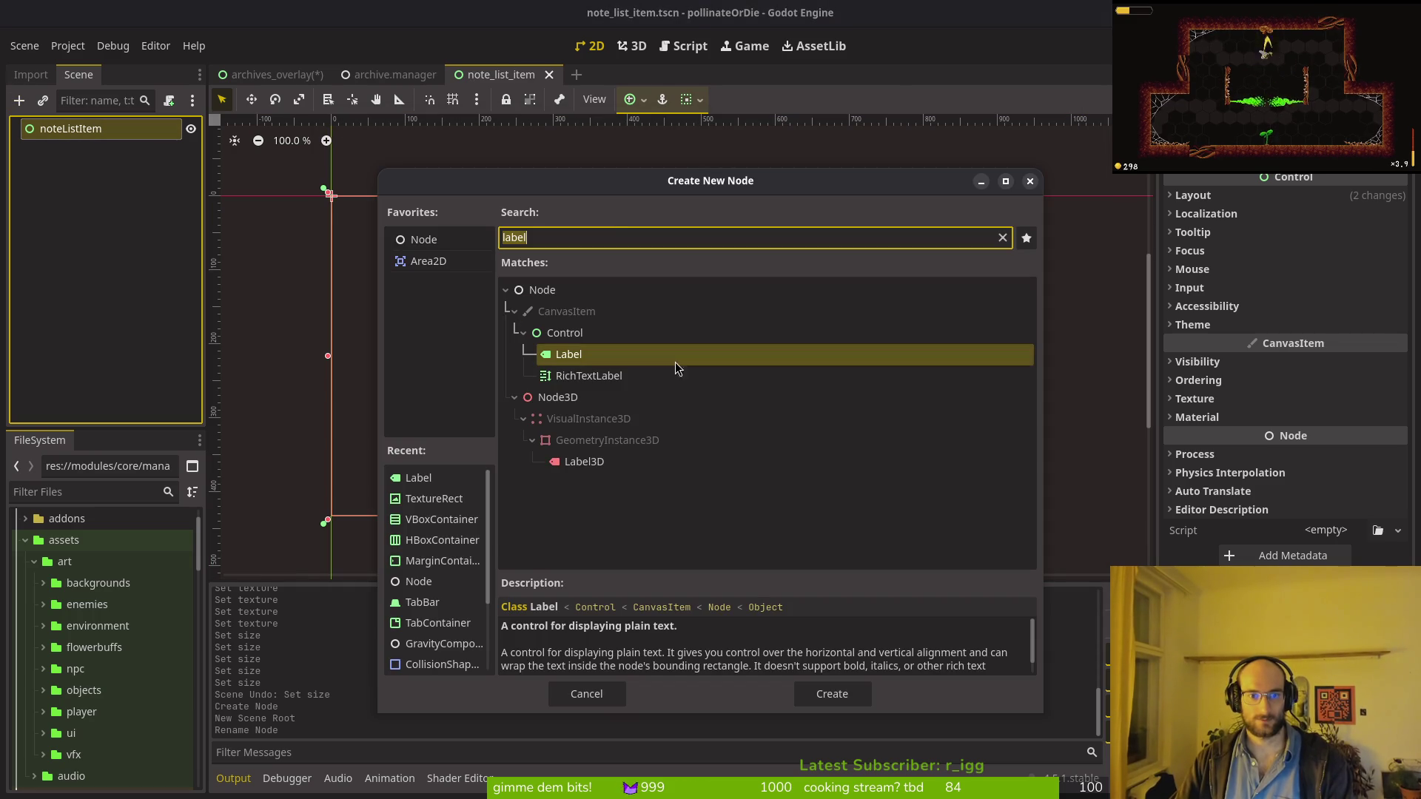
pyautogui.press('Escape')
pyautogui.click(167, 99)
pyautogui.click(778, 518)
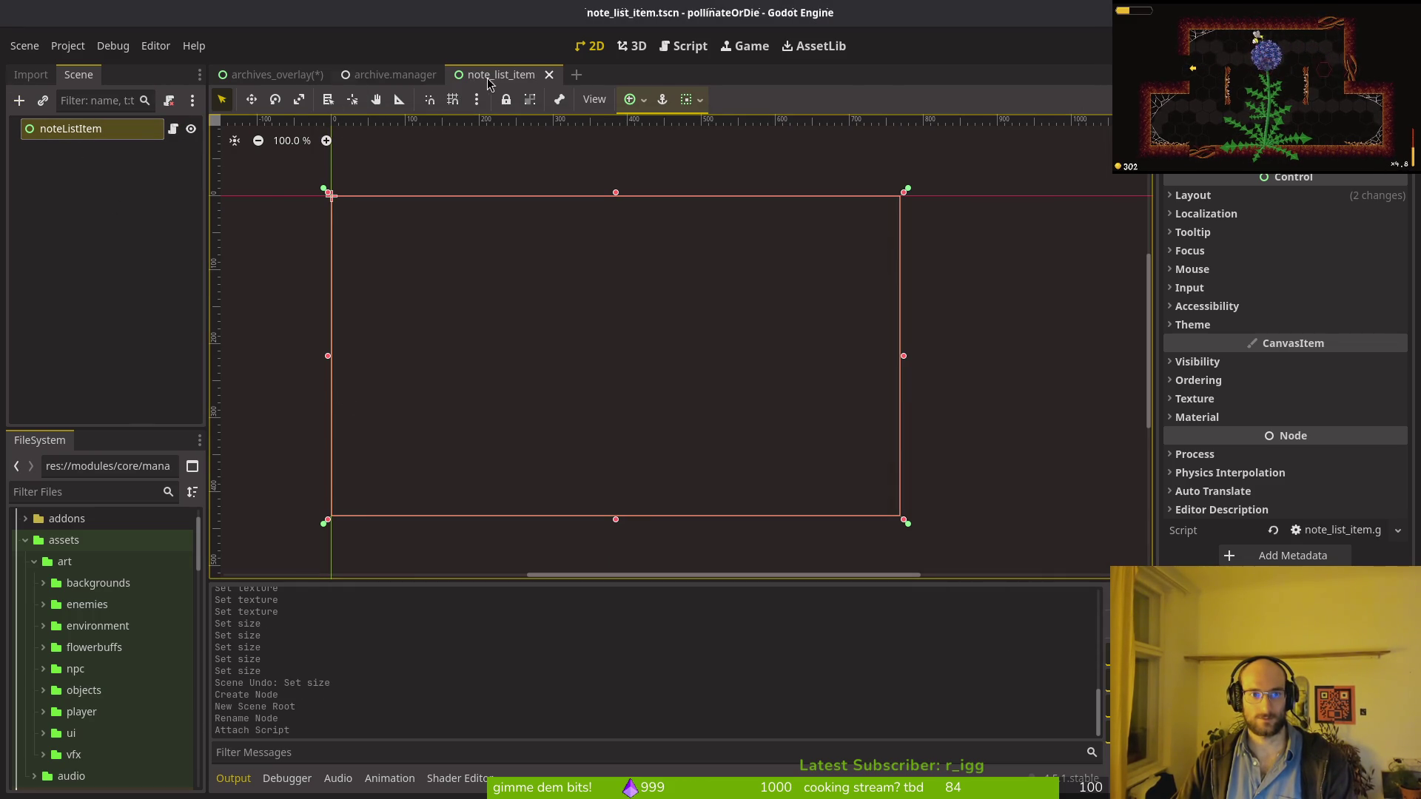
pyautogui.click(1222, 198)
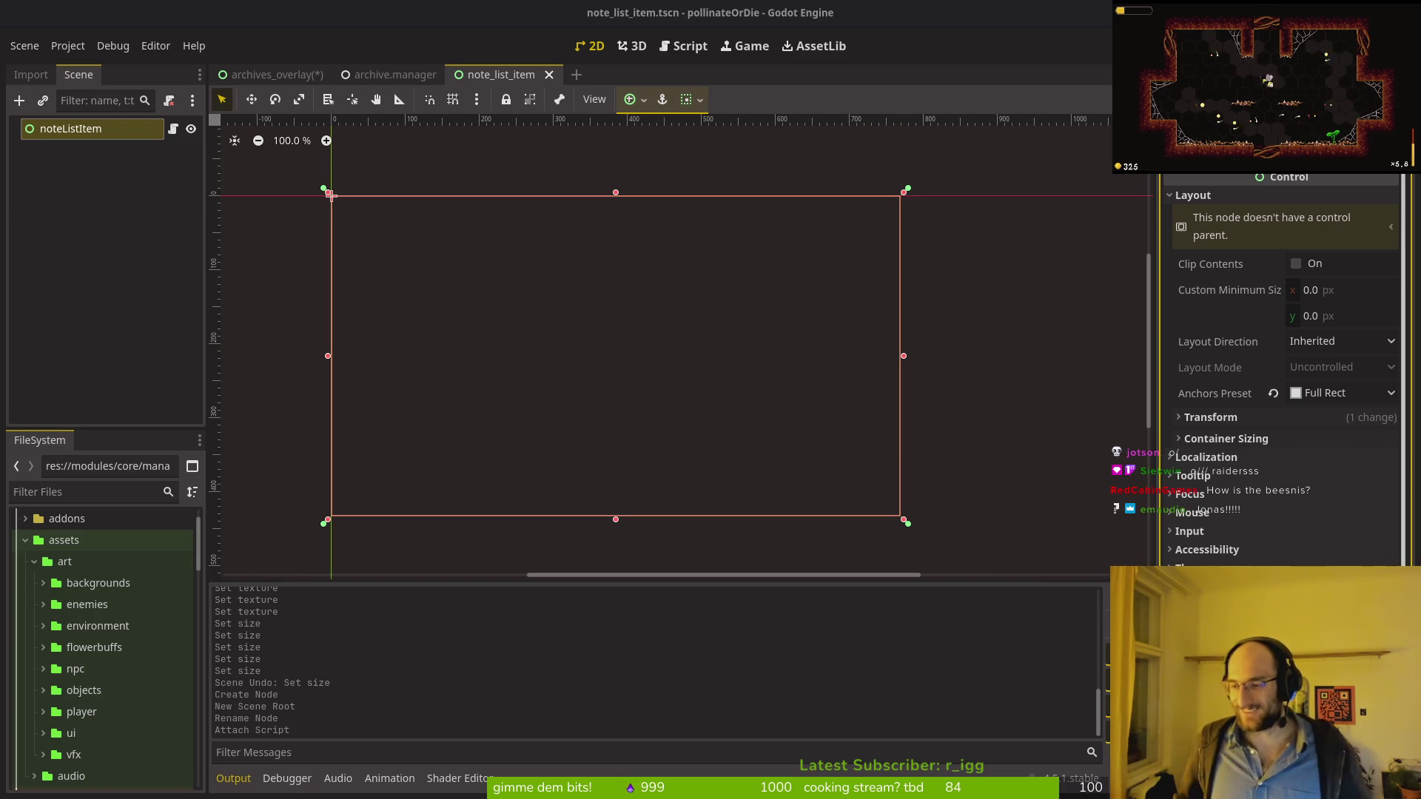
pyautogui.press('F5')
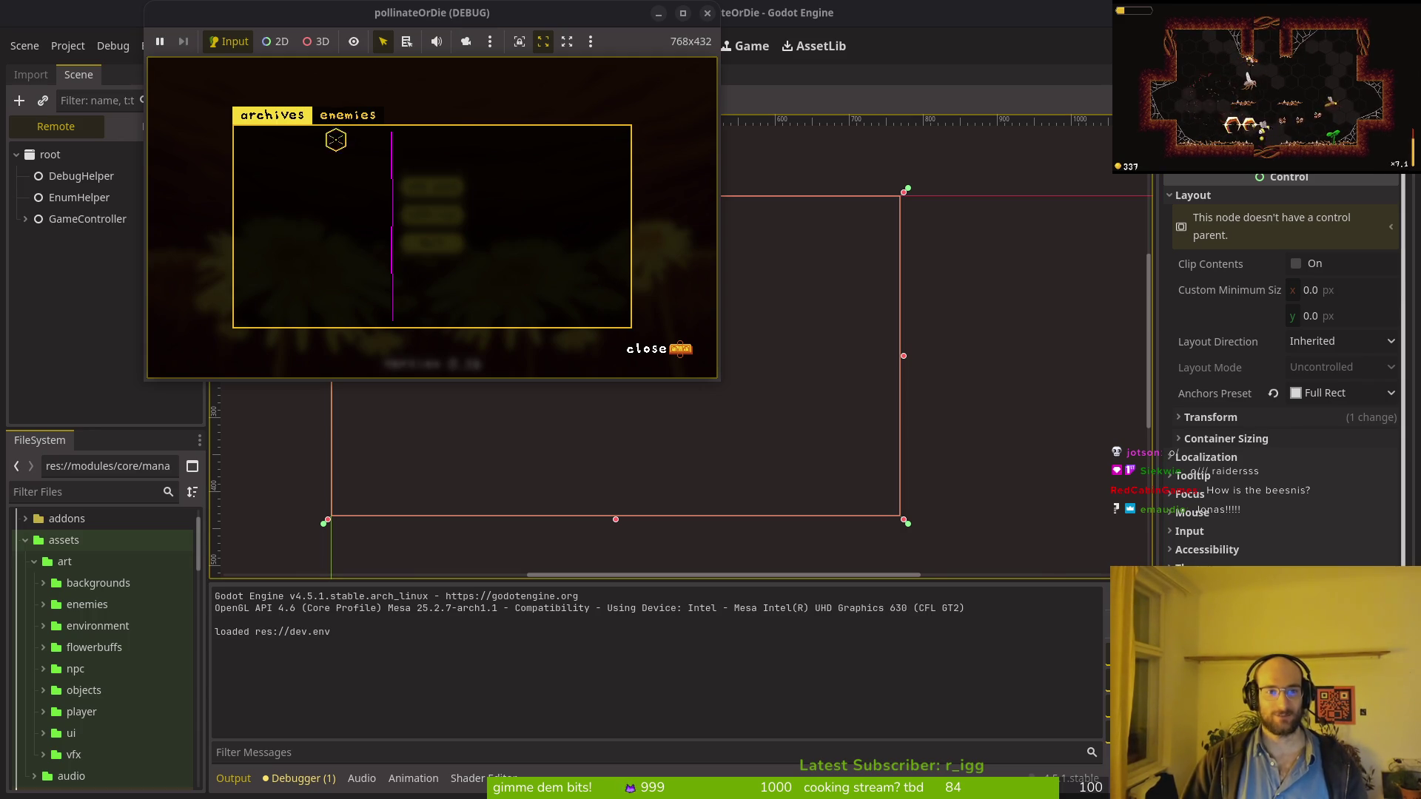
pyautogui.click(708, 13)
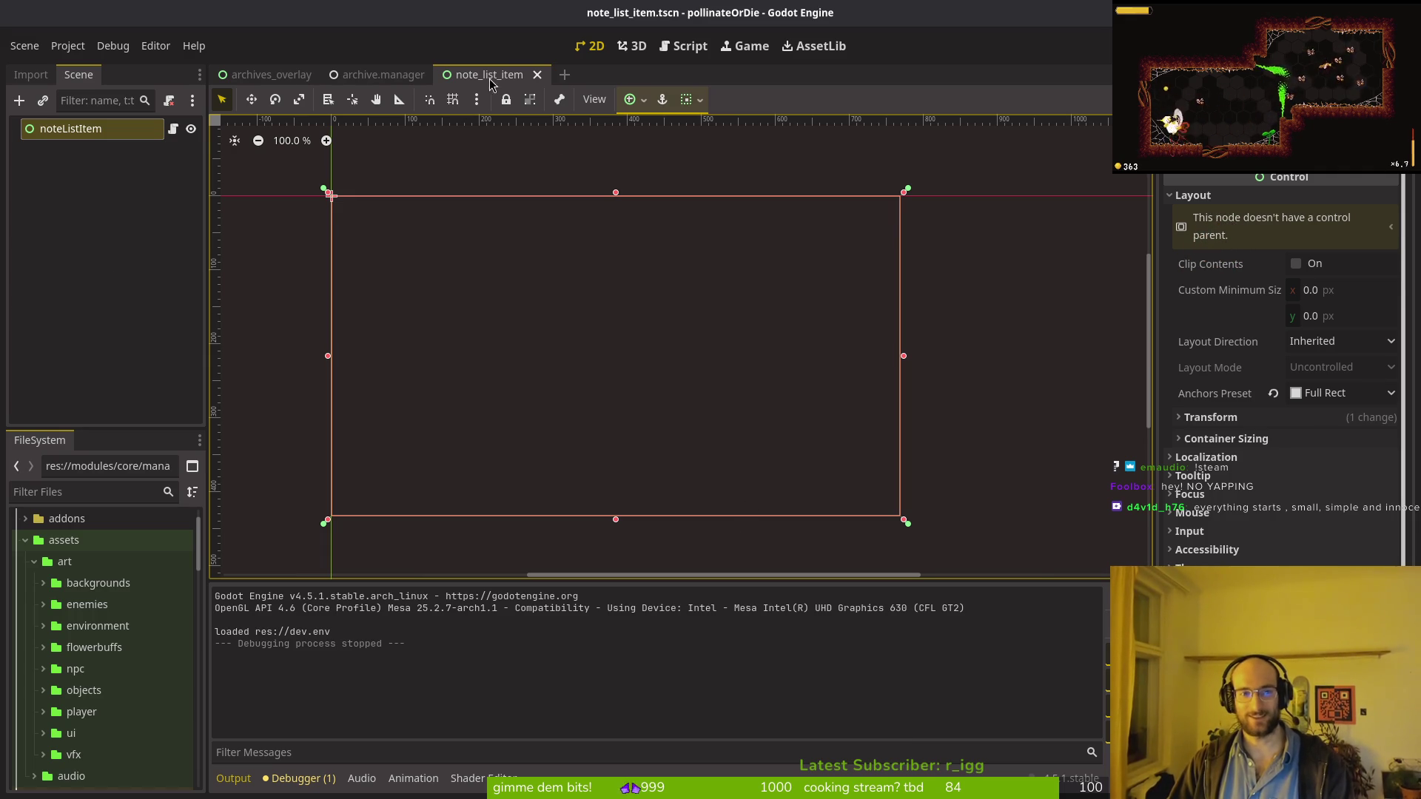
# Step: Give the root Top Left anchors and Horizontal Expand, saving after each change
pyautogui.click(1323, 400)
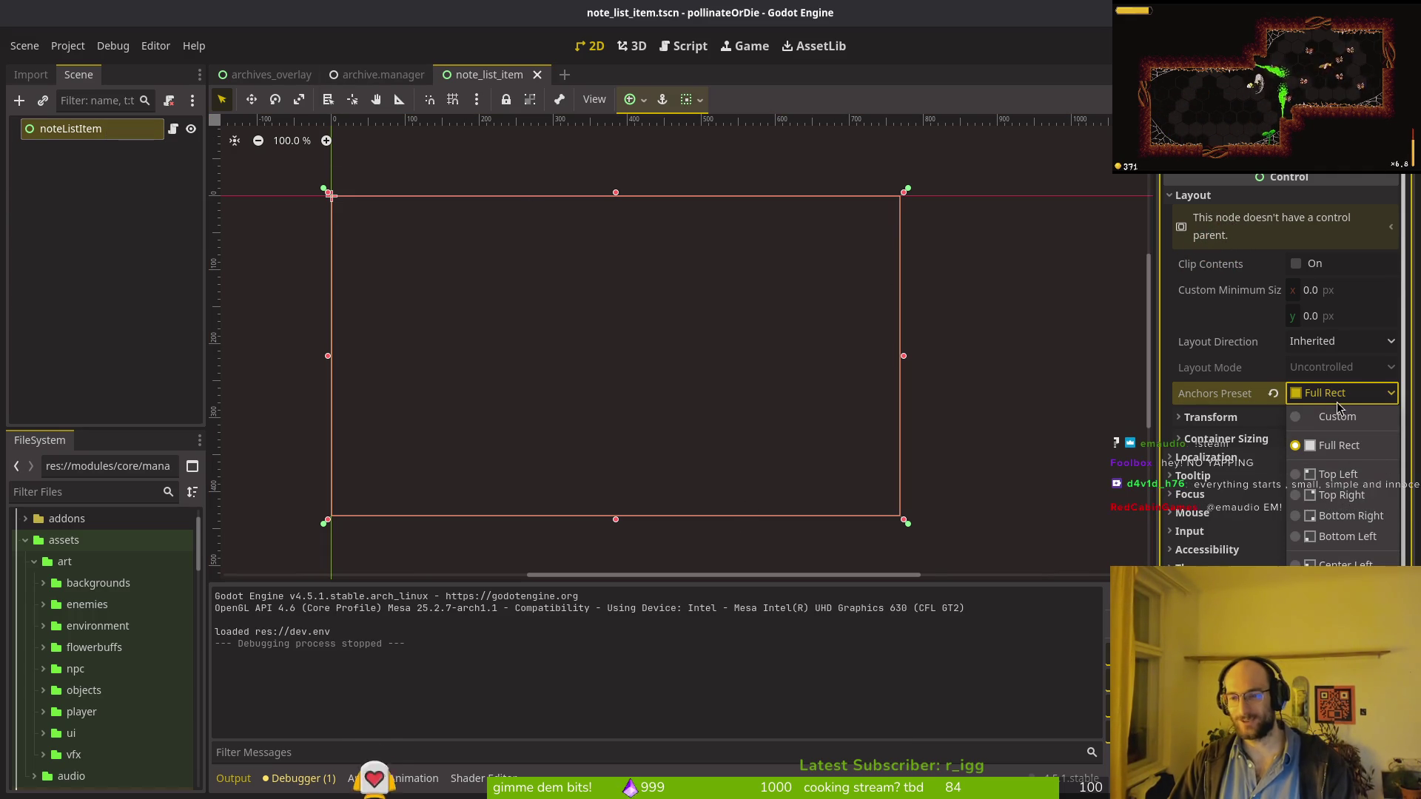
pyautogui.click(1338, 475)
pyautogui.hotkey('ctrl', 's')
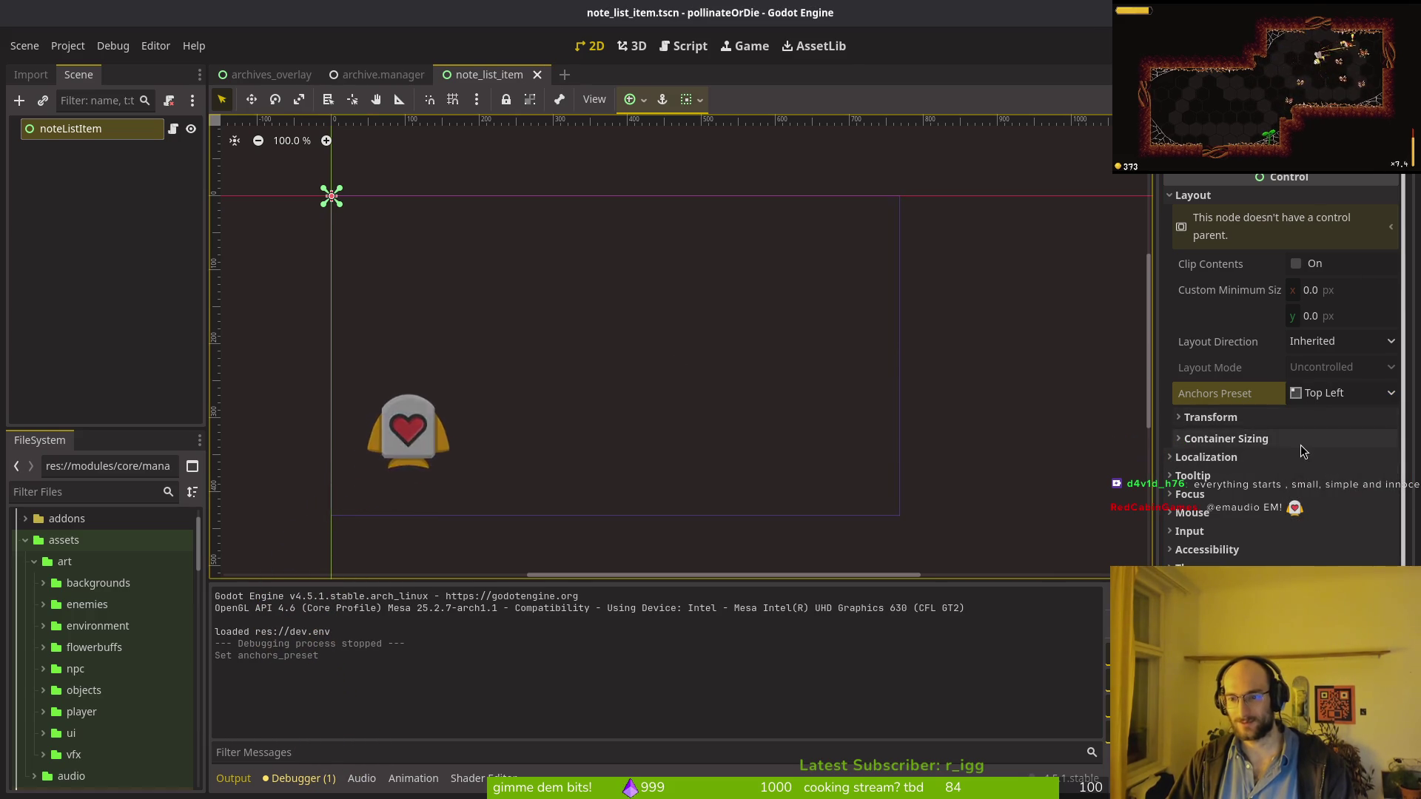
pyautogui.click(1301, 444)
pyautogui.click(1331, 486)
pyautogui.hotkey('ctrl', 's')
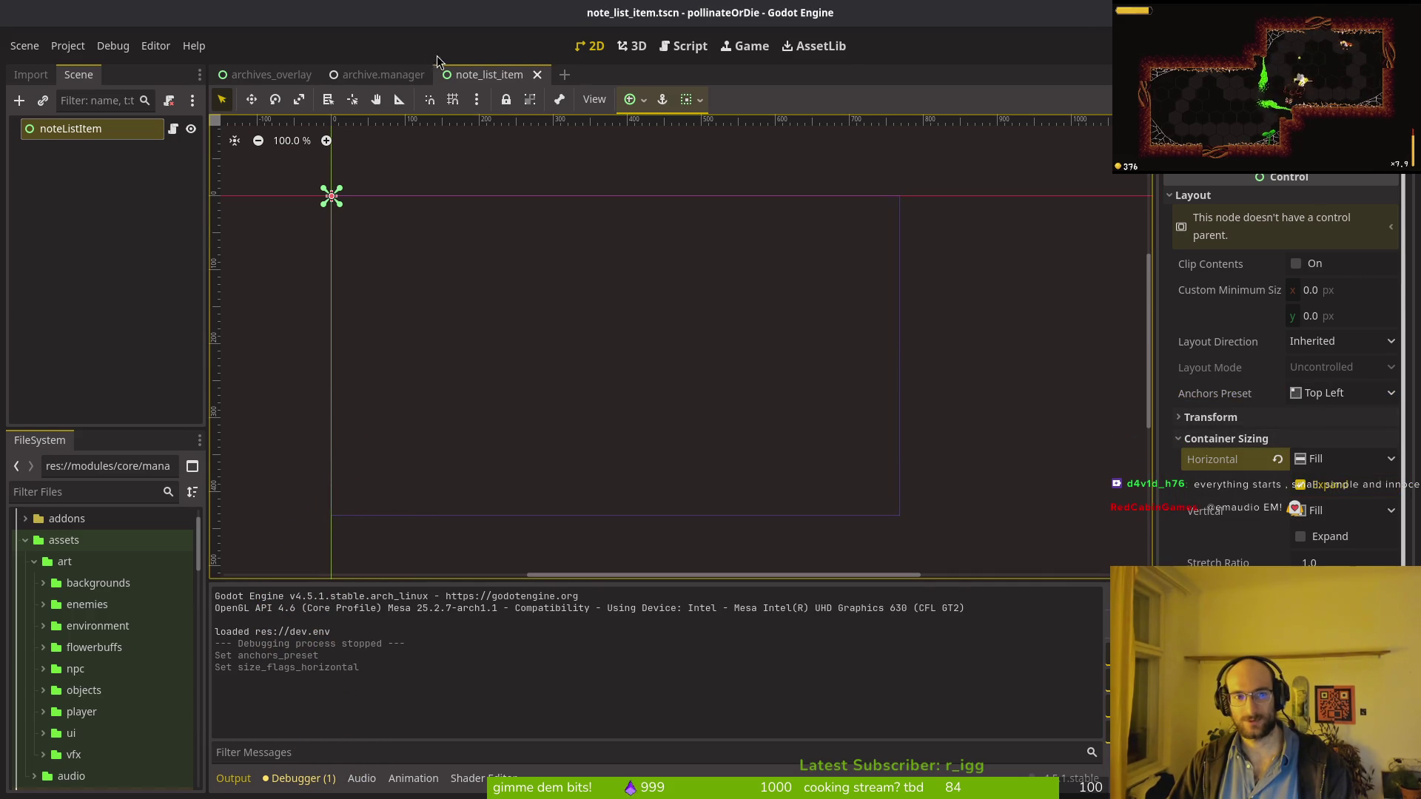
# Step: Begin adding a child node to note_list_item, searching for 'button'
pyautogui.click(267, 75)
pyautogui.click(488, 75)
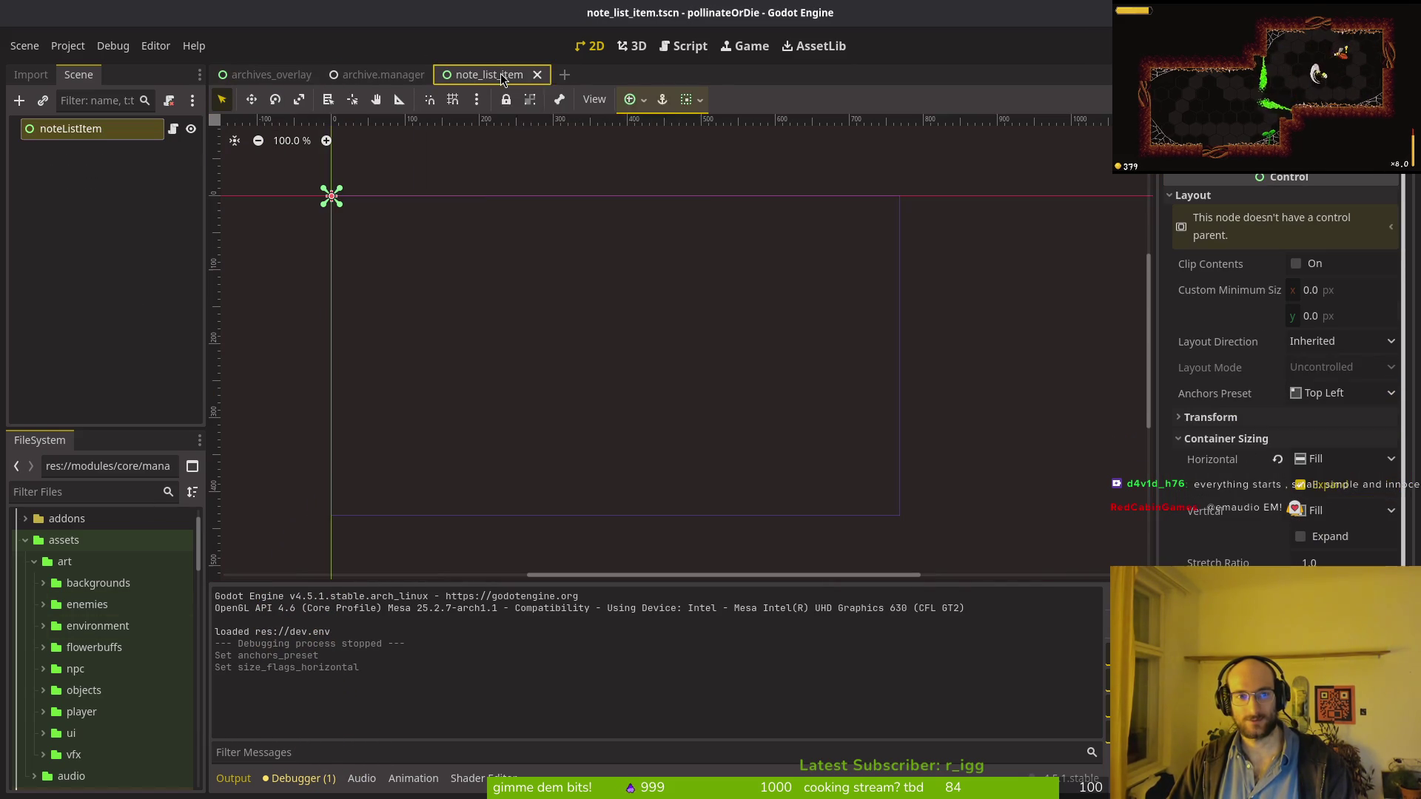
pyautogui.hotkey('ctrl', 'a')
pyautogui.write('la')
pyautogui.press('BackSpace')
pyautogui.press('BackSpace')
pyautogui.write('button')
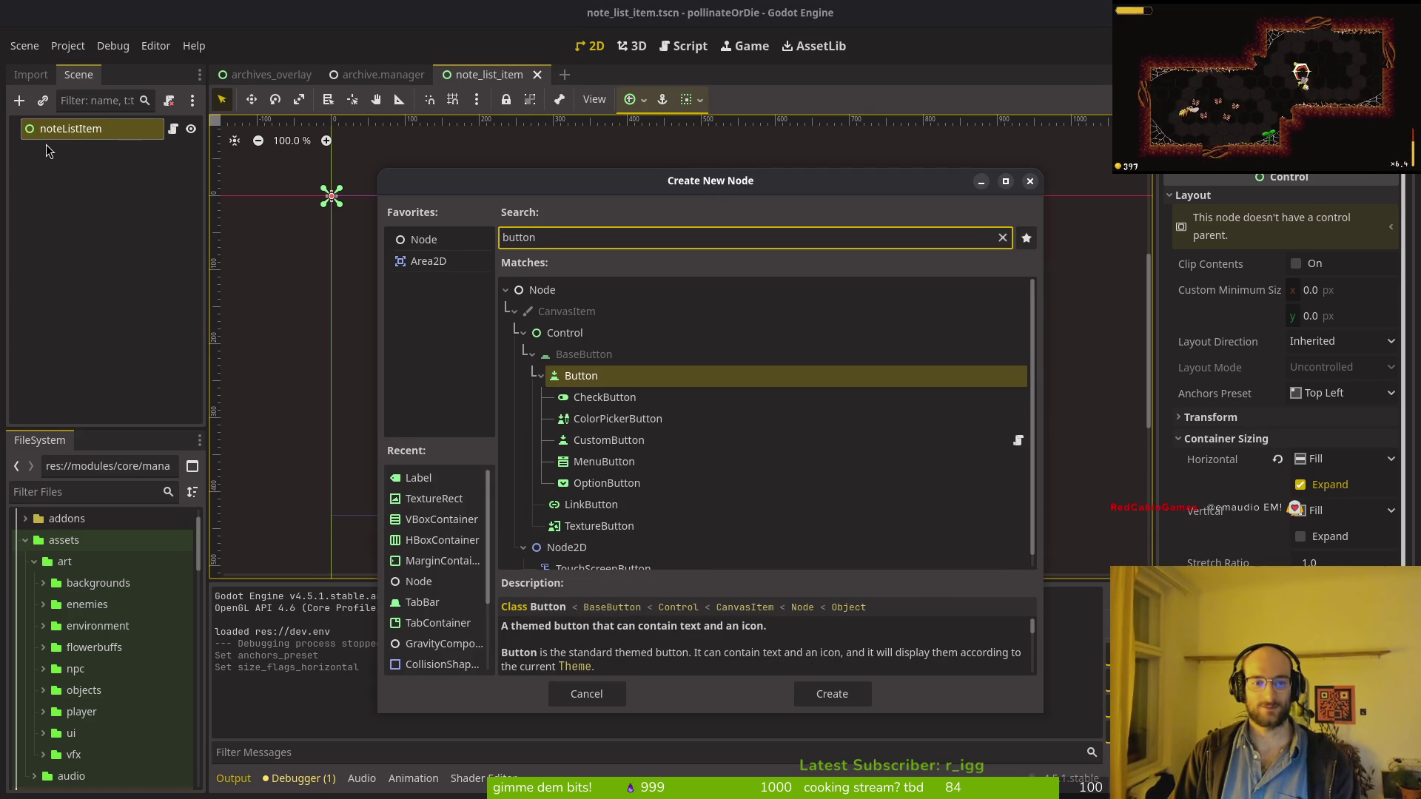
# Step: Create a Button child under noteListItem and frame it in the viewport
pyautogui.press('Return')
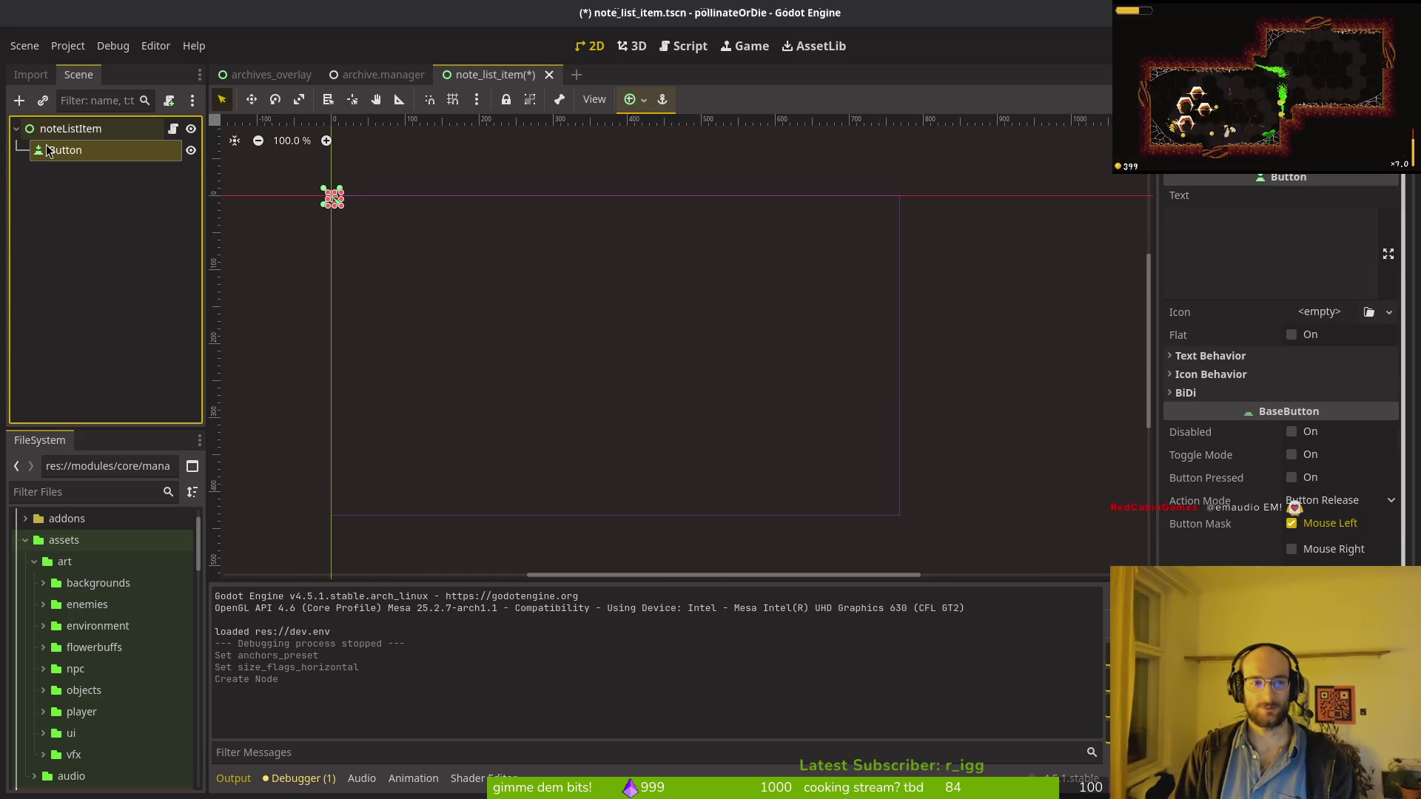
pyautogui.scroll(5, 341, 213)
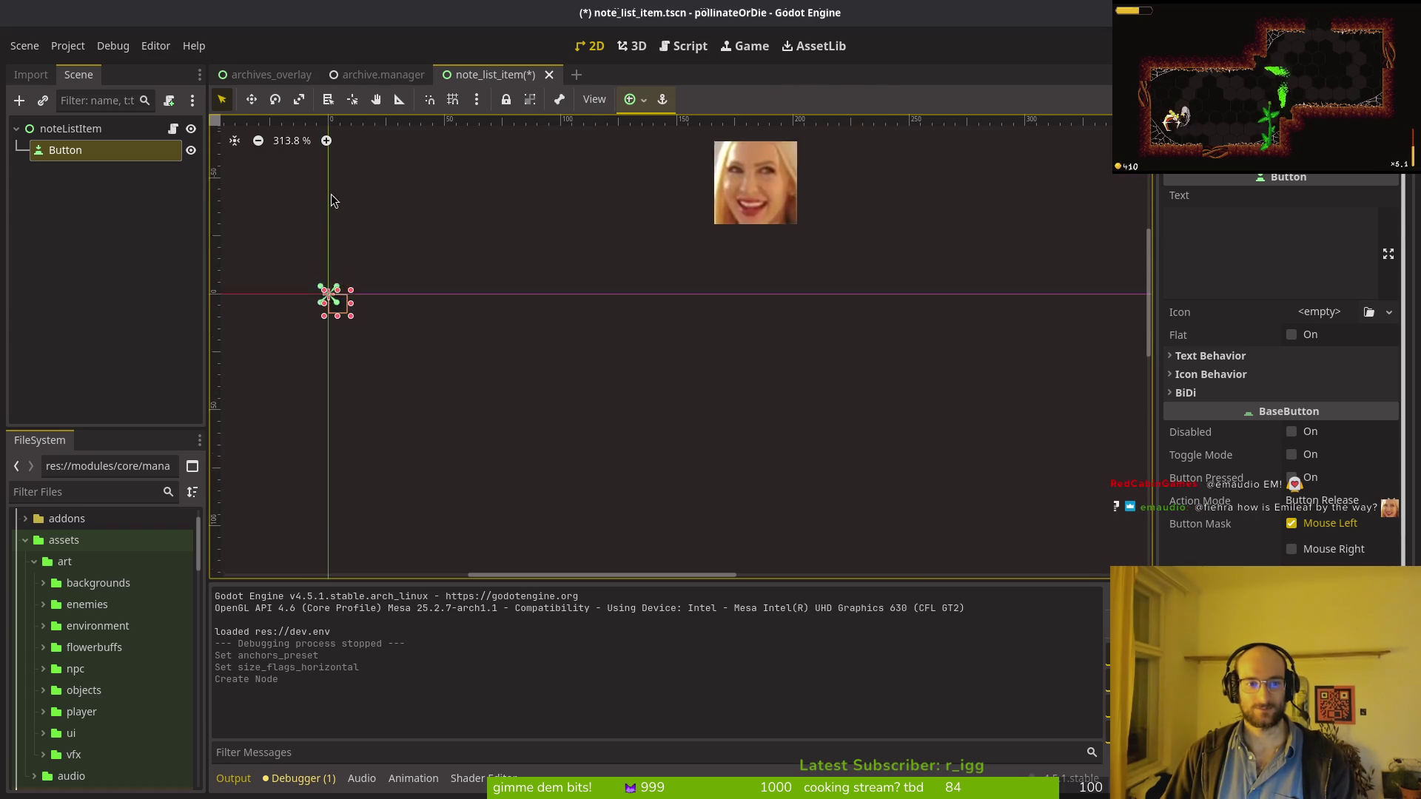
pyautogui.scroll(15, 353, 464)
pyautogui.press('f')
pyautogui.scroll(1, 550, 318)
pyautogui.hotkey('ctrl', 'a')
pyautogui.press('Escape')
# Step: Set the Button's Text to 'note 1' and save the scene
pyautogui.click(1203, 223)
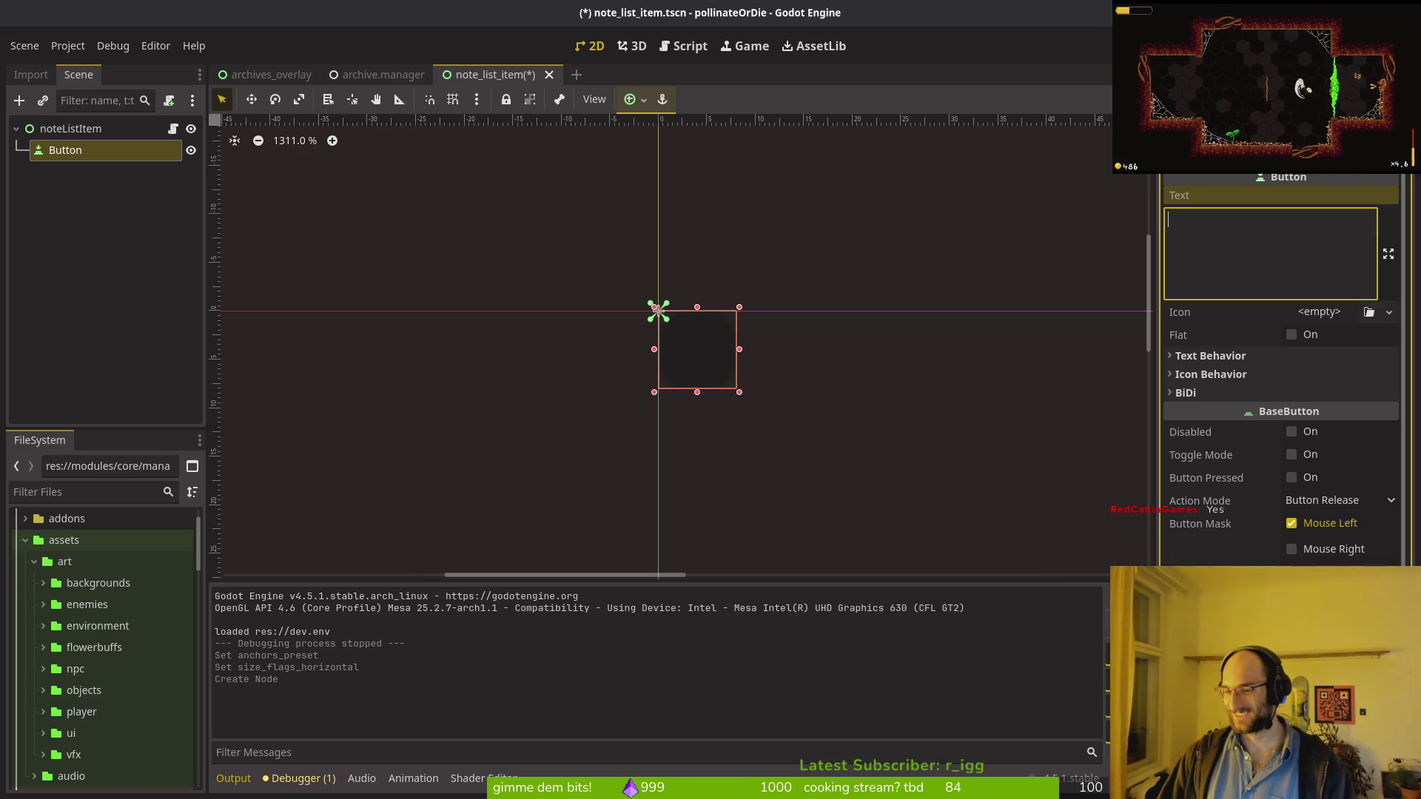
pyautogui.hscroll(5, 670, 383)
pyautogui.scroll(-1, 670, 383)
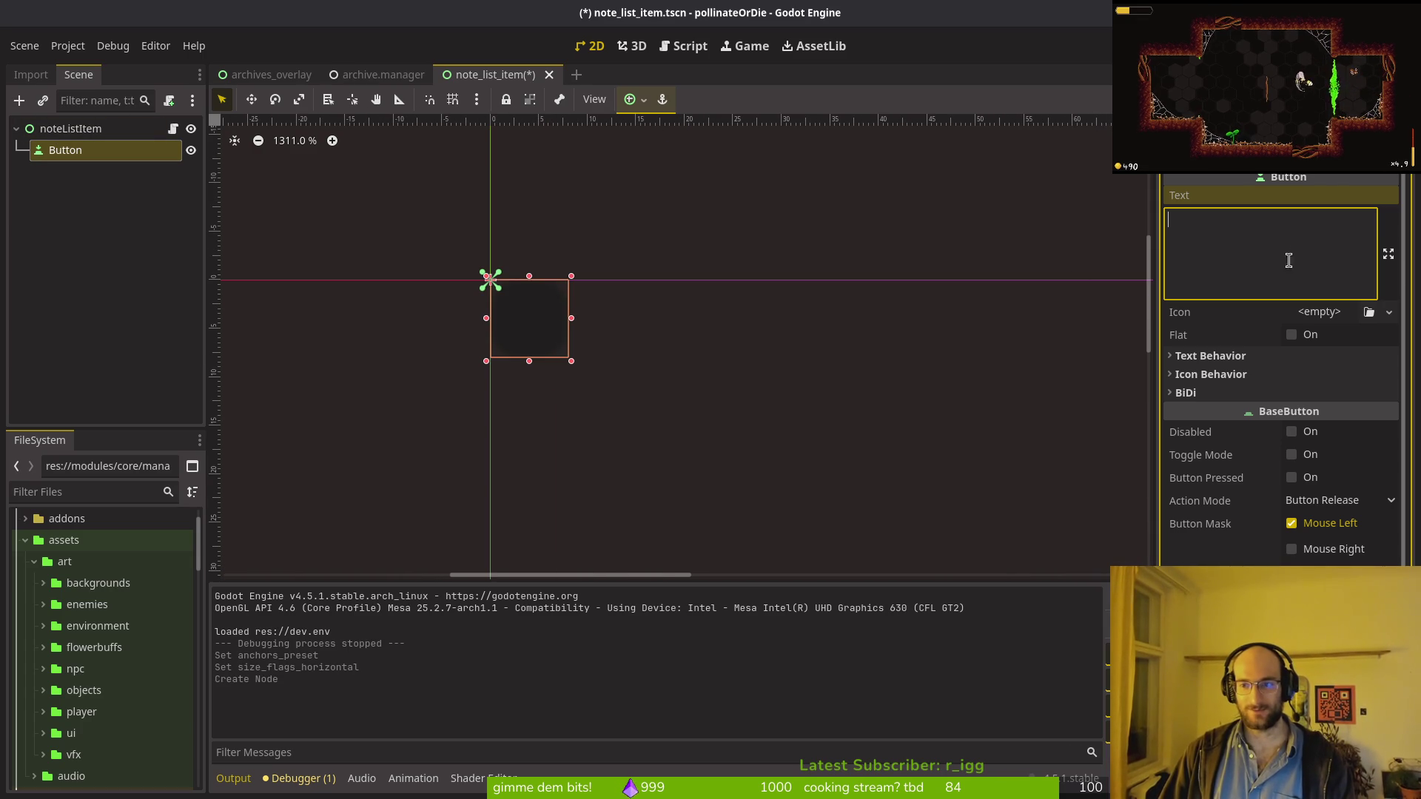
pyautogui.scroll(-3, 536, 306)
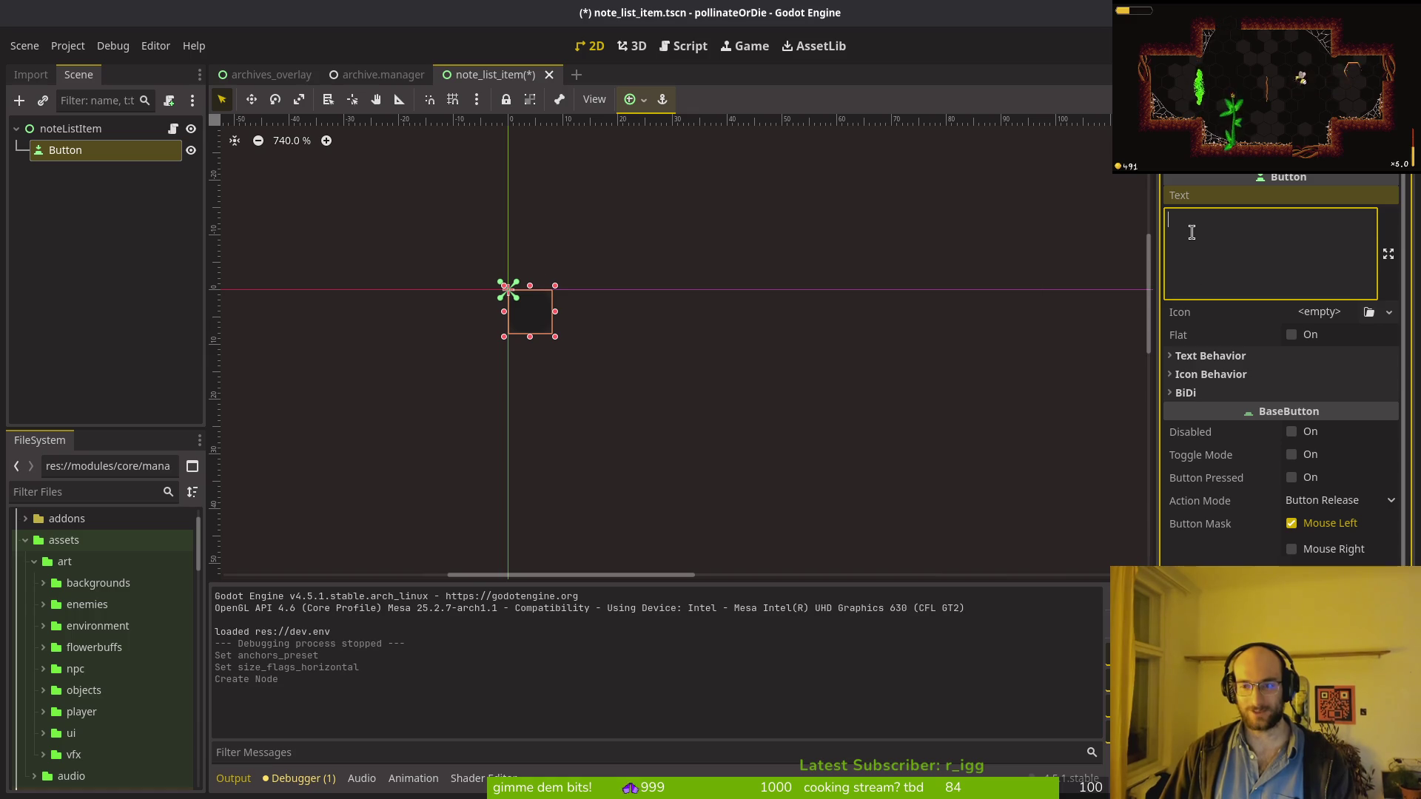
pyautogui.write('note')
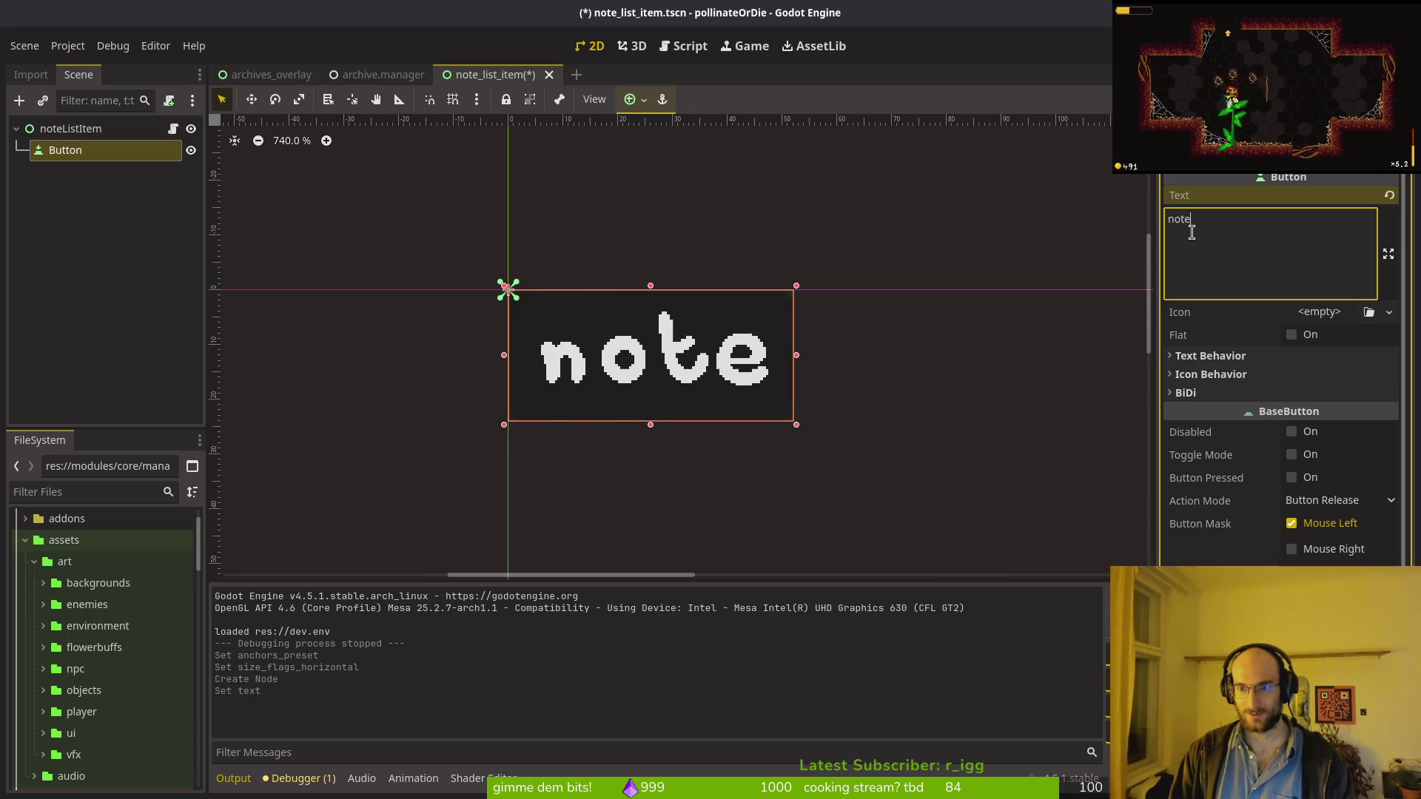
pyautogui.scroll(-2, 865, 270)
pyautogui.write(' q')
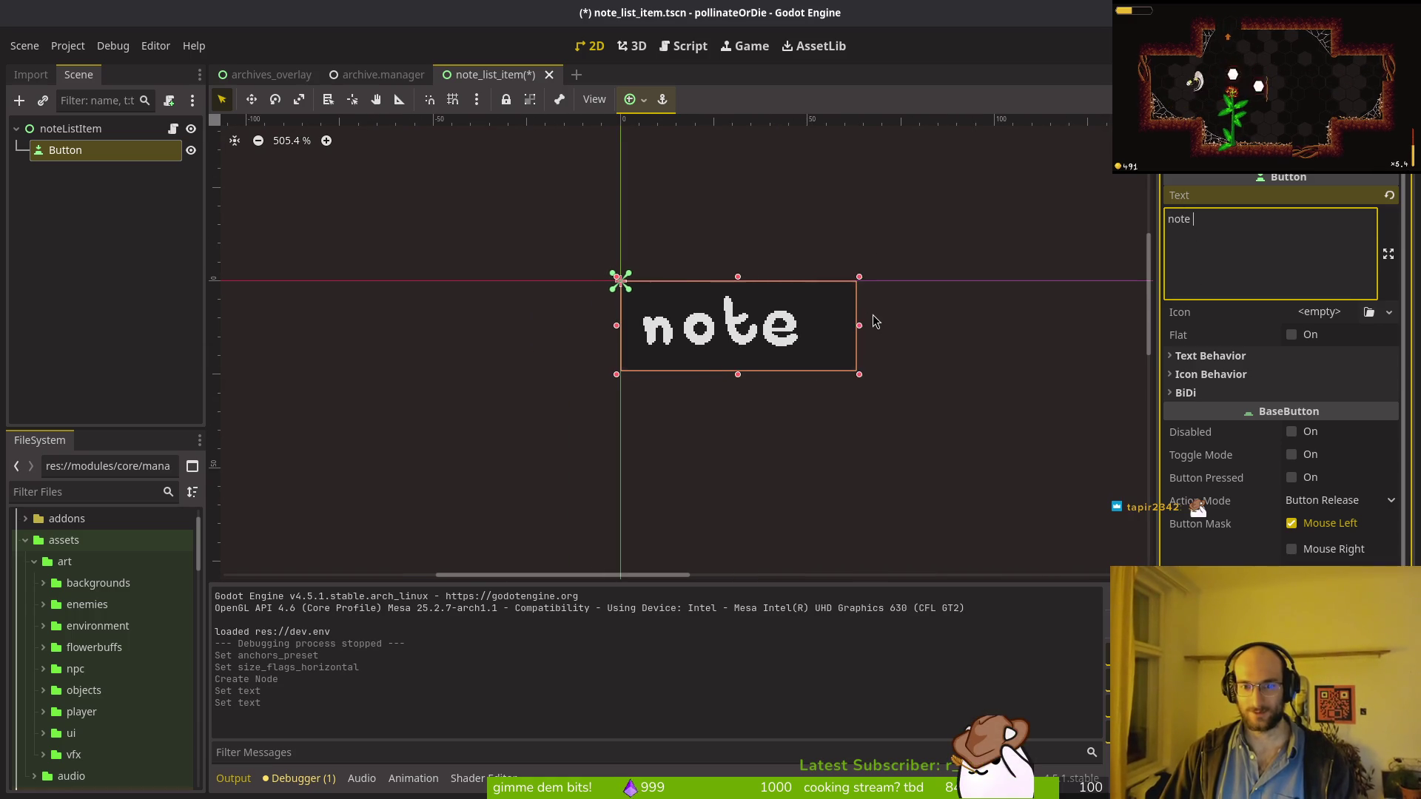
pyautogui.press('BackSpace')
pyautogui.write('1')
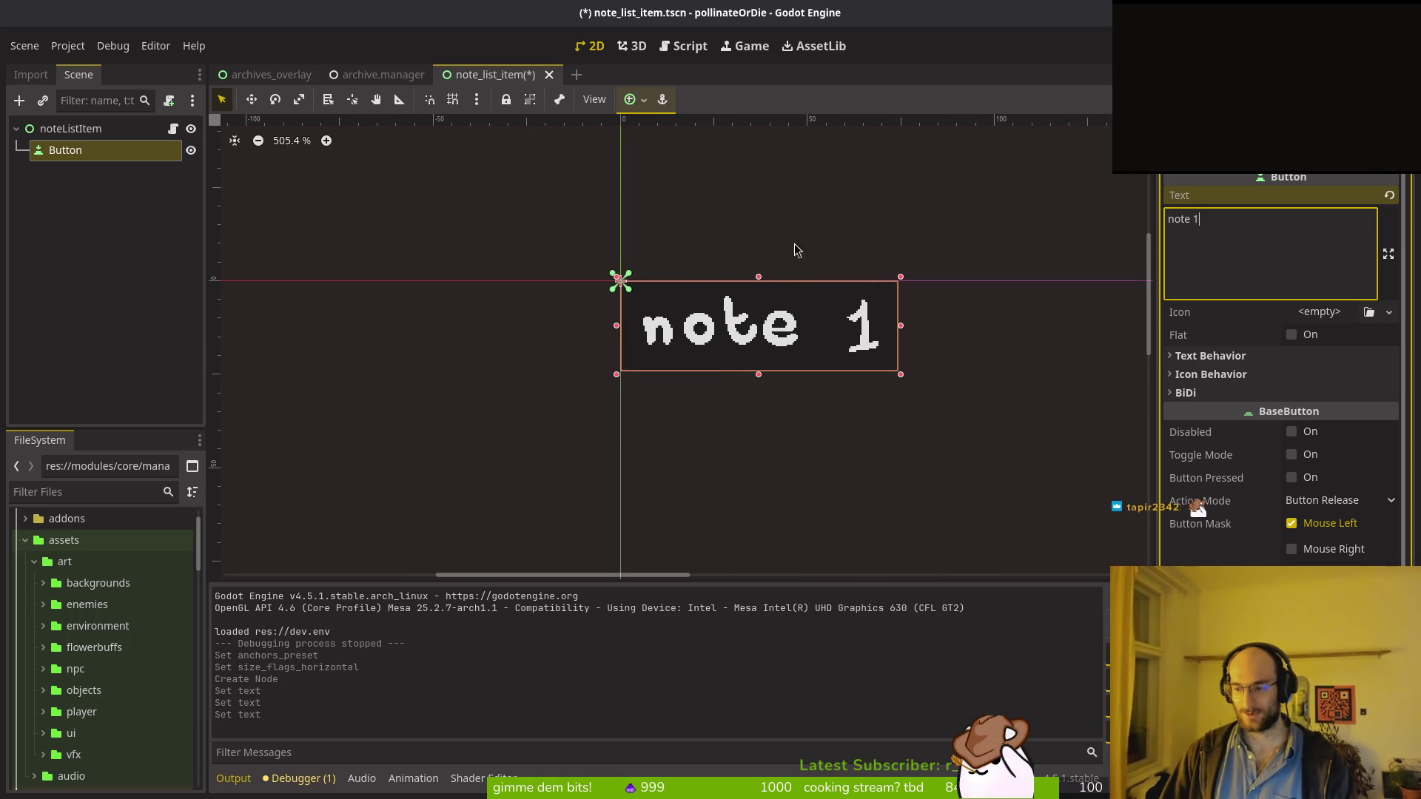
pyautogui.click(827, 442)
pyautogui.hotkey('ctrl', 's')
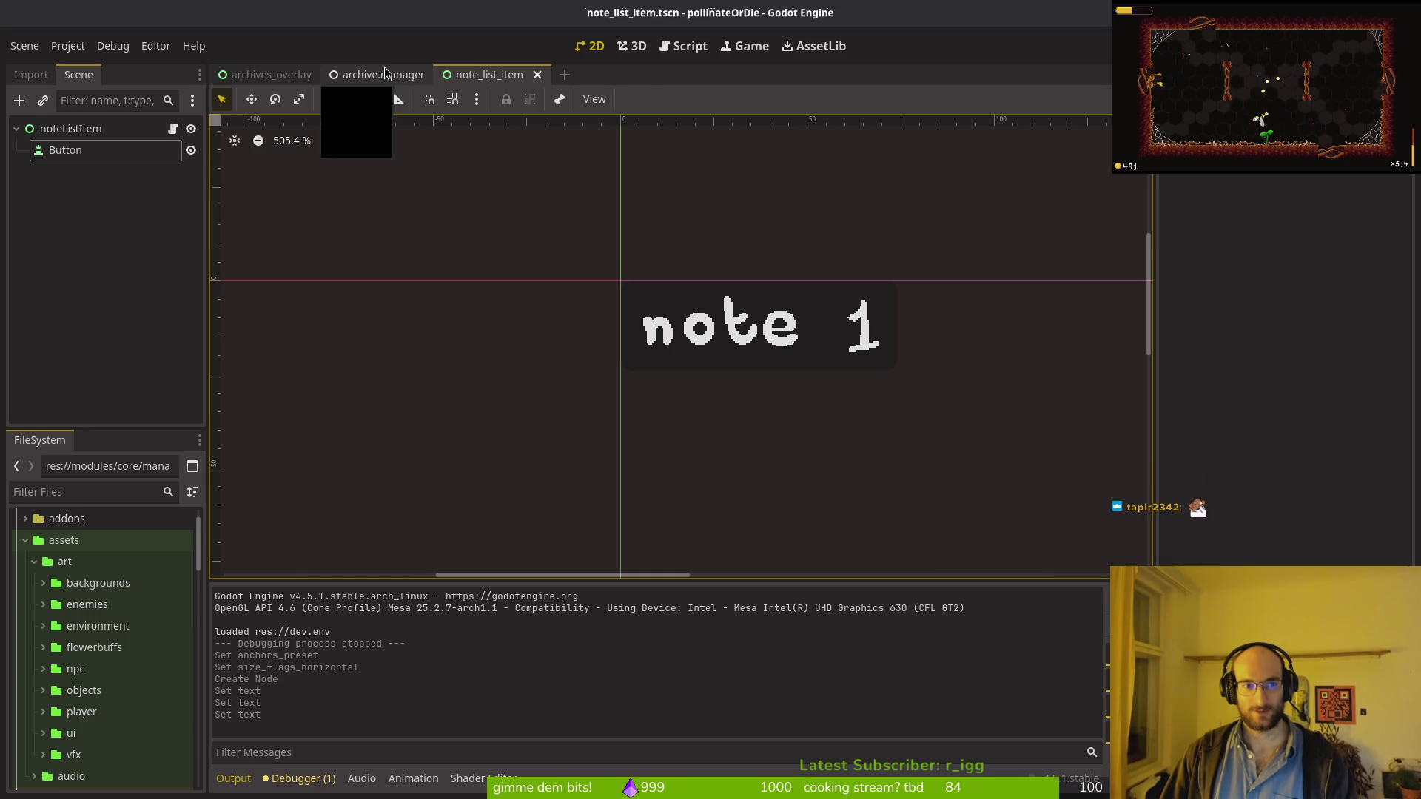
pyautogui.click(271, 74)
# Step: Locate note_list_item.tscn in FileSystem and drag it onto noteList in archives_overlay
pyautogui.click(25, 540)
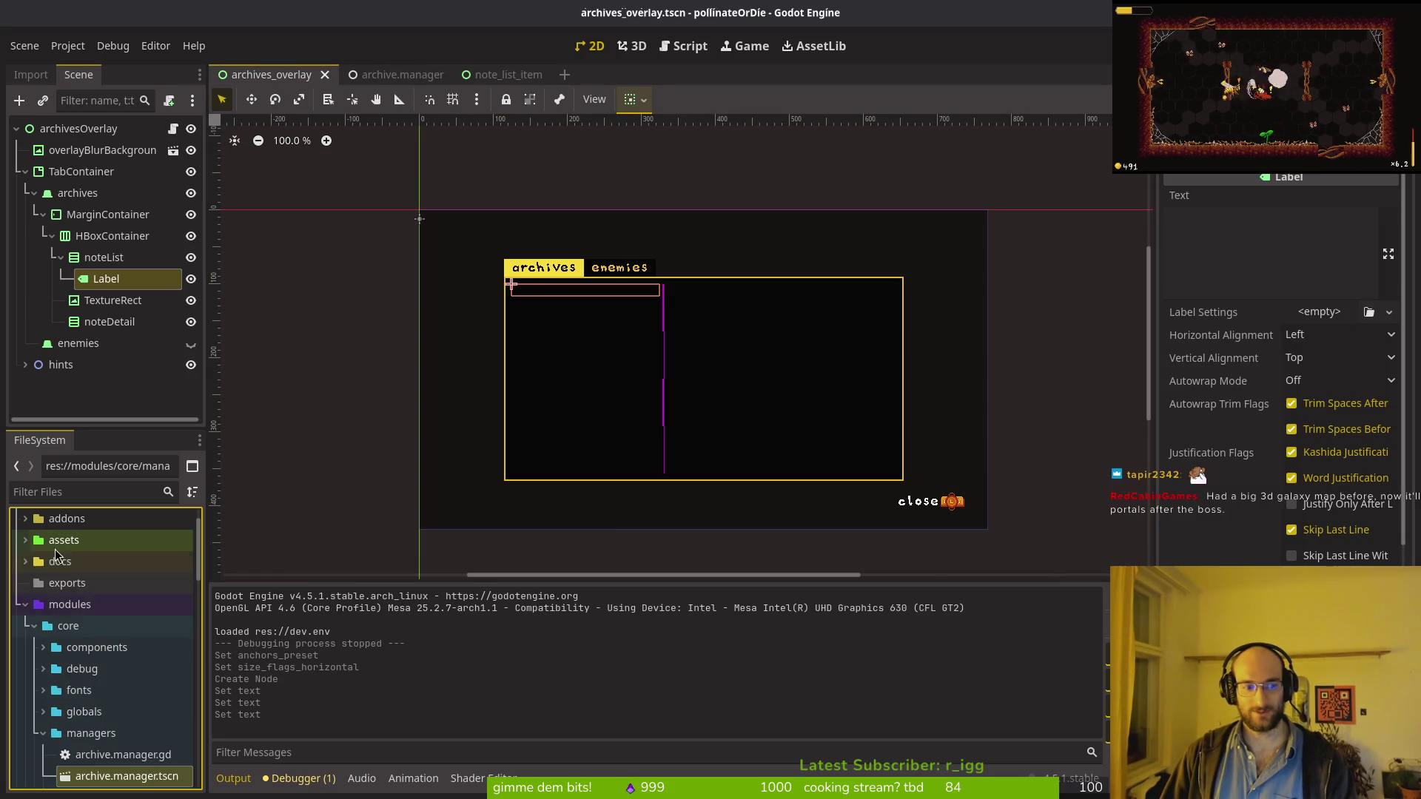
pyautogui.scroll(-5, 44, 549)
pyautogui.click(503, 74)
pyautogui.rightClick(505, 74)
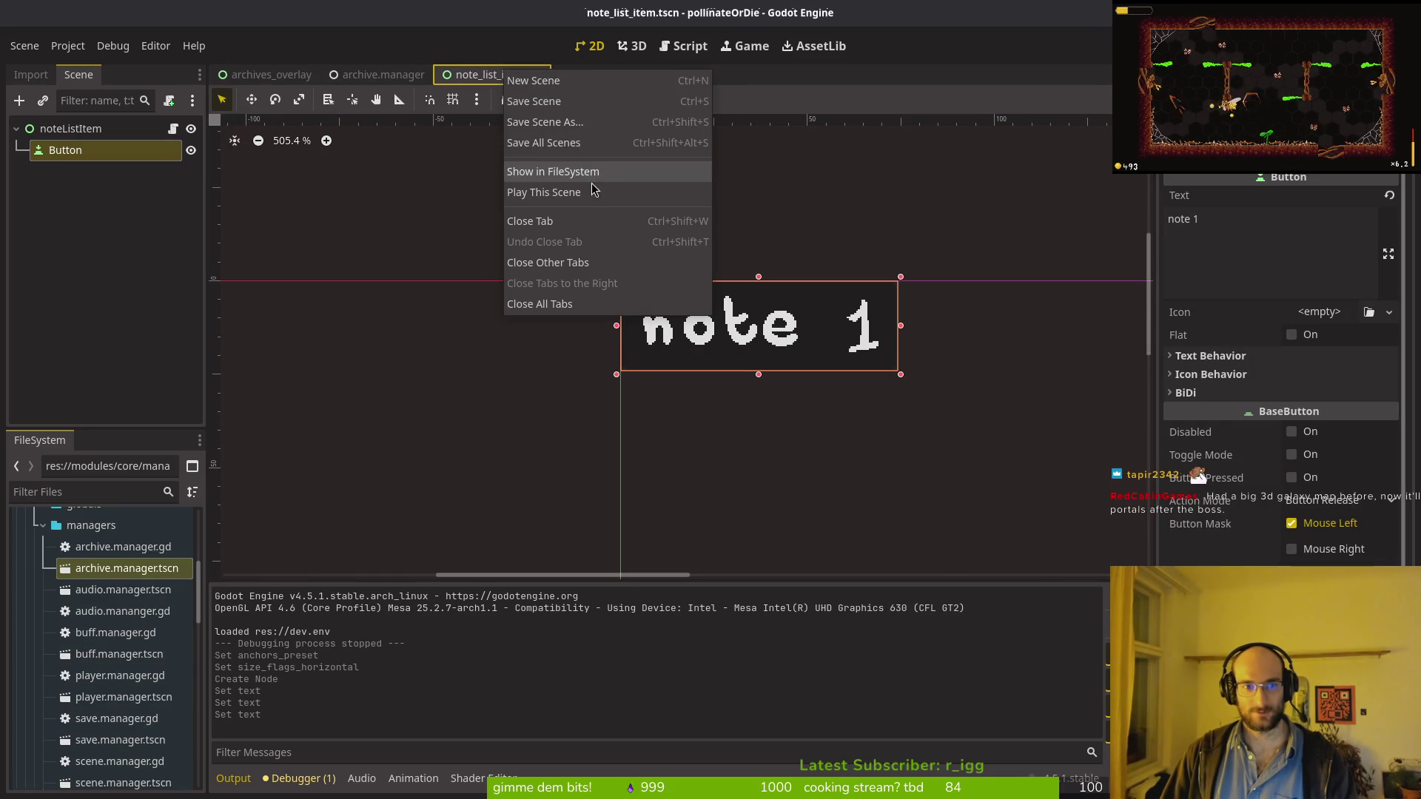
pyautogui.click(589, 172)
pyautogui.click(244, 74)
pyautogui.moveTo(127, 781); pyautogui.dragTo(120, 268)
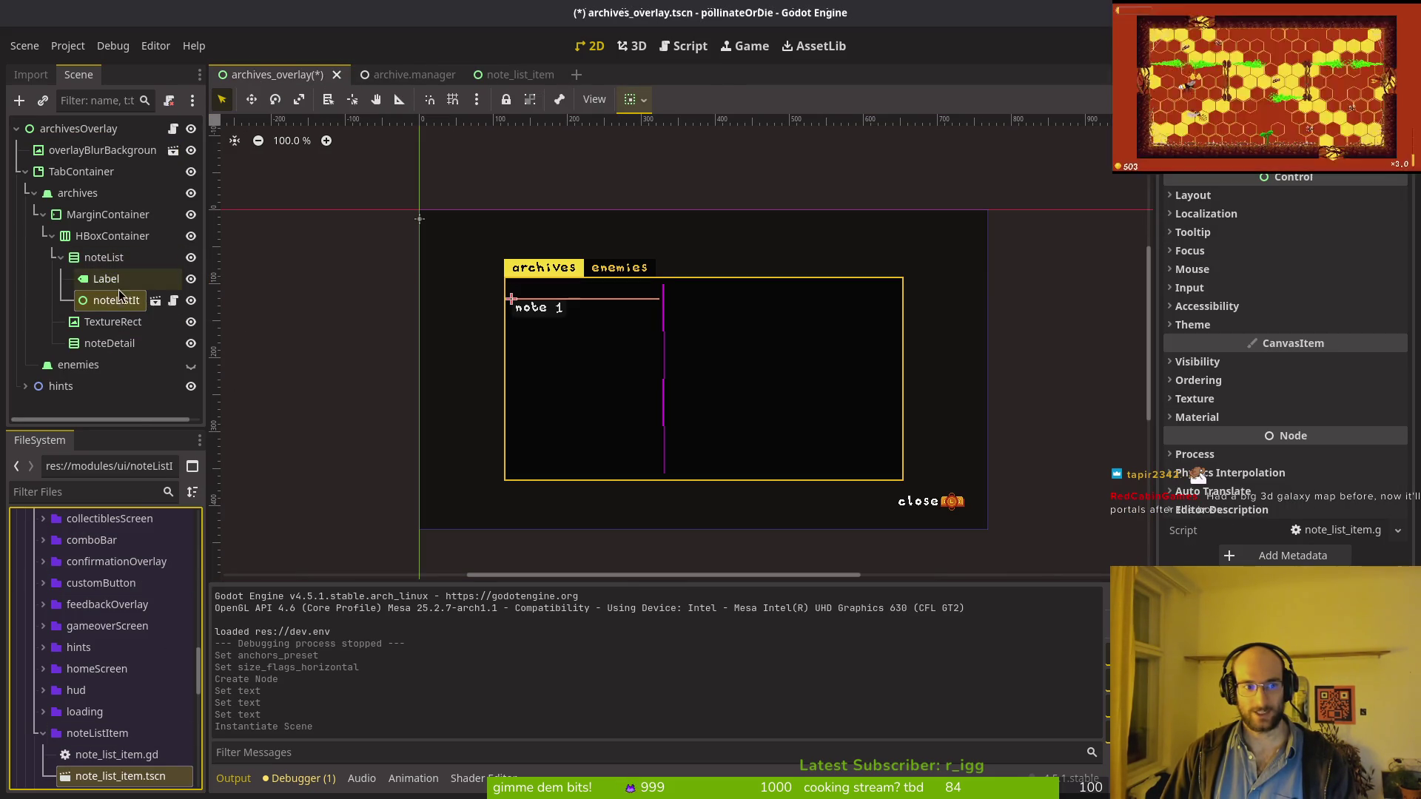
# Step: Delete the old Label under noteList, then reselect the noteListItem root in its own scene
pyautogui.click(122, 280)
pyautogui.press('Delete')
pyautogui.press('Return')
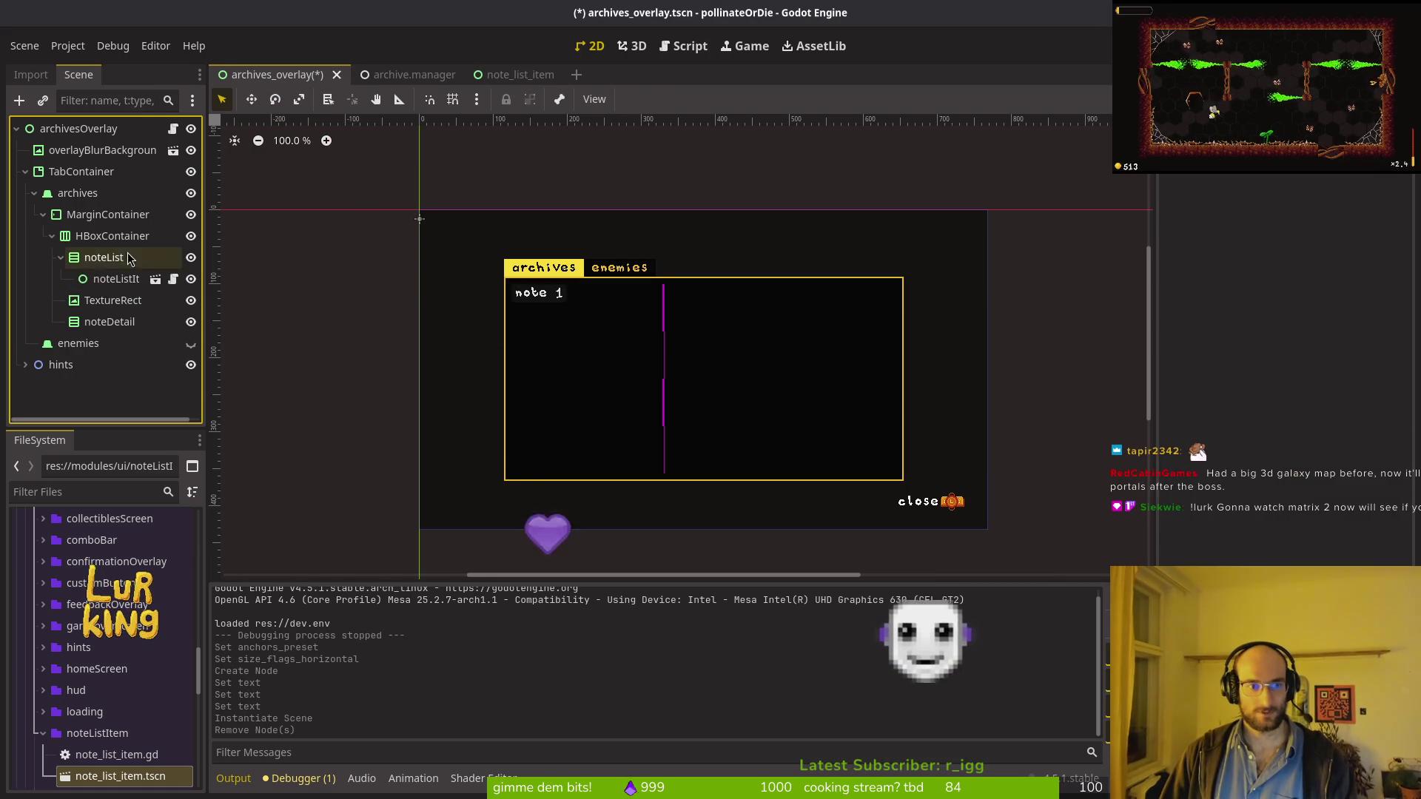
pyautogui.click(116, 279)
pyautogui.scroll(5, 511, 296)
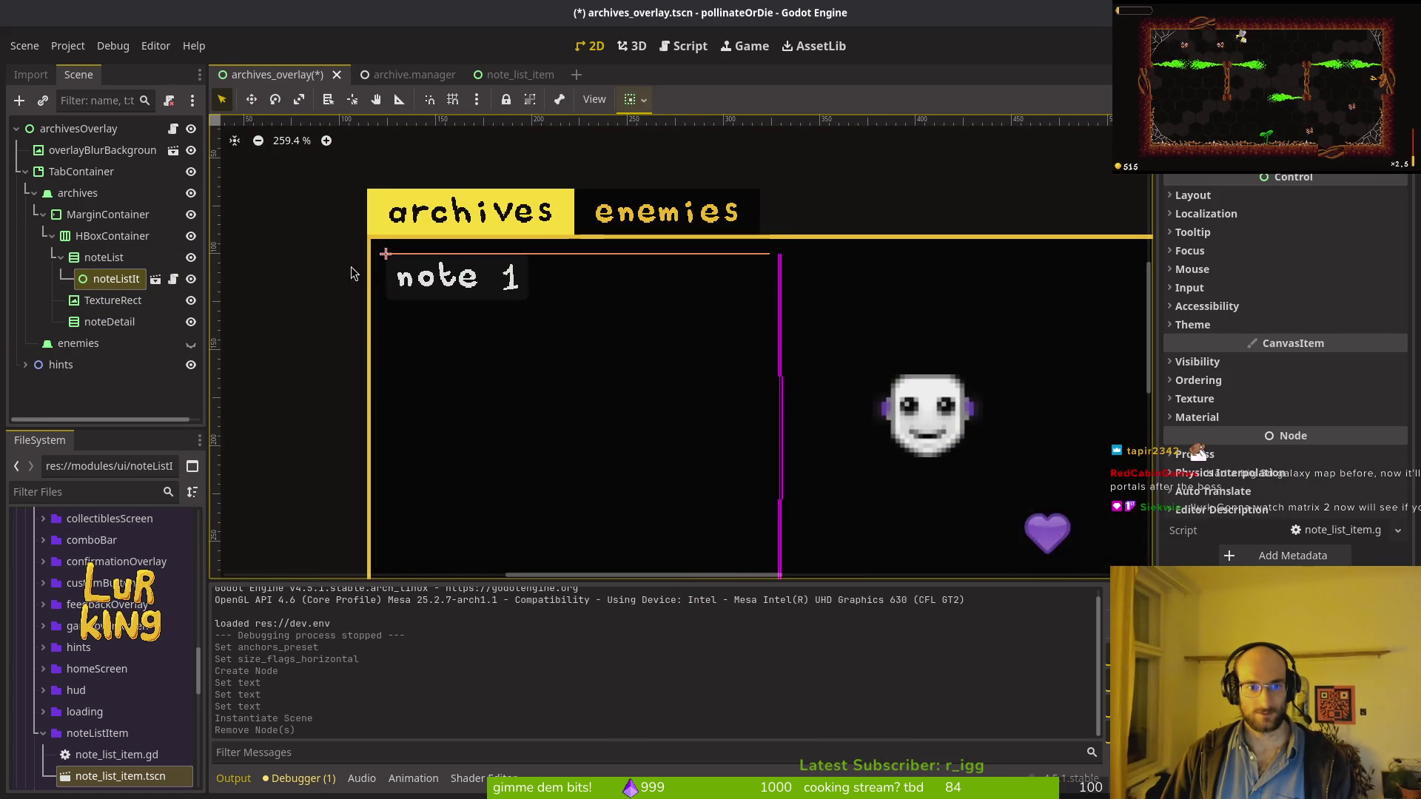
pyautogui.click(512, 77)
pyautogui.click(62, 129)
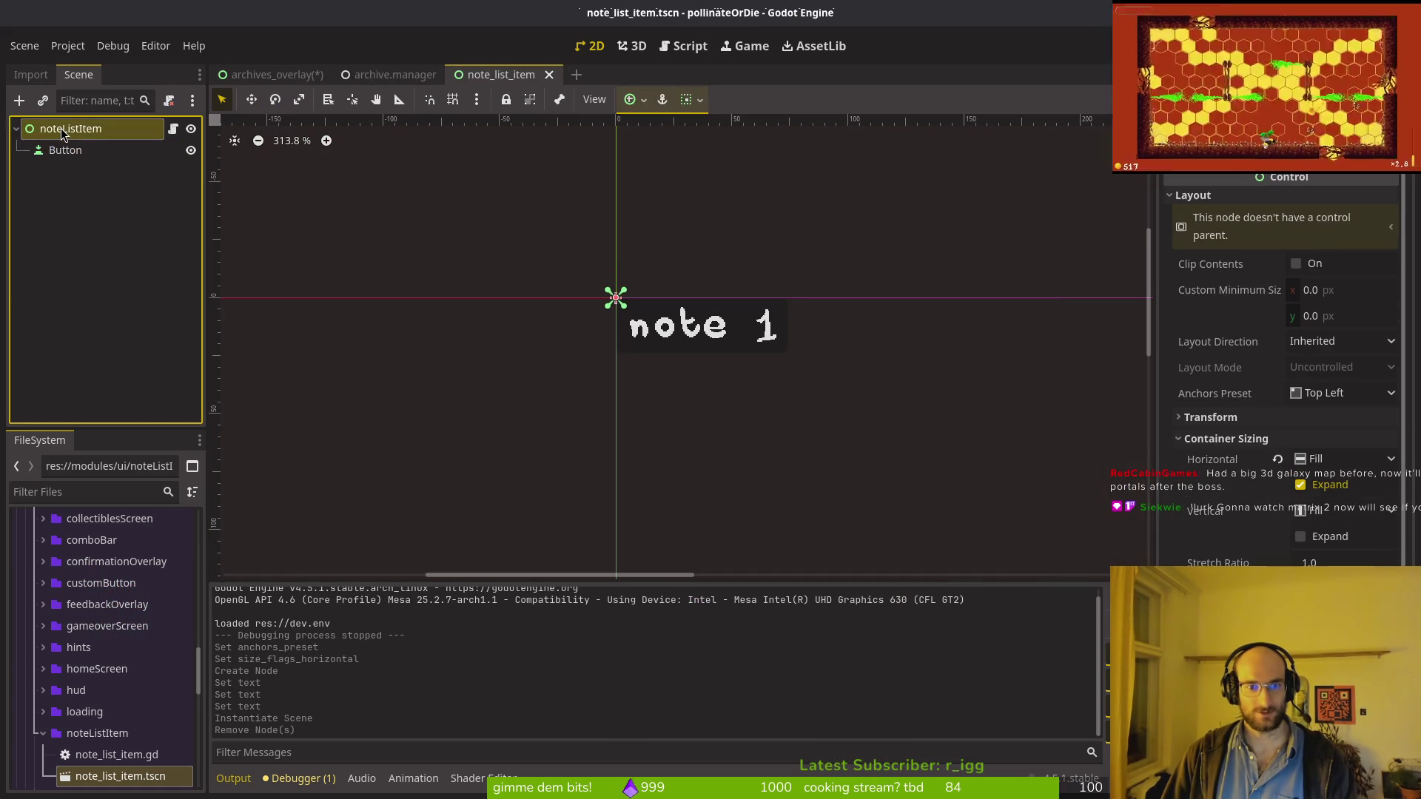